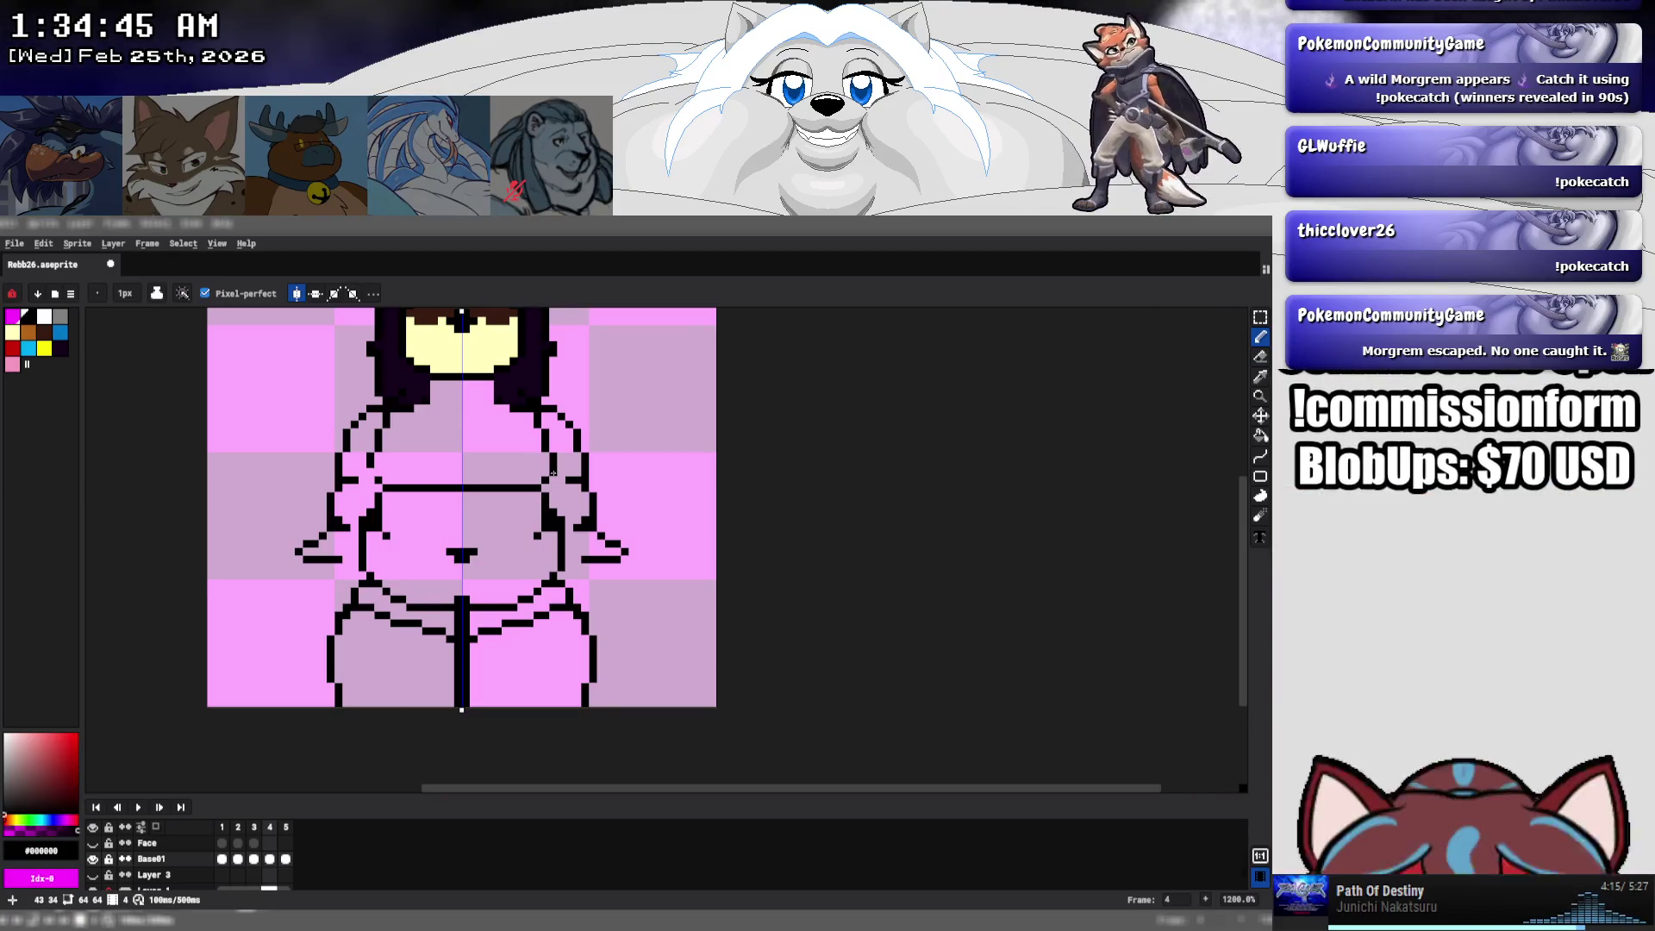
- Play the animation, then flip between coloured frames 3 and 5 and settle on line-art frame 4
{"action": "key", "text": "Return"}
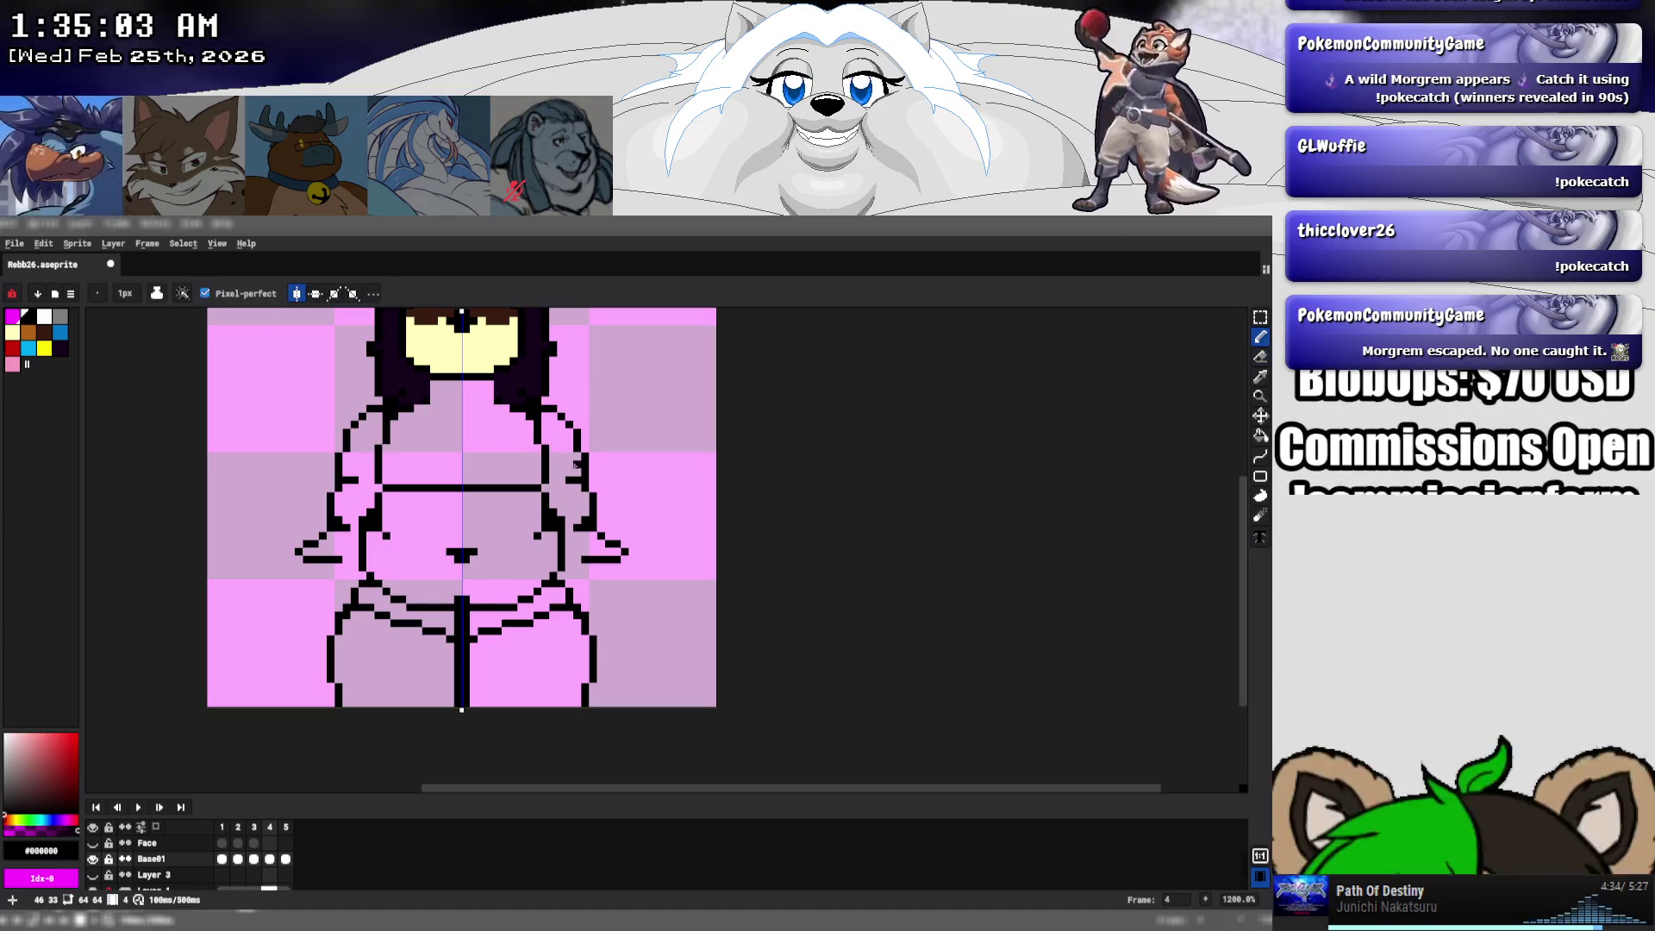
{"action": "key", "text": "Right"}
{"action": "key", "text": "Left"}
{"action": "key", "text": "Right"}
{"action": "key", "text": "Left"}
{"action": "key", "text": "Left"}
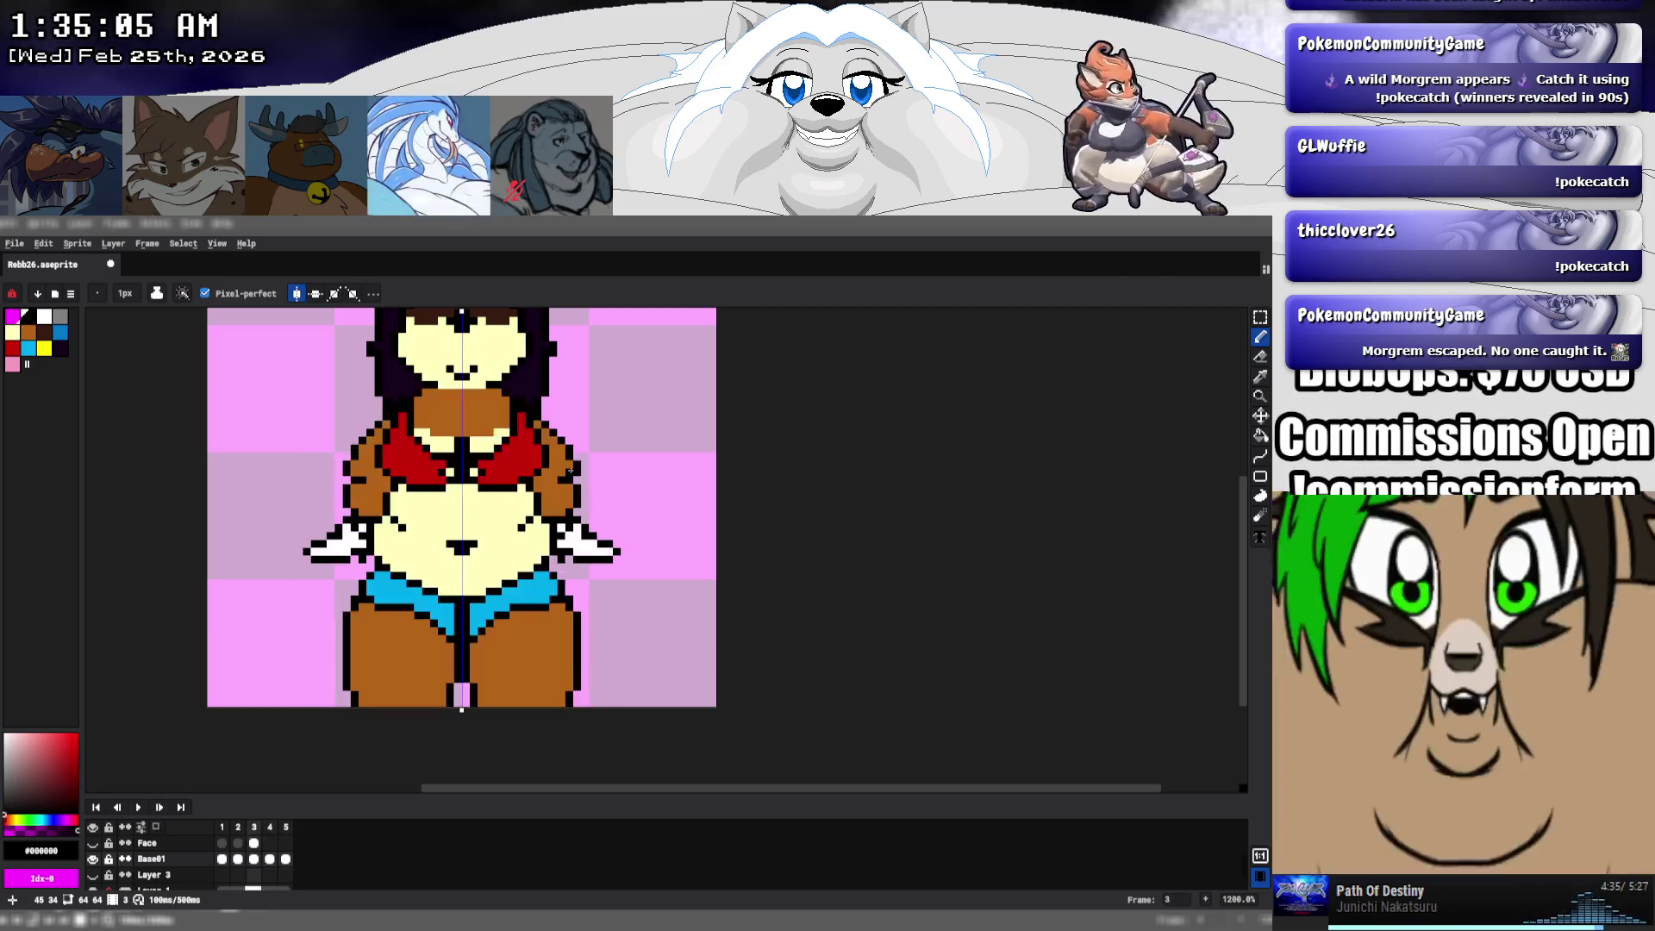
{"action": "key", "text": "Right"}
{"action": "key", "text": "Right"}
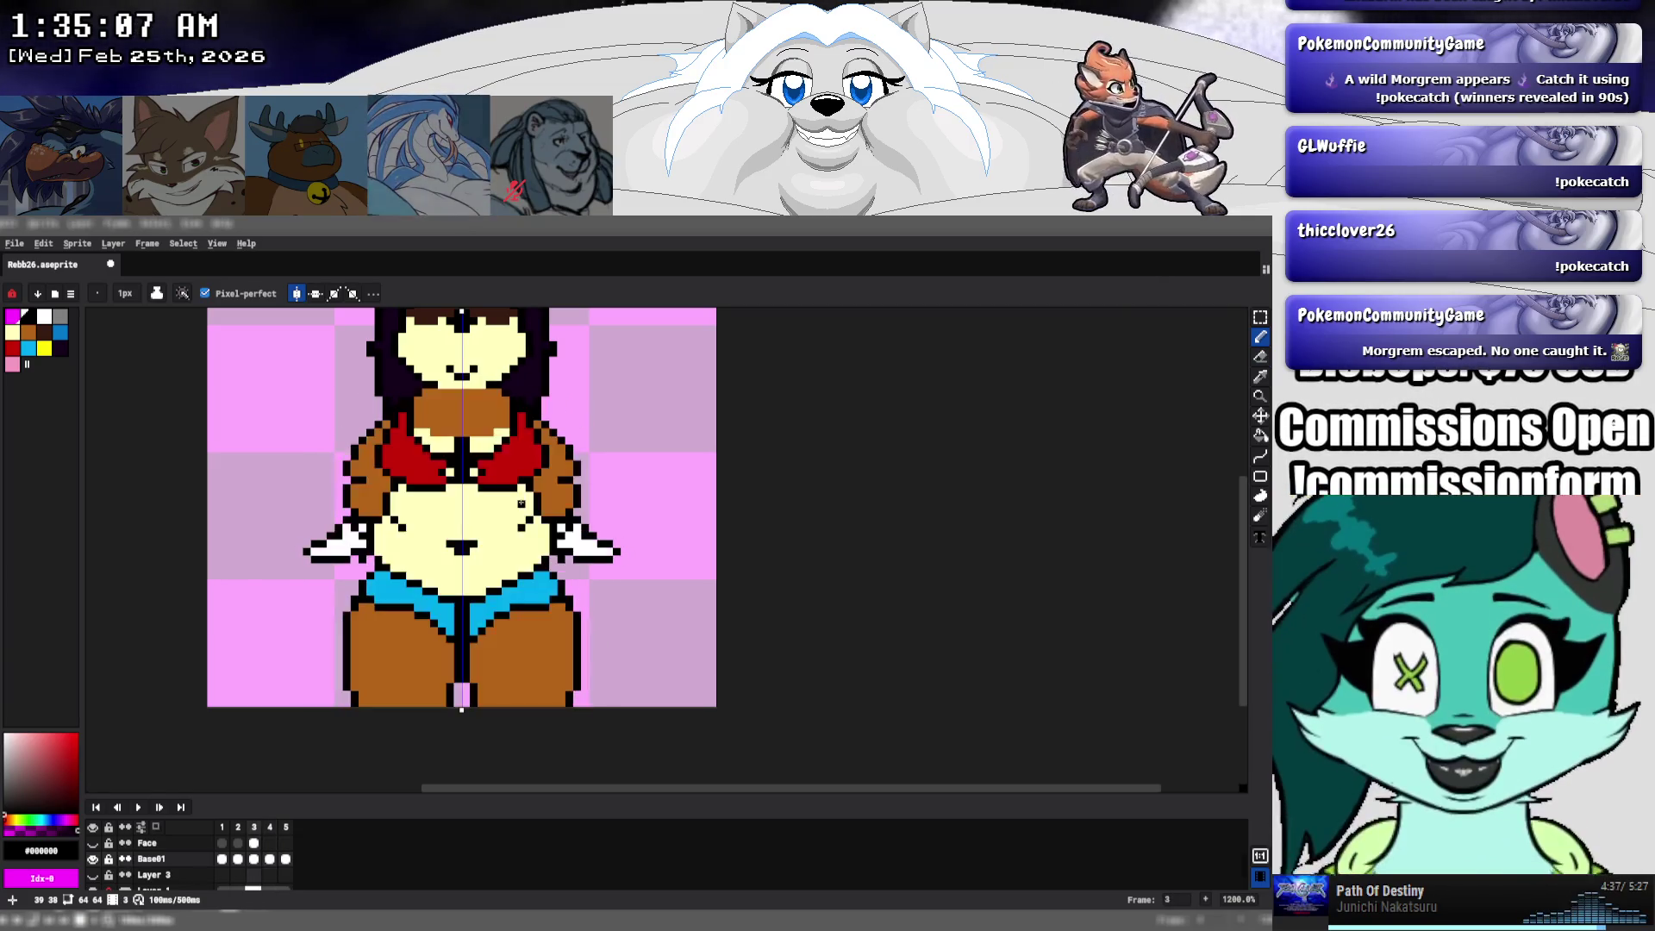
{"action": "key", "text": "Left"}
{"action": "key", "text": "Right"}
{"action": "key", "text": "Left"}
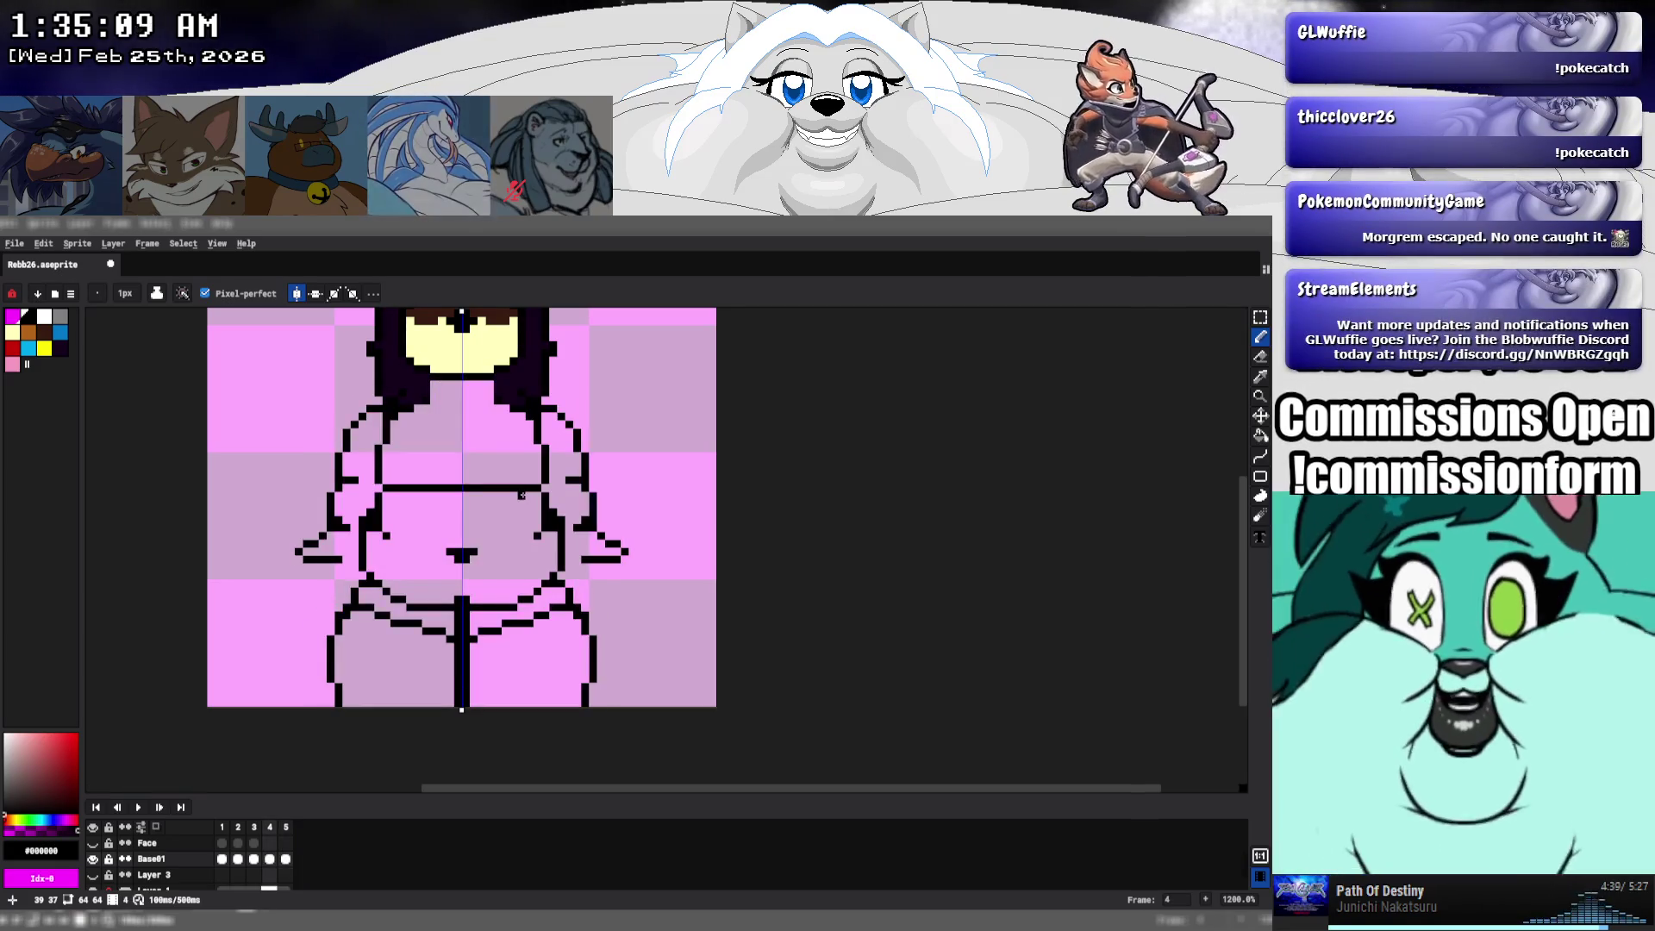
- Raise the middle of frame 4's belly outline one pixel, compare with frame 3, and enable onion skinning
{"action": "left_click_drag", "start_coordinate": [487, 495], "coordinate": [488, 496]}
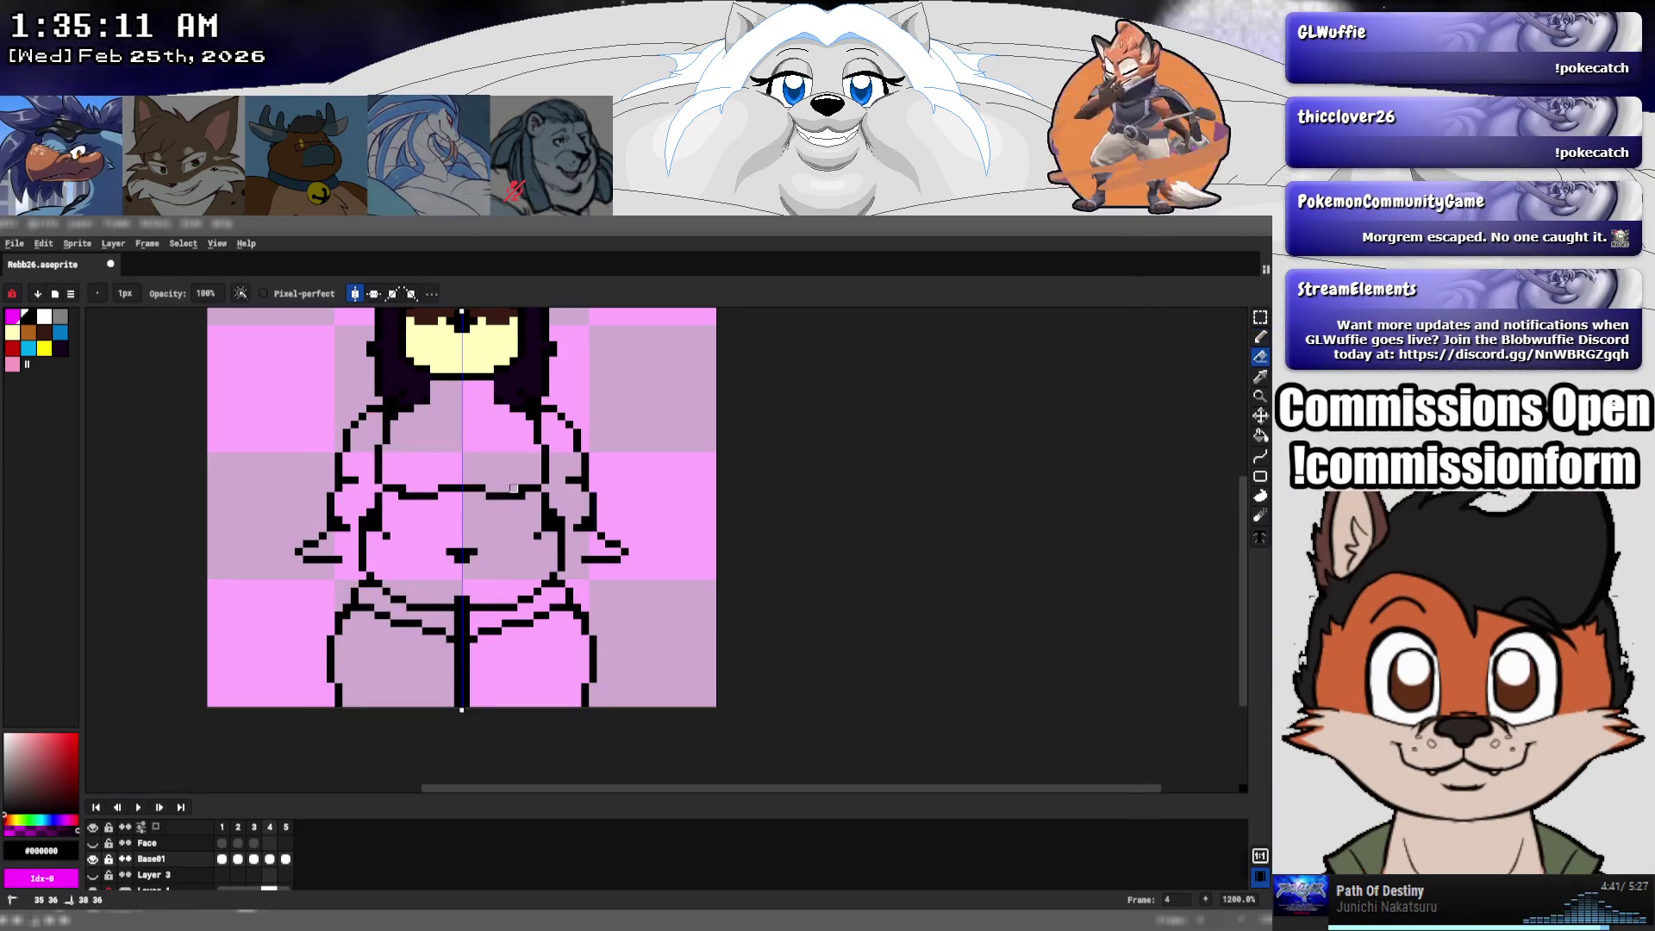
{"action": "key", "text": "Left"}
{"action": "key", "text": "Right"}
{"action": "key", "text": "Left"}
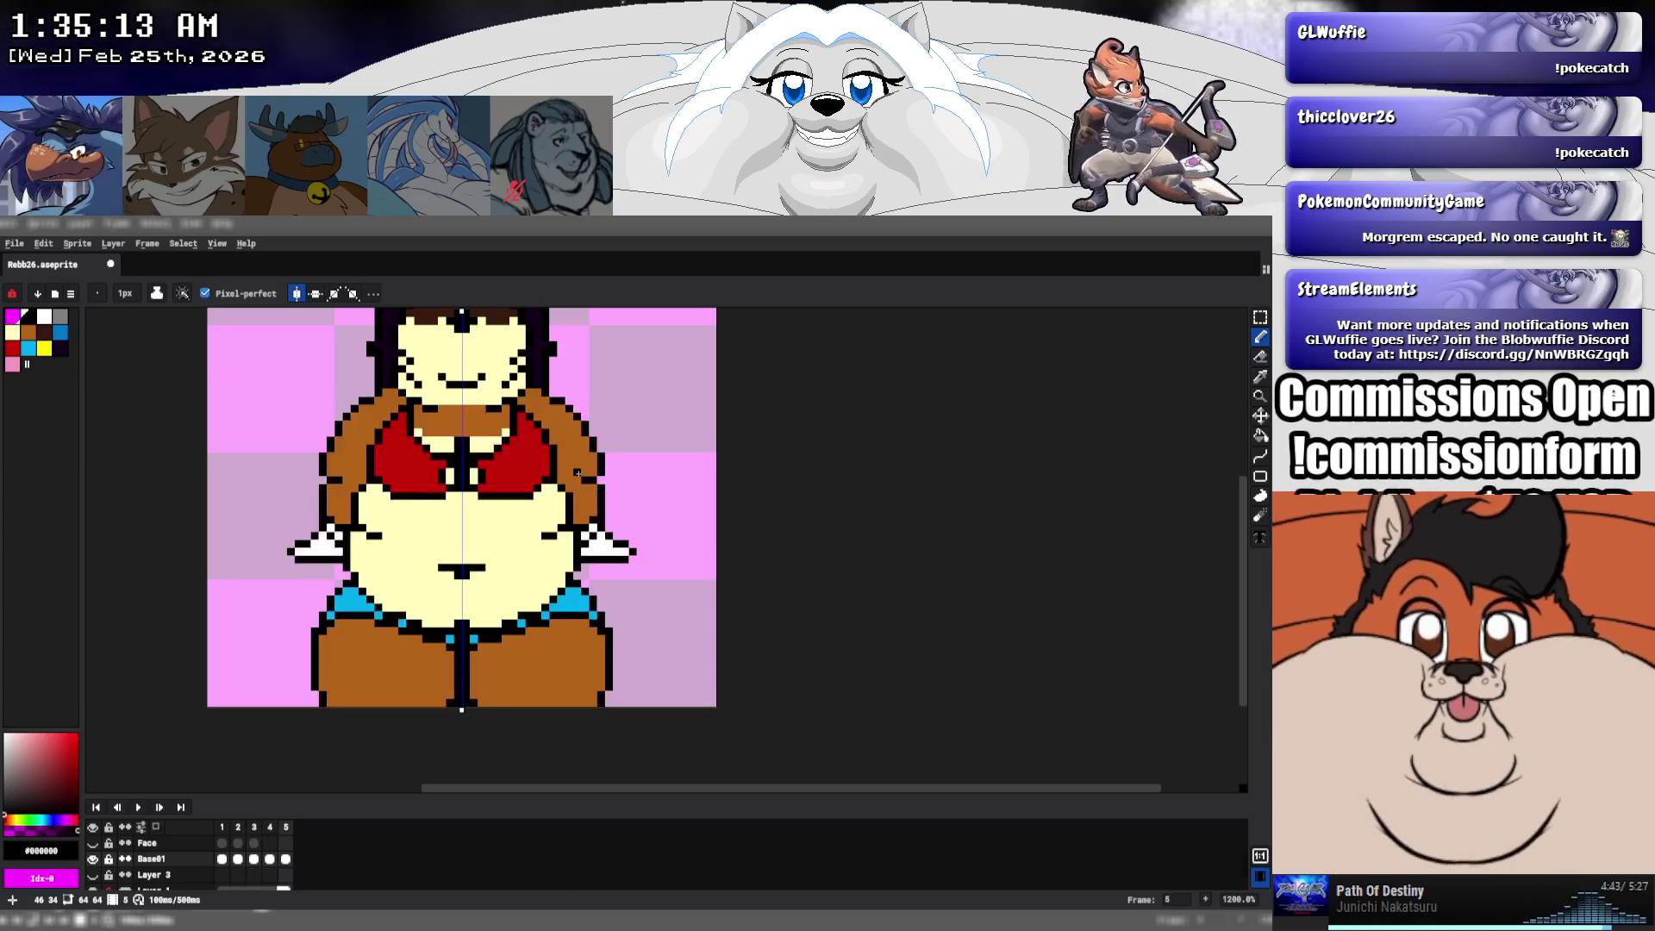
{"action": "key", "text": "Right"}
{"action": "key", "text": "Left"}
{"action": "key", "text": "Right"}
{"action": "key", "text": "Left"}
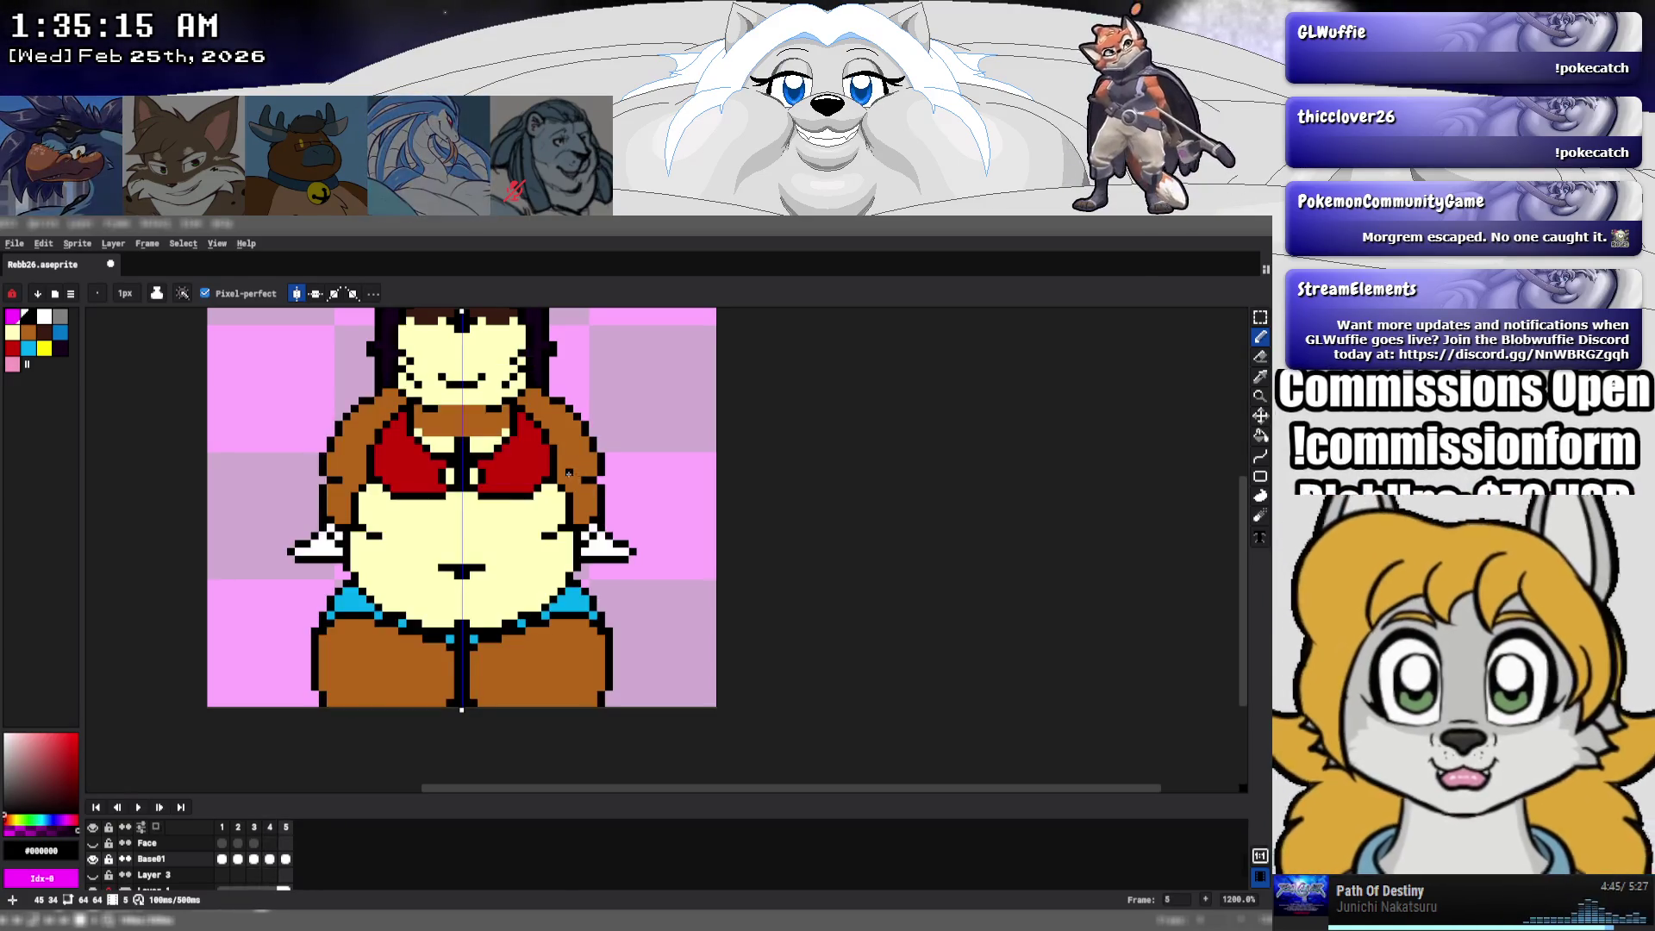
{"action": "key", "text": "Right"}
{"action": "key", "text": "Left"}
{"action": "key", "text": "Right"}
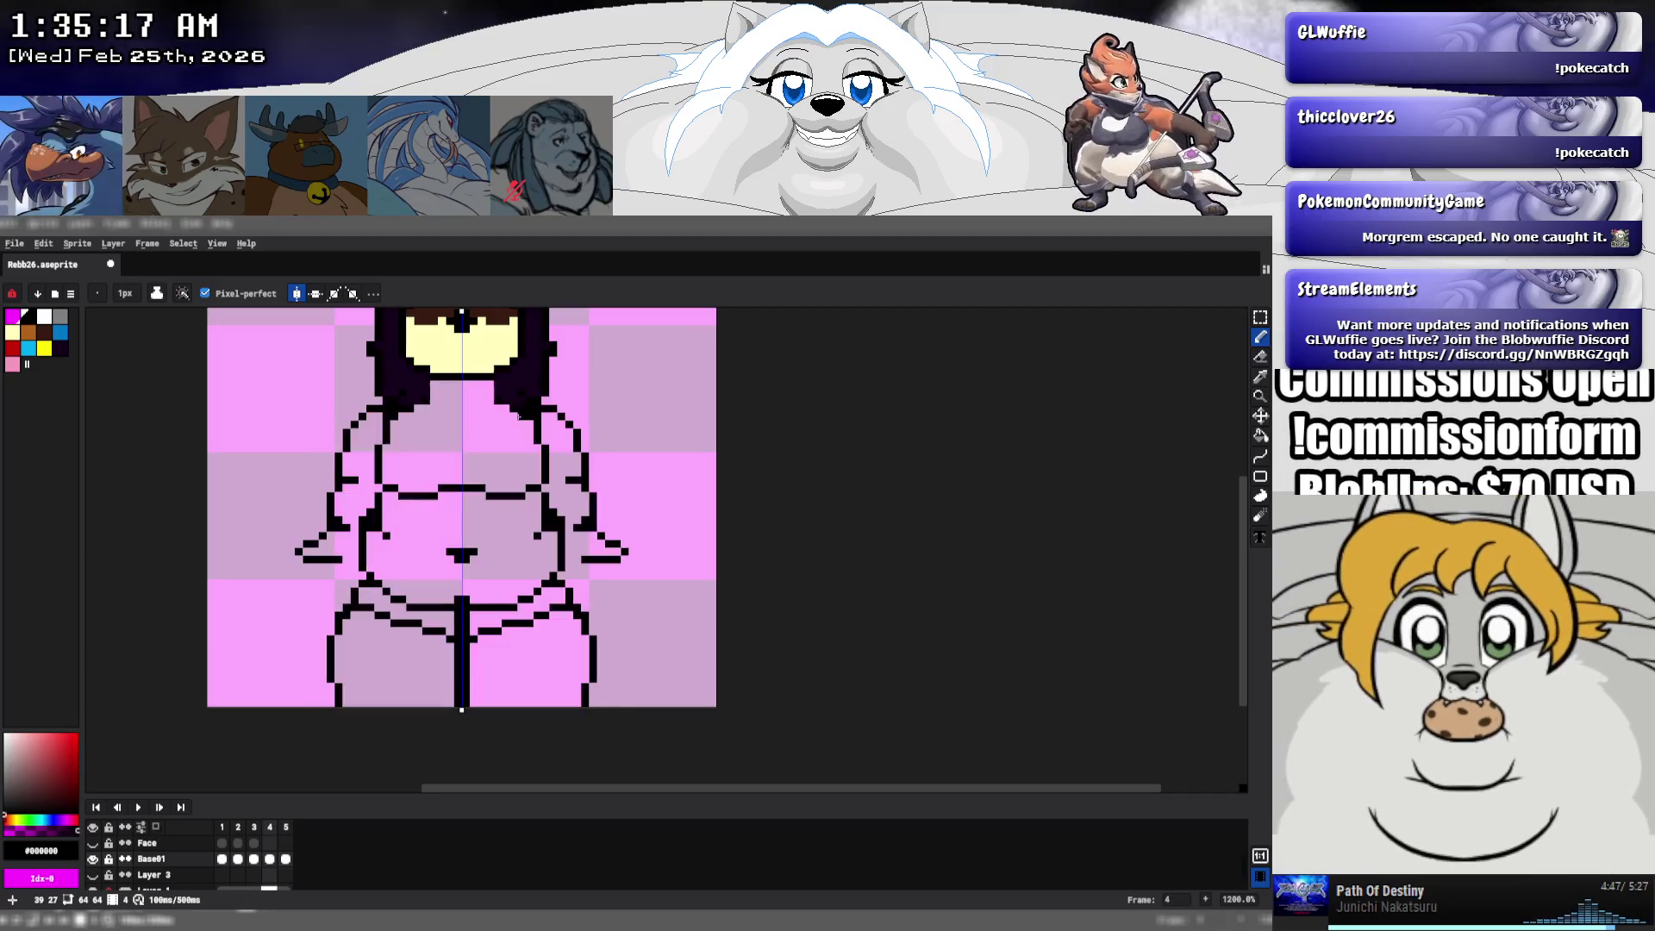
{"action": "key", "text": "F3"}
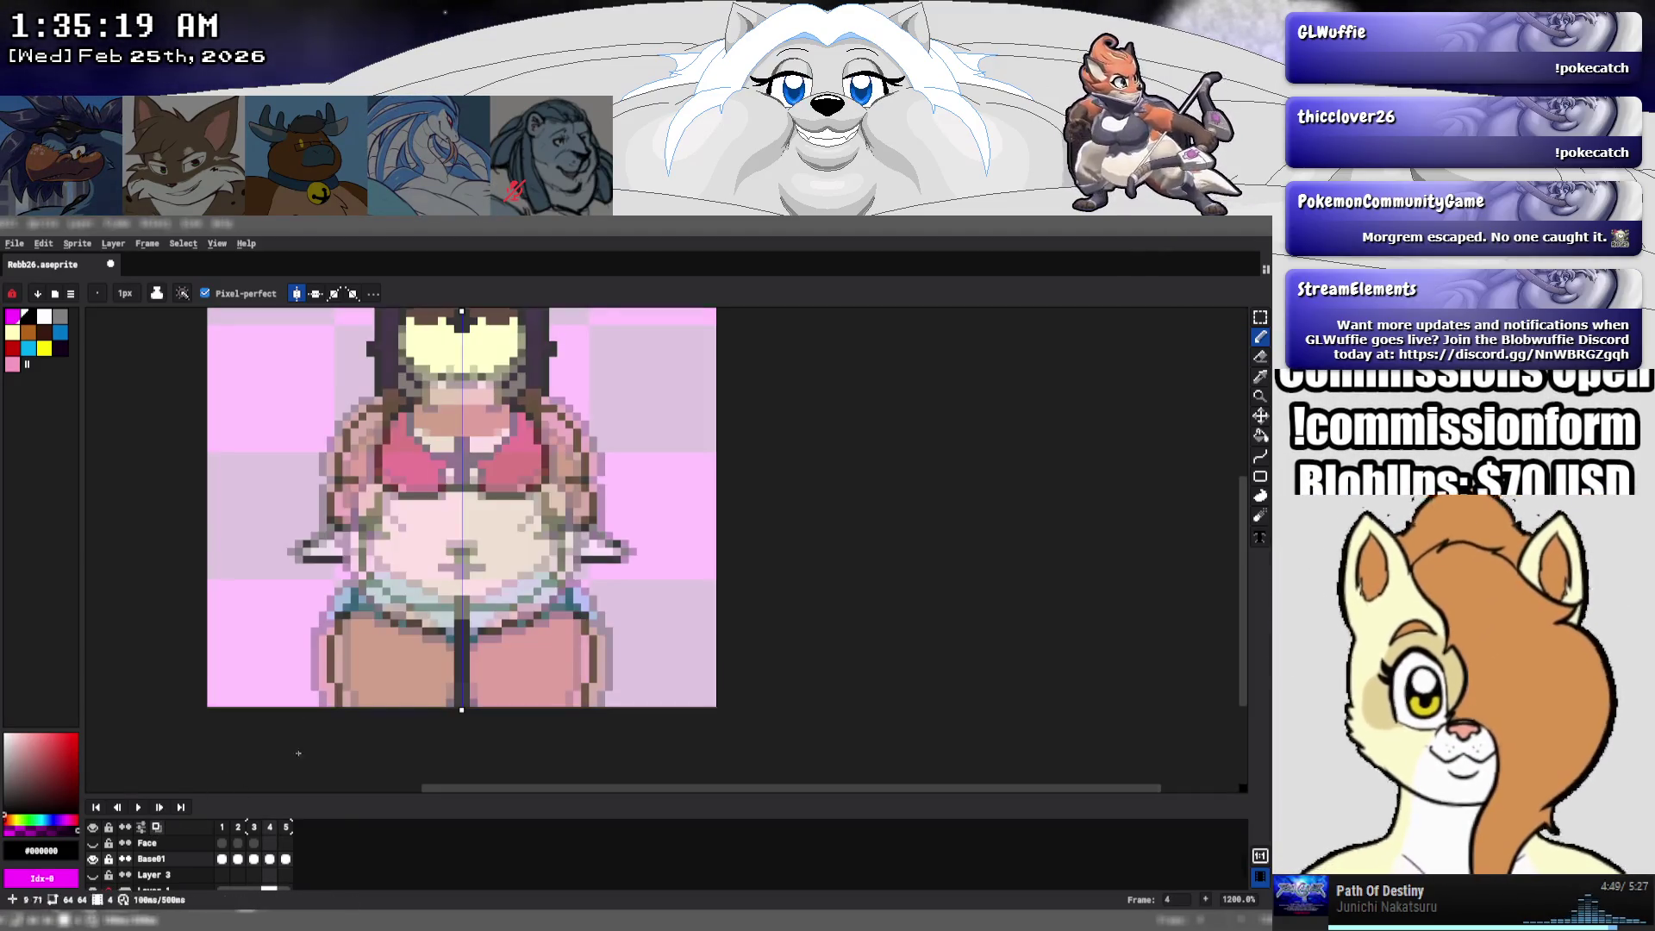
- Add a short dark line on frame 4, turn onion skinning off, and move to coloured frame 5
{"action": "left_click_drag", "start_coordinate": [512, 419], "coordinate": [478, 459]}
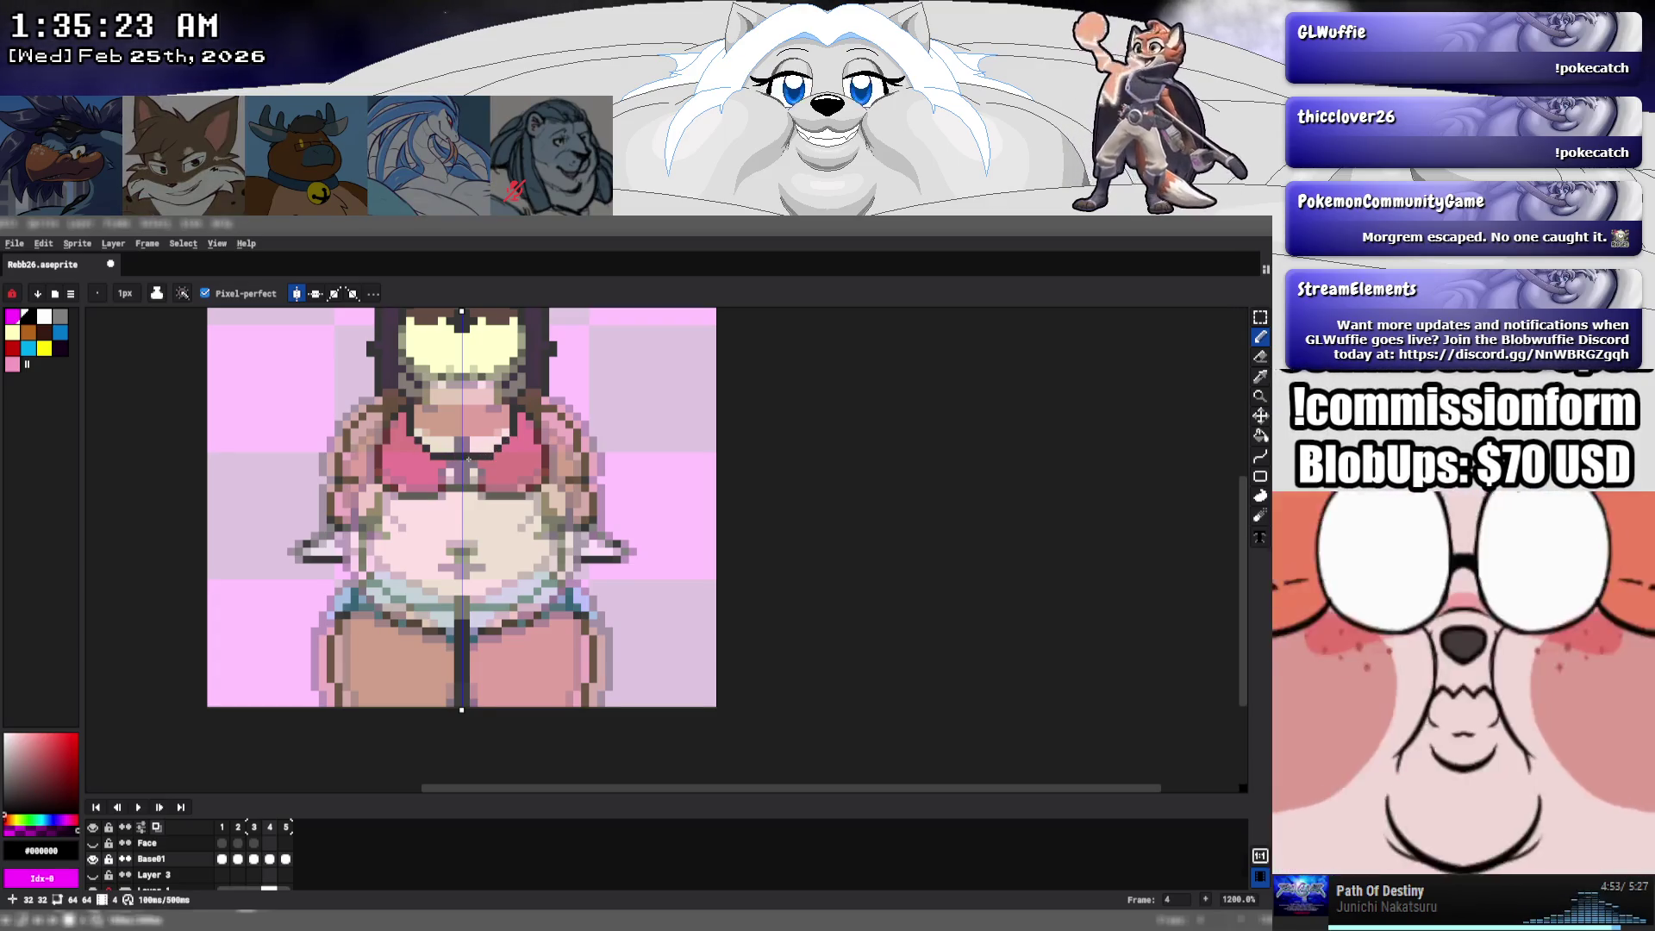
{"action": "left_click", "coordinate": [158, 827]}
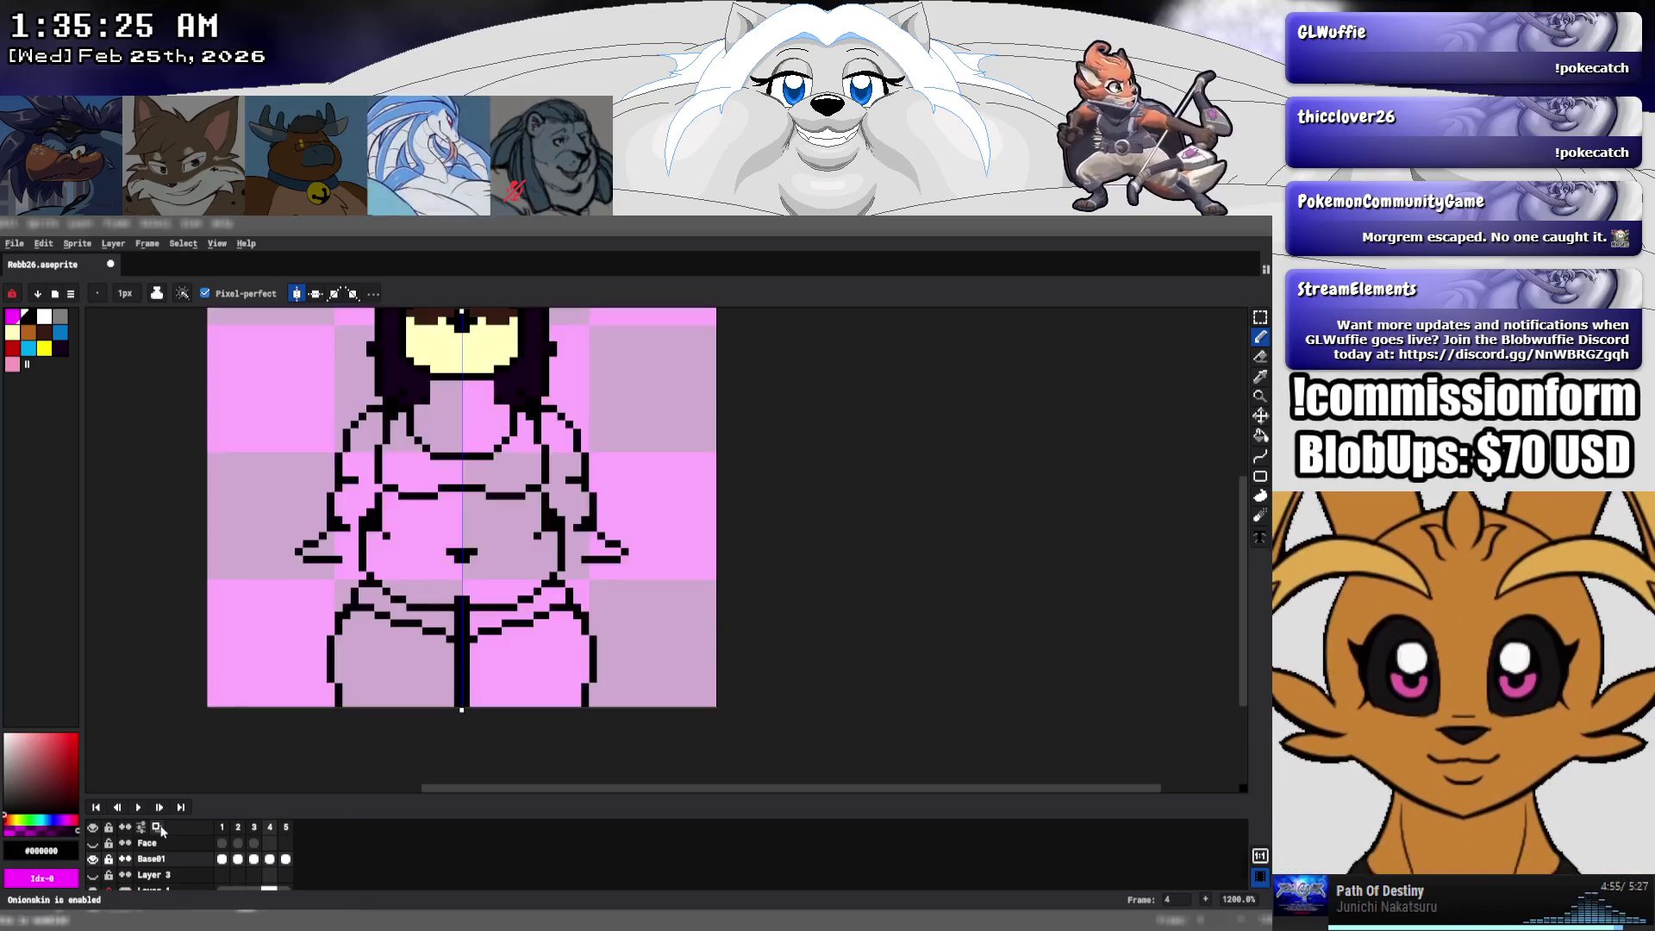
{"action": "key", "text": "Return"}
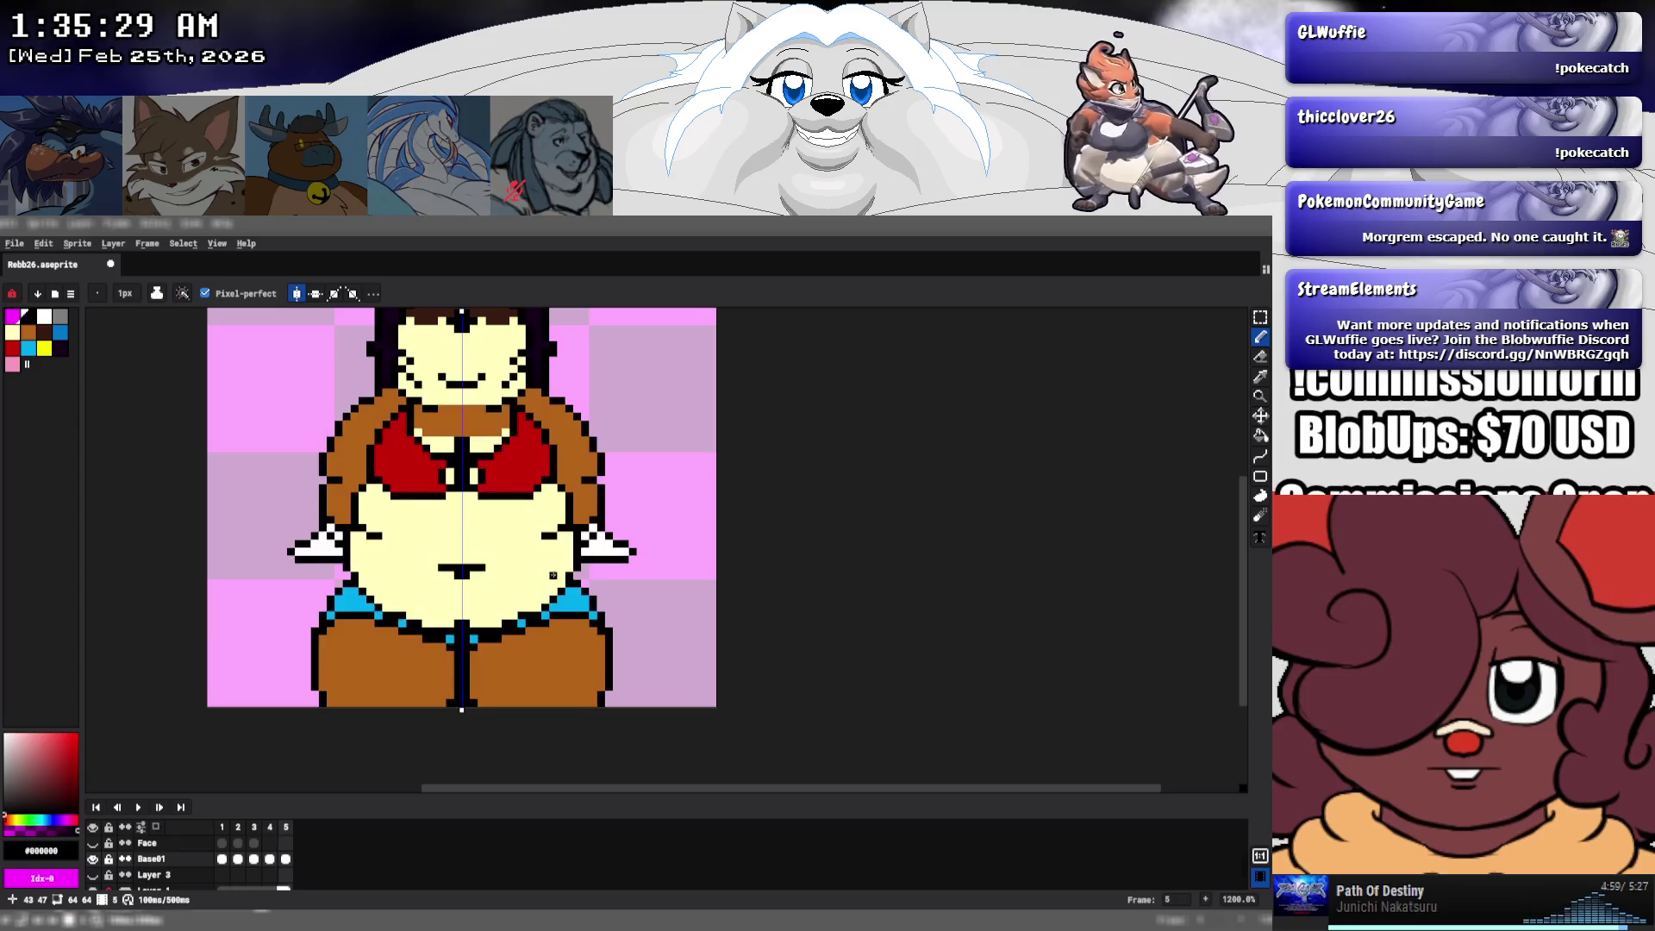
{"action": "key", "text": "Return"}
{"action": "key", "text": "Right"}
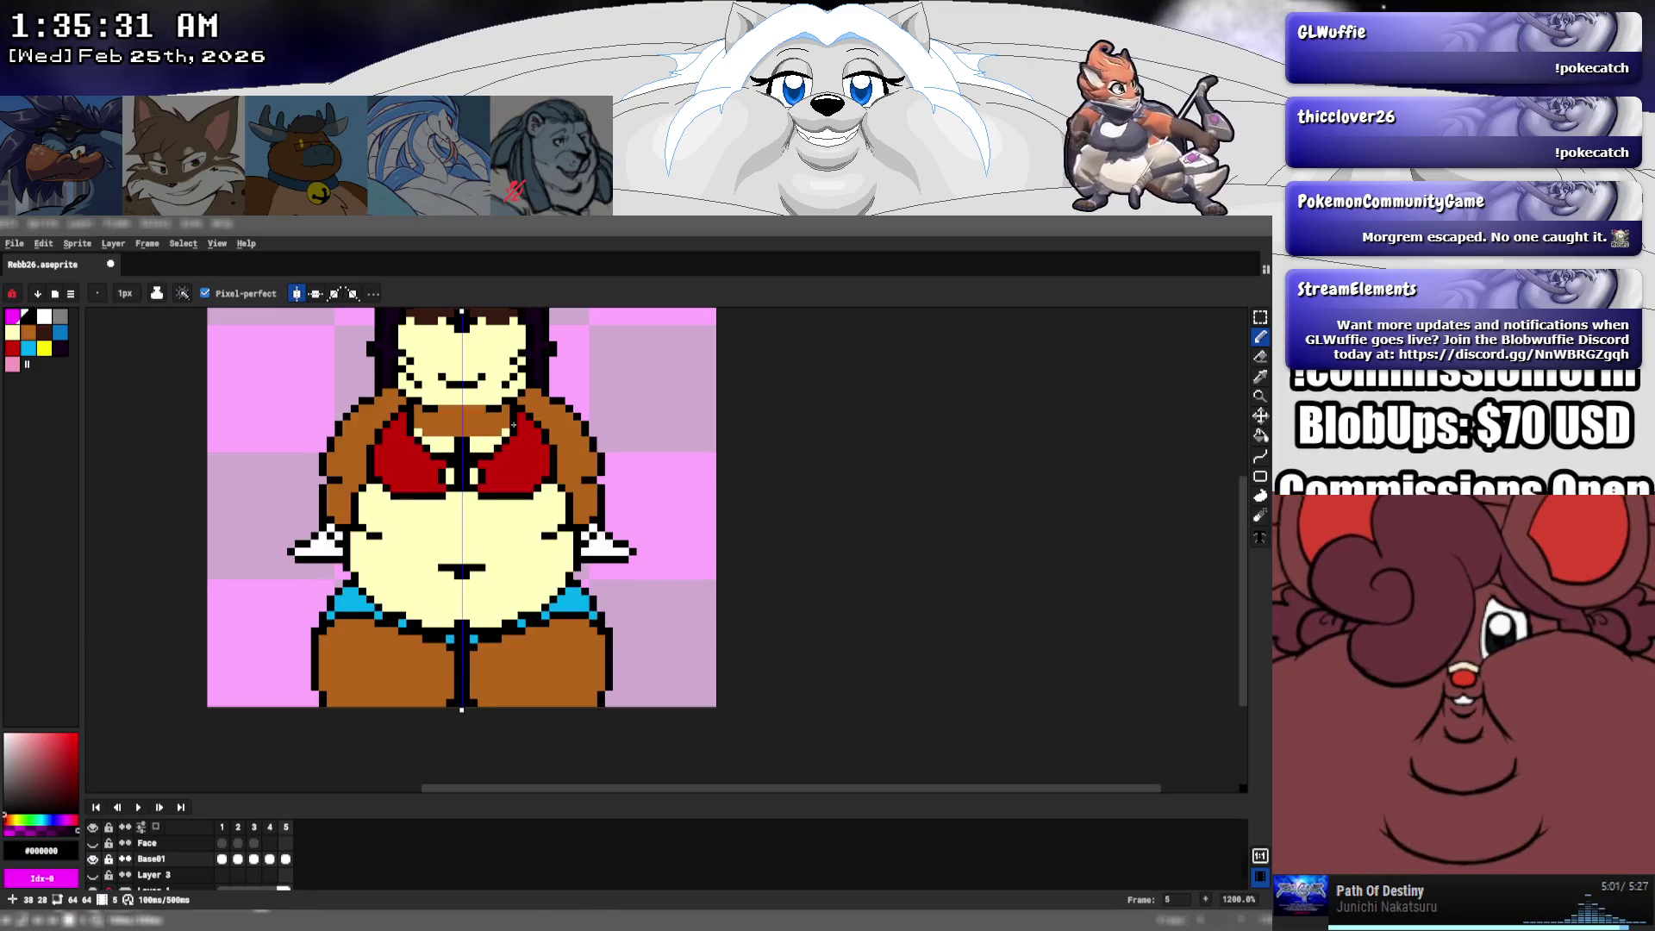
{"action": "key", "text": "Left"}
{"action": "key", "text": "Left"}
{"action": "key", "text": "Left"}
{"action": "key", "text": "Right"}
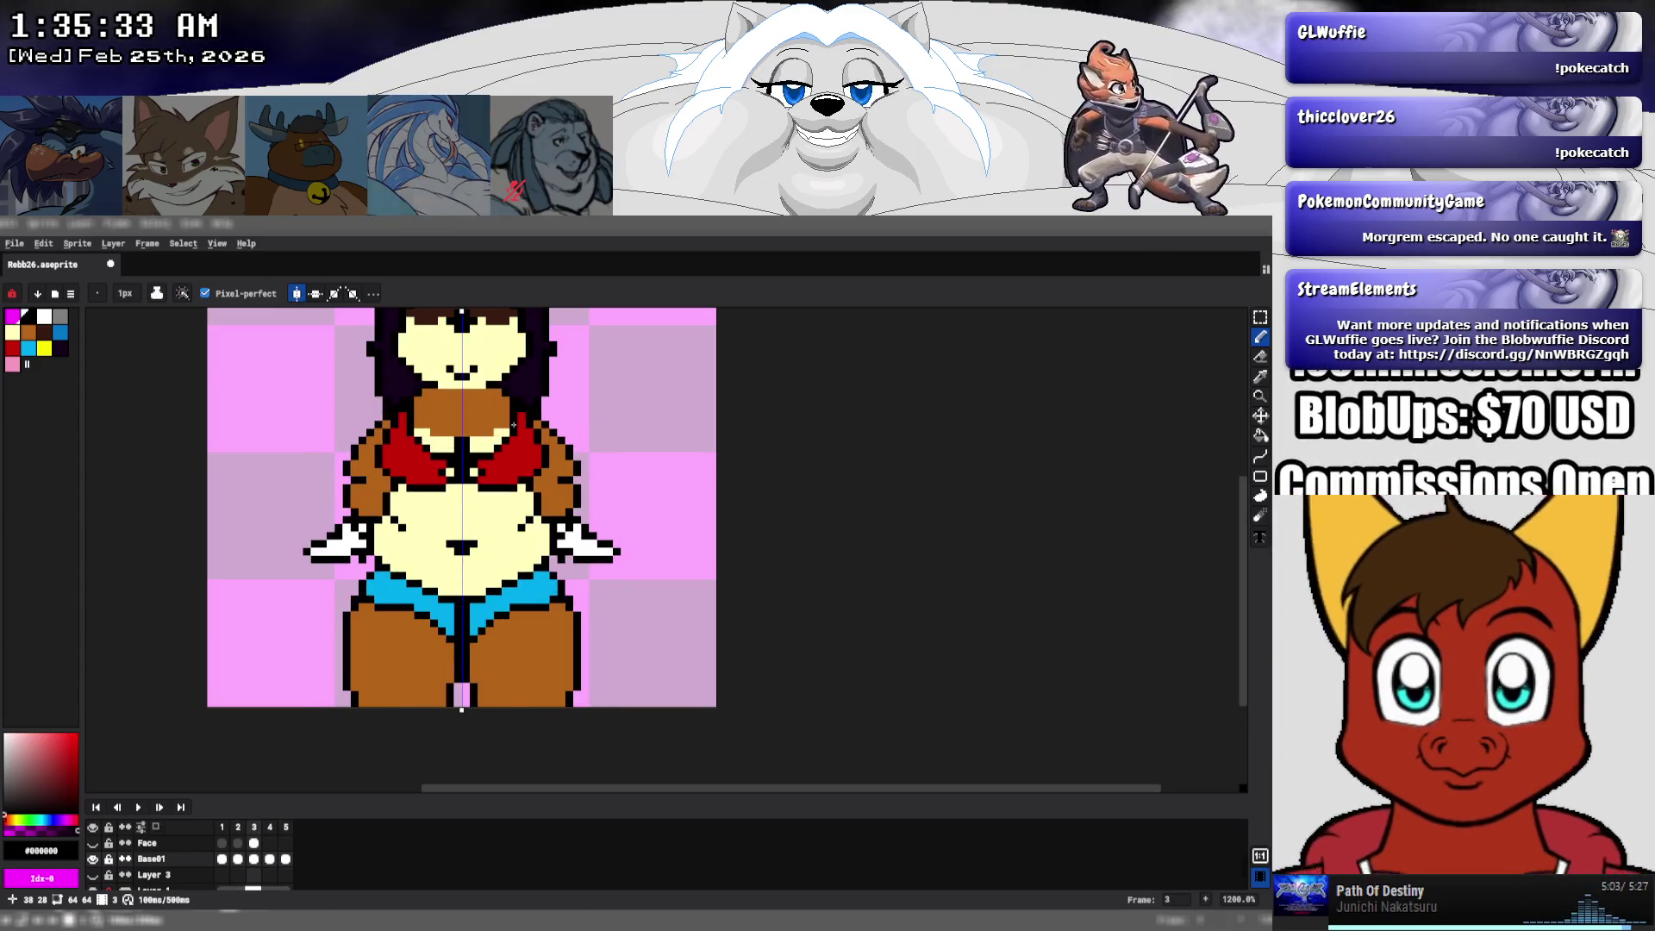
{"action": "key", "text": "Right"}
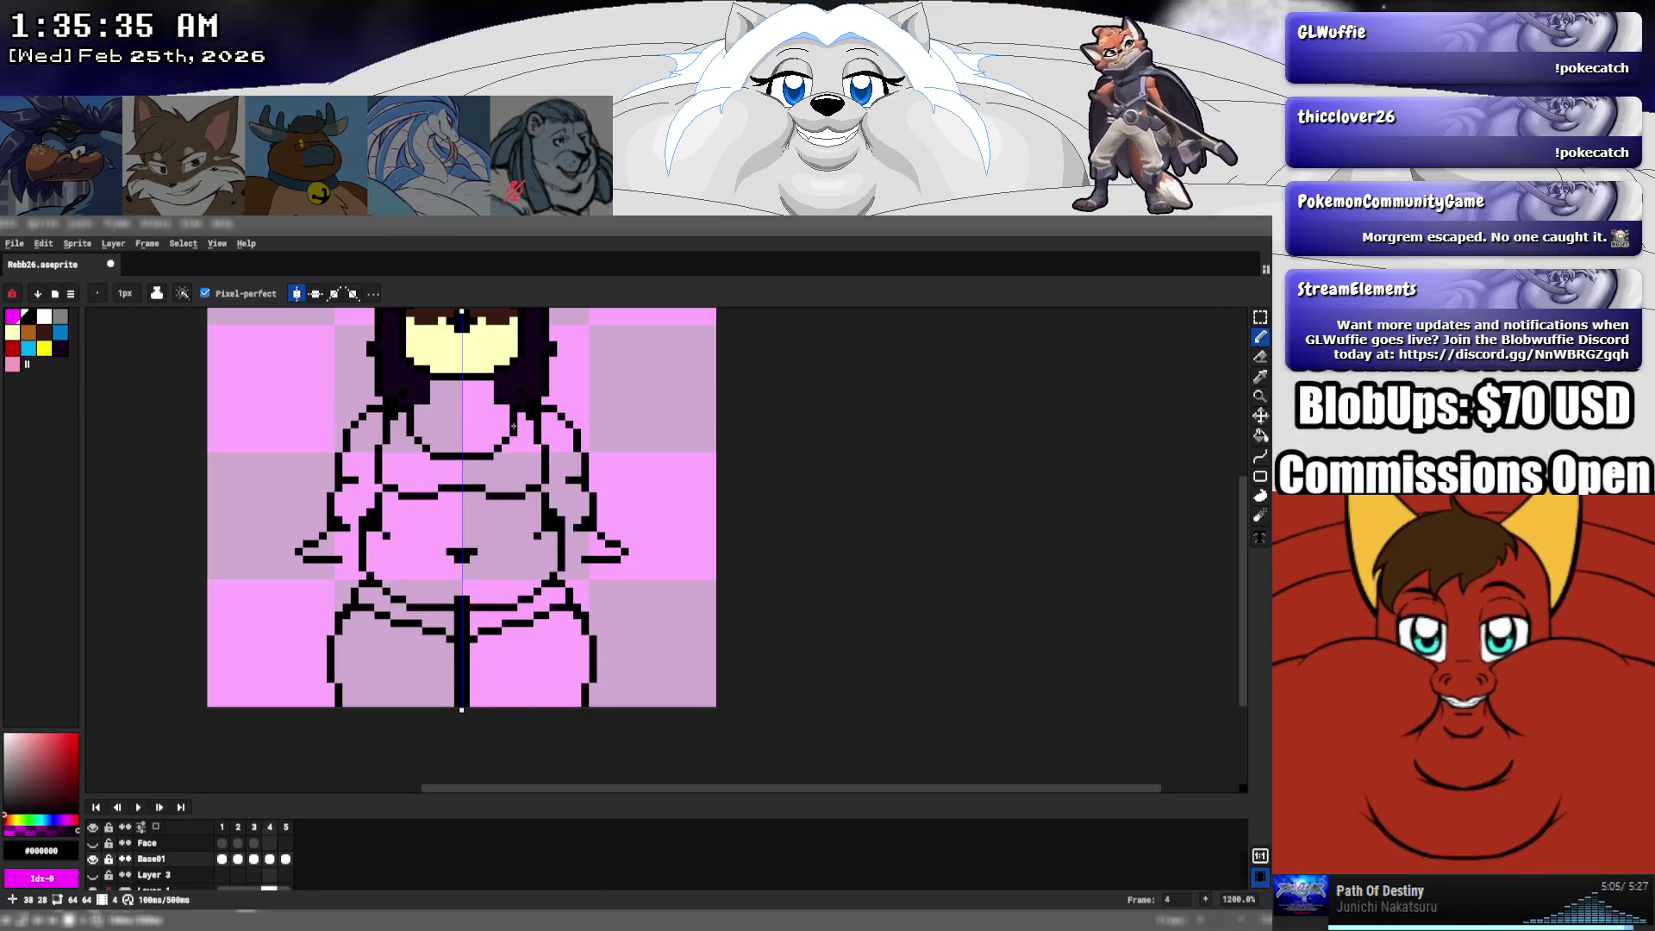
{"action": "key", "text": "Right"}
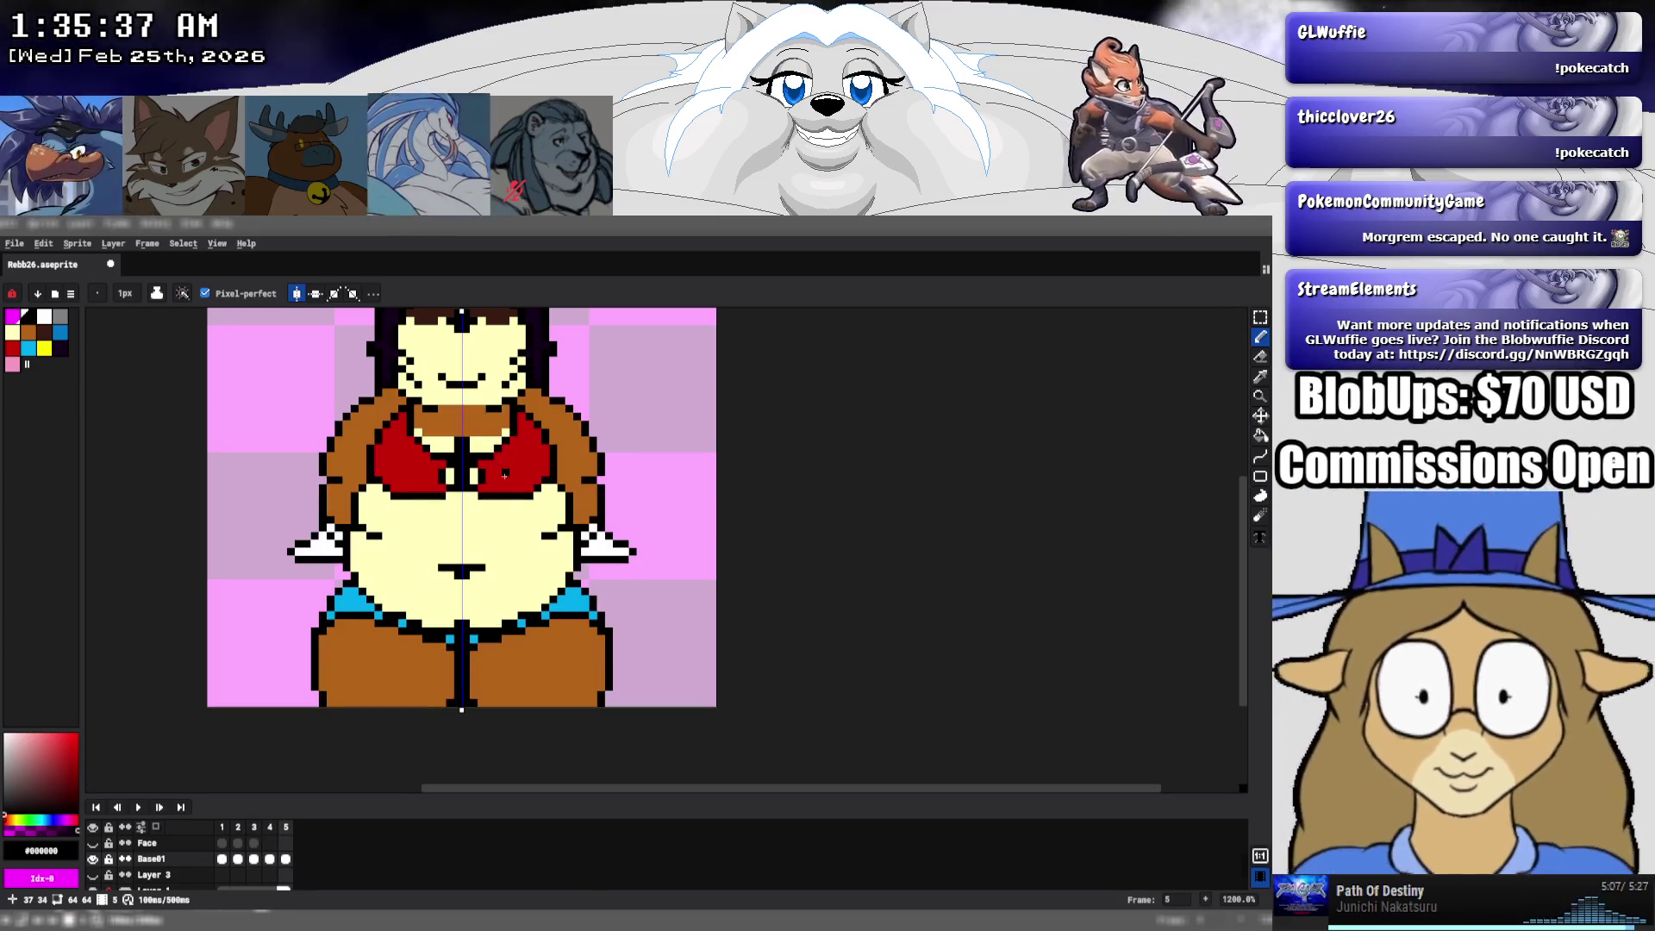
- Thicken frame 5's under-bust line with black pixels, then add red pixels sampled from the bra
{"action": "left_click", "coordinate": [473, 494]}
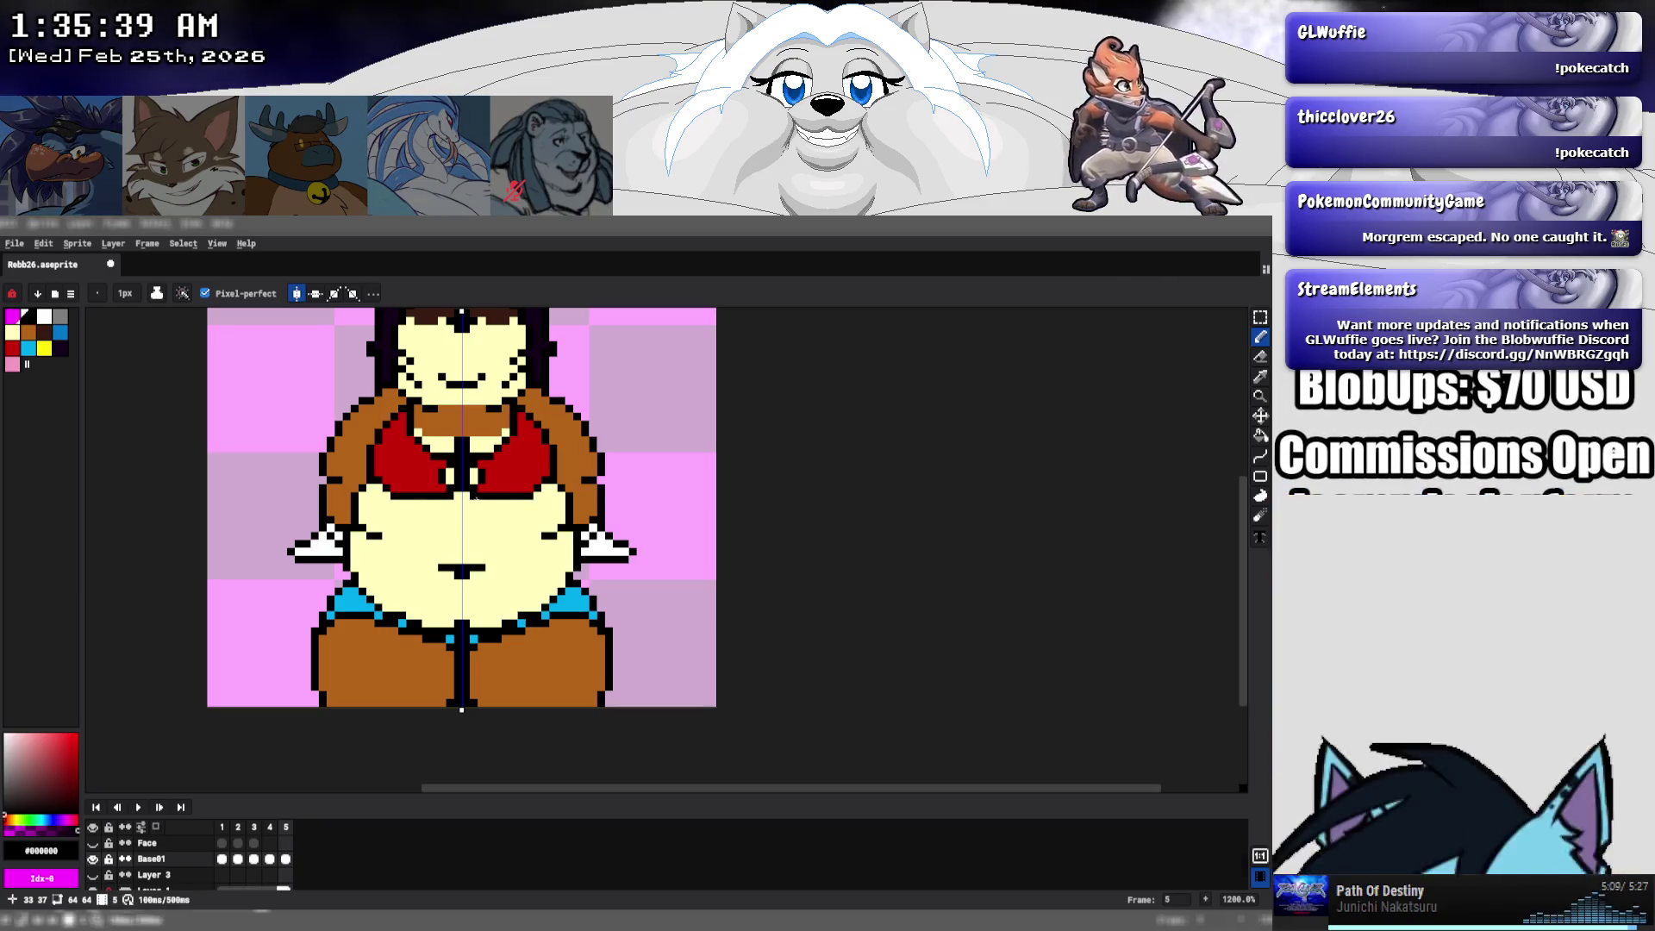
{"action": "left_click_drag", "start_coordinate": [488, 502], "coordinate": [508, 504]}
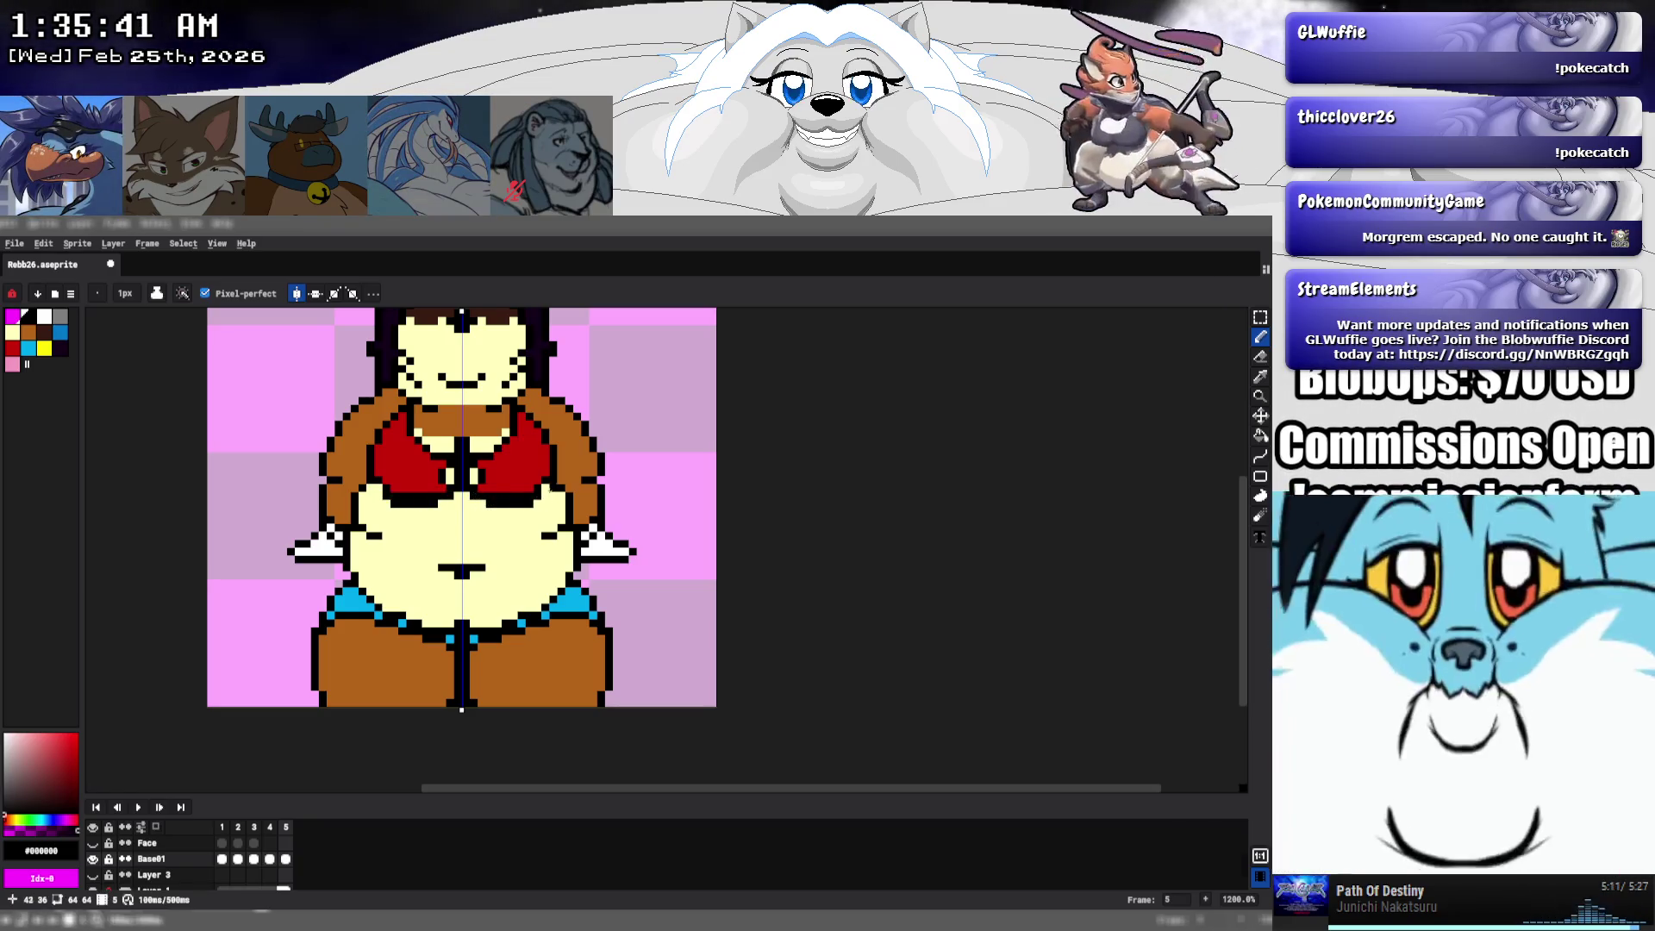
{"action": "left_click", "coordinate": [544, 474], "text": "alt"}
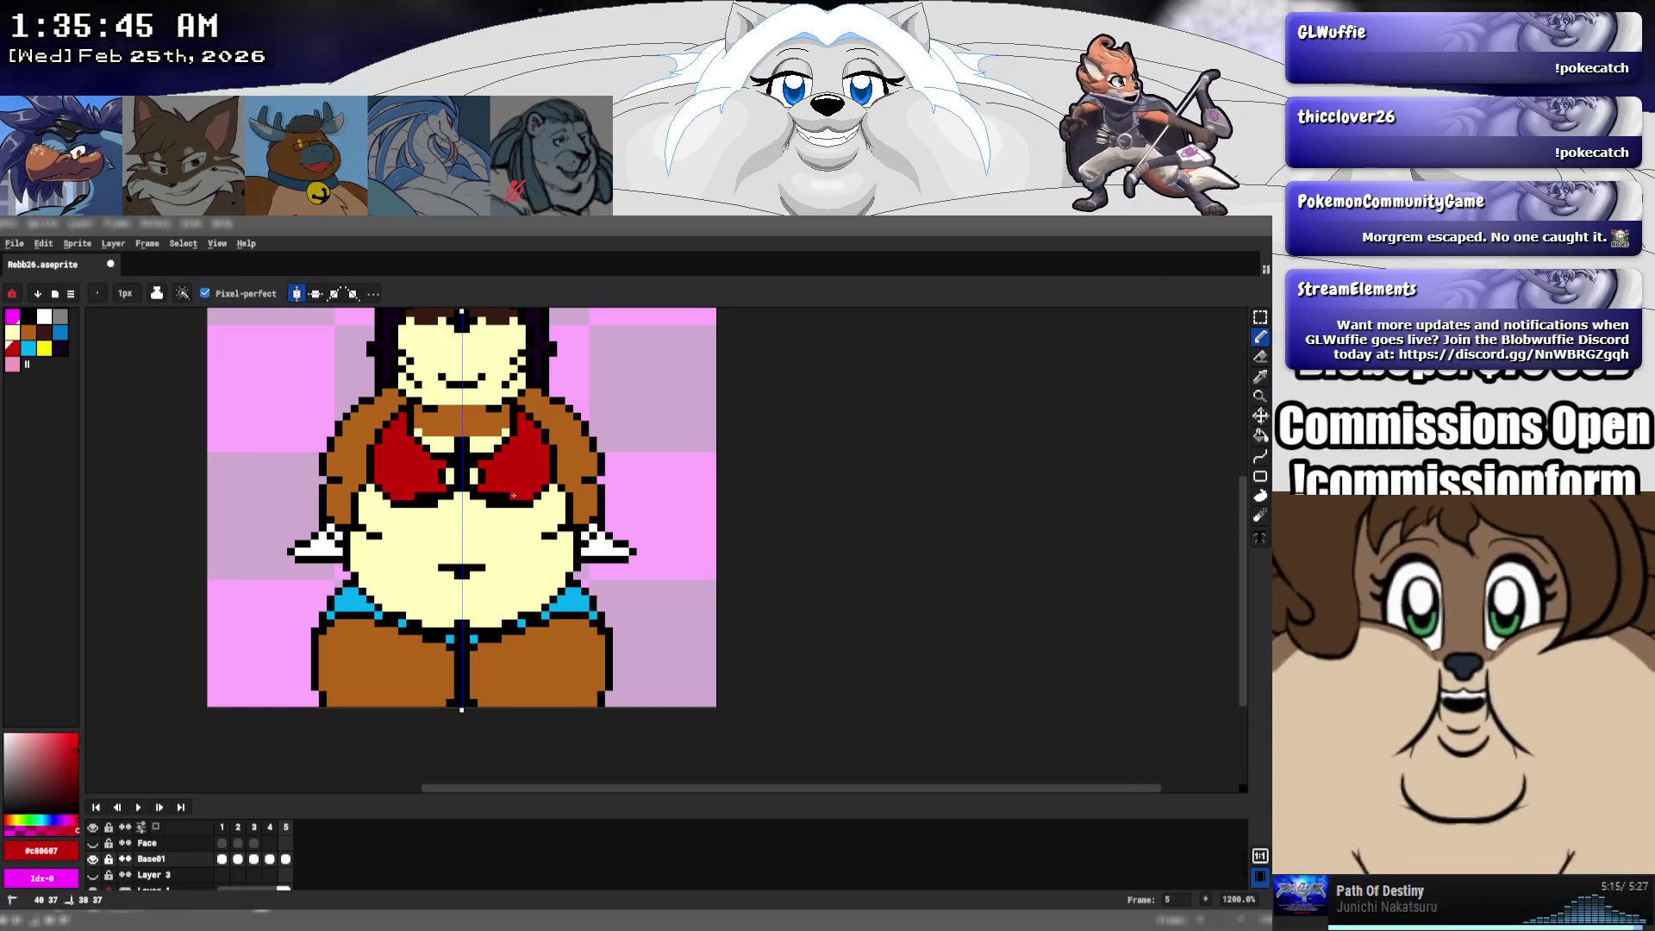
{"action": "left_click", "coordinate": [491, 497]}
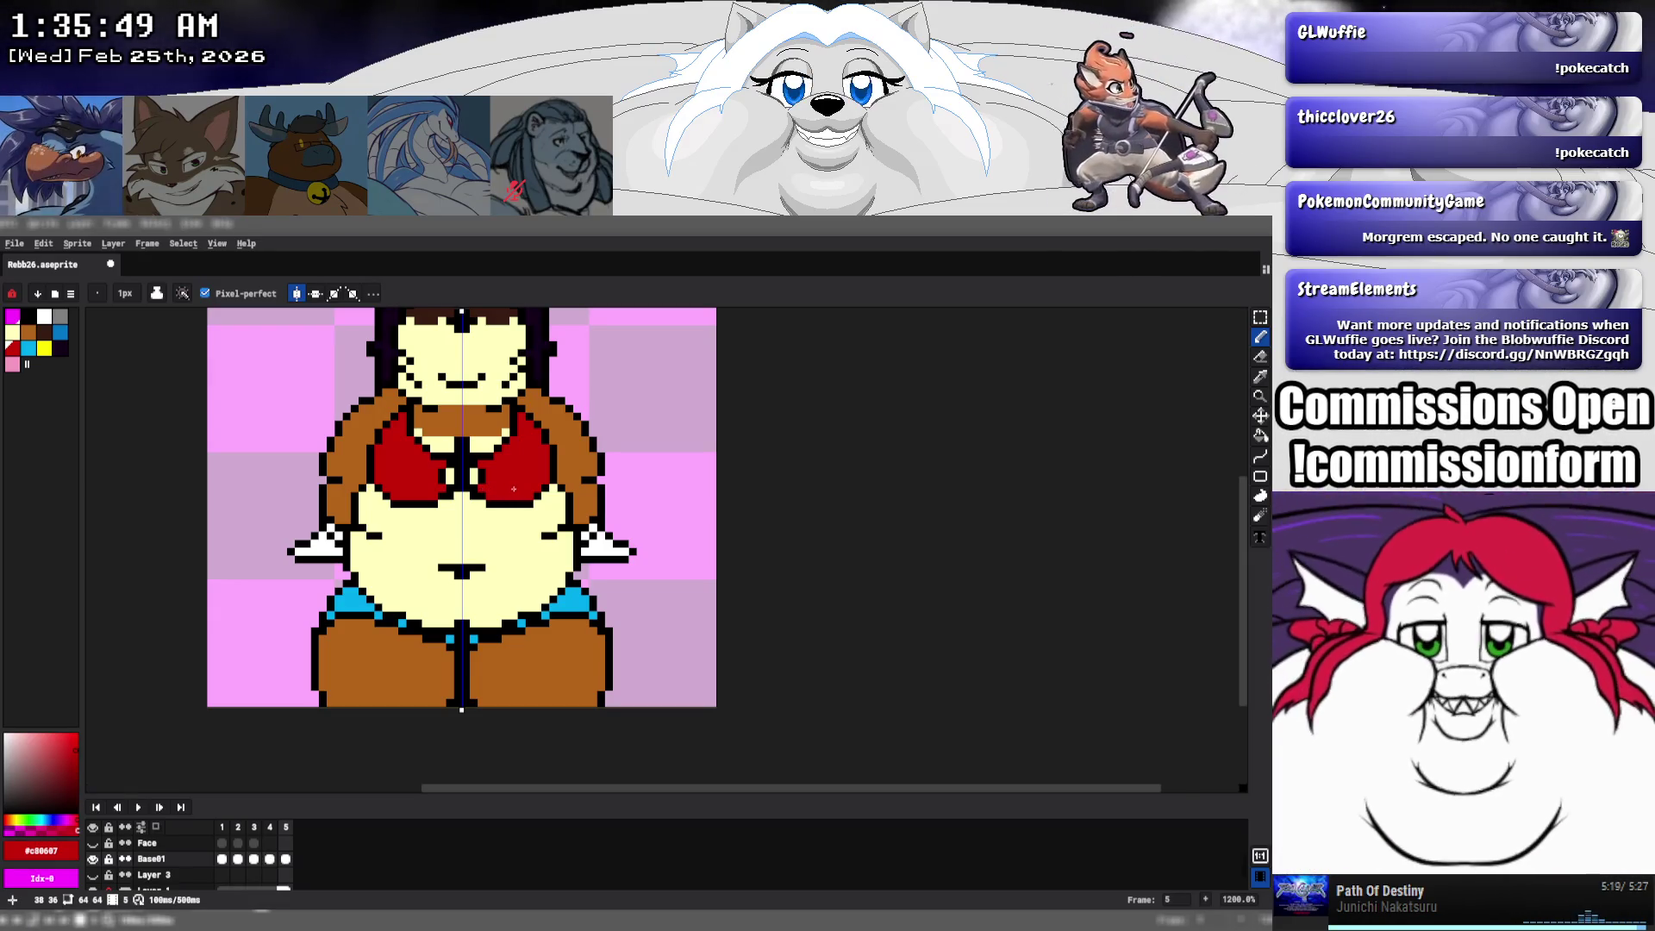
- Return to frame 4, pick black from the outline, and compare against frame 3
{"action": "key", "text": "Left"}
{"action": "key", "text": "Left"}
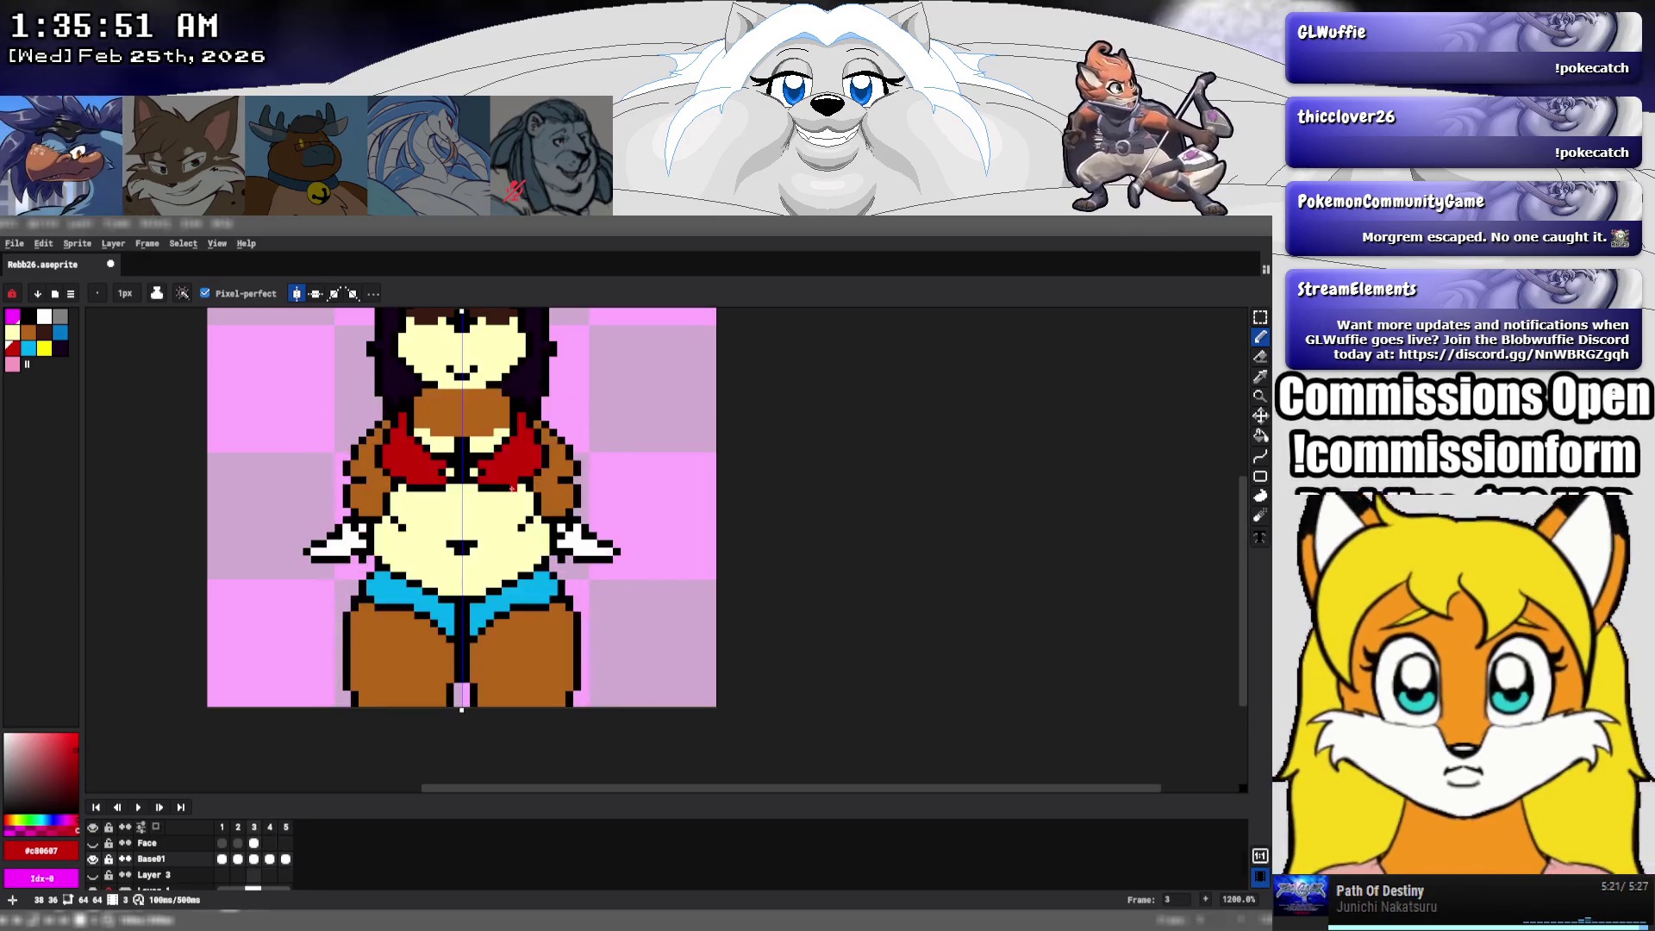
{"action": "key", "text": "Right"}
{"action": "left_click", "coordinate": [497, 488], "text": "alt"}
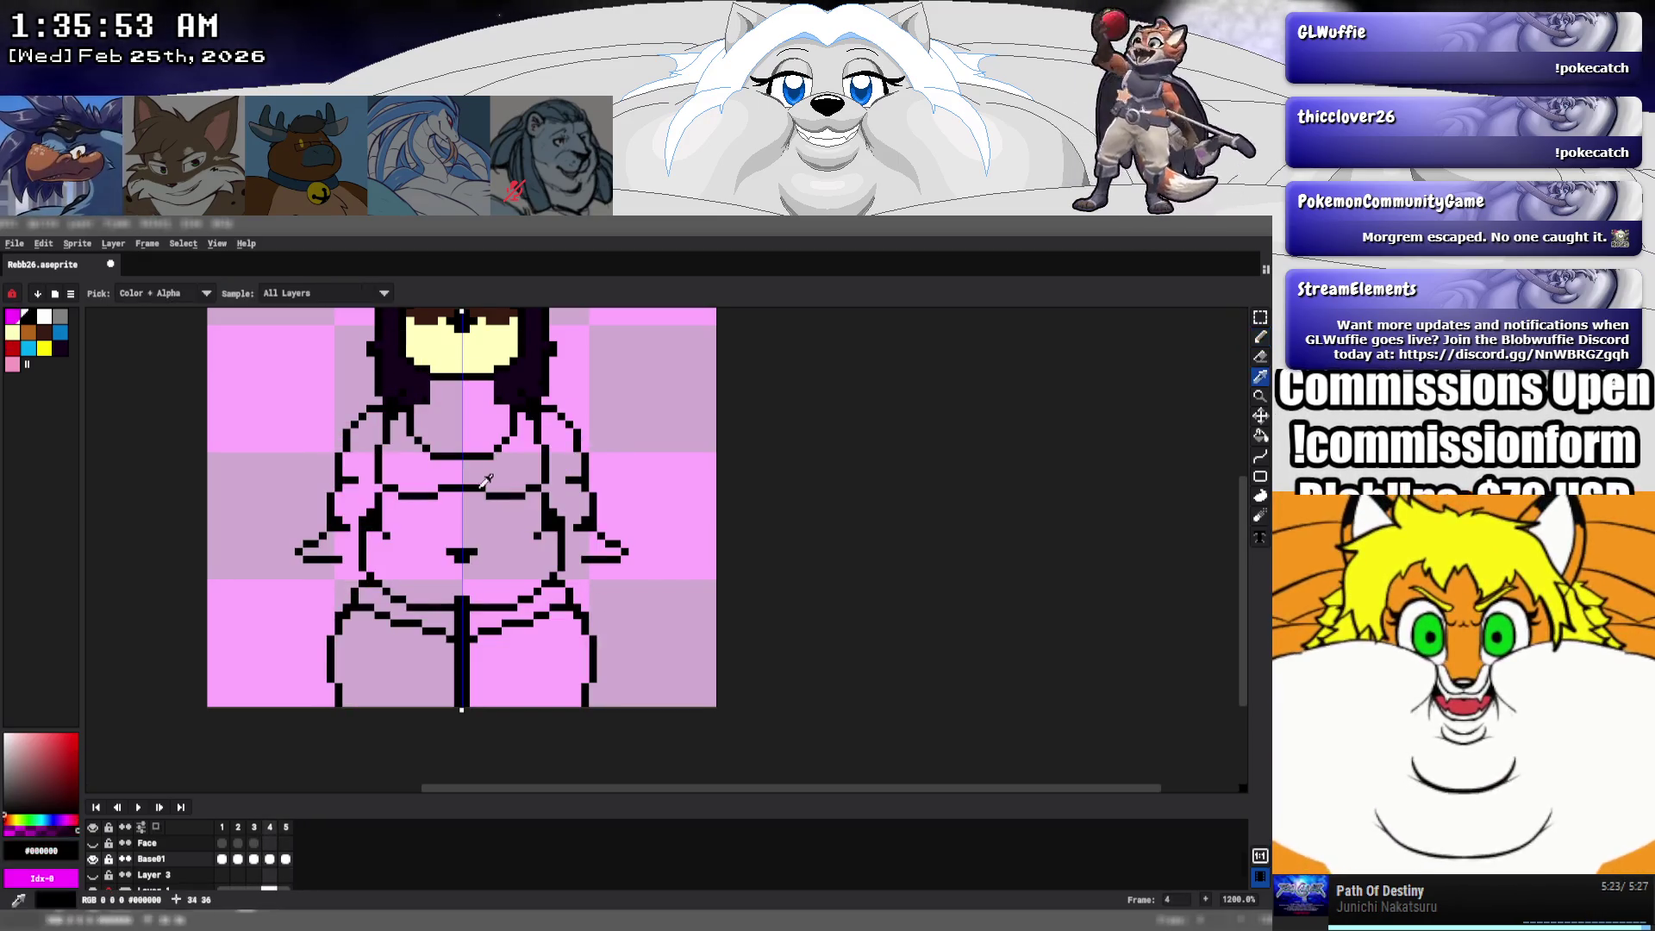
{"action": "key", "text": "Left"}
{"action": "key", "text": "Right"}
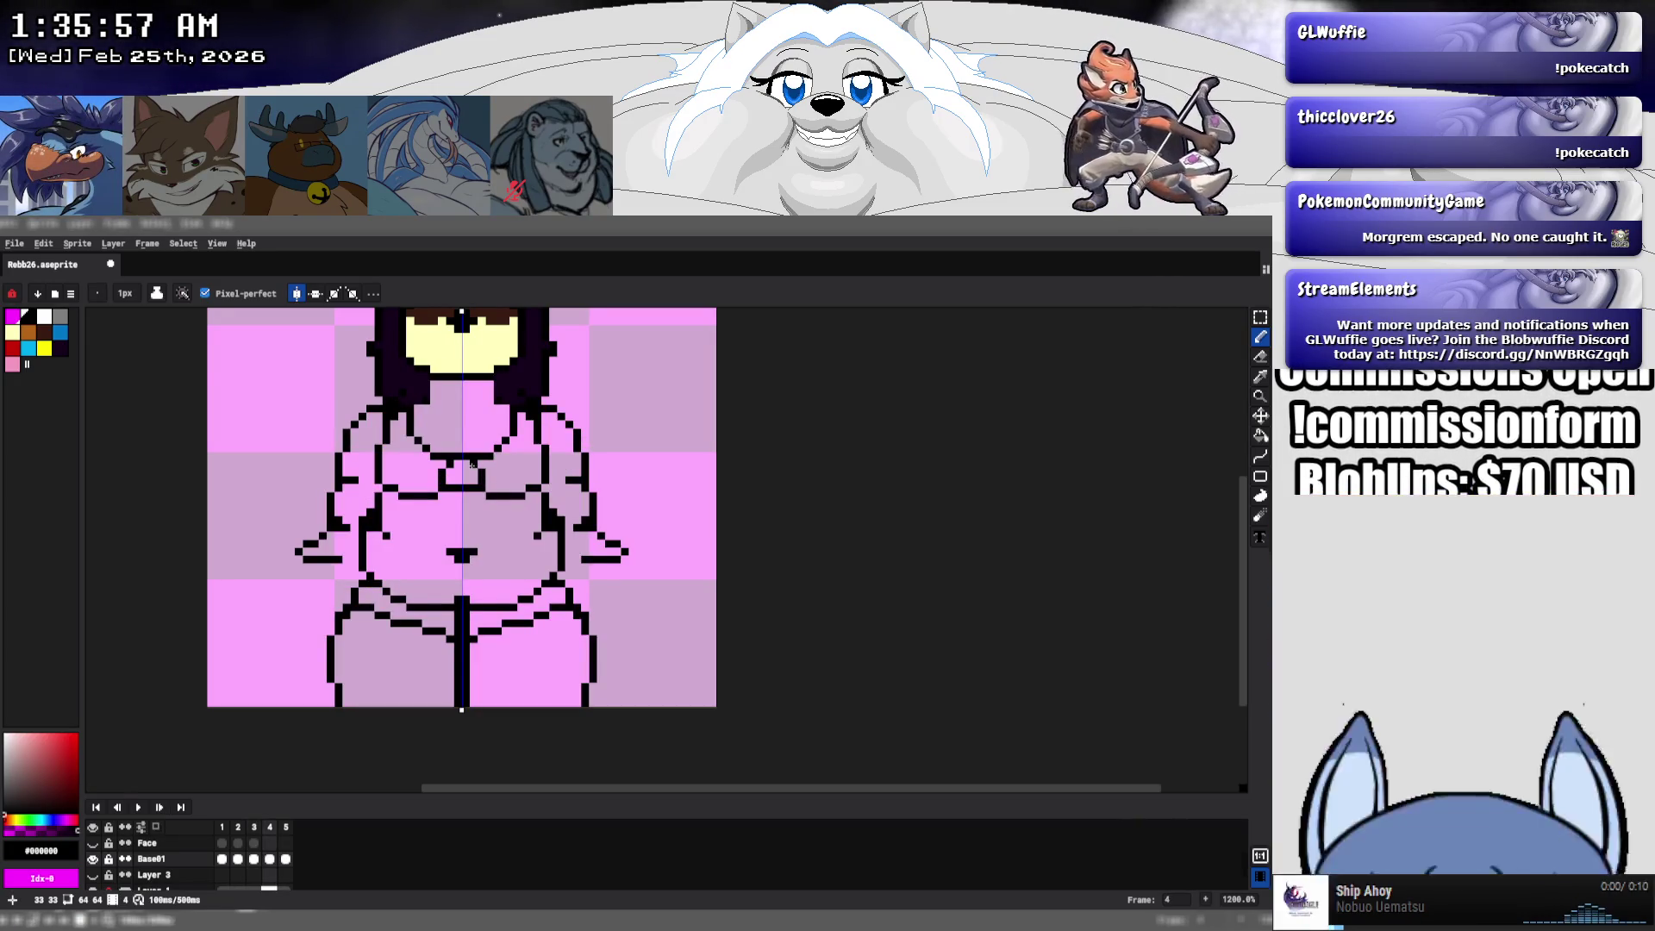
- Add black pixels to frame 4's chest outline, compare with frame 3, and play the animation
{"action": "key", "text": "Left"}
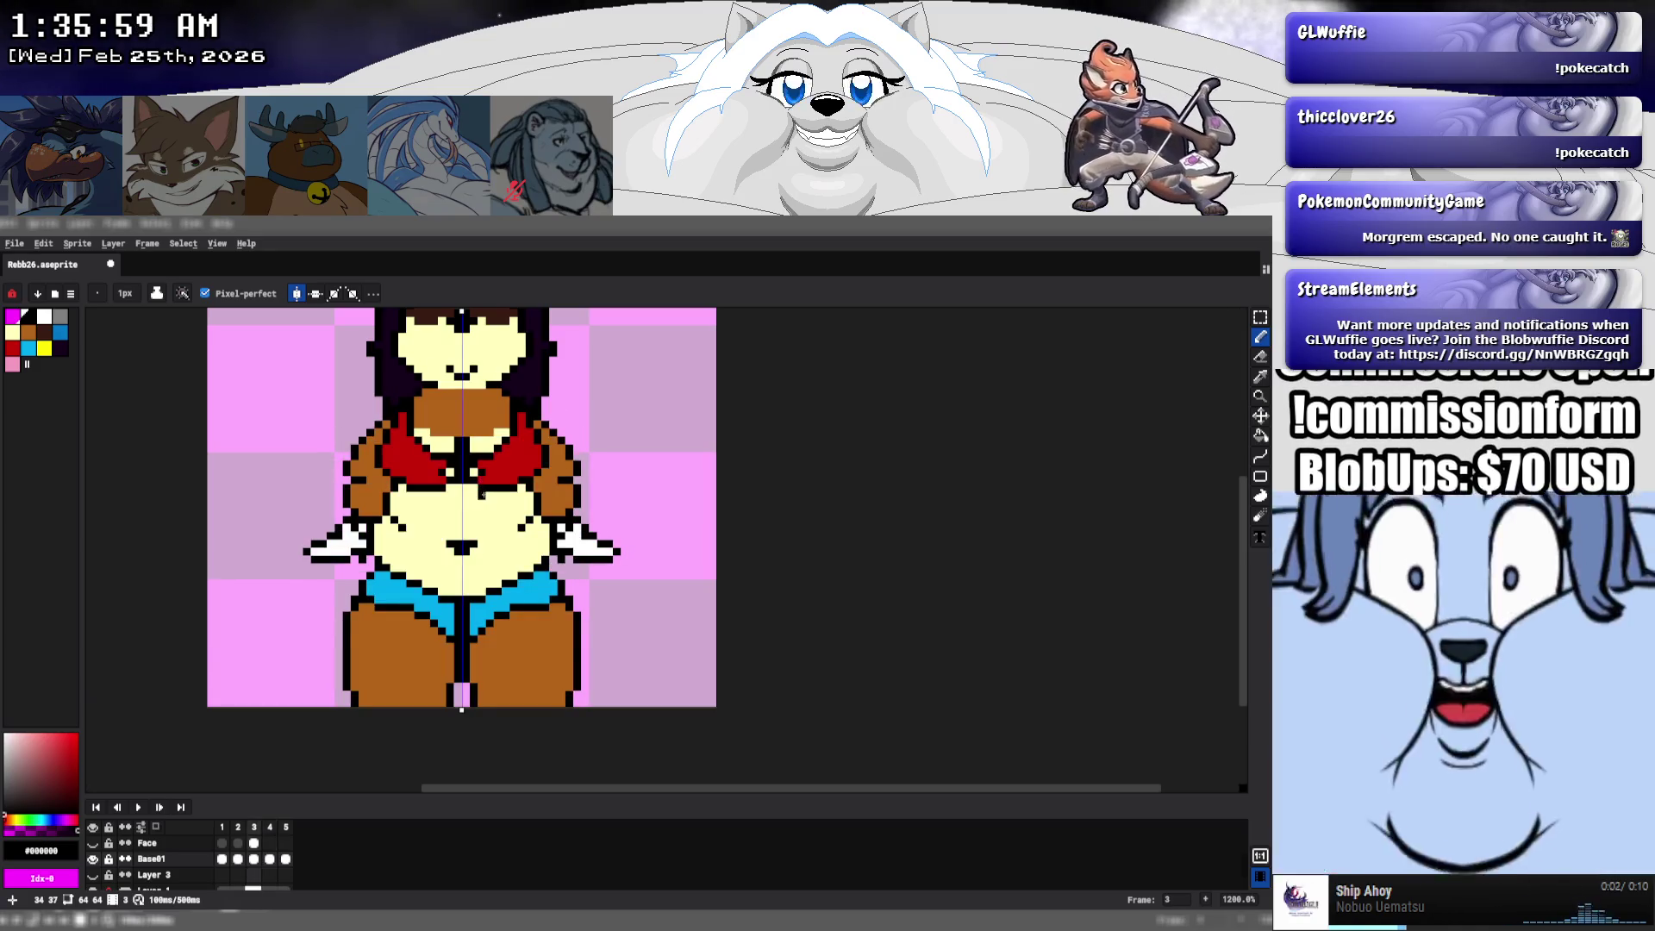
{"action": "key", "text": "Right"}
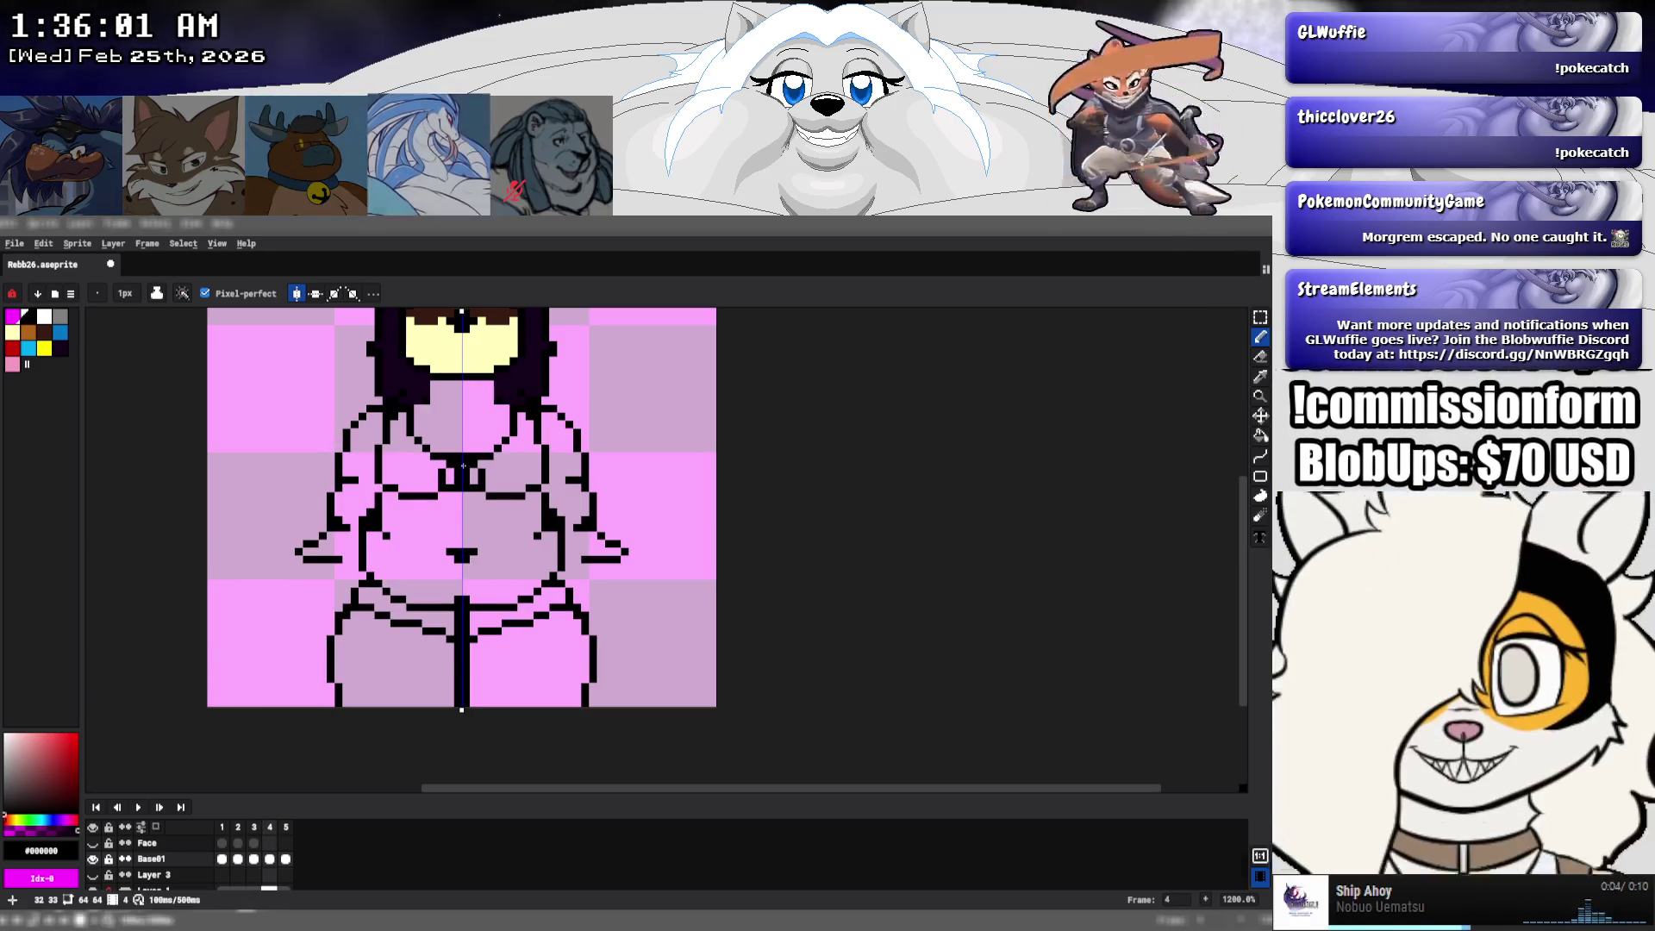
{"action": "left_click", "coordinate": [457, 447]}
{"action": "left_click", "coordinate": [462, 442]}
{"action": "key", "text": "Left"}
{"action": "key", "text": "Right"}
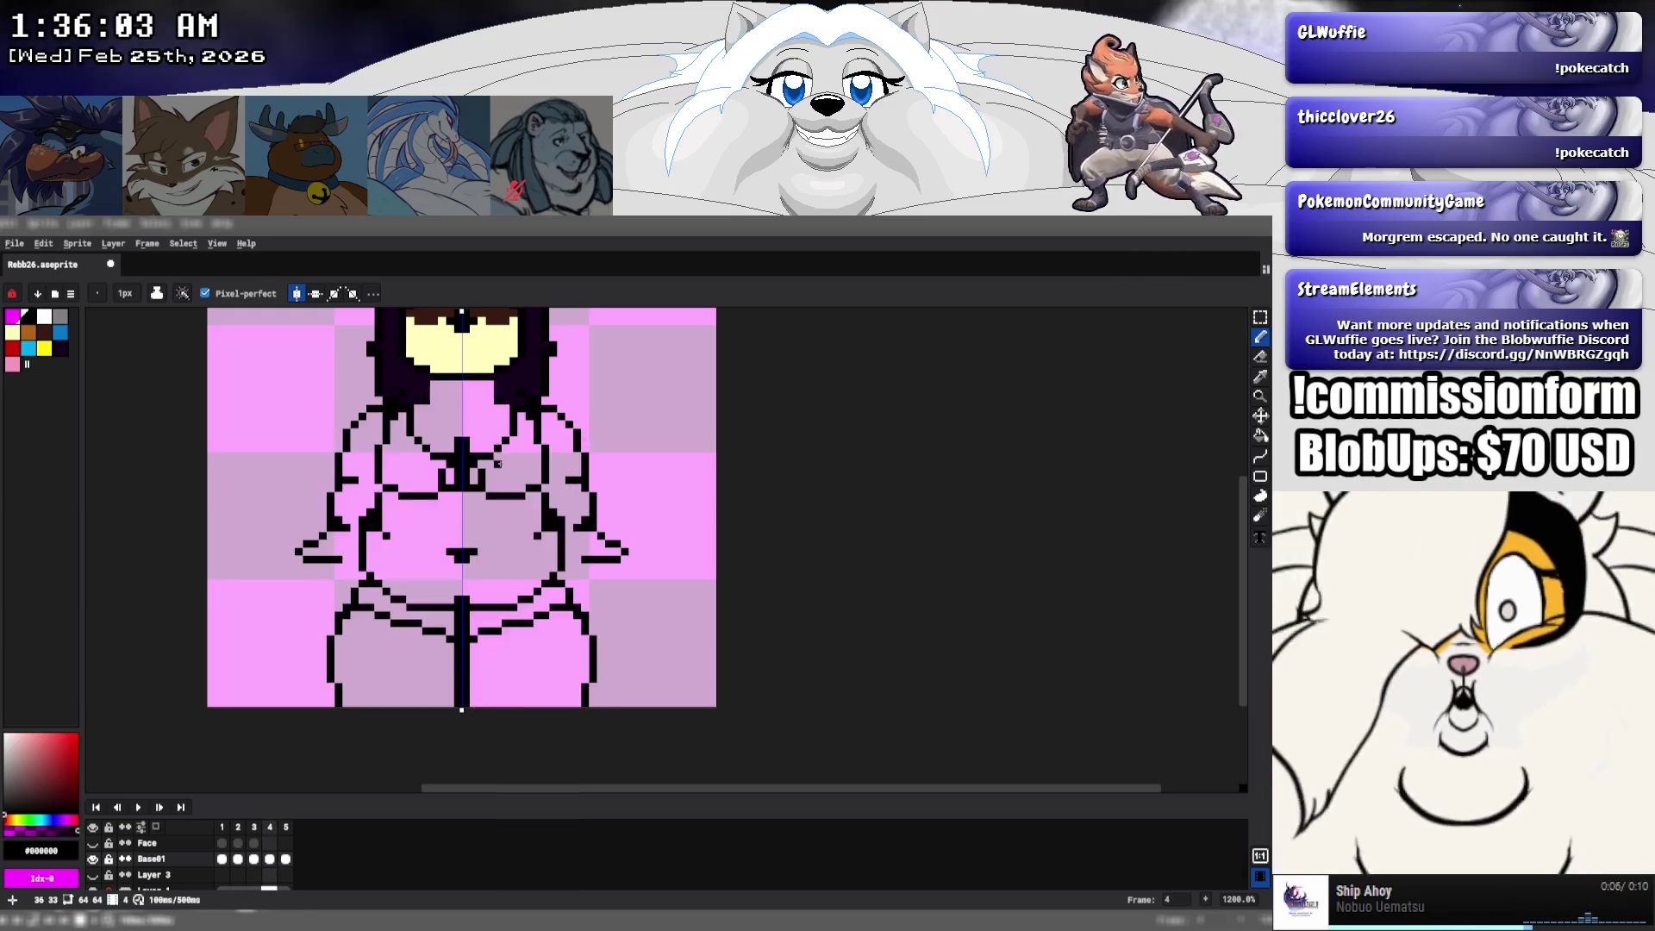
{"action": "key", "text": "Return"}
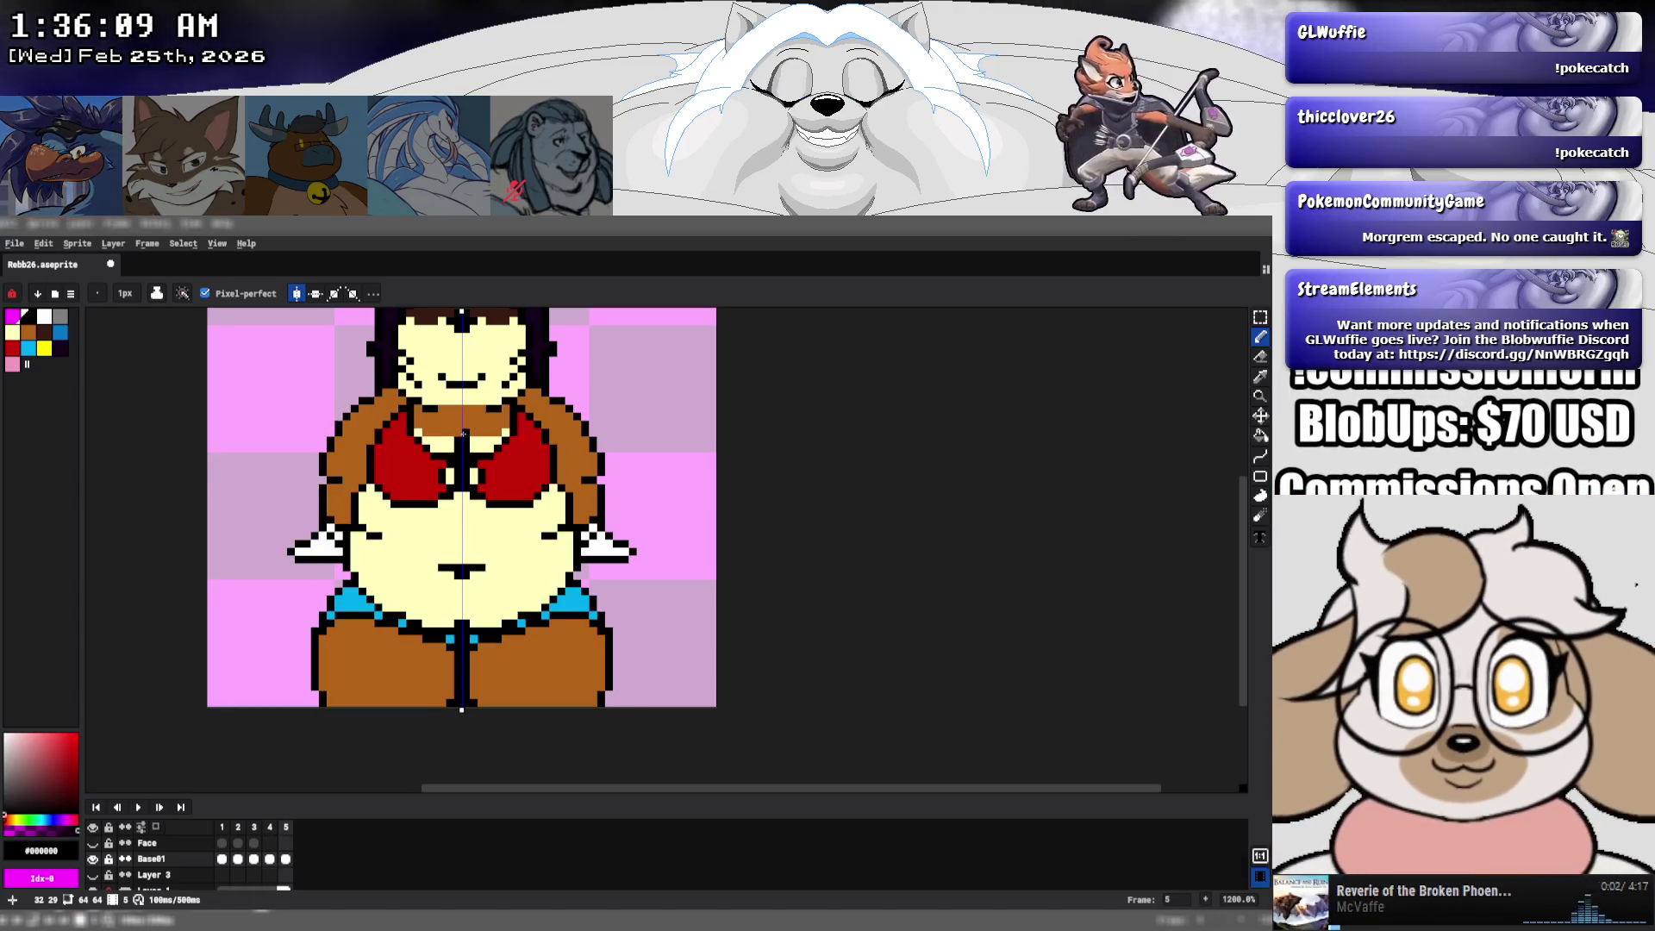
- Draw a short cream line across frame 4's chest and a black pixel on each arm
{"action": "left_click", "coordinate": [474, 438], "text": "alt"}
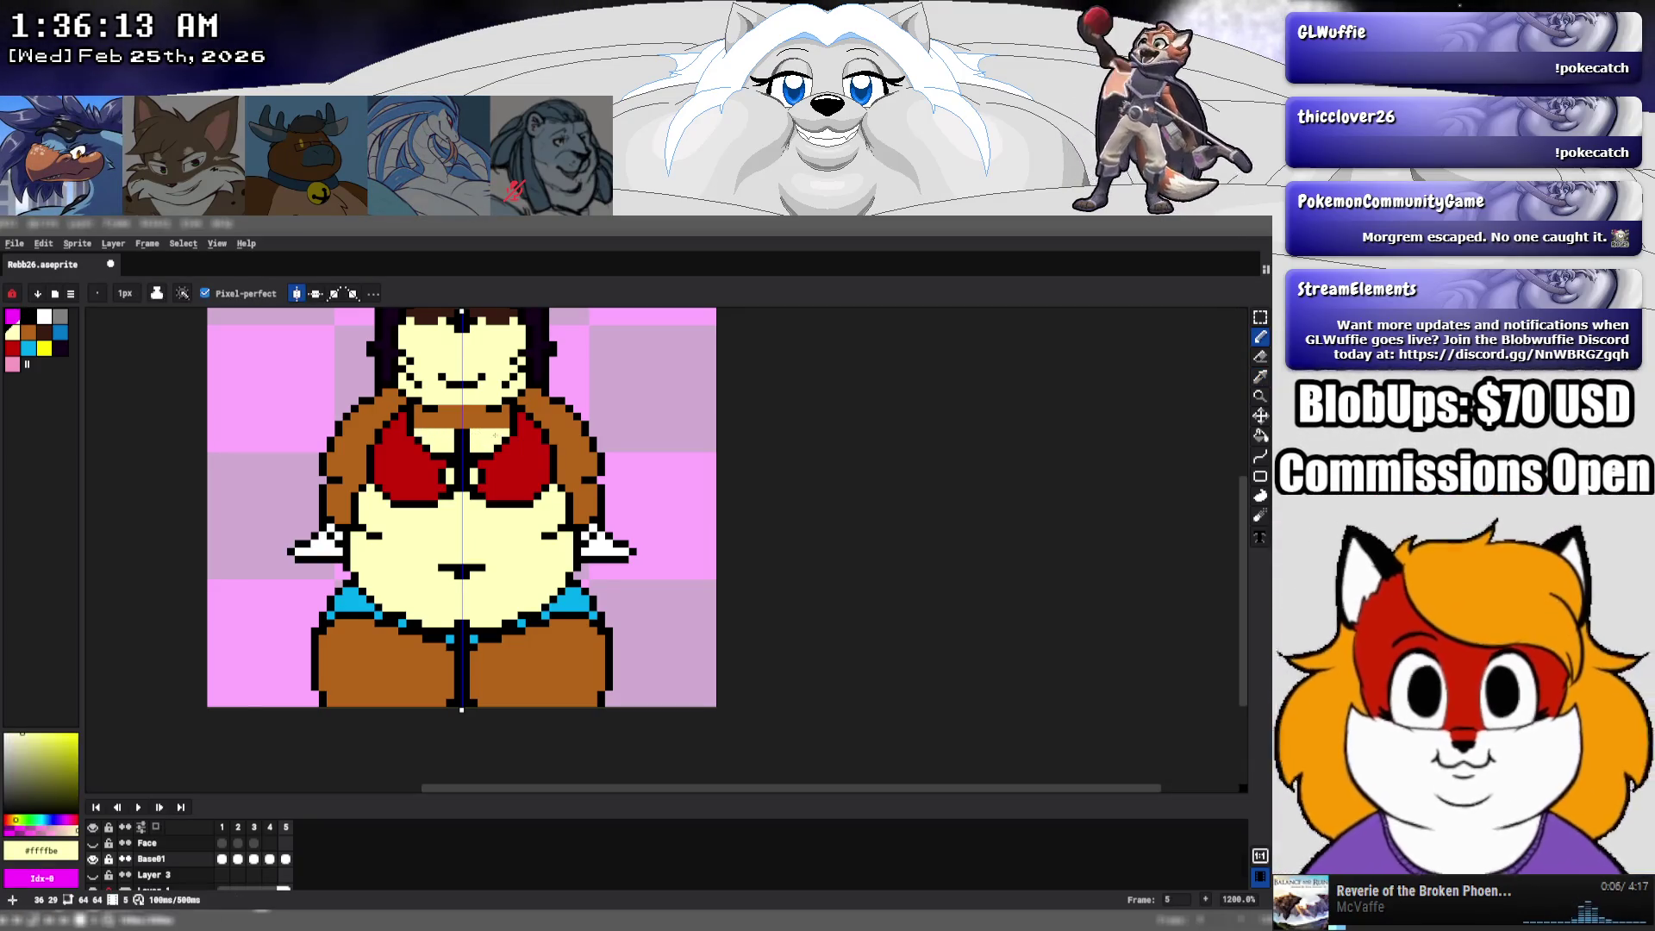
{"action": "key", "text": "comma"}
{"action": "key", "text": "comma"}
{"action": "key", "text": "comma"}
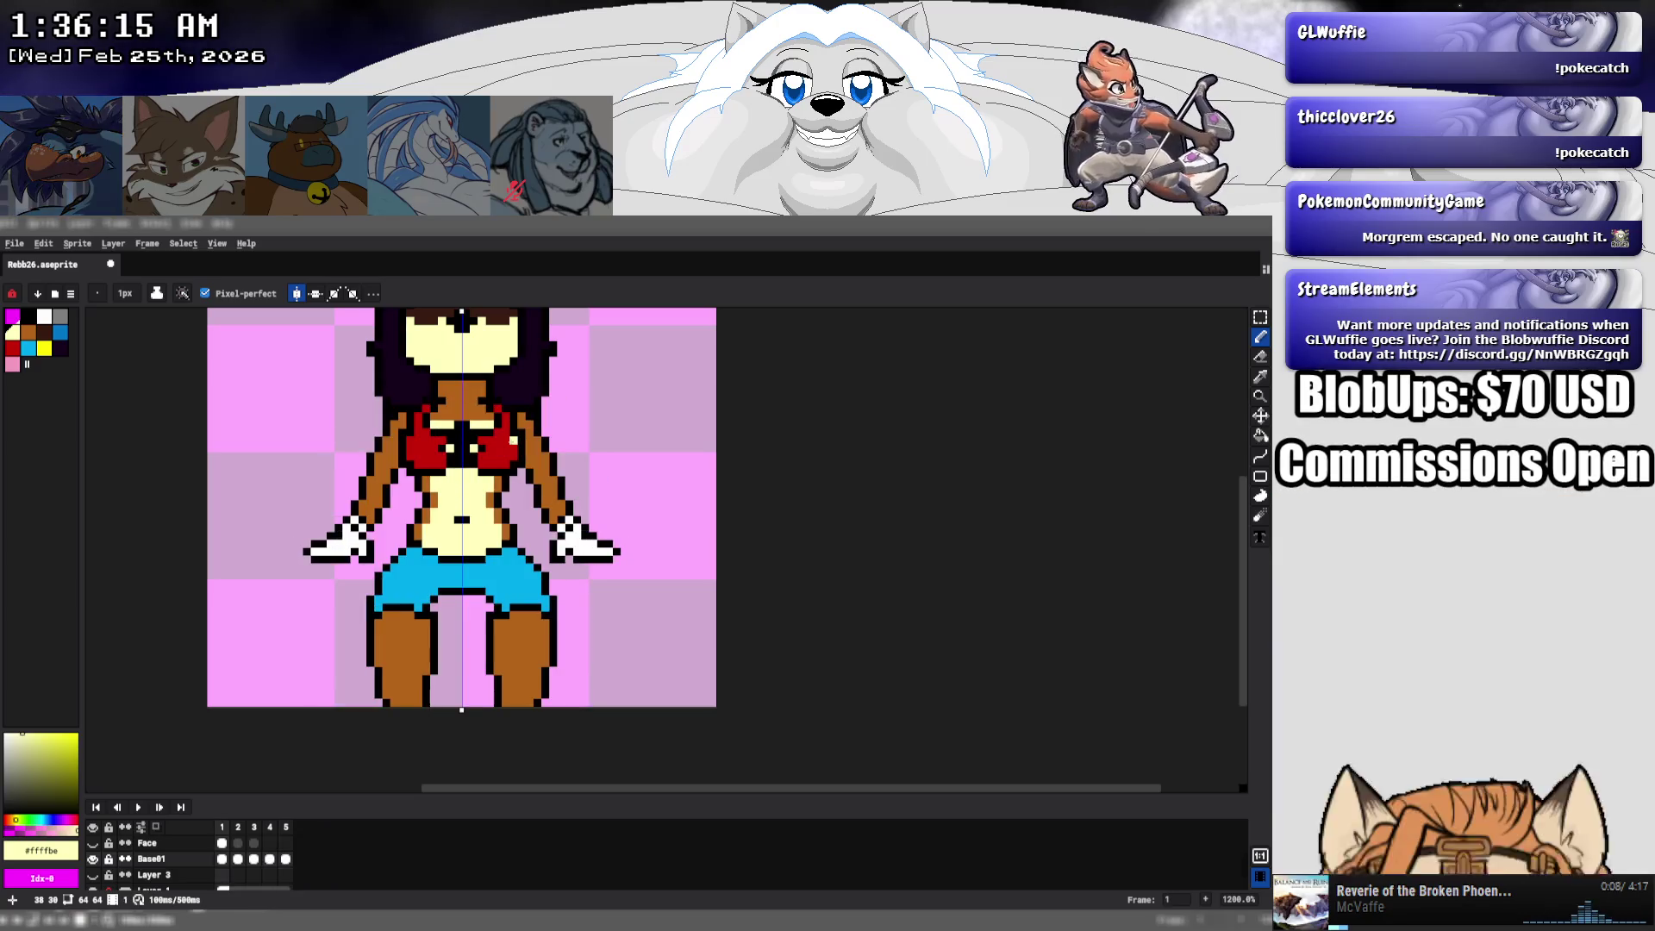
{"action": "key", "text": "ctrl+z"}
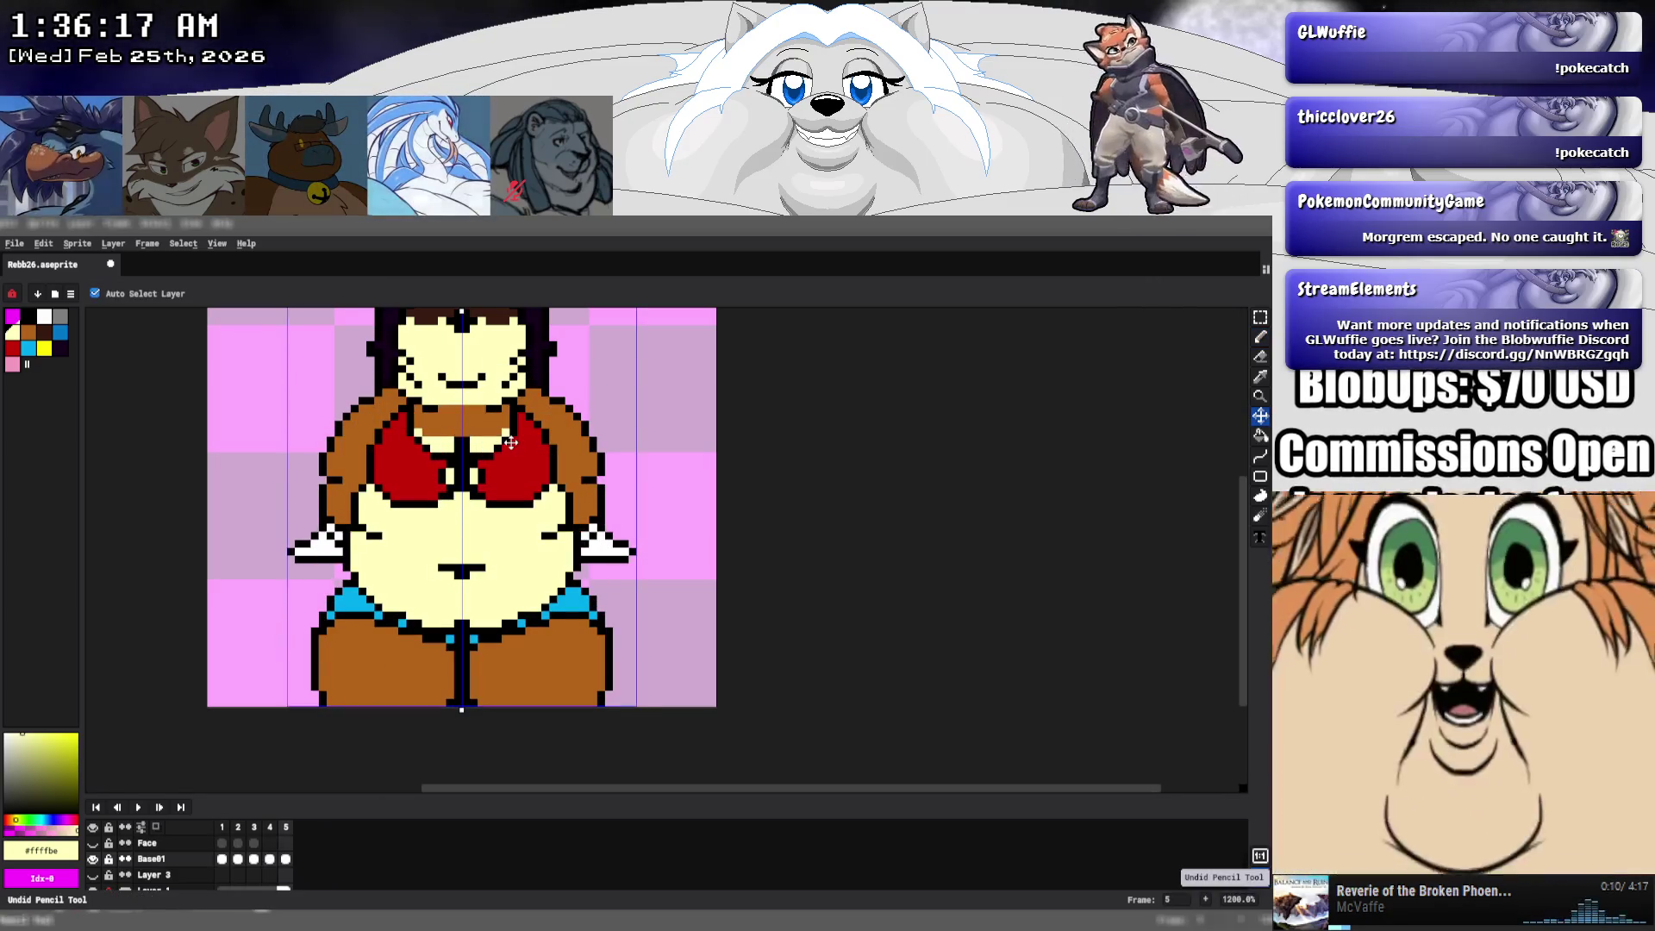
{"action": "key", "text": "b"}
{"action": "key", "text": "comma"}
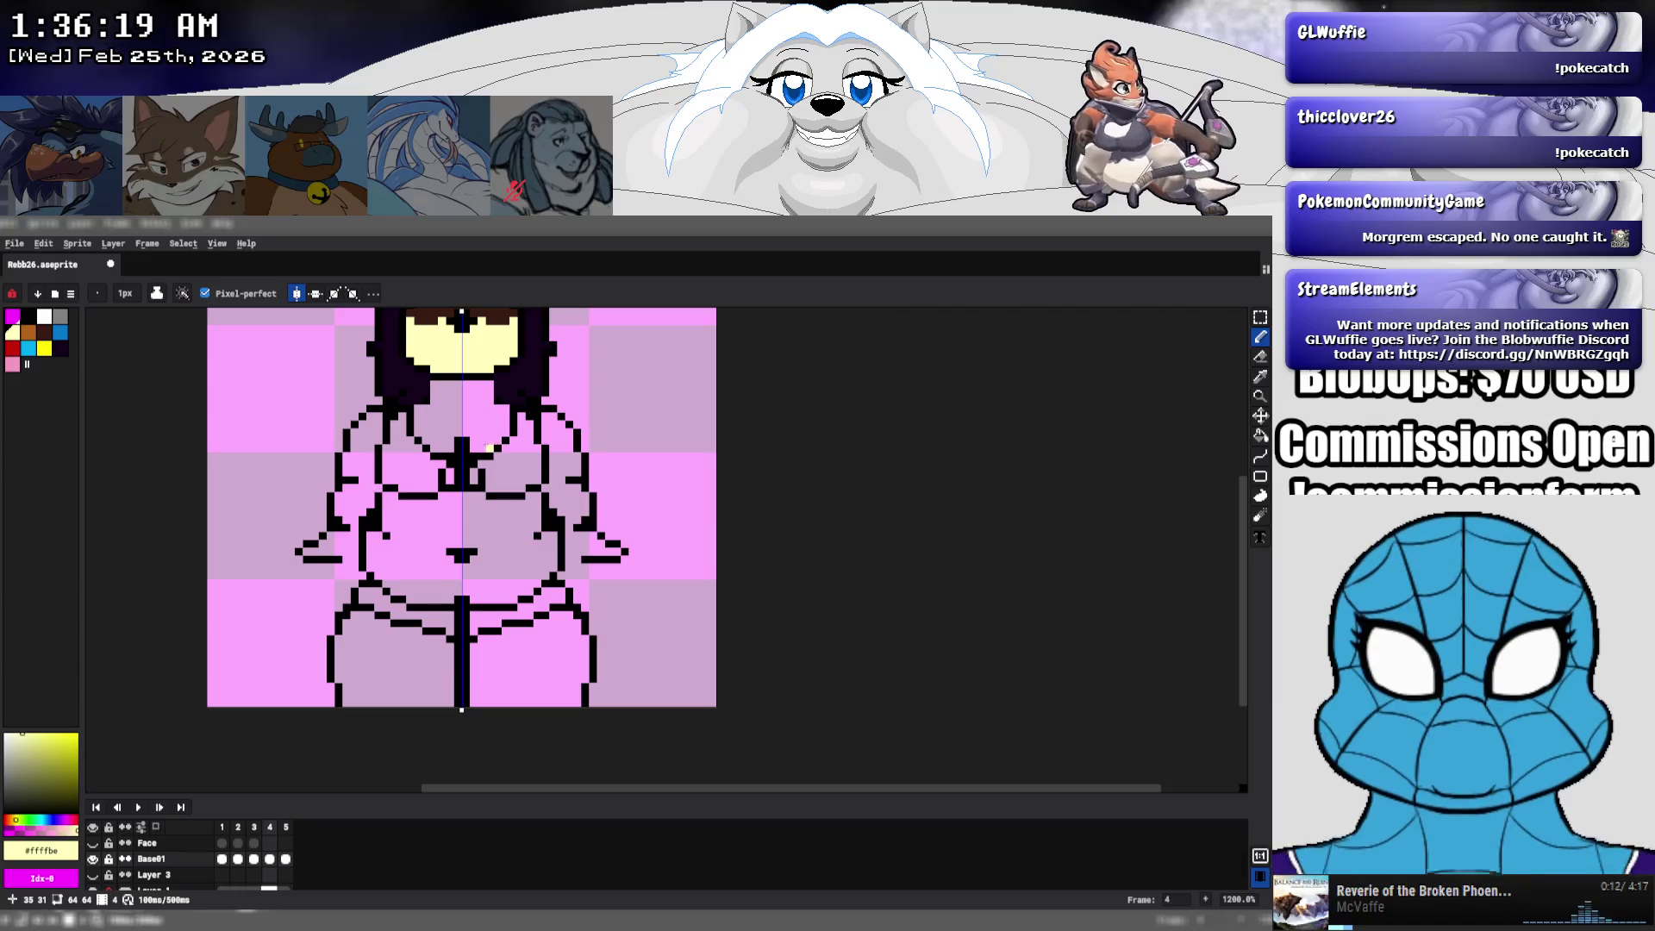
{"action": "left_click_drag", "start_coordinate": [473, 440], "coordinate": [499, 440]}
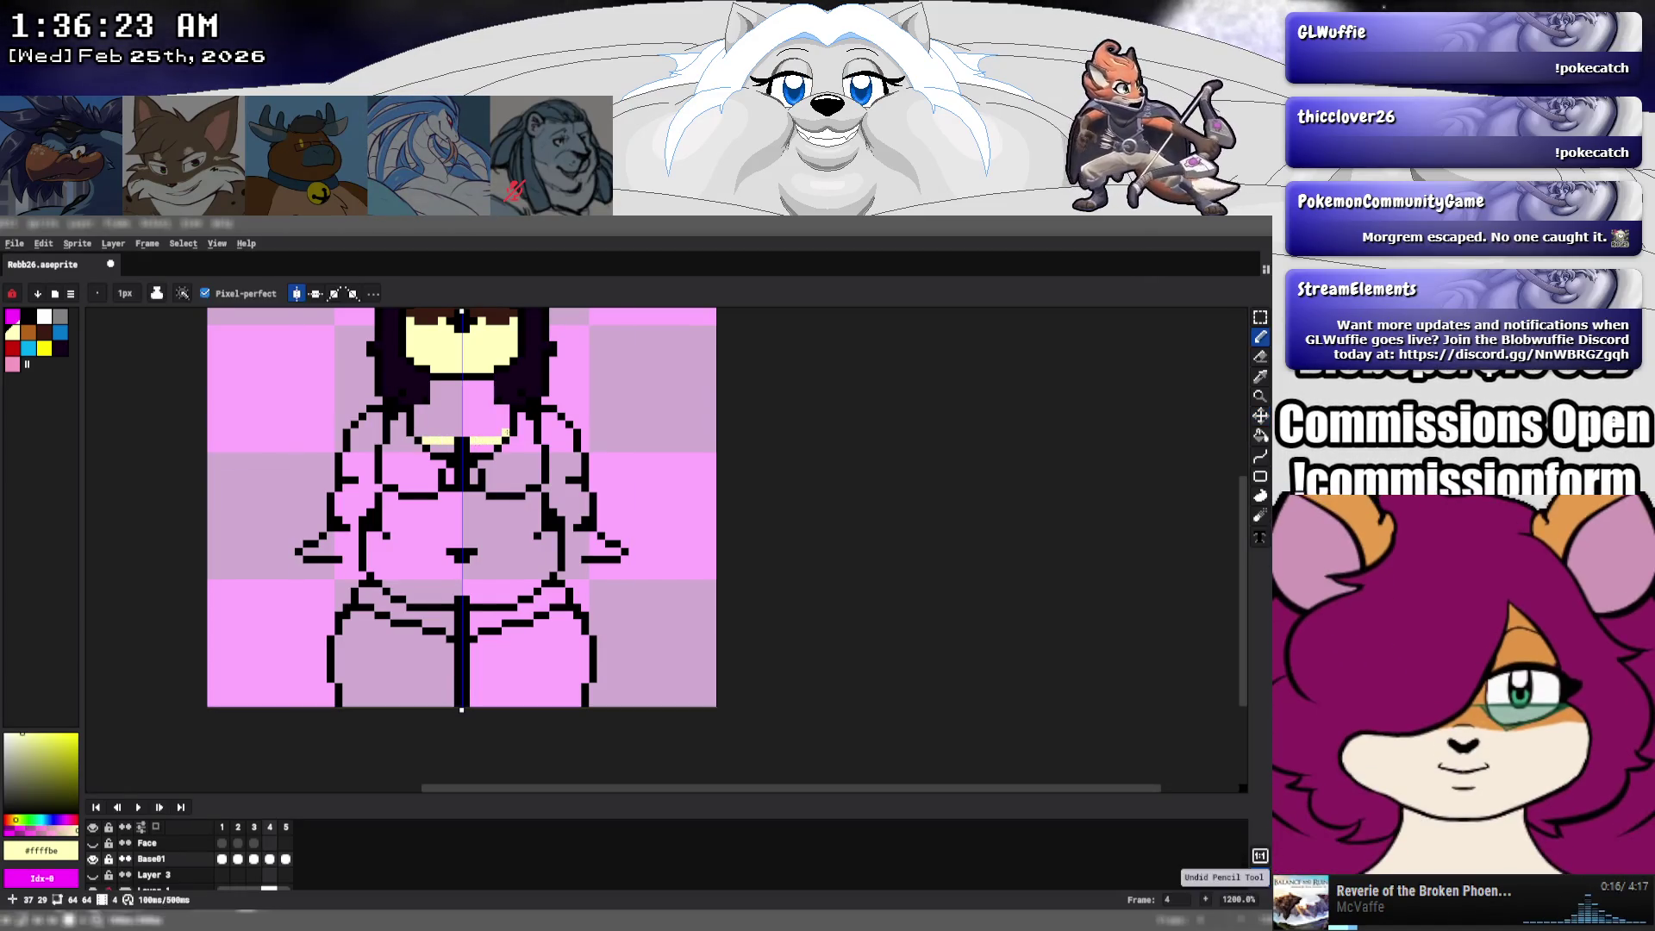
{"action": "left_click", "coordinate": [556, 522], "text": "alt"}
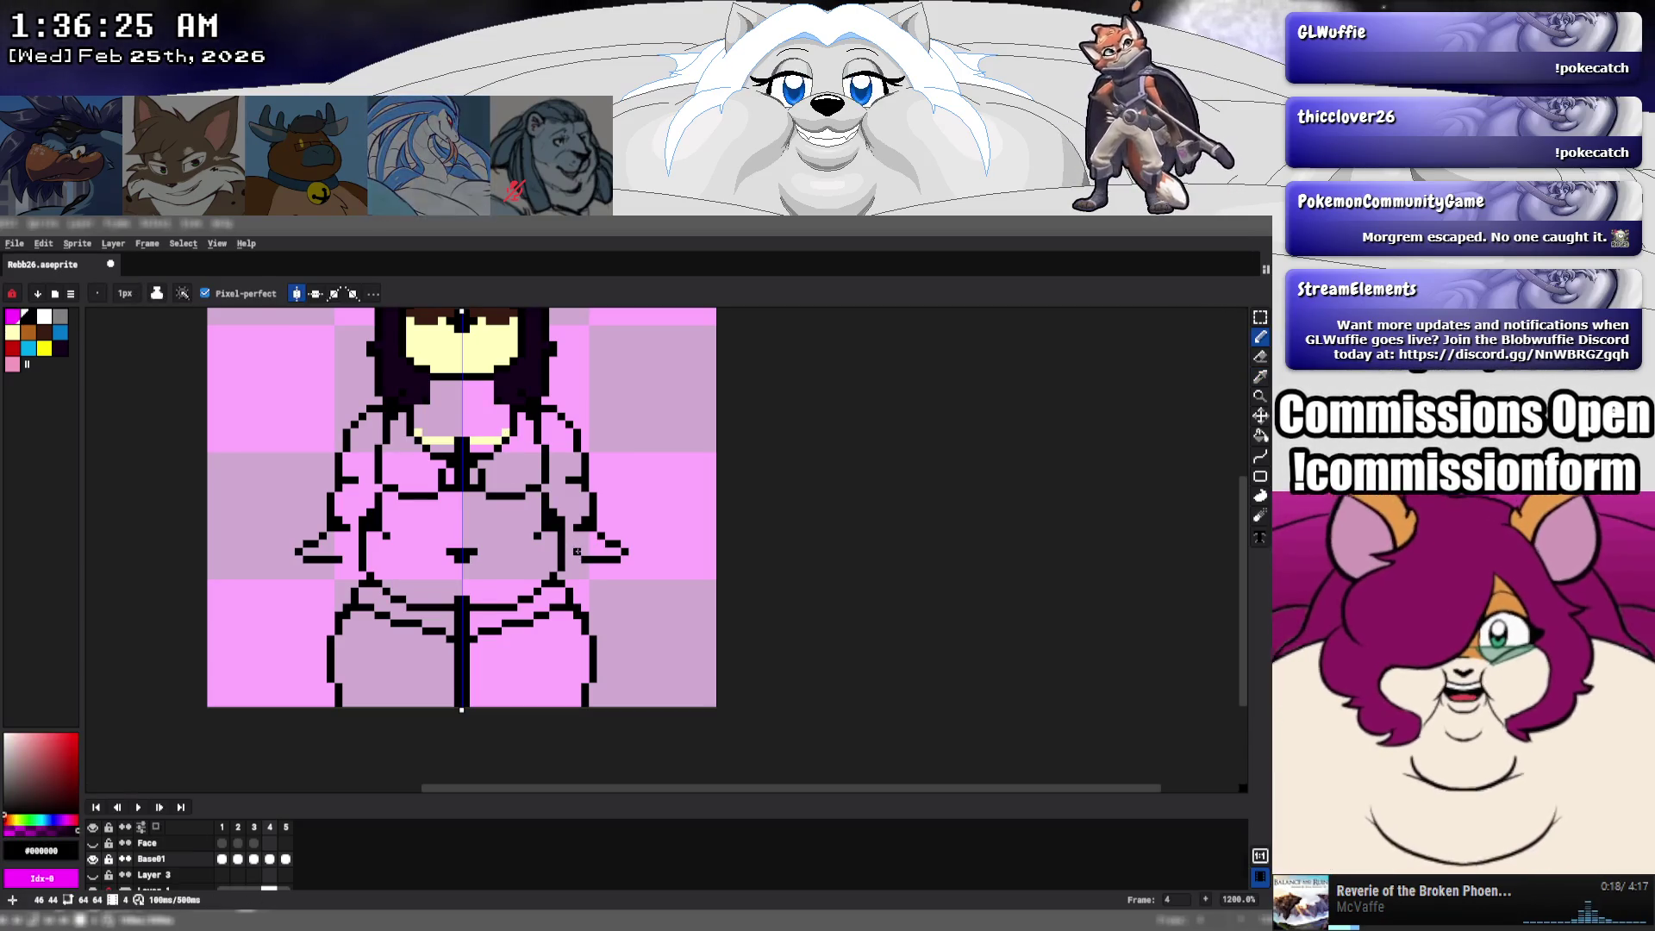
{"action": "left_click", "coordinate": [576, 558]}
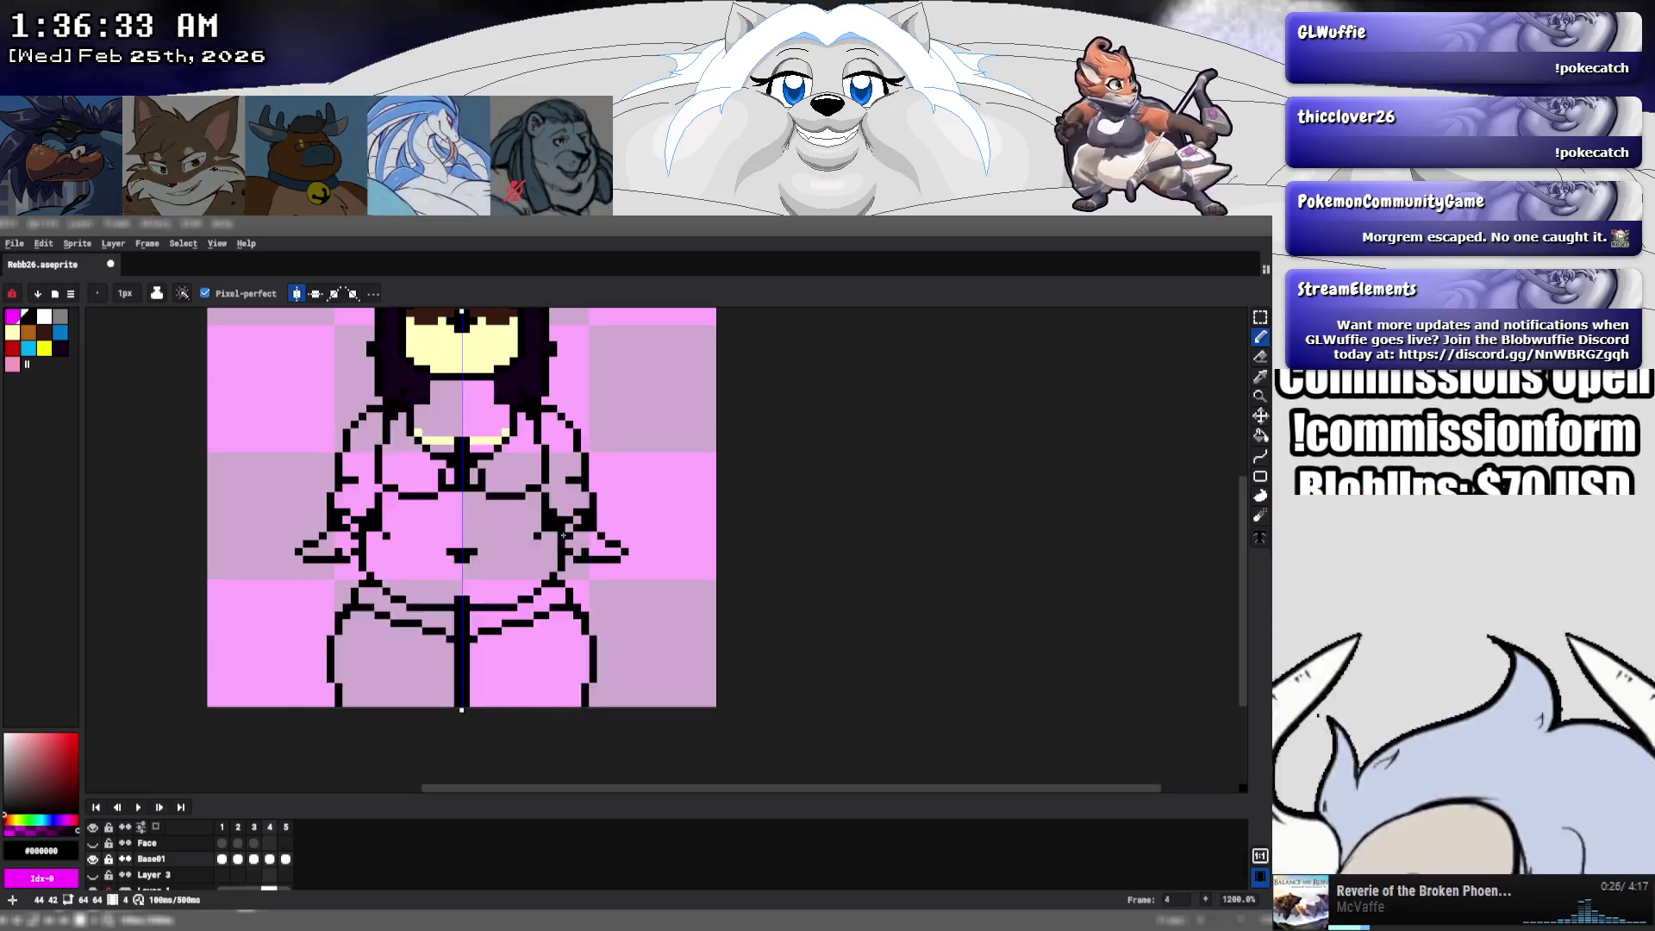
- Flip through frames 3–5 to compare poses, then pick the cream belly colour and the Paint Bucket
{"action": "key", "text": "Right"}
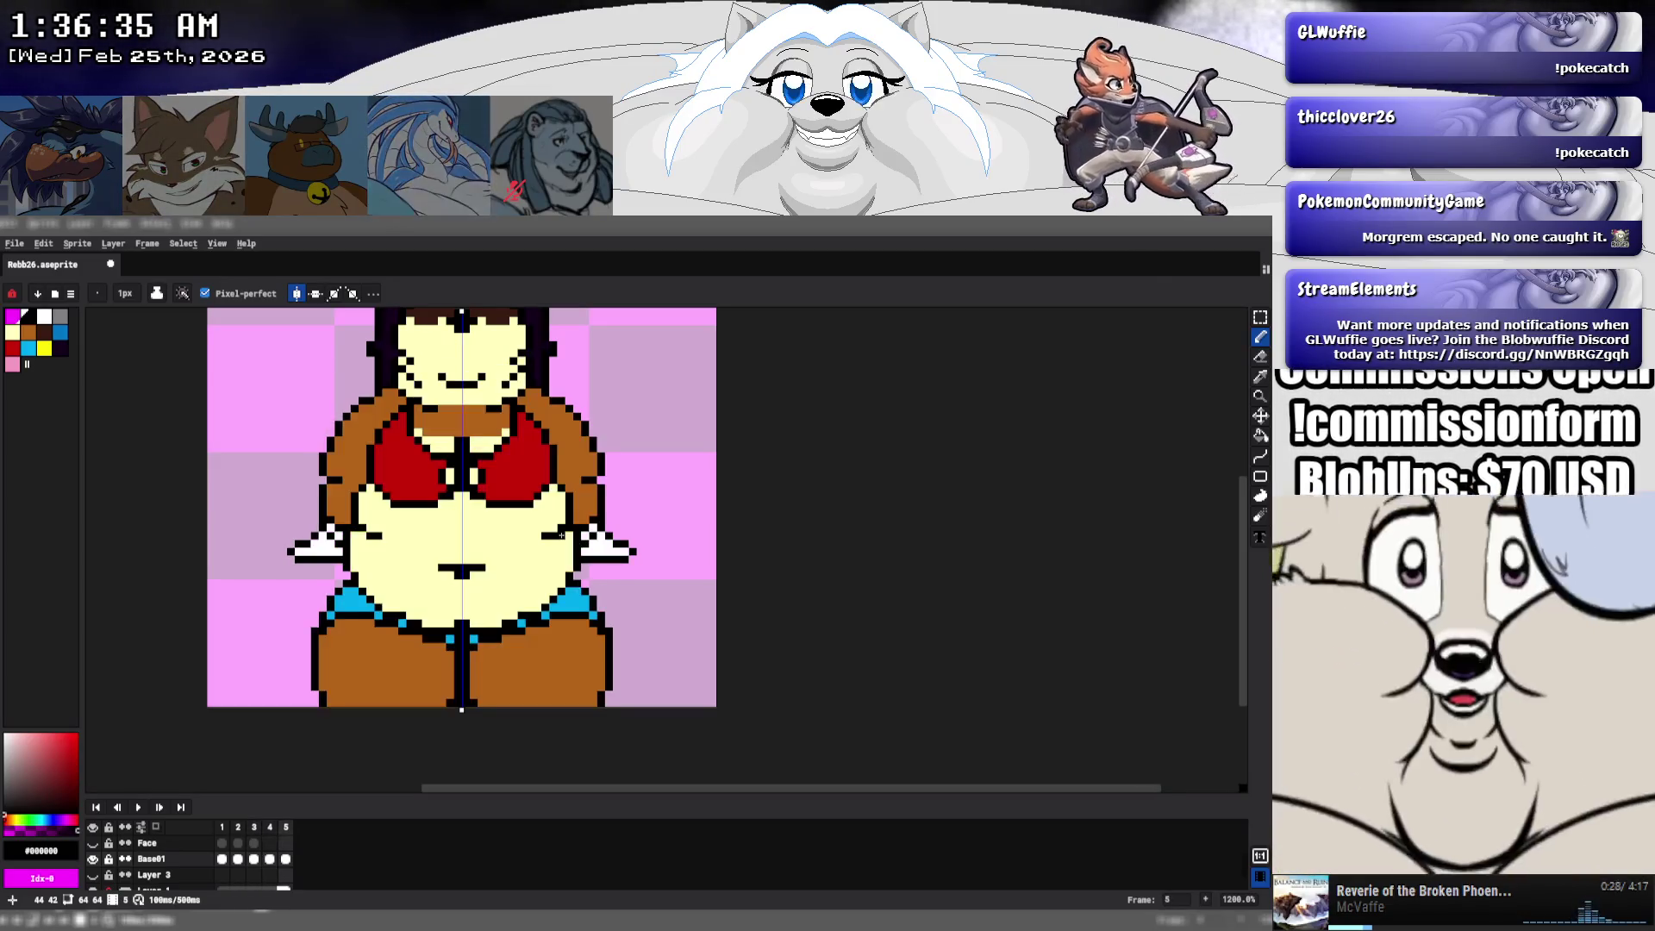
{"action": "key", "text": "Left"}
{"action": "key", "text": "Left"}
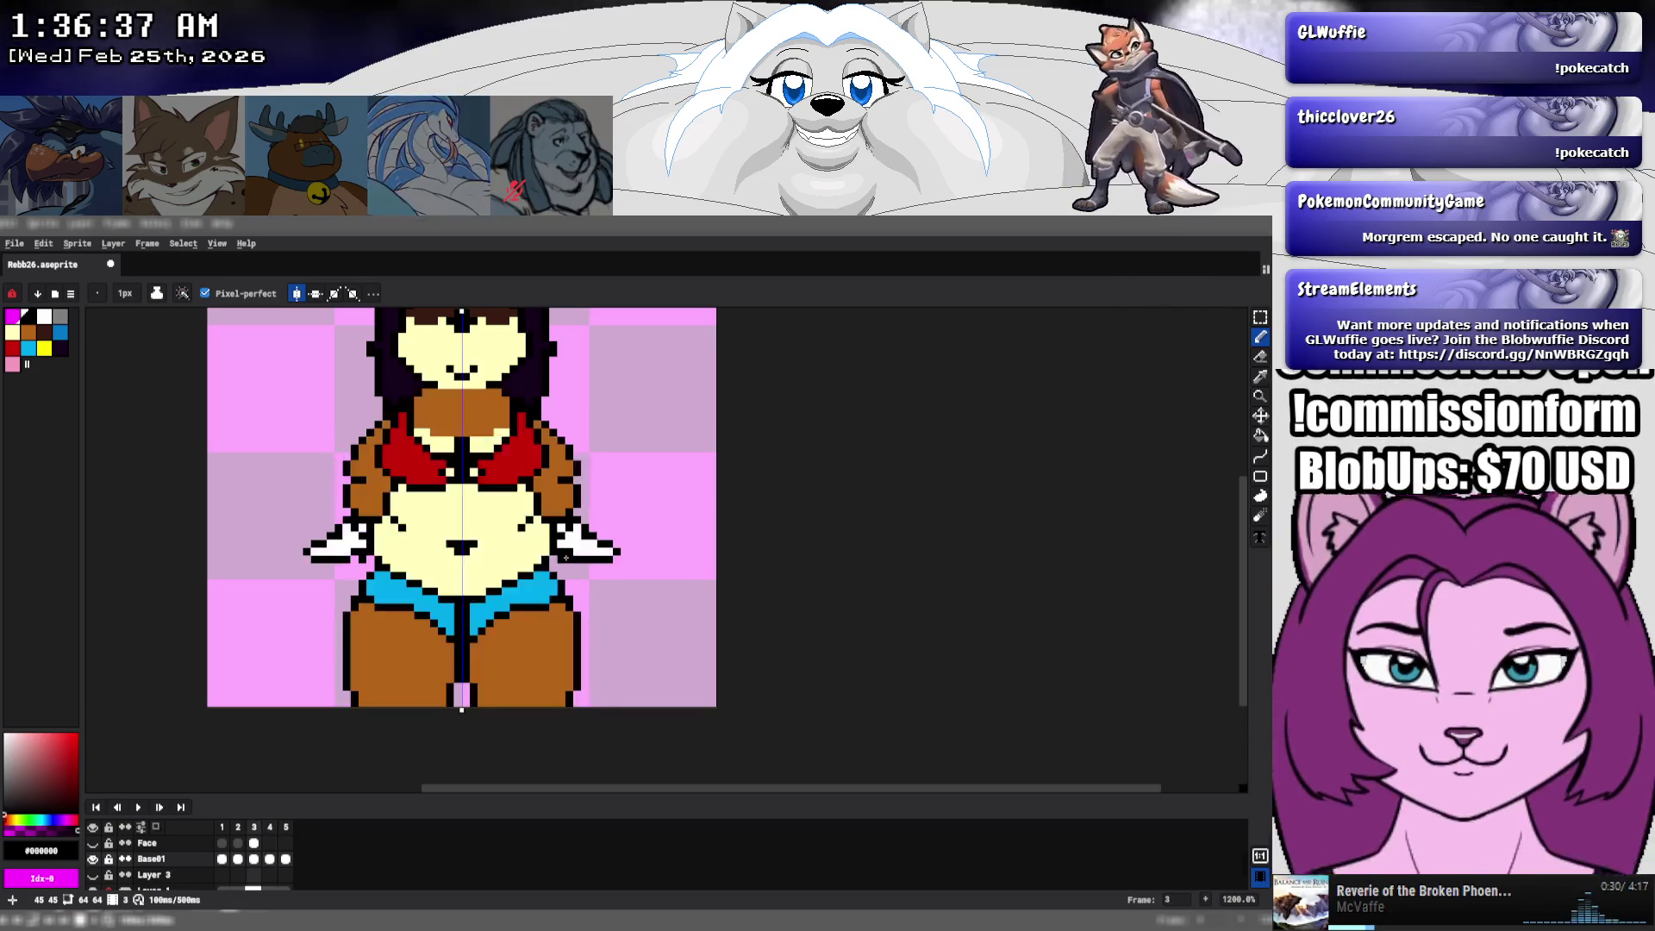
{"action": "key", "text": "Right"}
{"action": "key", "text": "Right"}
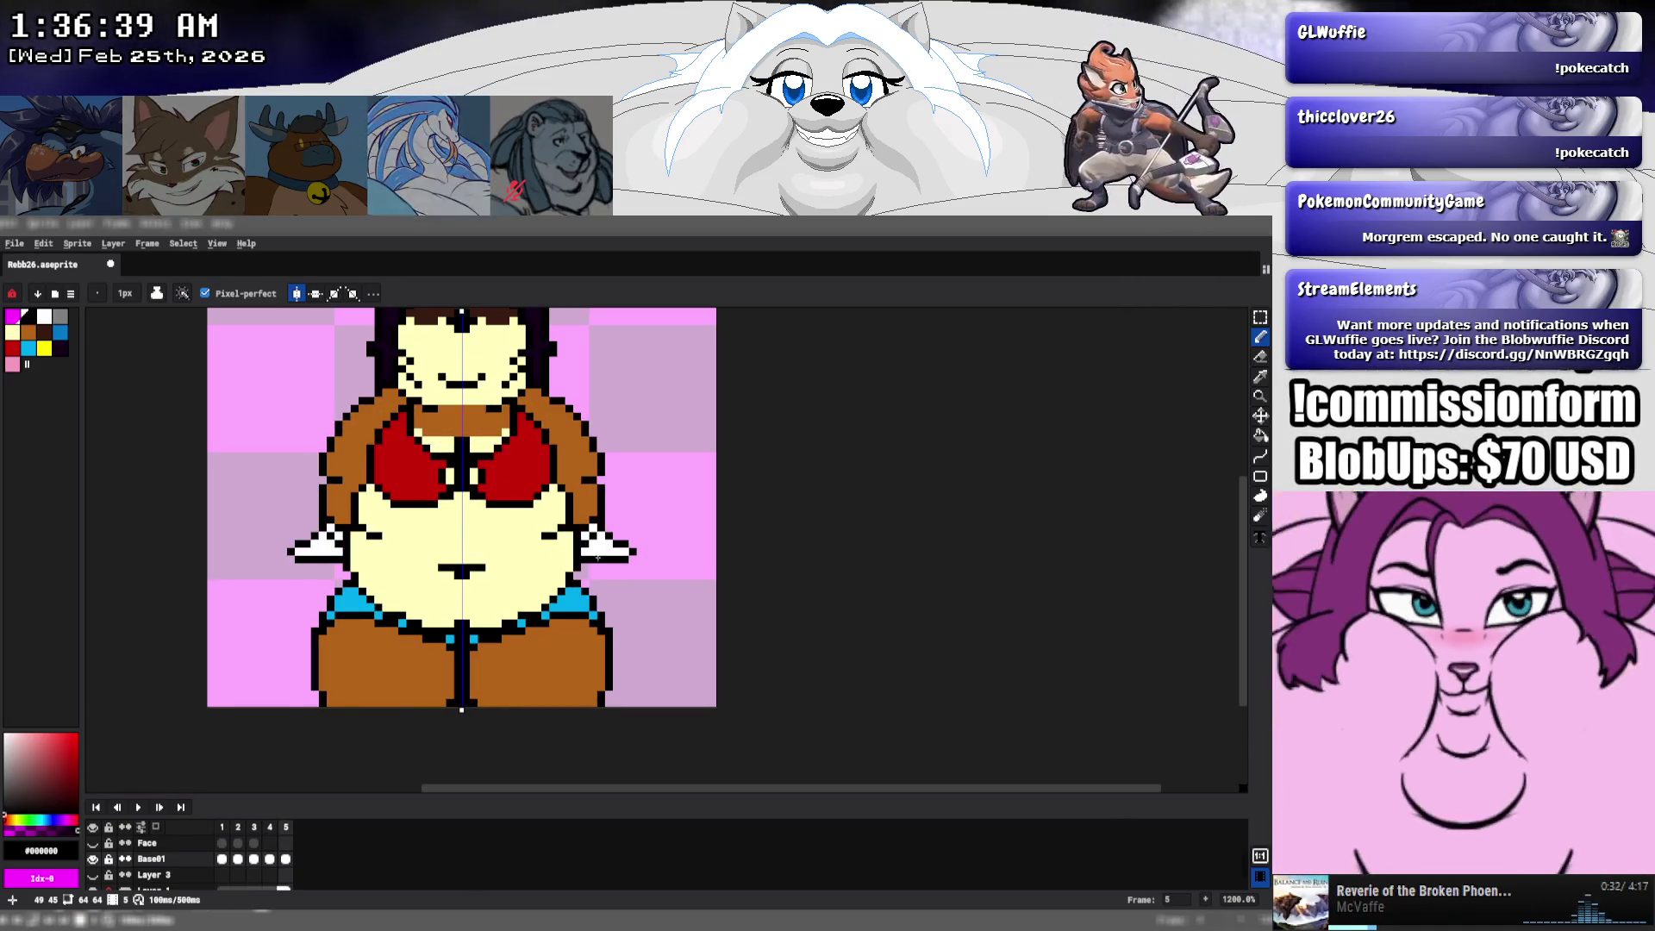
{"action": "left_click", "coordinate": [543, 567], "text": "alt"}
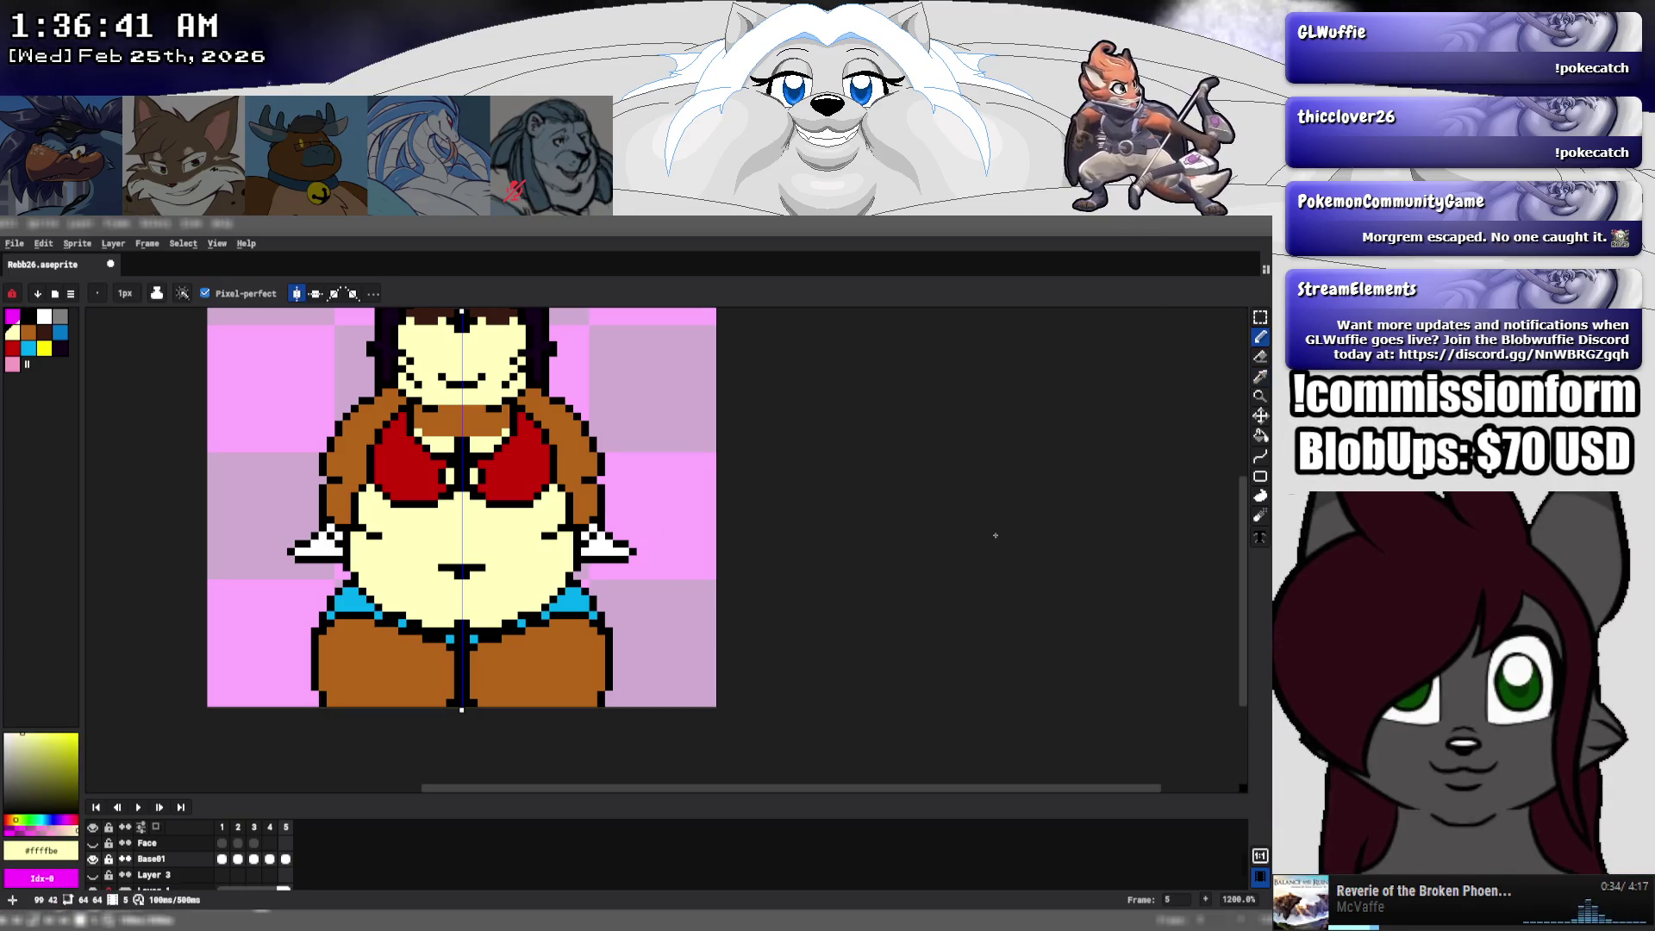
{"action": "left_click", "coordinate": [1260, 435]}
- Save the sprite, then fill frame 4's belly with cream
{"action": "key", "text": "ctrl+s"}
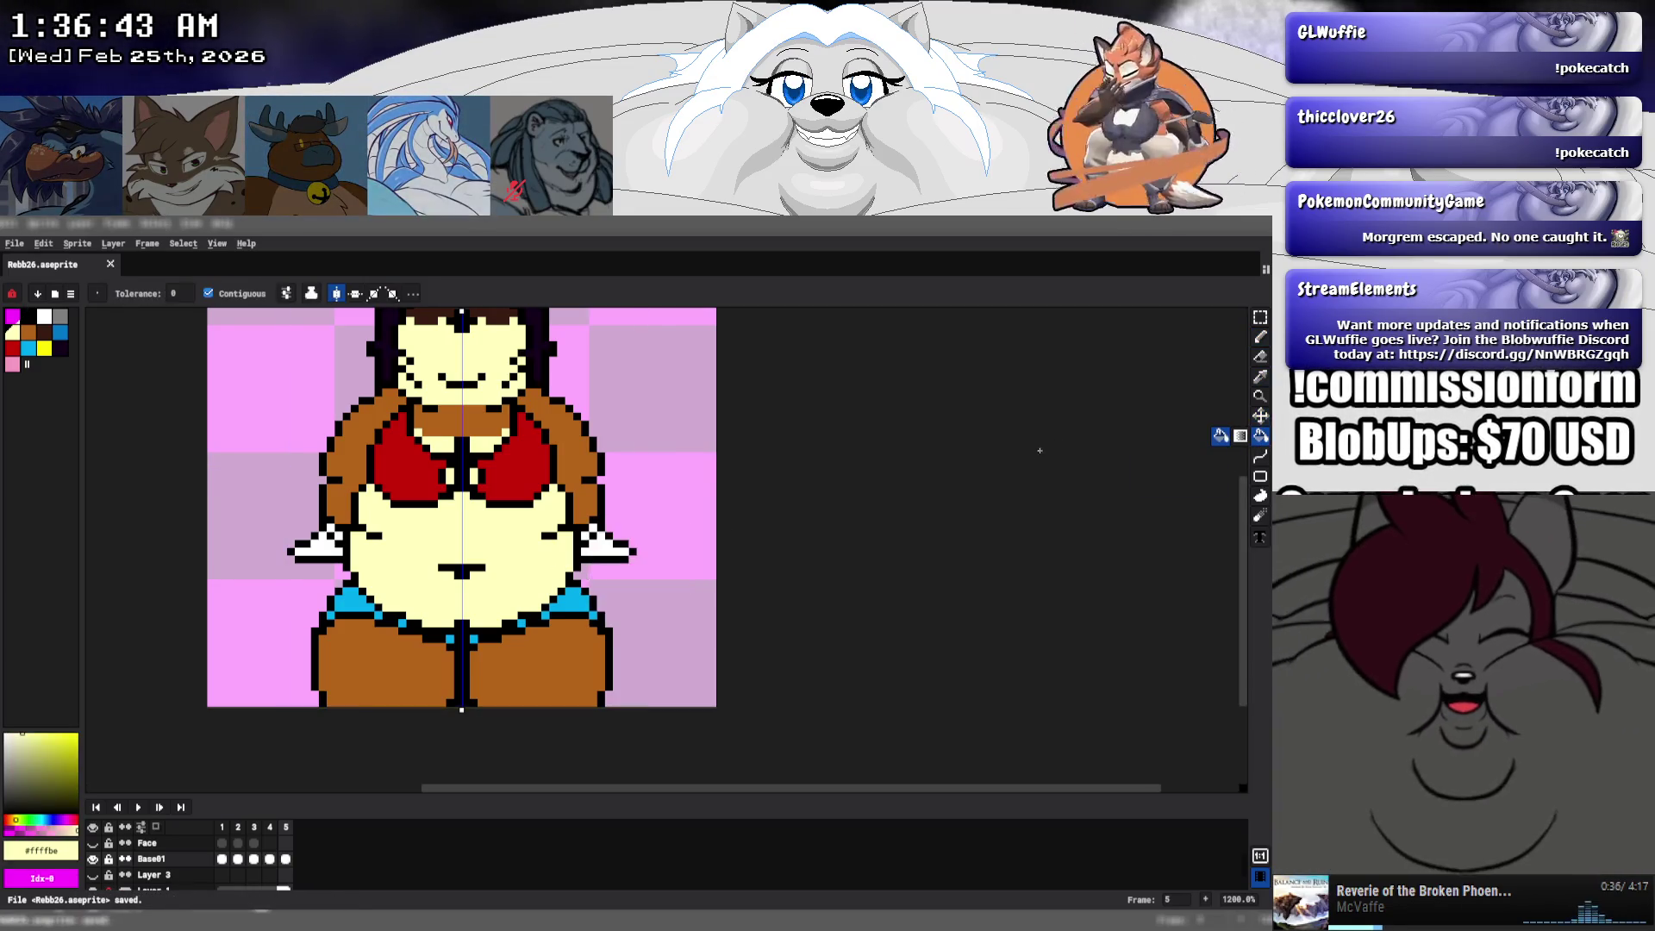
{"action": "key", "text": "Return"}
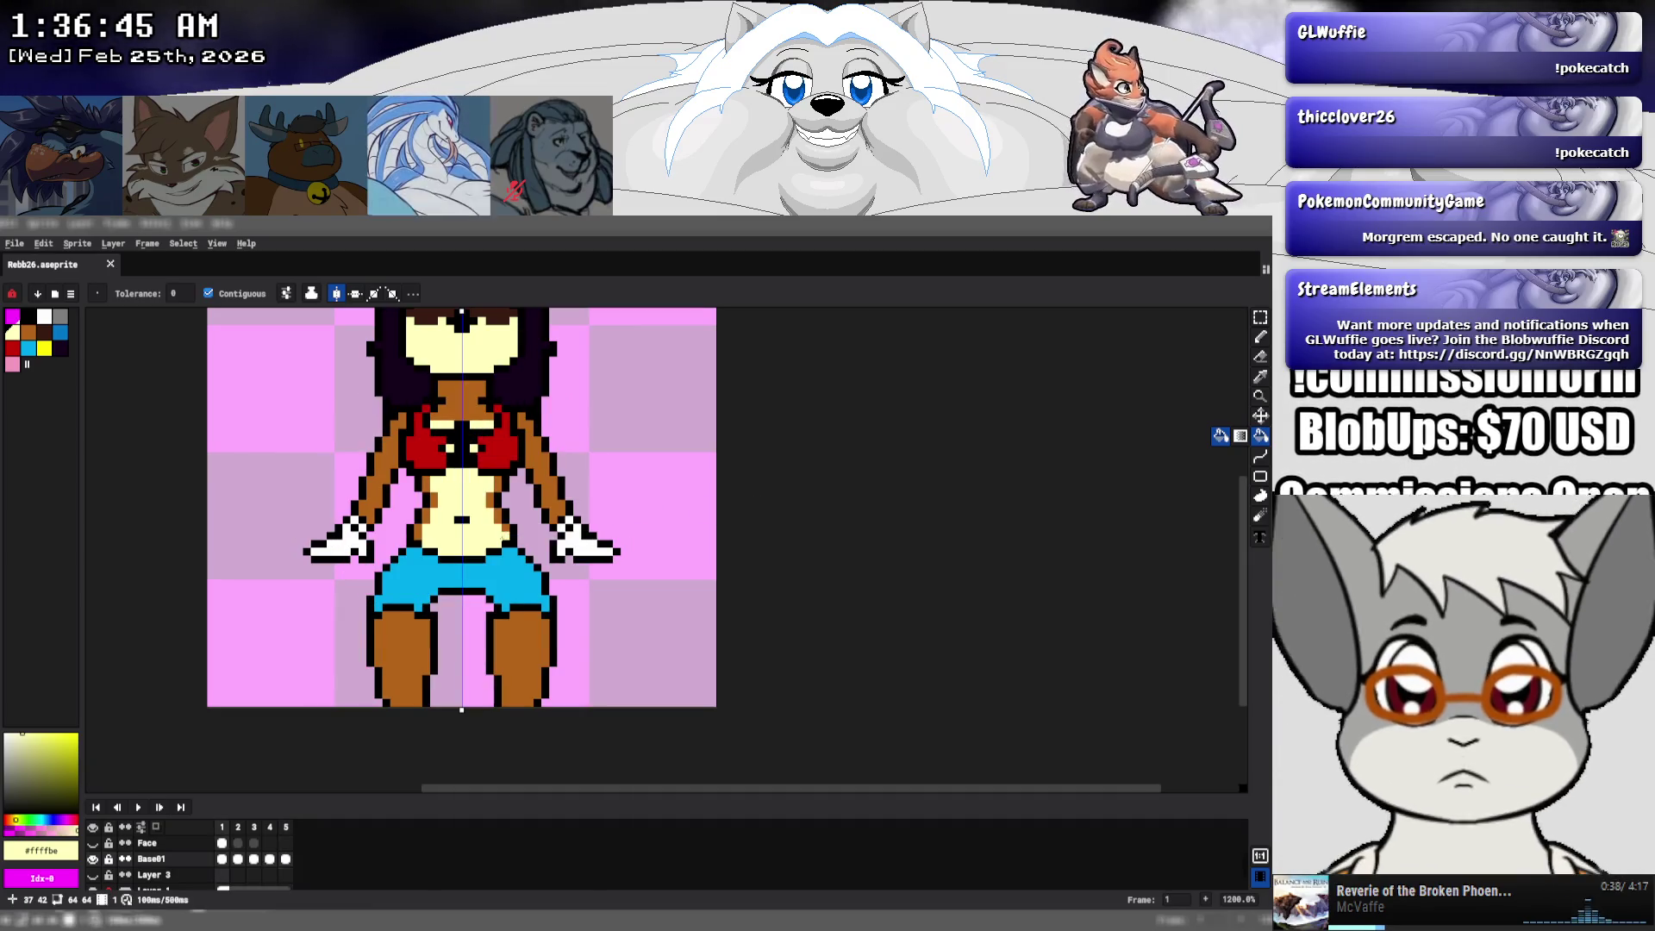
{"action": "key", "text": "comma"}
{"action": "left_click", "coordinate": [491, 527]}
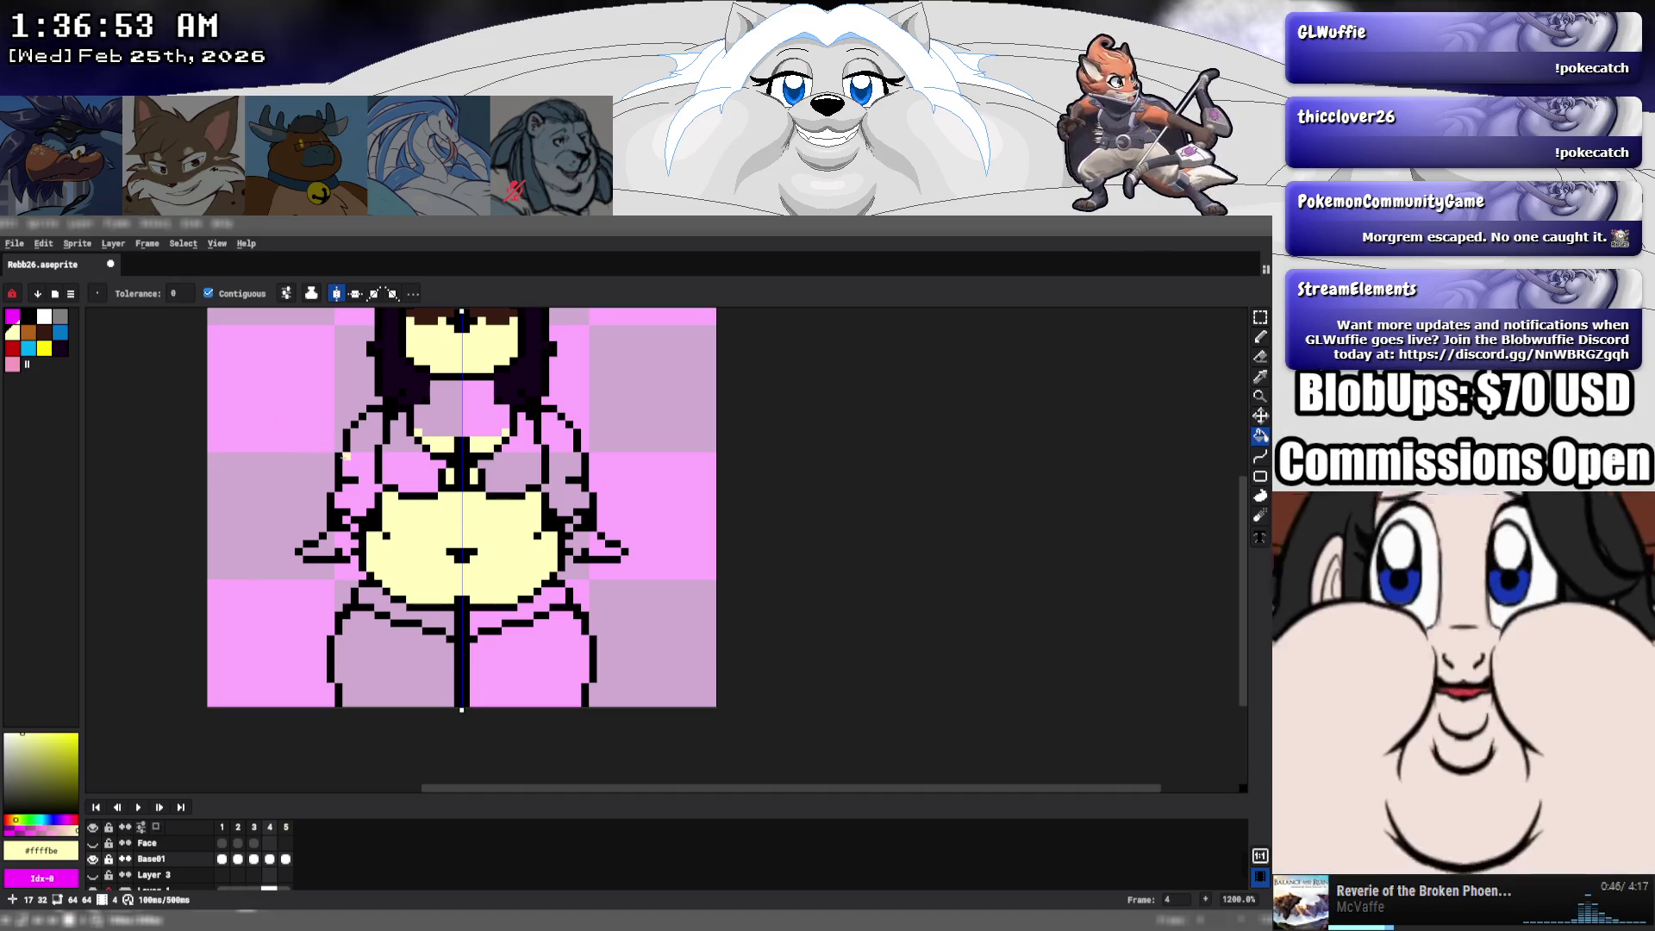
- Fill frame 4's legs and arms brown, the top red, the shorts cyan and the hands white
{"action": "scroll", "coordinate": [345, 455], "scroll_direction": "up", "scroll_amount": 2}
{"action": "left_click", "coordinate": [29, 331]}
{"action": "left_click", "coordinate": [371, 760]}
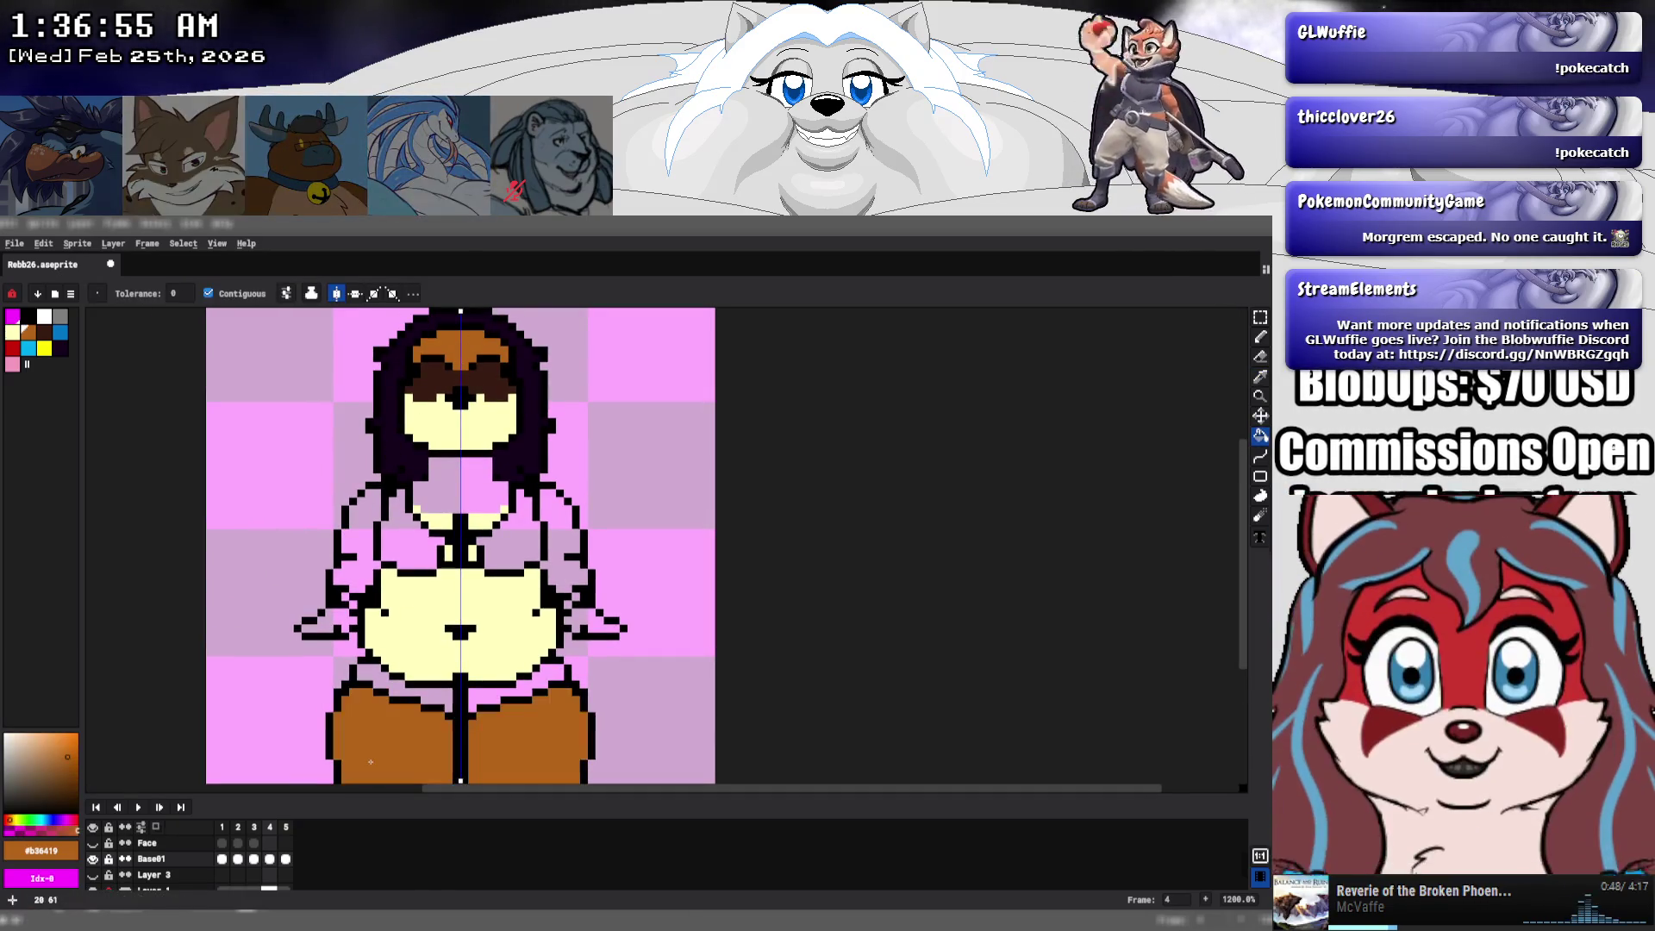
{"action": "left_click", "coordinate": [567, 548]}
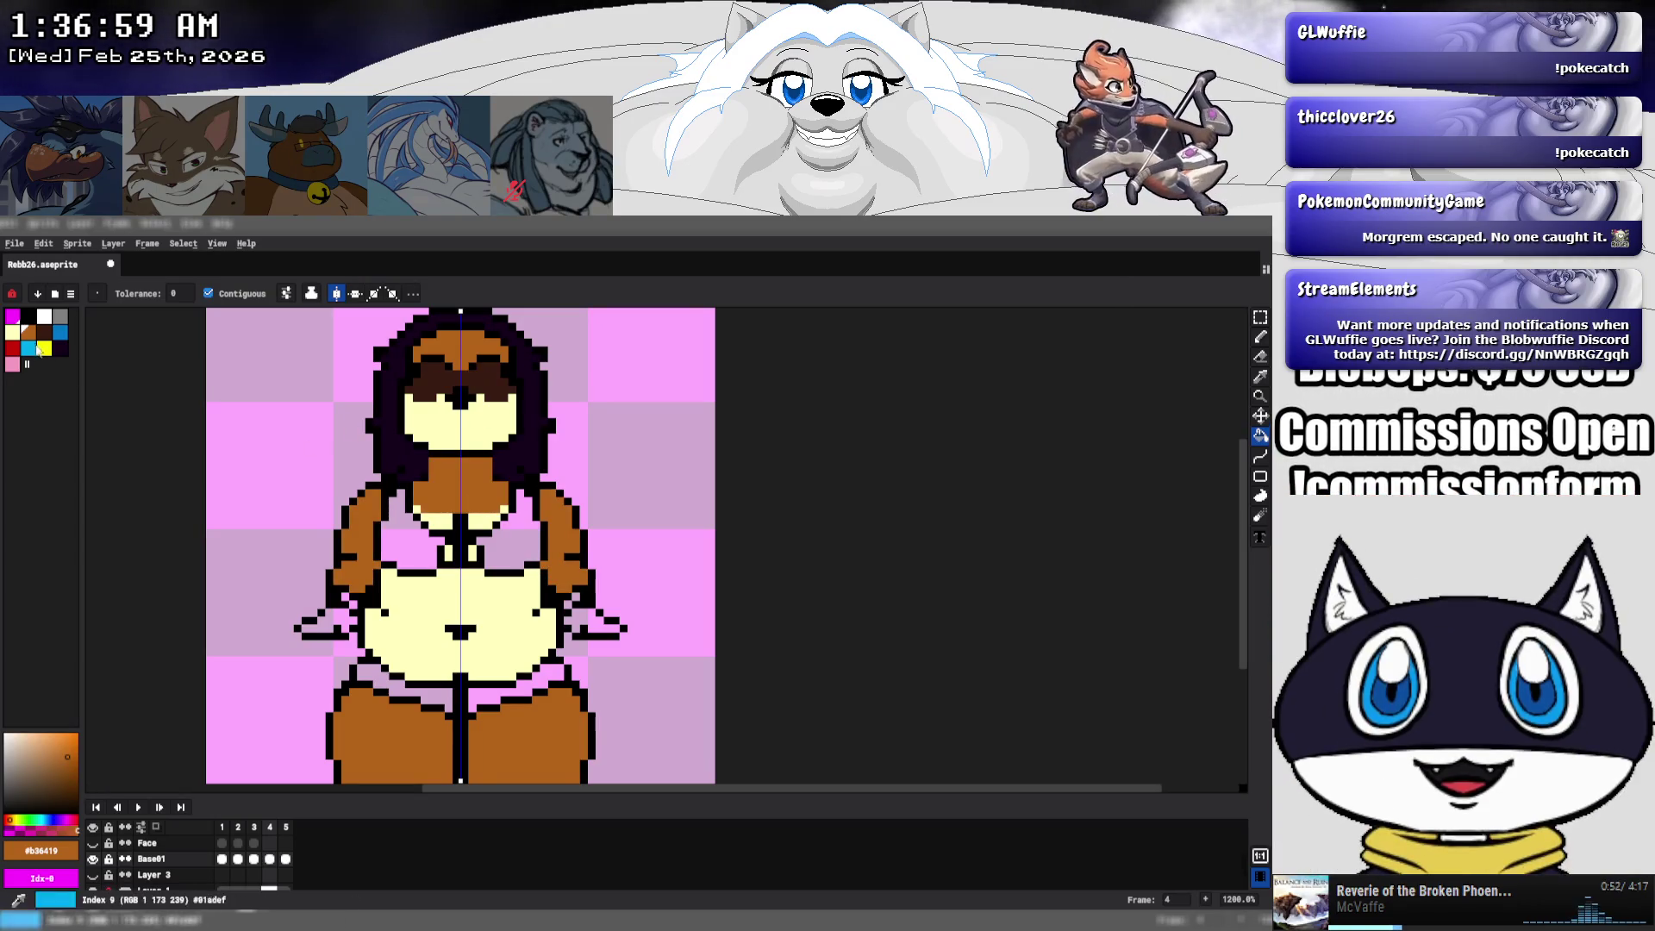
{"action": "left_click", "coordinate": [13, 349]}
{"action": "left_click", "coordinate": [427, 558]}
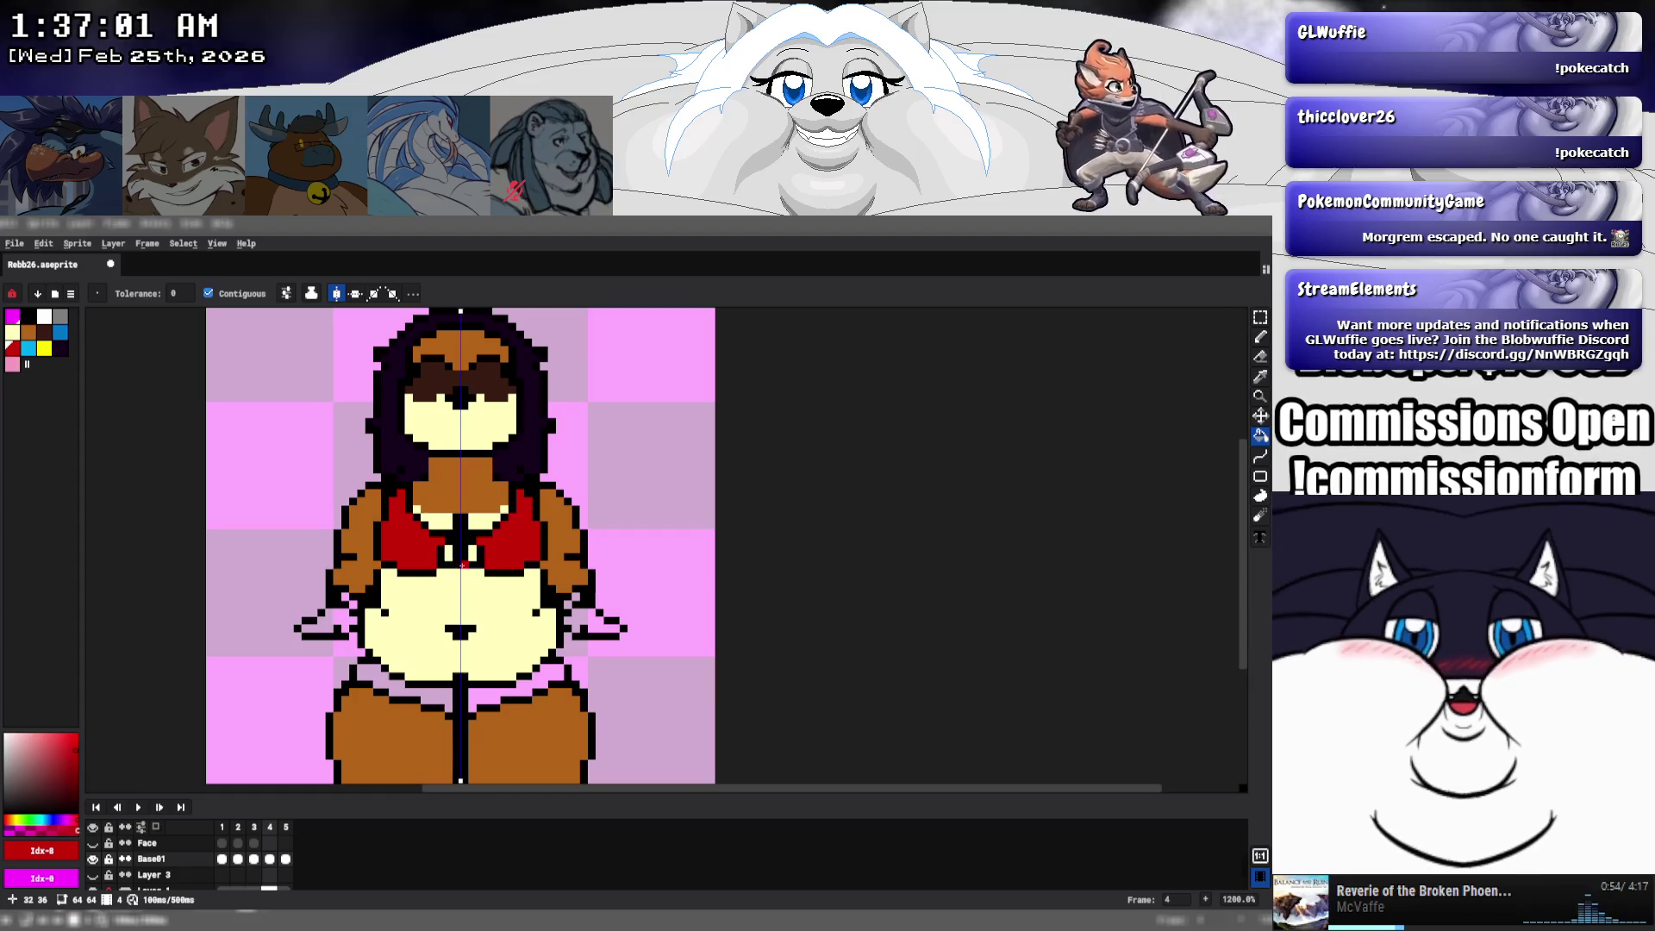
{"action": "left_click", "coordinate": [29, 348]}
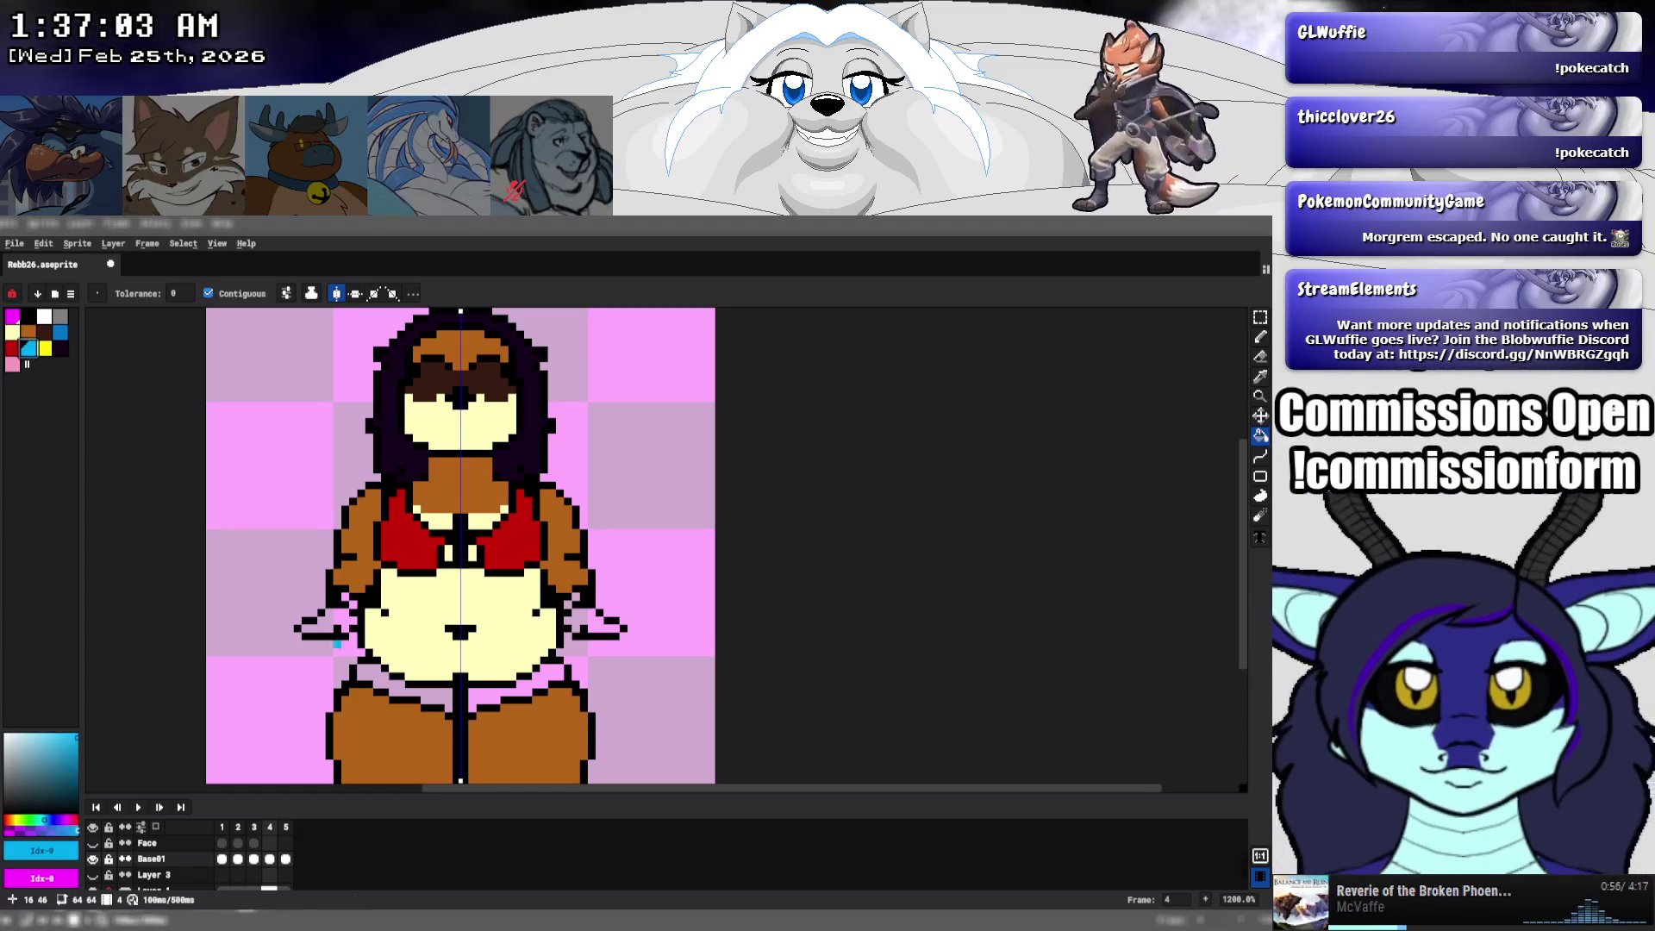
{"action": "left_click", "coordinate": [44, 316]}
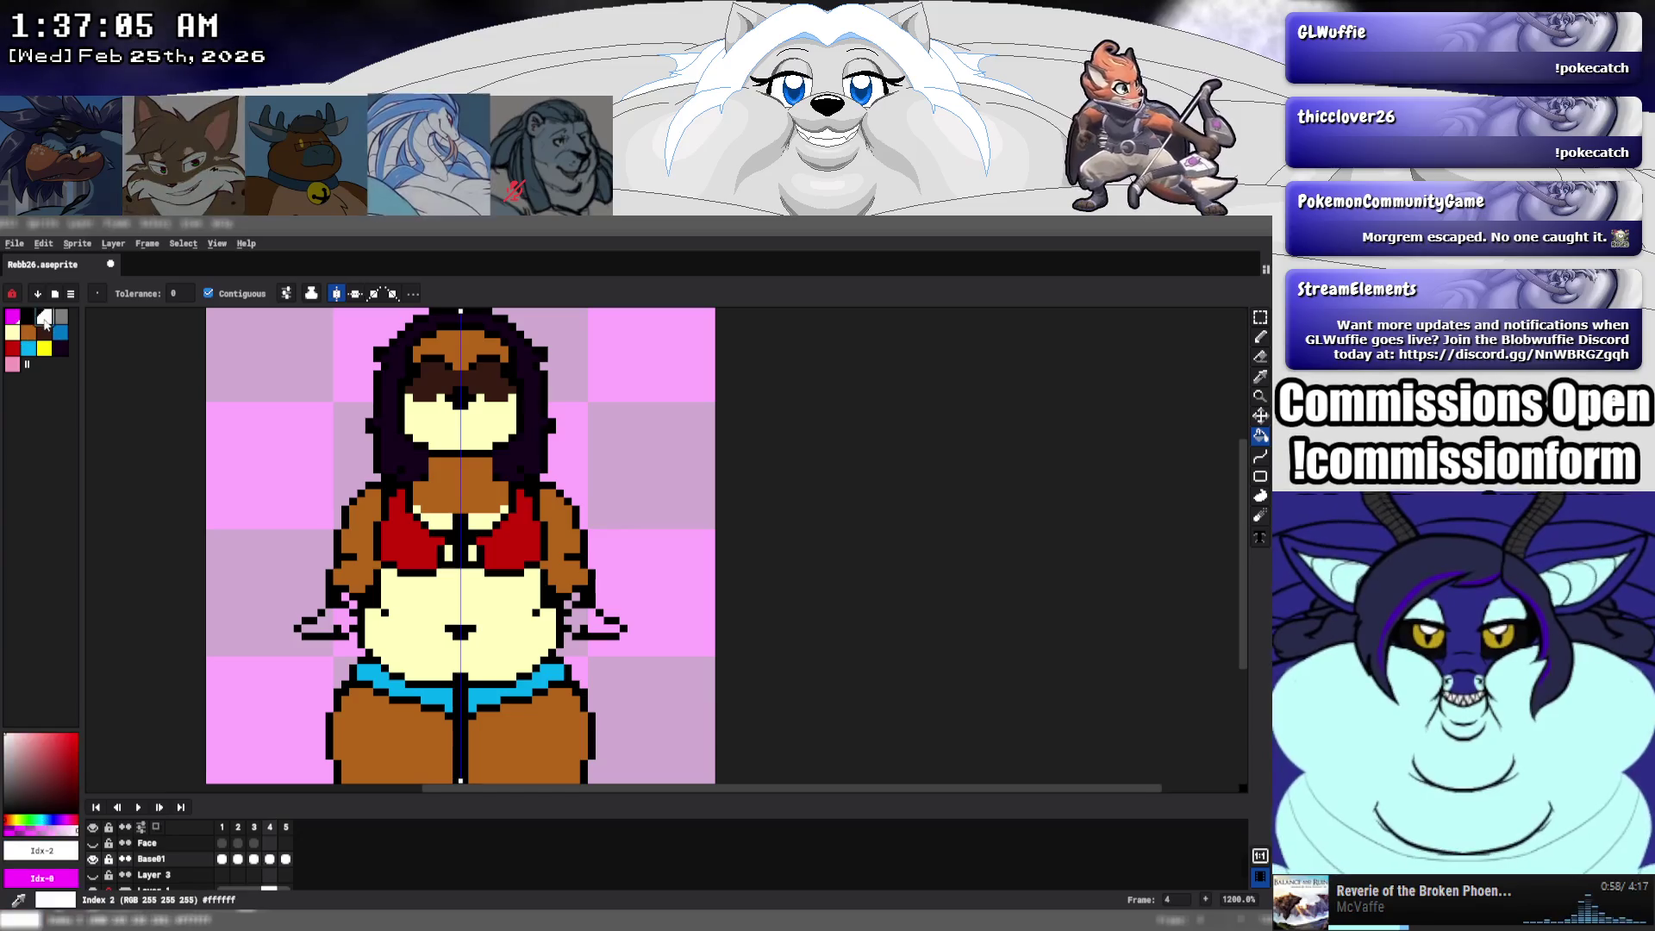
{"action": "left_click", "coordinate": [340, 629]}
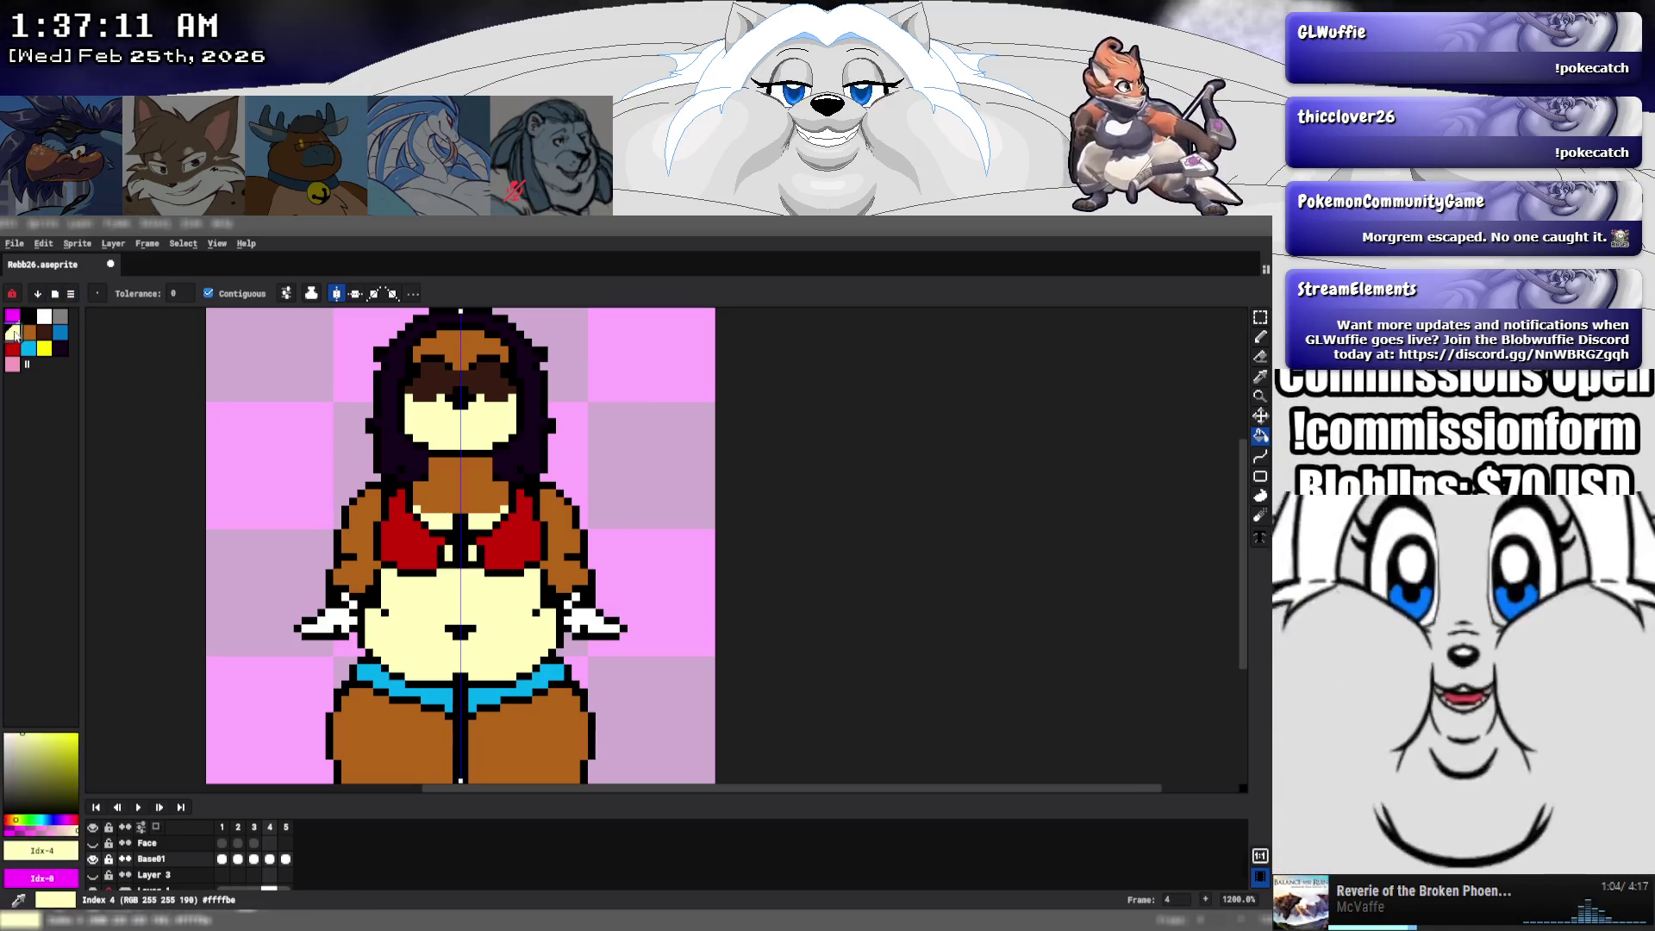
- Pencil a cream line below the face on frame 4, then pick black from the face outline
{"action": "left_click", "coordinate": [31, 316]}
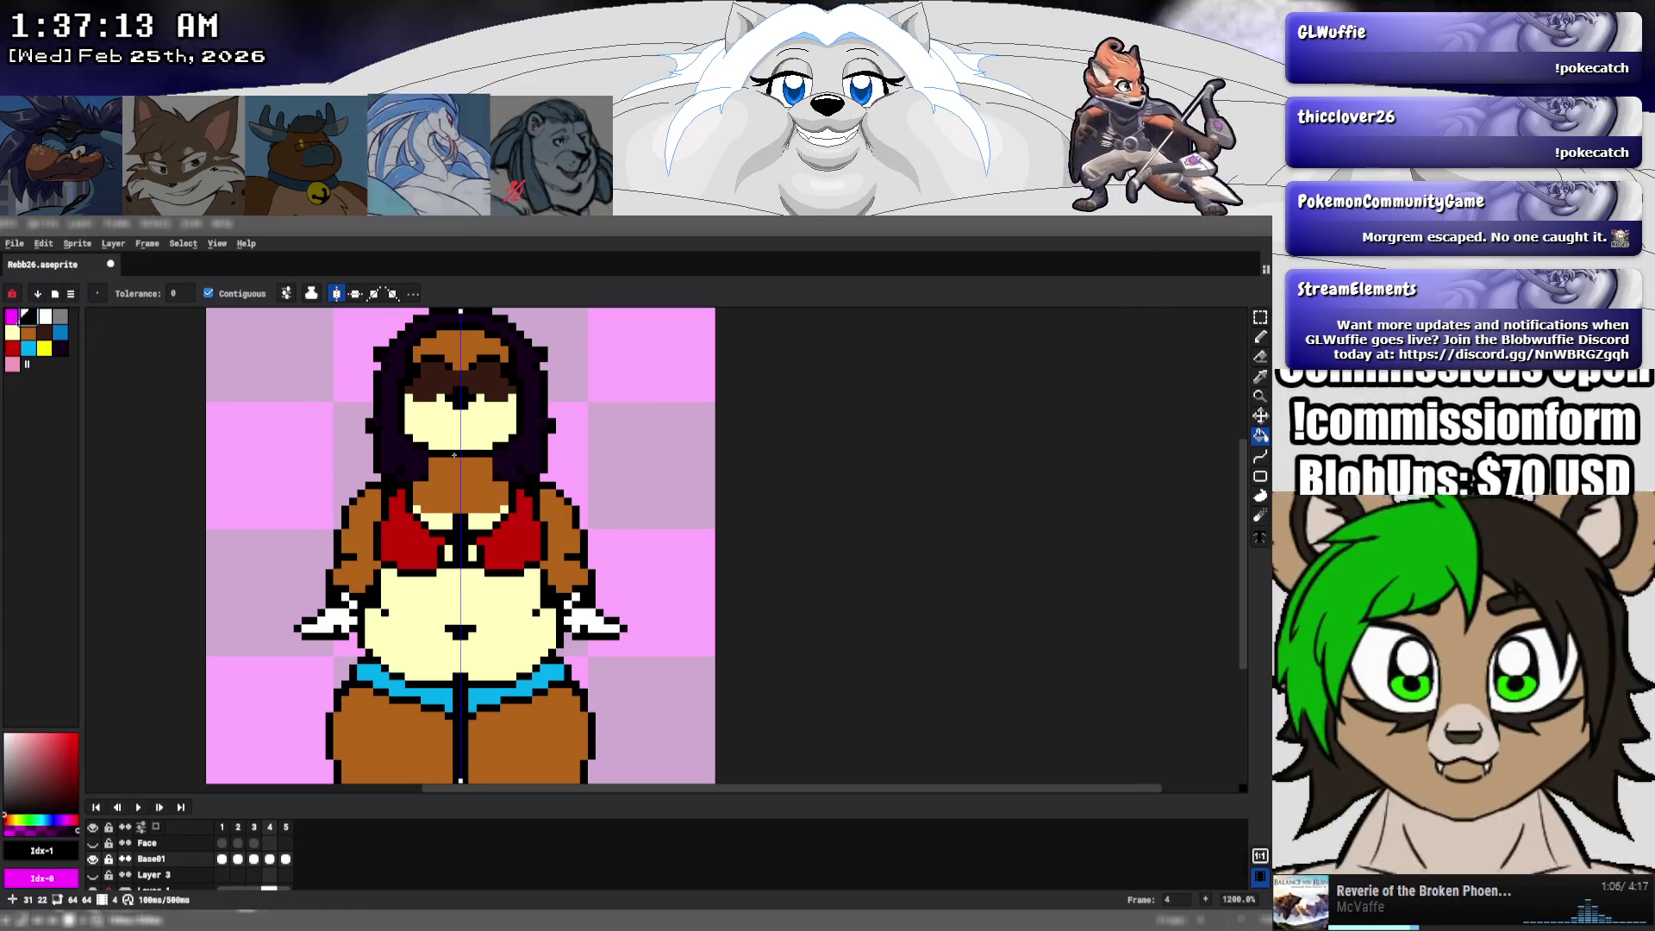
{"action": "left_click", "coordinate": [14, 334]}
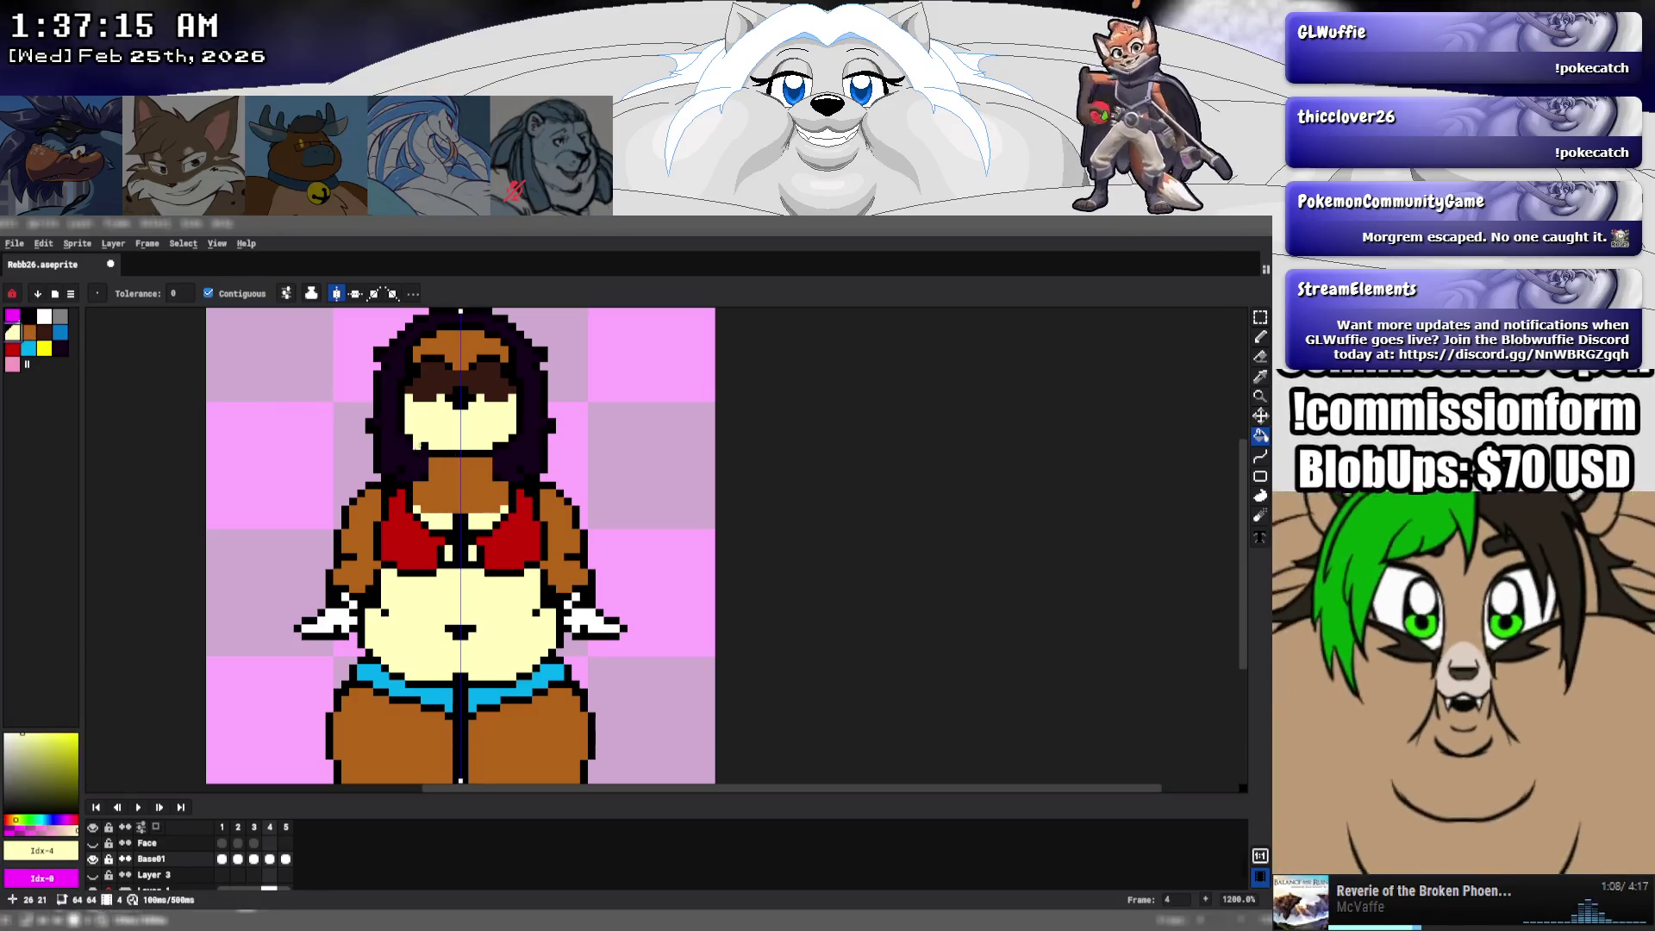
{"action": "left_click", "coordinate": [1260, 337]}
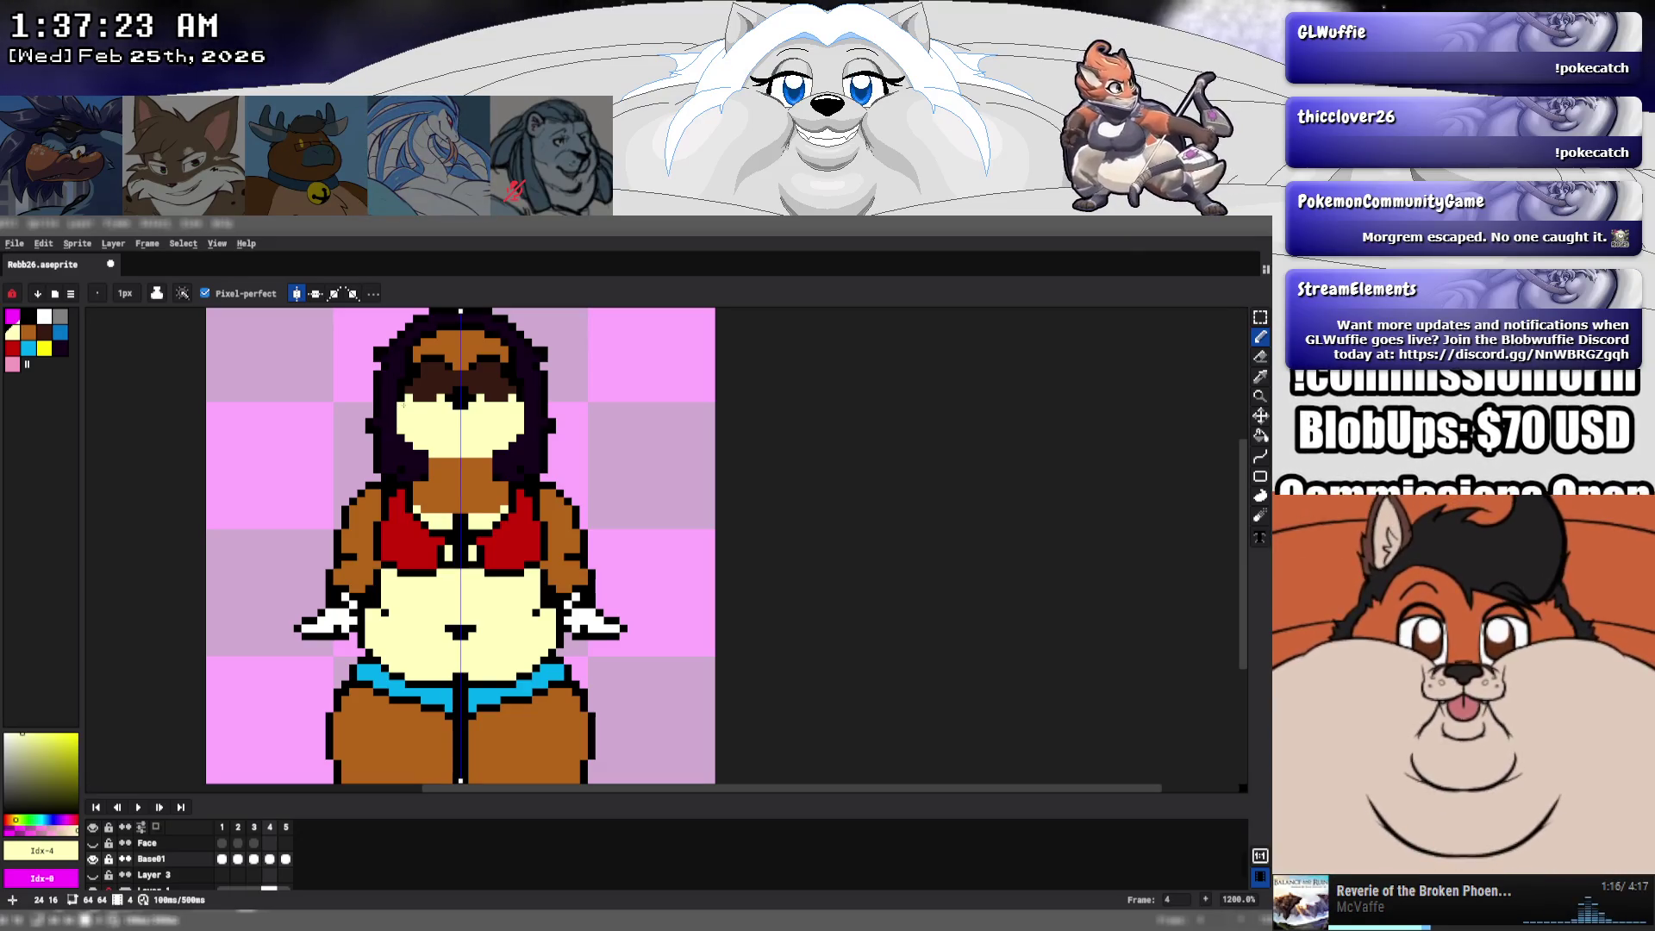
{"action": "left_click", "coordinate": [392, 428], "text": "alt"}
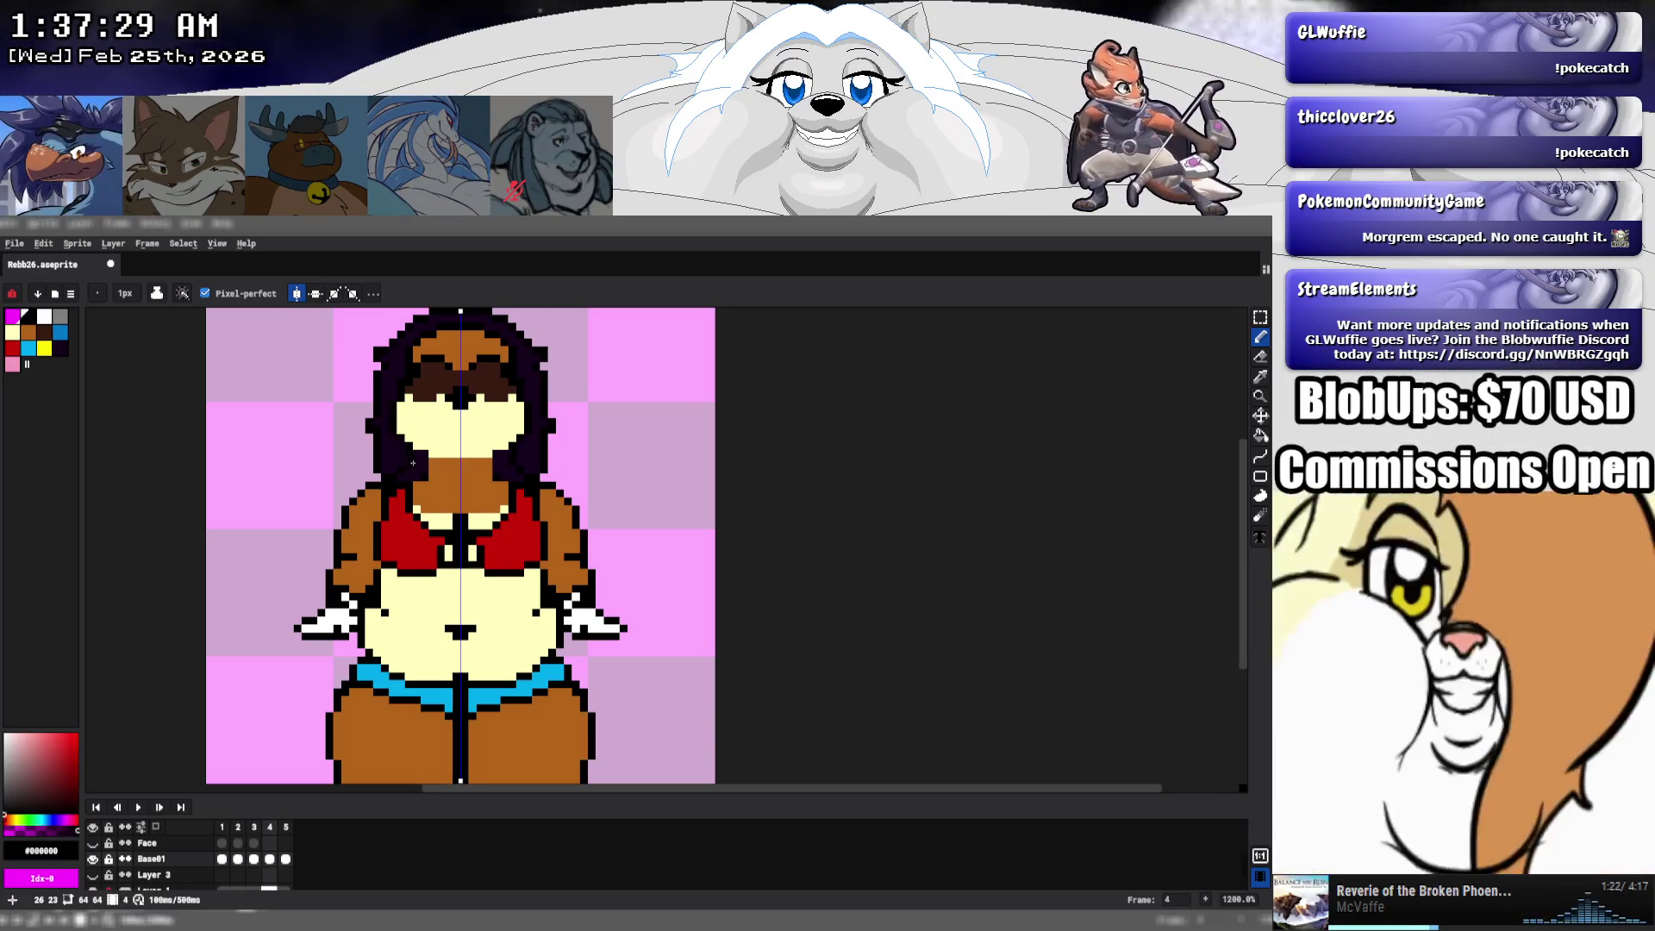
{"action": "key", "text": "ctrl+z"}
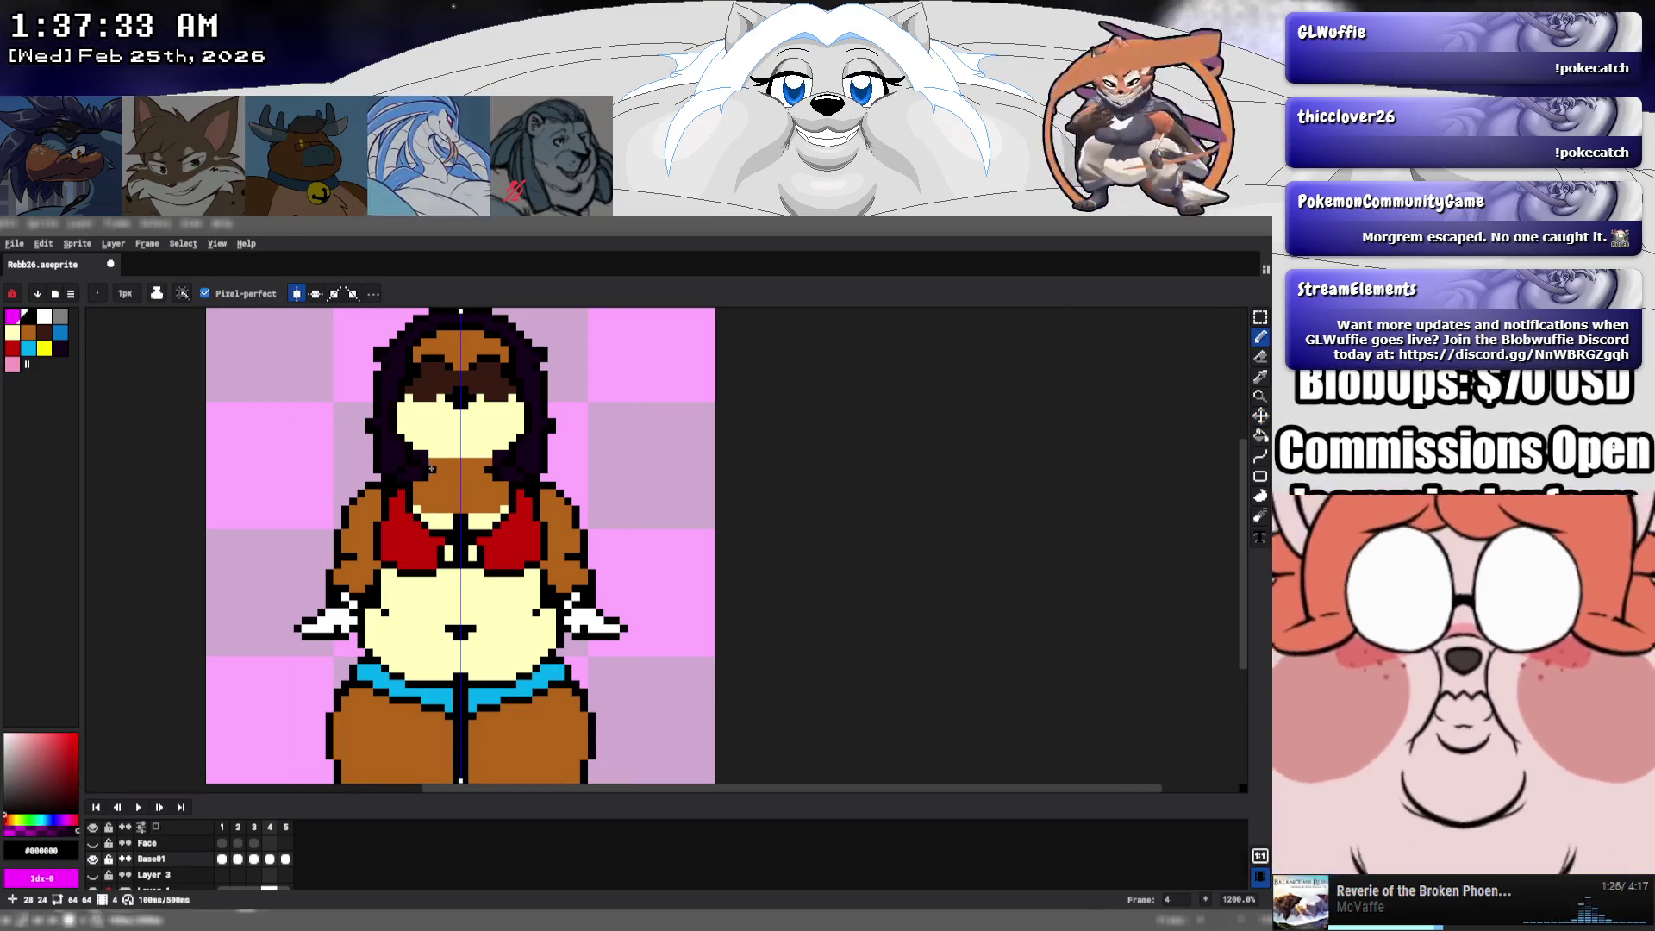
{"action": "left_click", "coordinate": [449, 453], "text": "alt"}
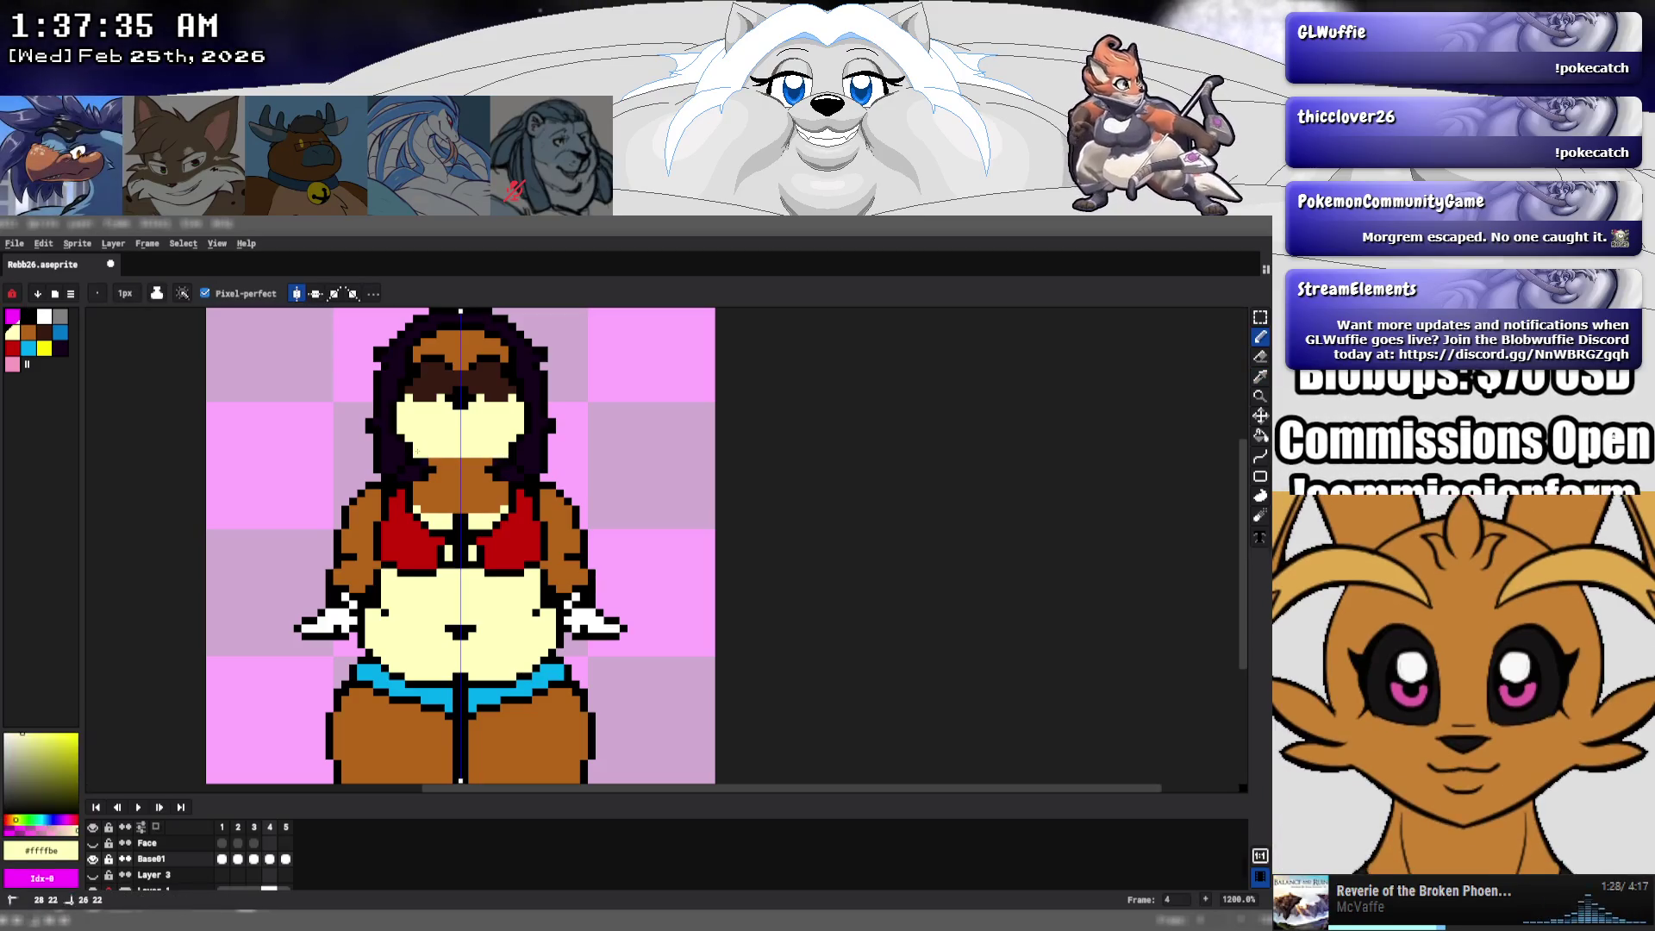
{"action": "left_click", "coordinate": [424, 461]}
{"action": "left_click", "coordinate": [456, 462], "text": "shift"}
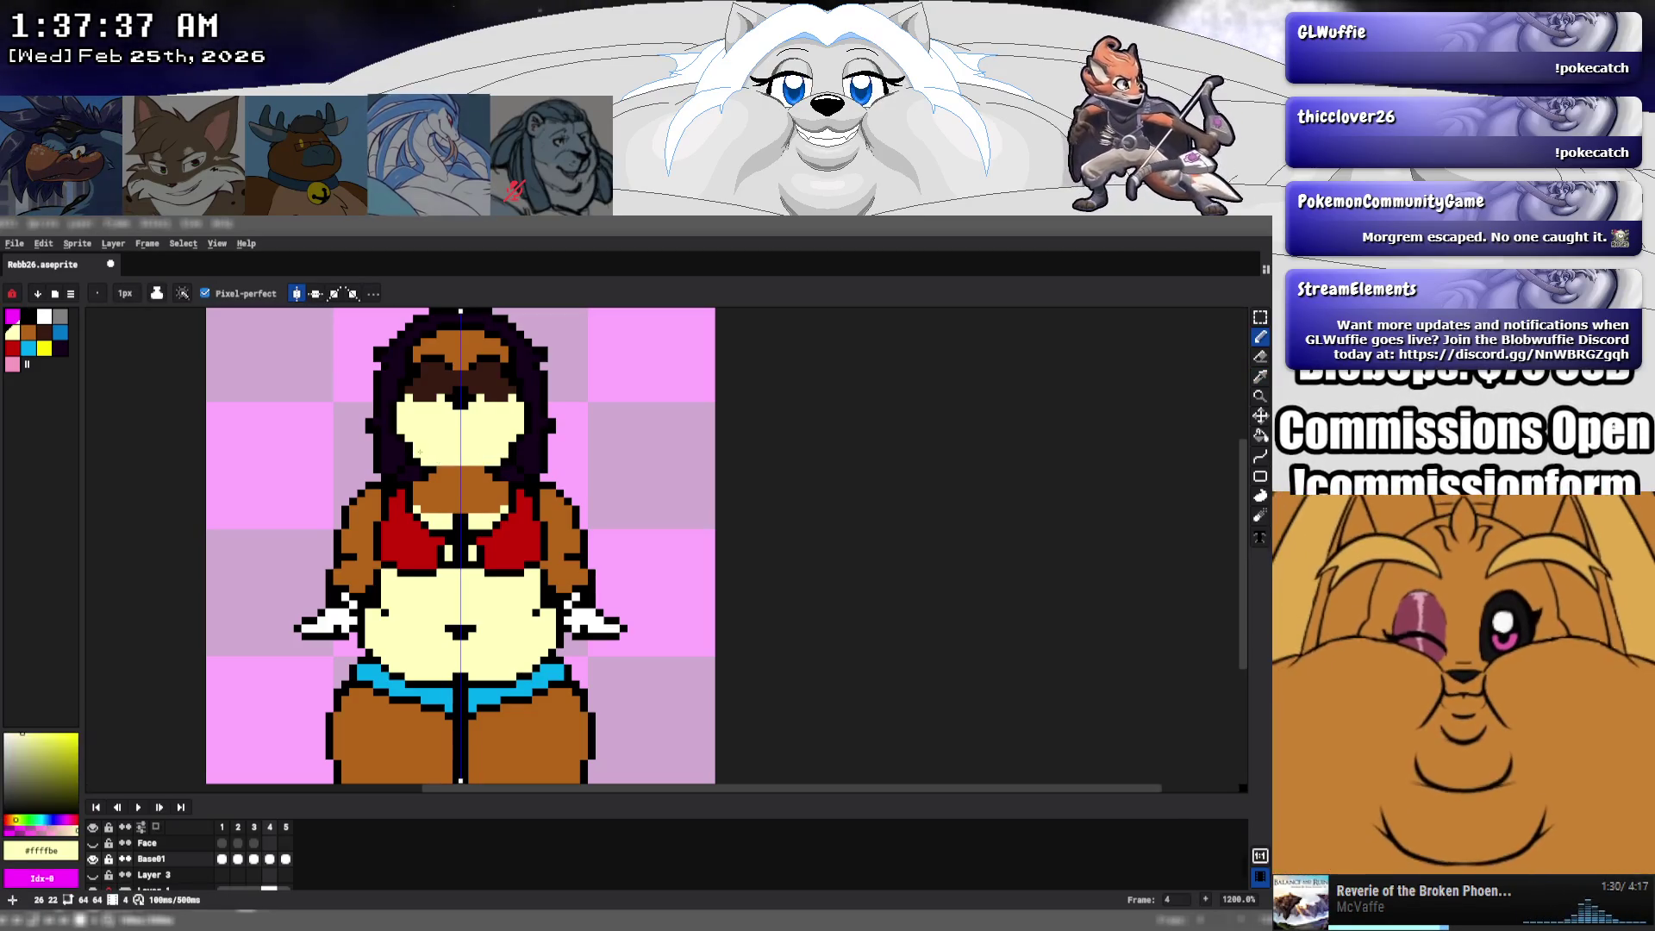
{"action": "left_click", "coordinate": [403, 446], "text": "alt"}
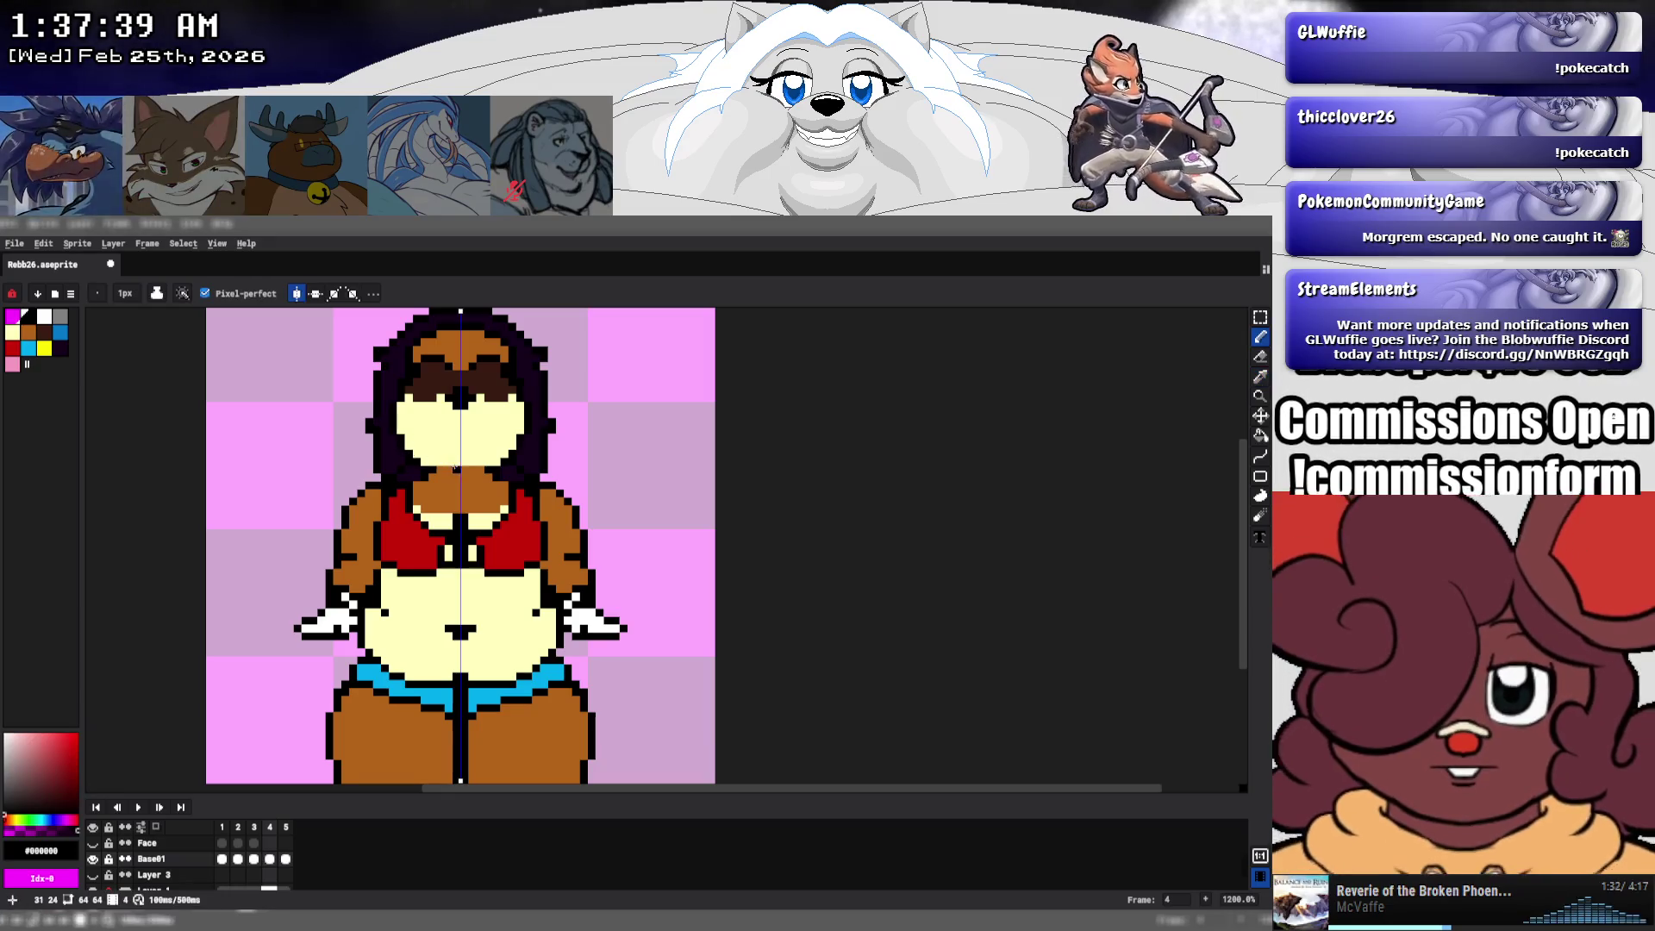
- Flip between frames 3–5 and add a dark pixel on frame 4's face
{"action": "key", "text": "Left"}
{"action": "key", "text": "Right"}
{"action": "key", "text": "Right"}
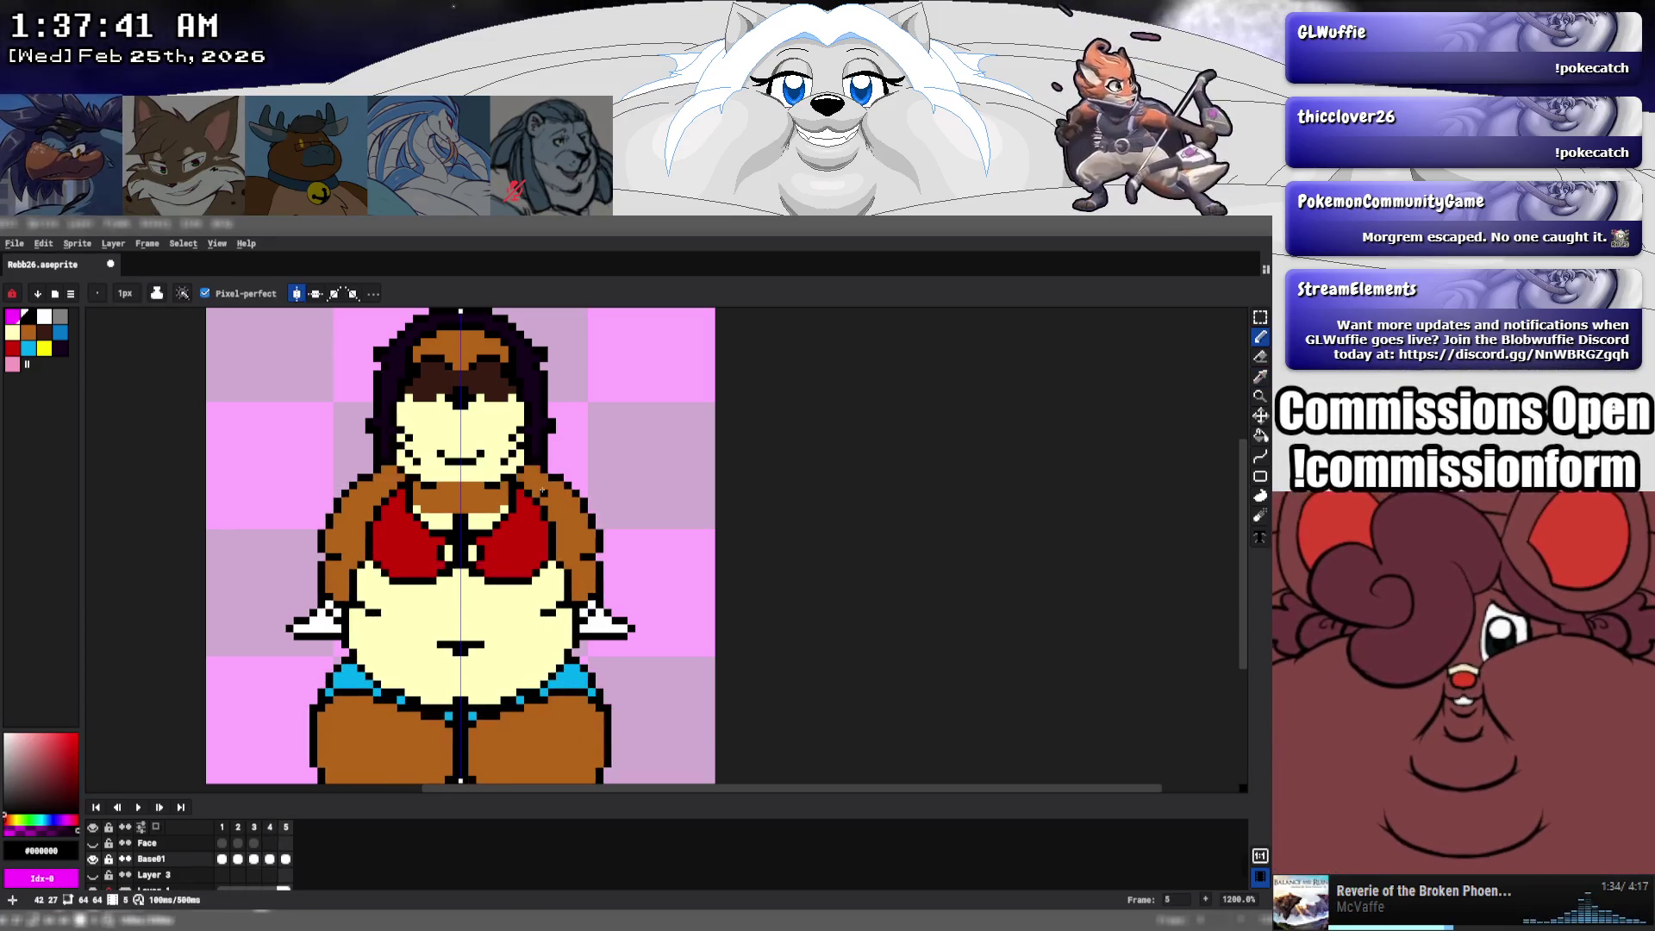
{"action": "key", "text": "Left"}
{"action": "key", "text": "Right"}
{"action": "key", "text": "Left"}
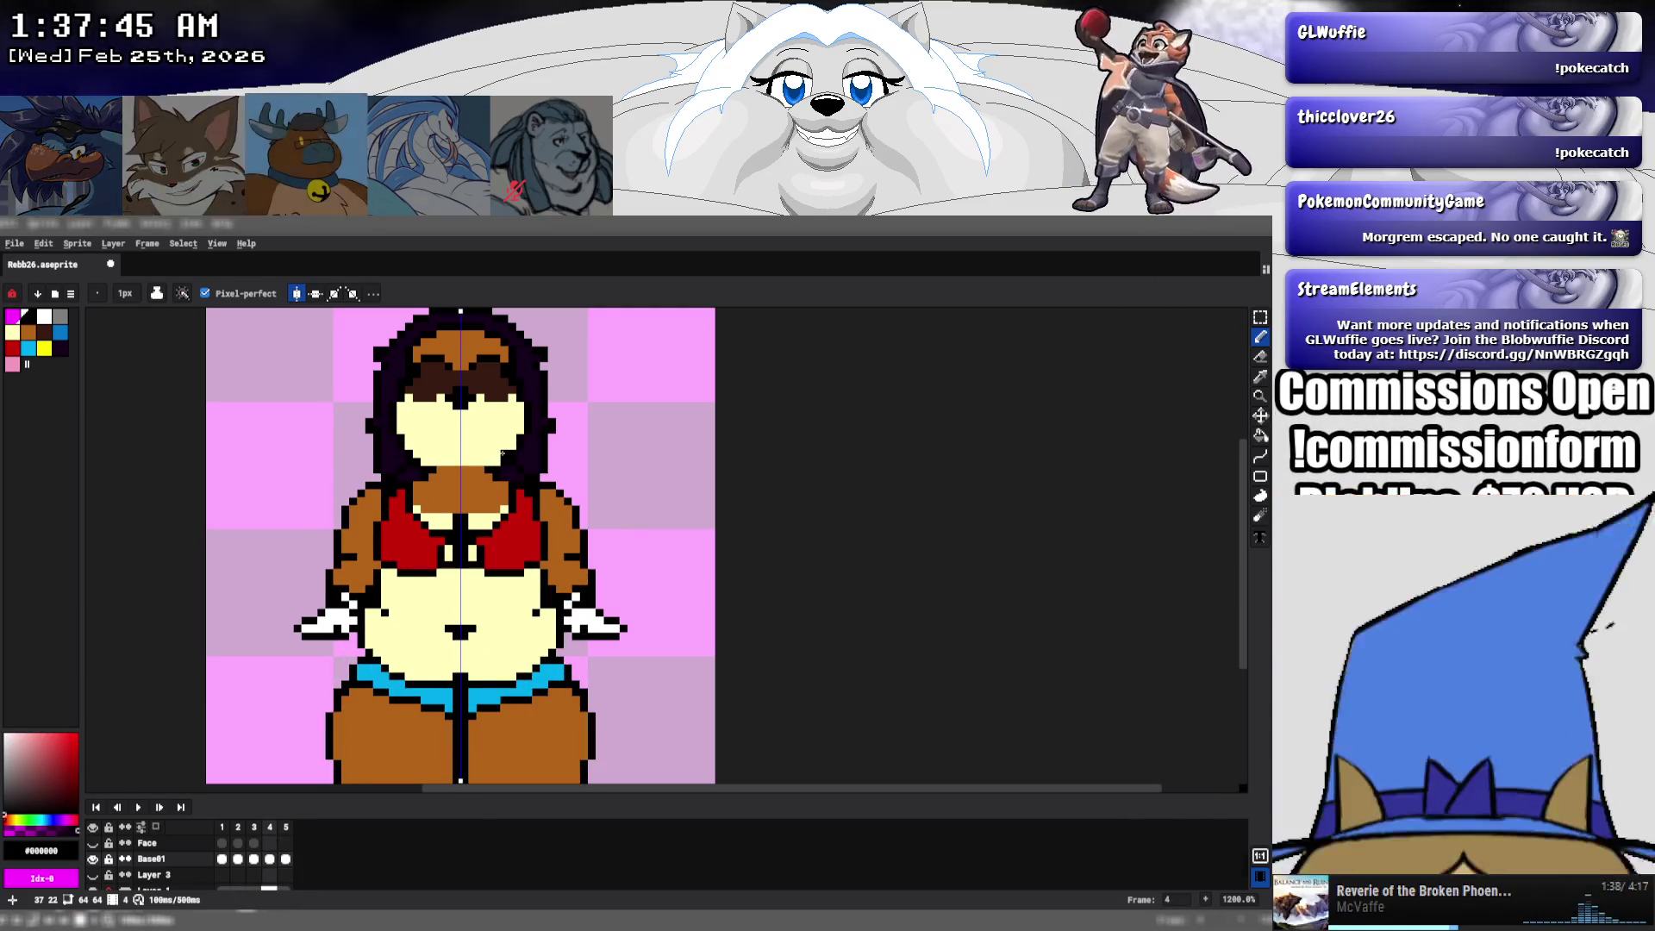
{"action": "left_click", "coordinate": [448, 444]}
{"action": "key", "text": "Right"}
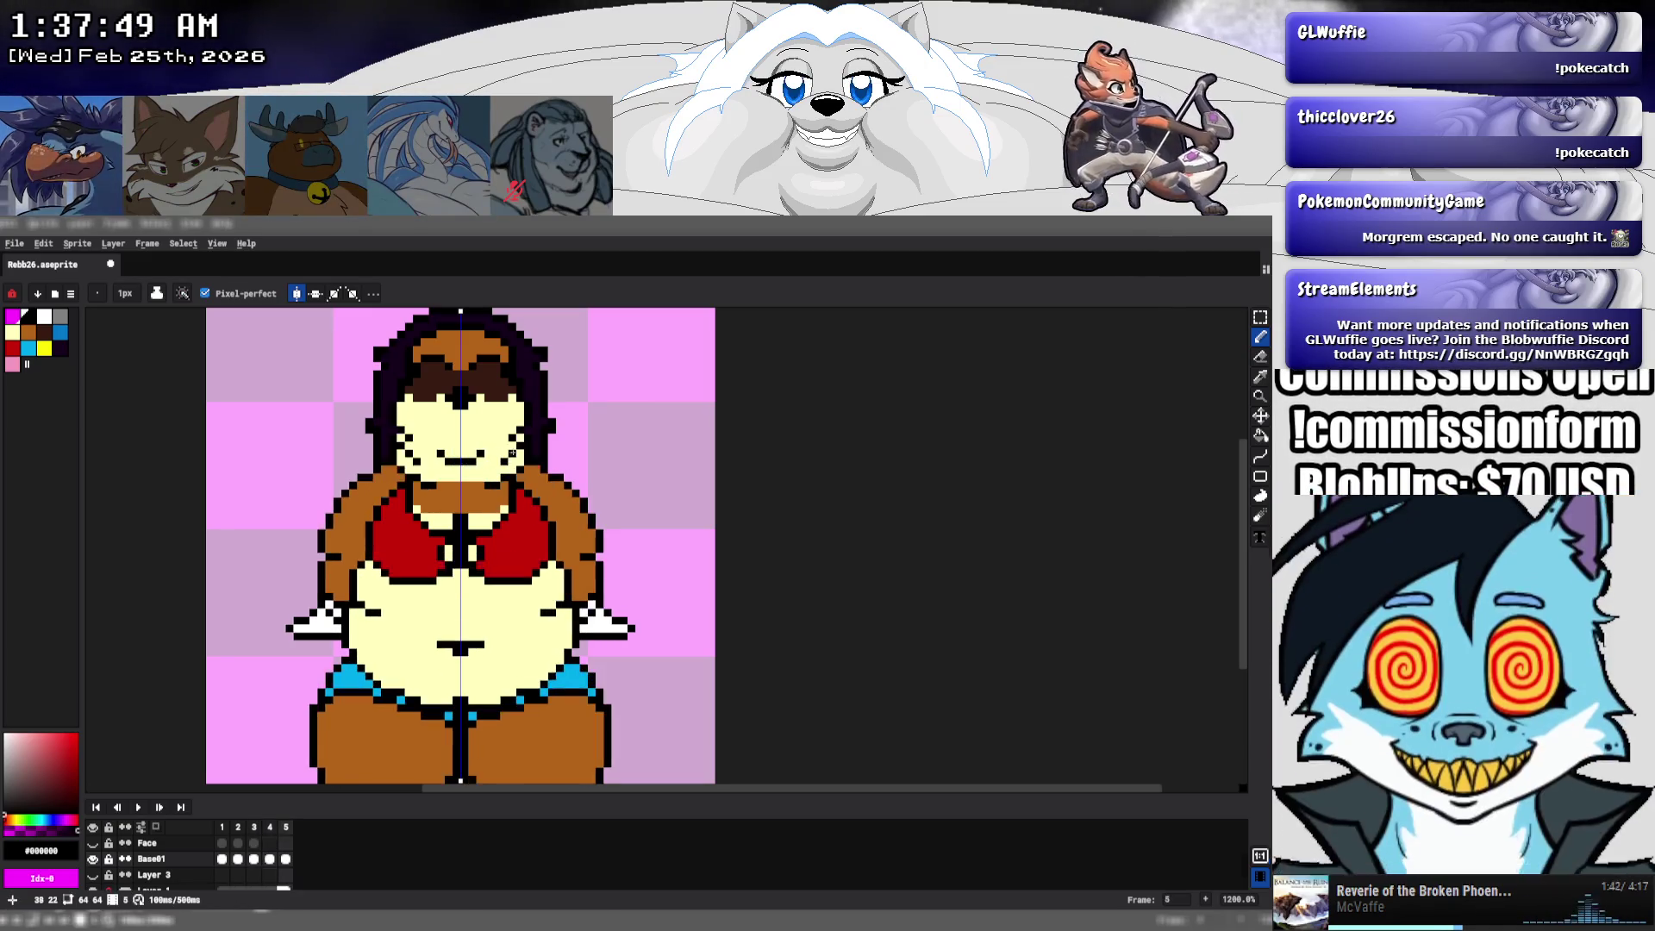
{"action": "key", "text": "Left"}
{"action": "key", "text": "Left"}
- Sample the pale yellow #ffffbe from the face as the pencil colour
{"action": "key", "text": "comma"}
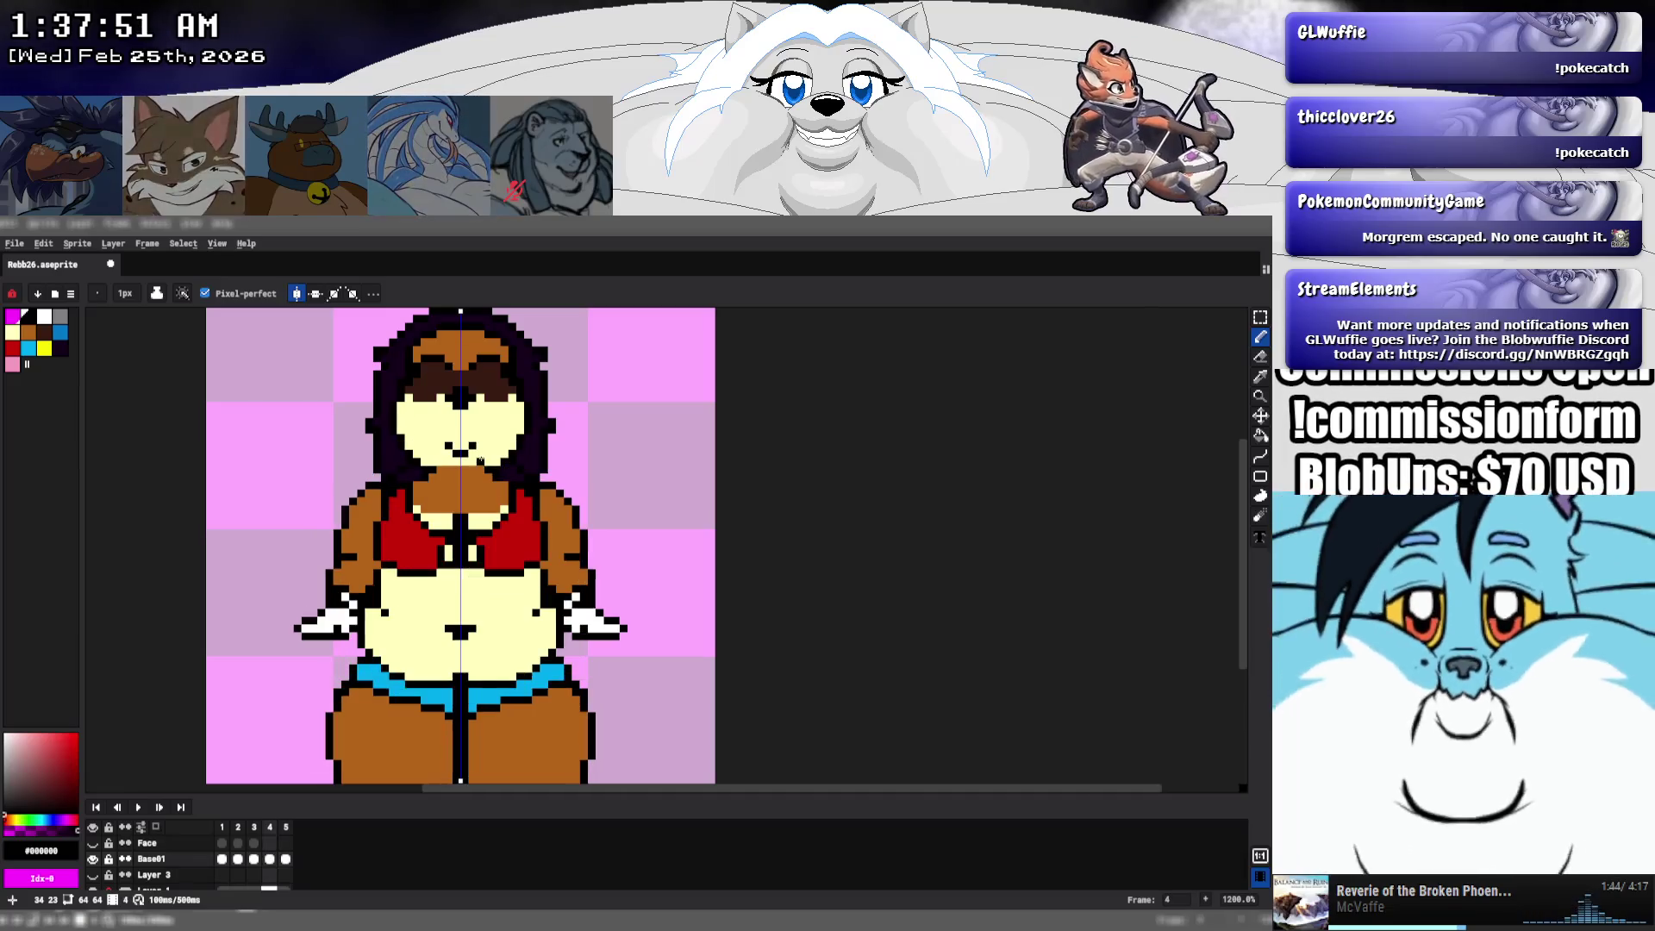
{"action": "key", "text": "i"}
{"action": "left_click", "coordinate": [475, 430]}
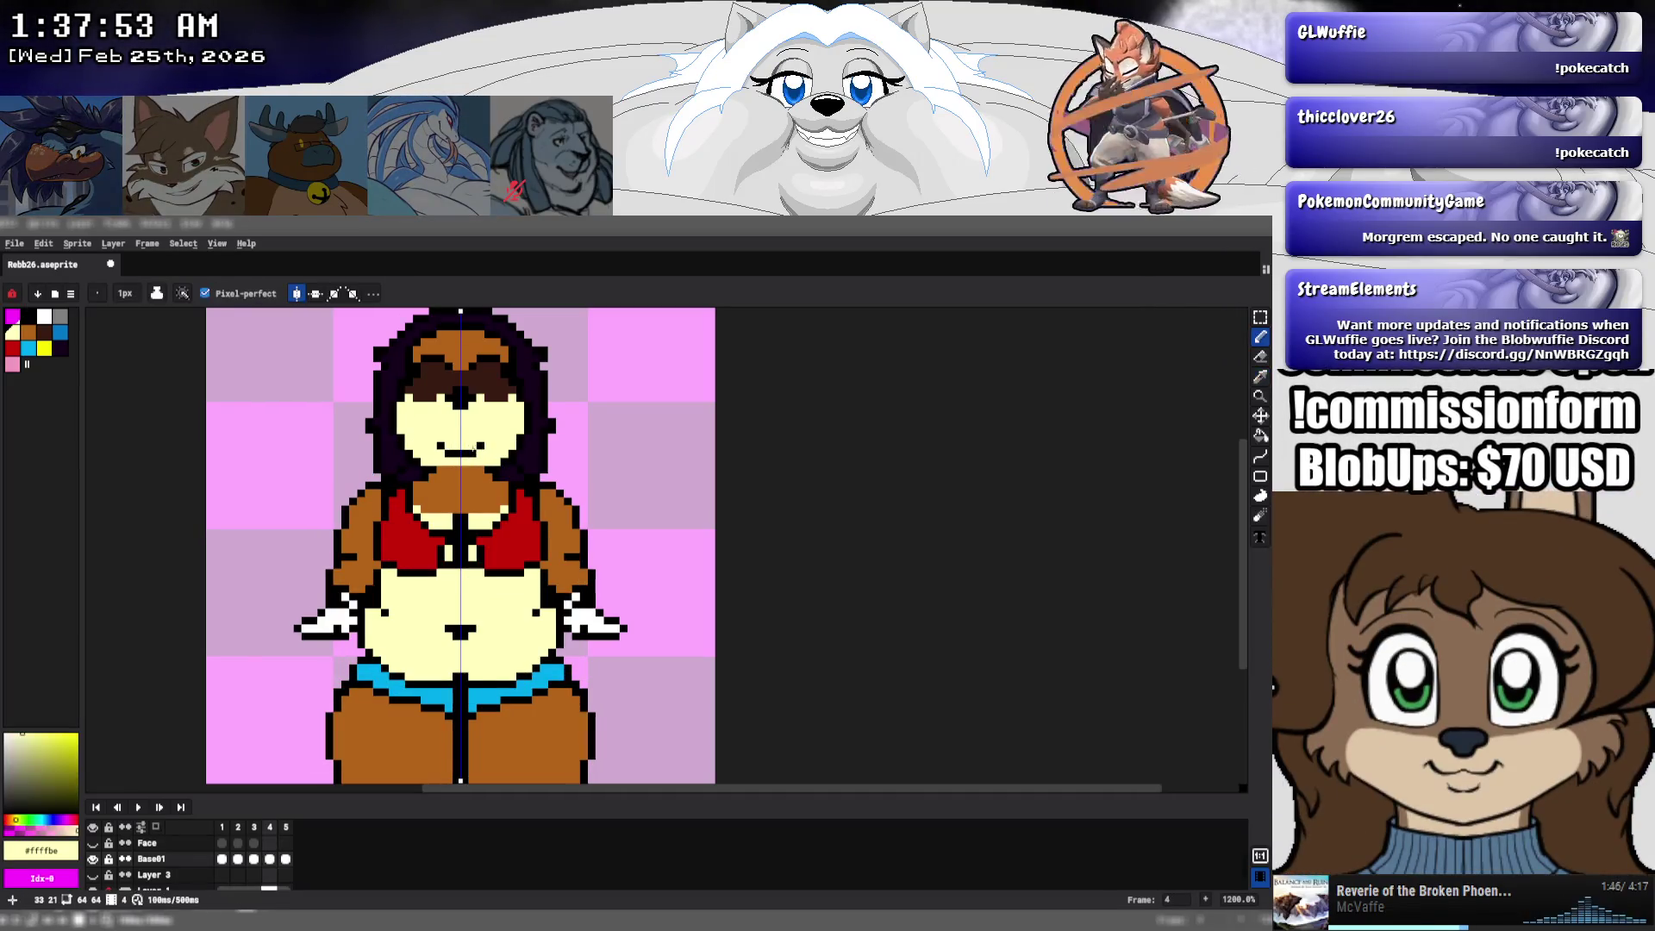
{"action": "key", "text": "b"}
- Flip through the frames to preview the animation, ending on frame 5, and zoom out
{"action": "key", "text": "period"}
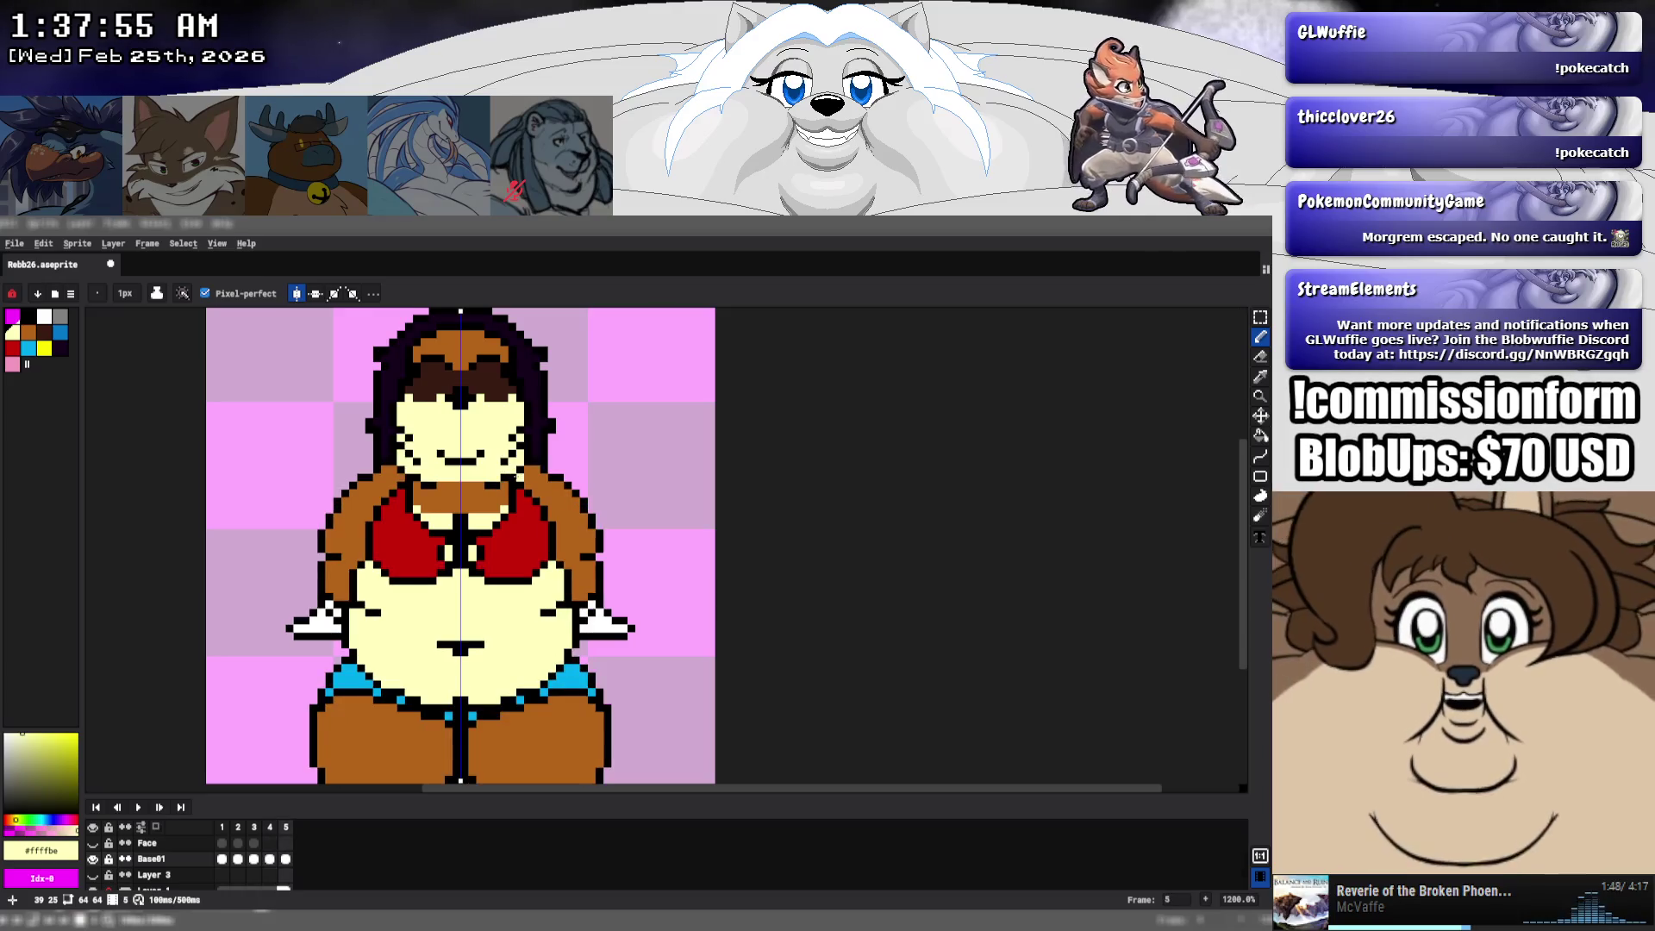
{"action": "key", "text": "comma"}
{"action": "key", "text": "comma"}
{"action": "key", "text": "period"}
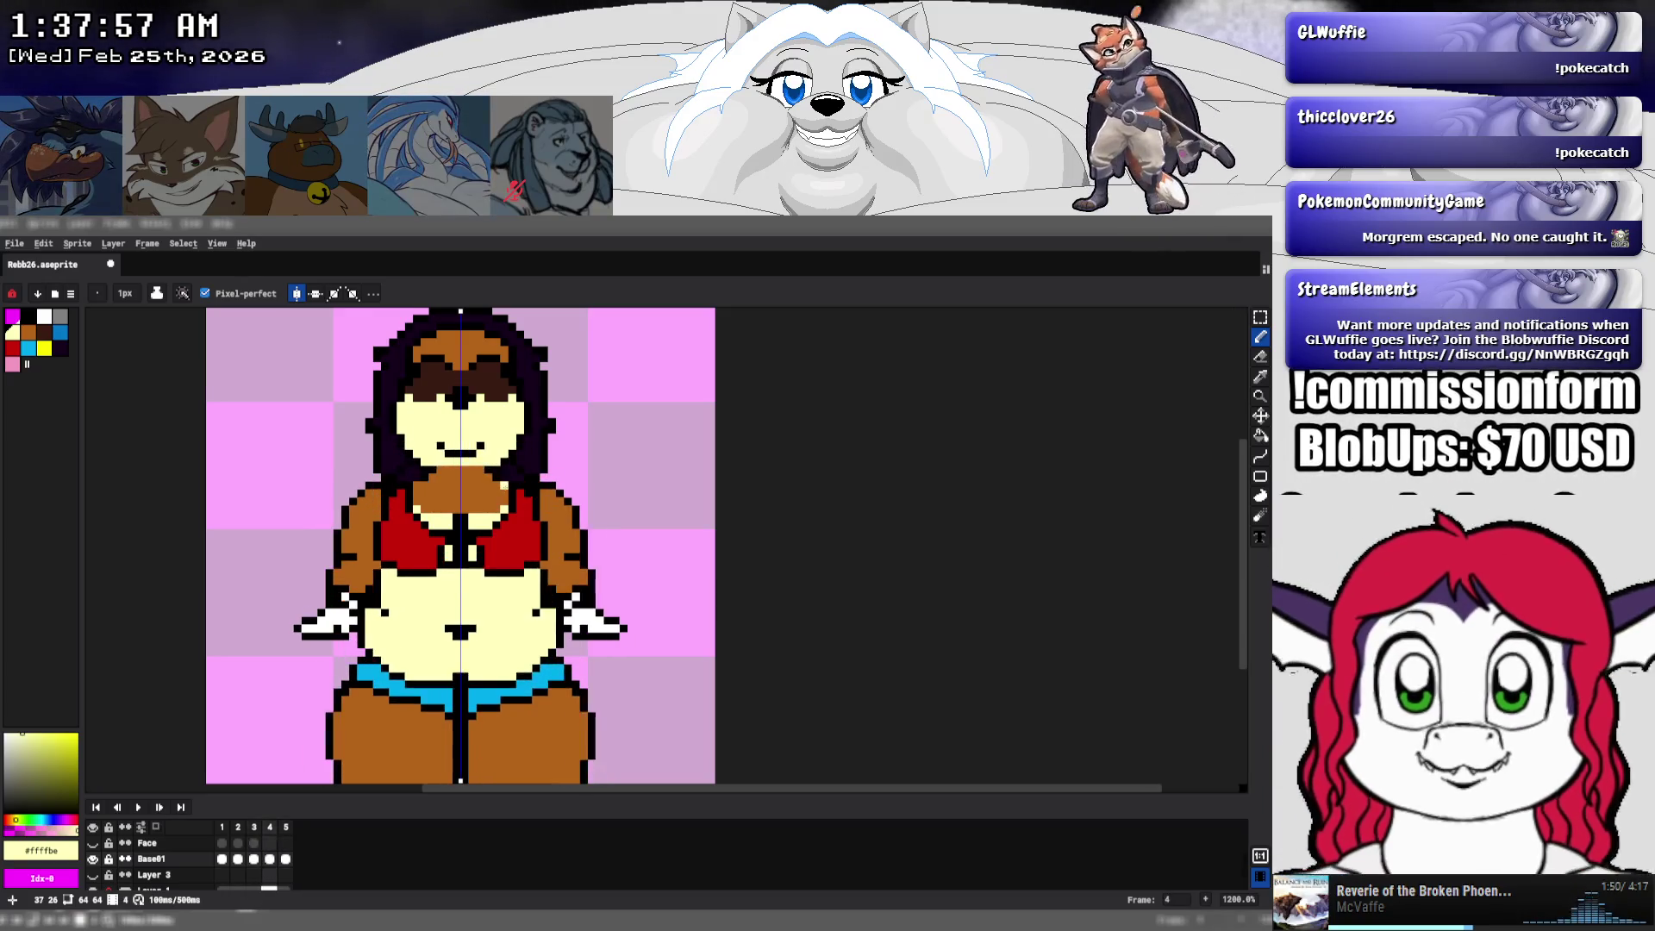
{"action": "key", "text": "period"}
{"action": "key", "text": "comma"}
{"action": "key", "text": "comma"}
{"action": "key", "text": "period"}
{"action": "key", "text": "period"}
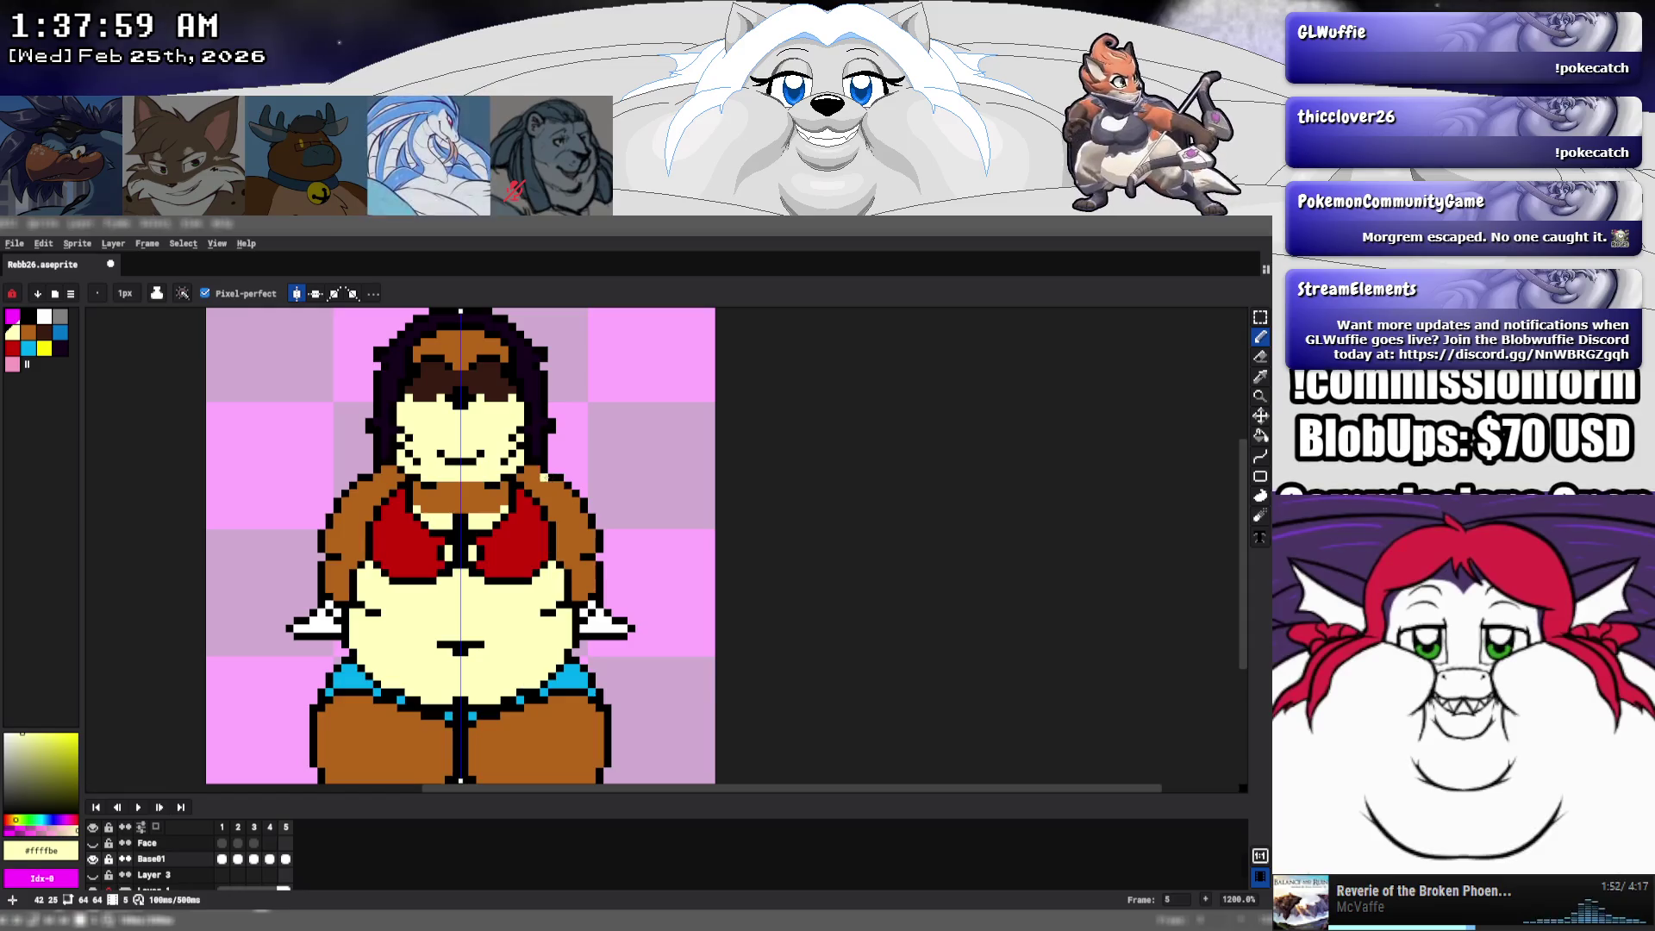
{"action": "scroll", "coordinate": [543, 477], "scroll_direction": "down", "scroll_amount": 8}
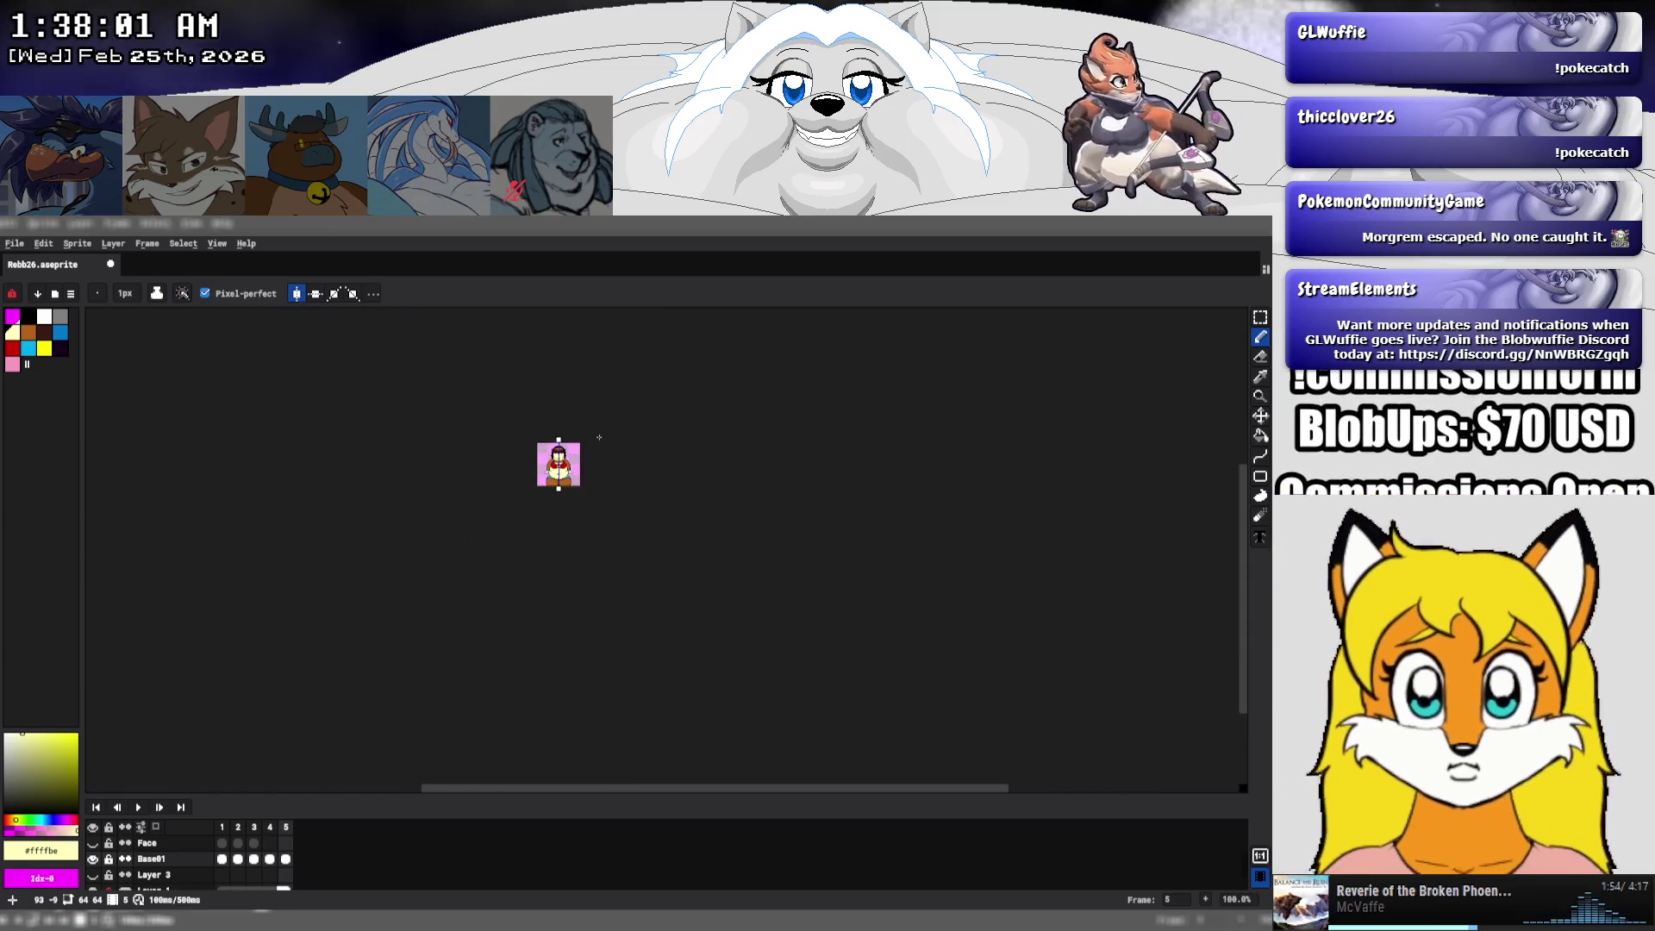
- Save Rebb26.aseprite
{"action": "scroll", "coordinate": [580, 436], "scroll_direction": "up", "scroll_amount": 2}
{"action": "scroll", "coordinate": [579, 436], "scroll_direction": "up", "scroll_amount": 2}
{"action": "key", "text": "ctrl+s"}
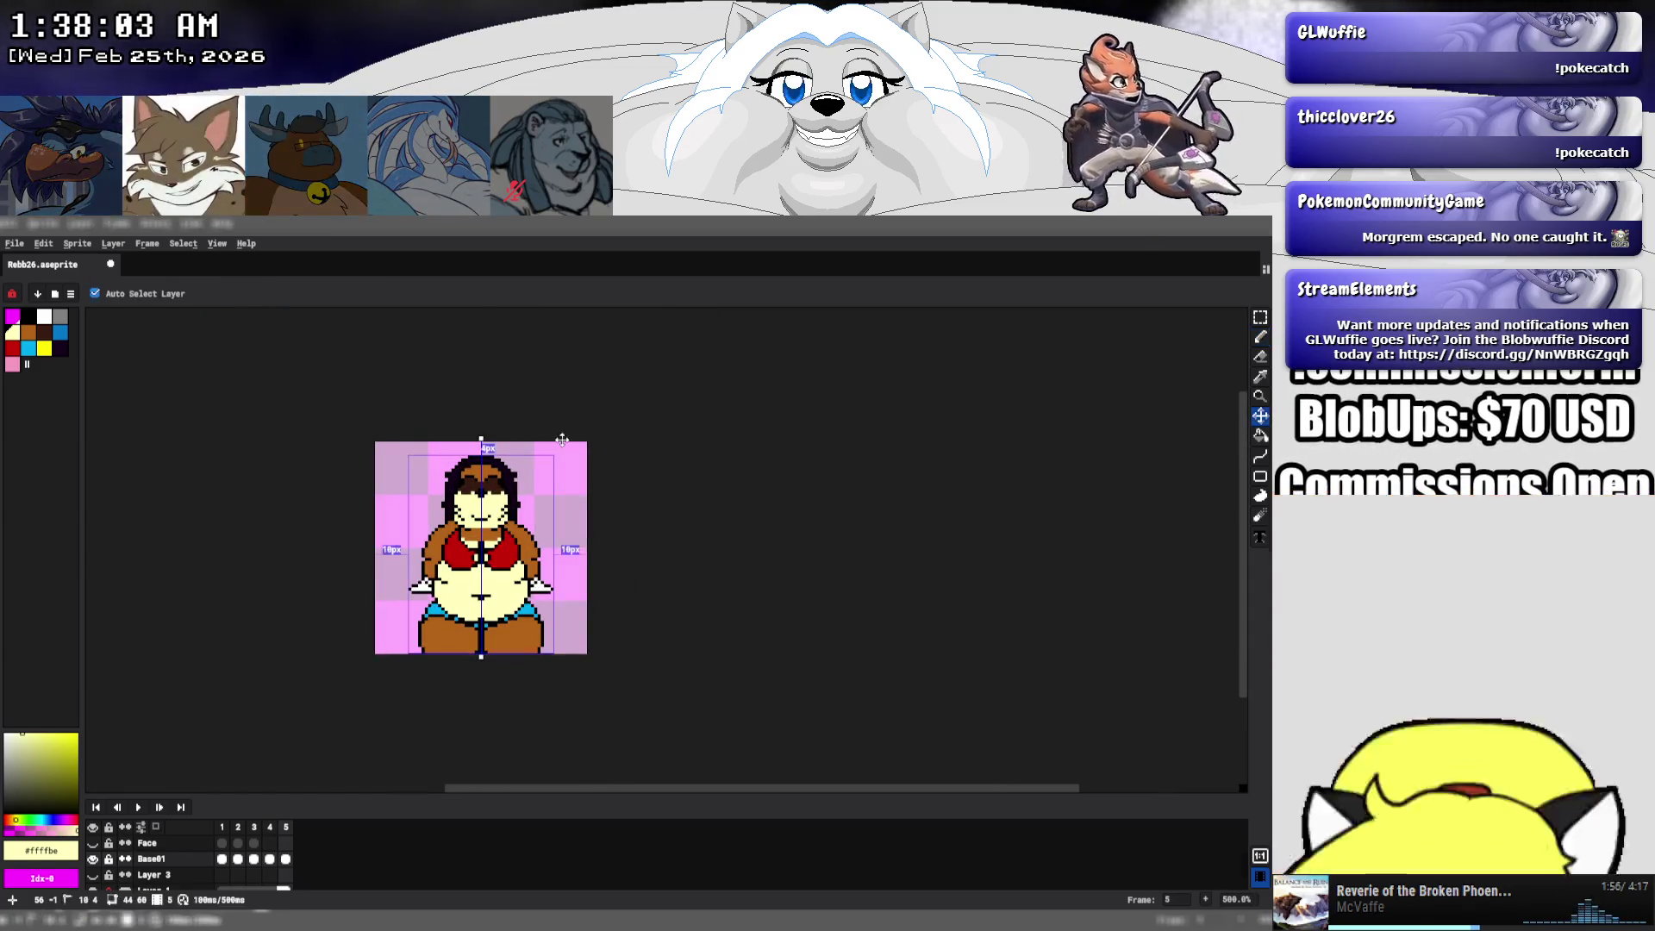
- Show the Overlay and magenta checkered background layers, select the Overlay frame-1 cel, and save
{"action": "left_click", "coordinate": [93, 844]}
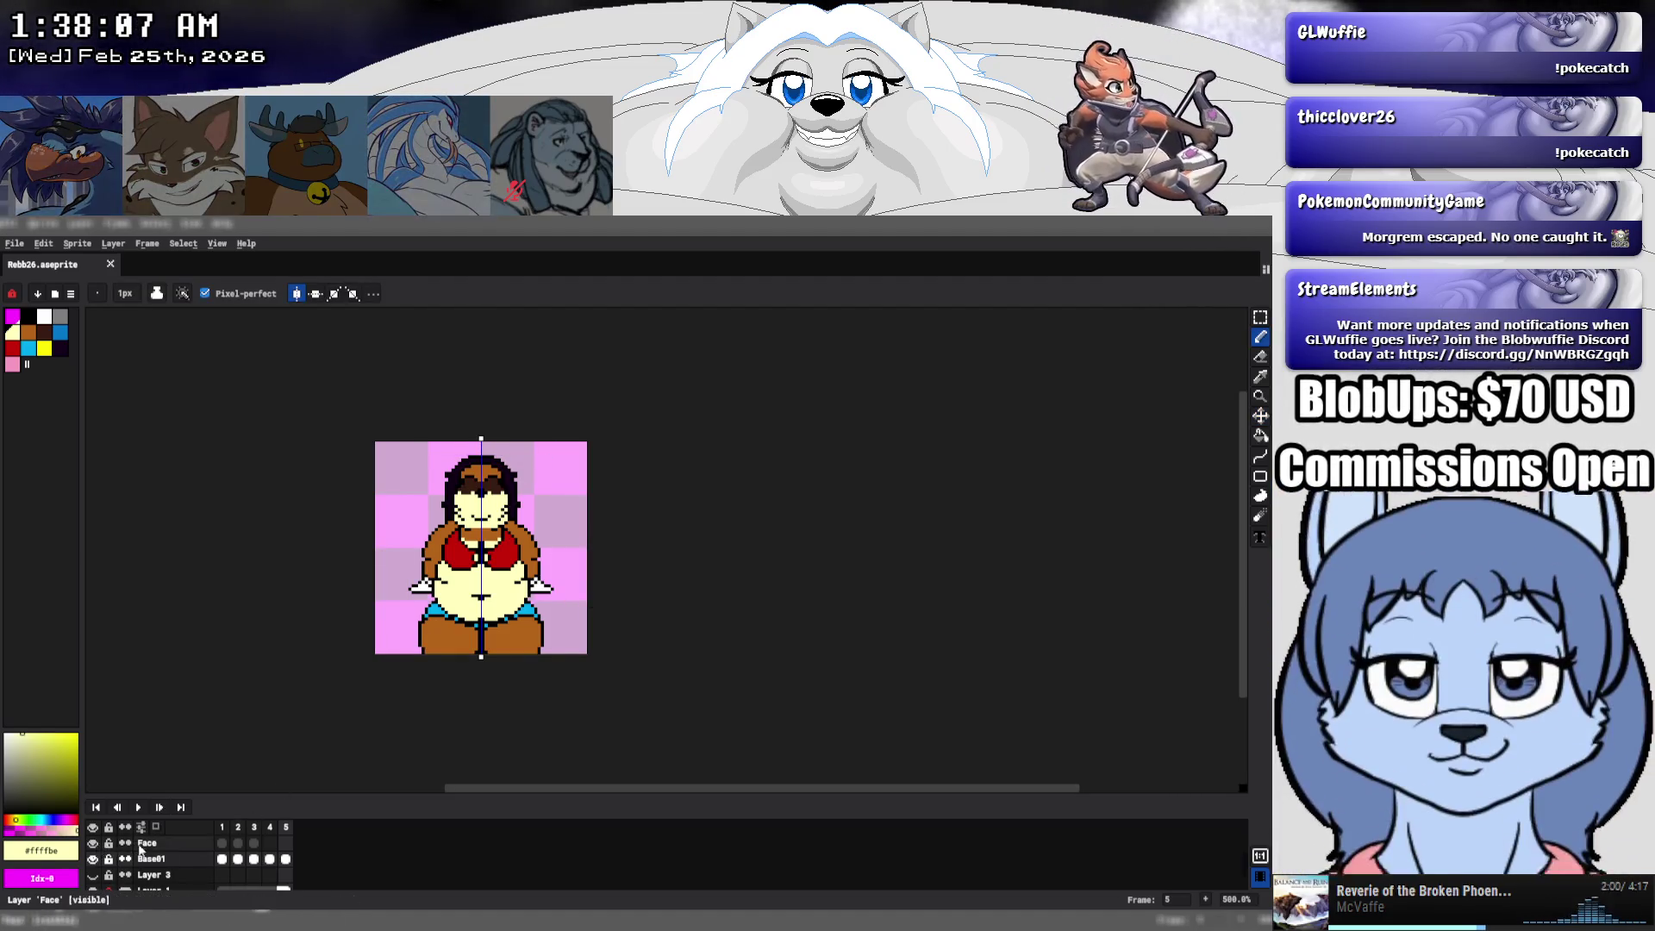
{"action": "scroll", "coordinate": [95, 853], "scroll_direction": "up", "scroll_amount": 2}
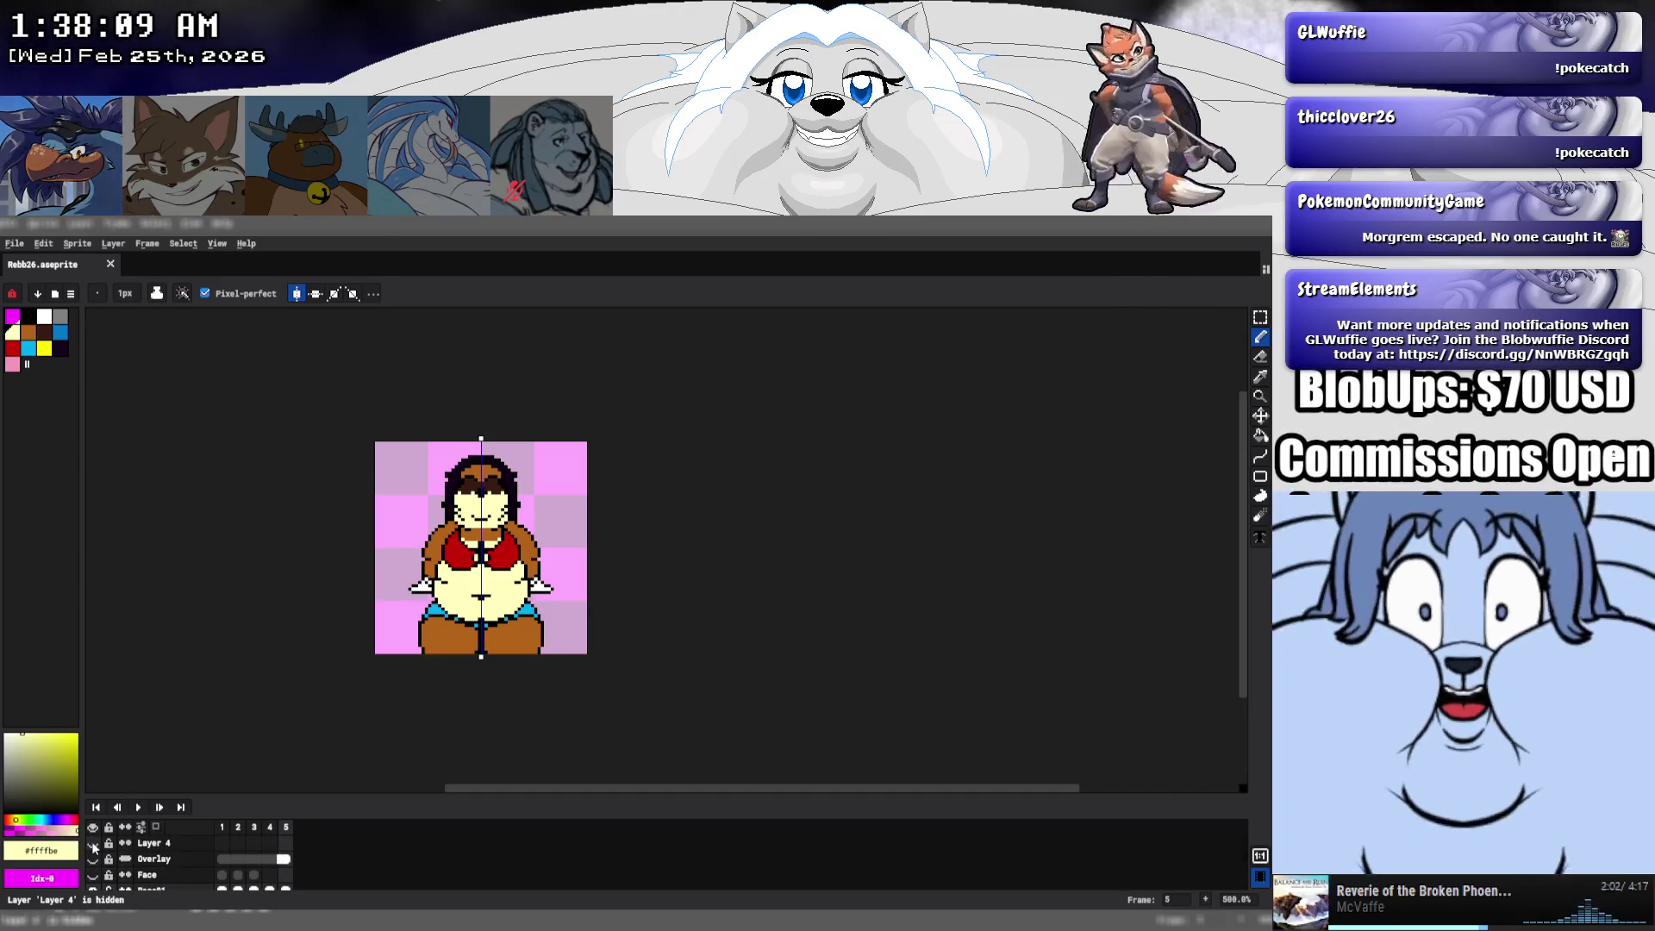
{"action": "left_click", "coordinate": [93, 859]}
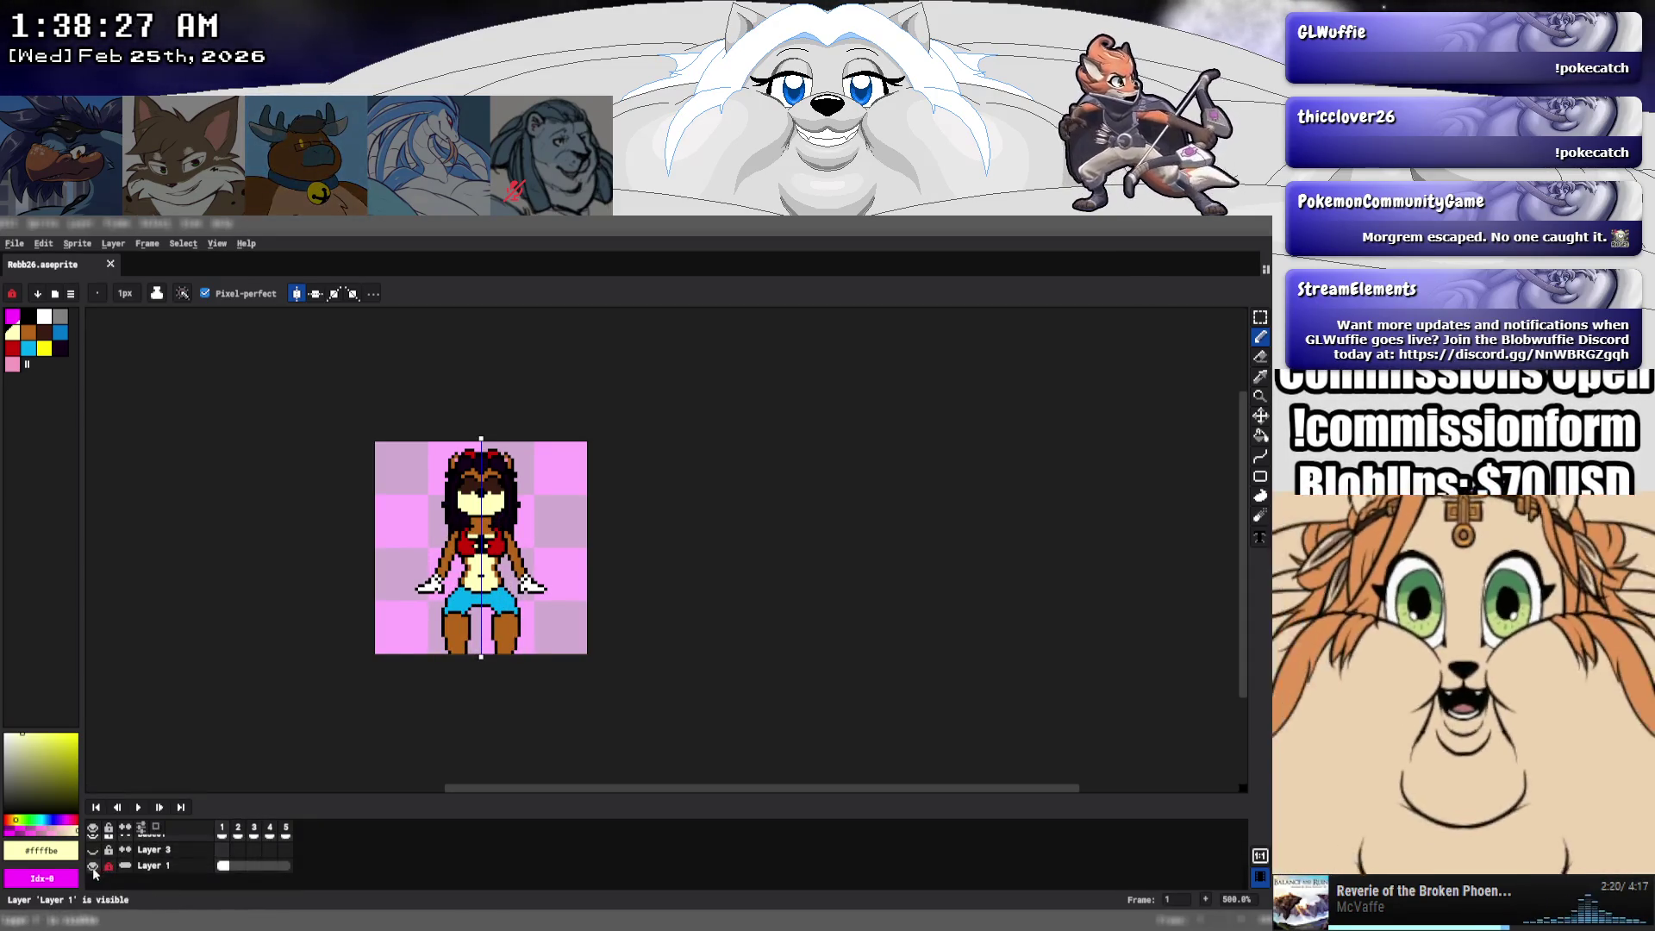
{"action": "left_click", "coordinate": [91, 867]}
{"action": "left_click", "coordinate": [224, 836]}
{"action": "left_click", "coordinate": [222, 858]}
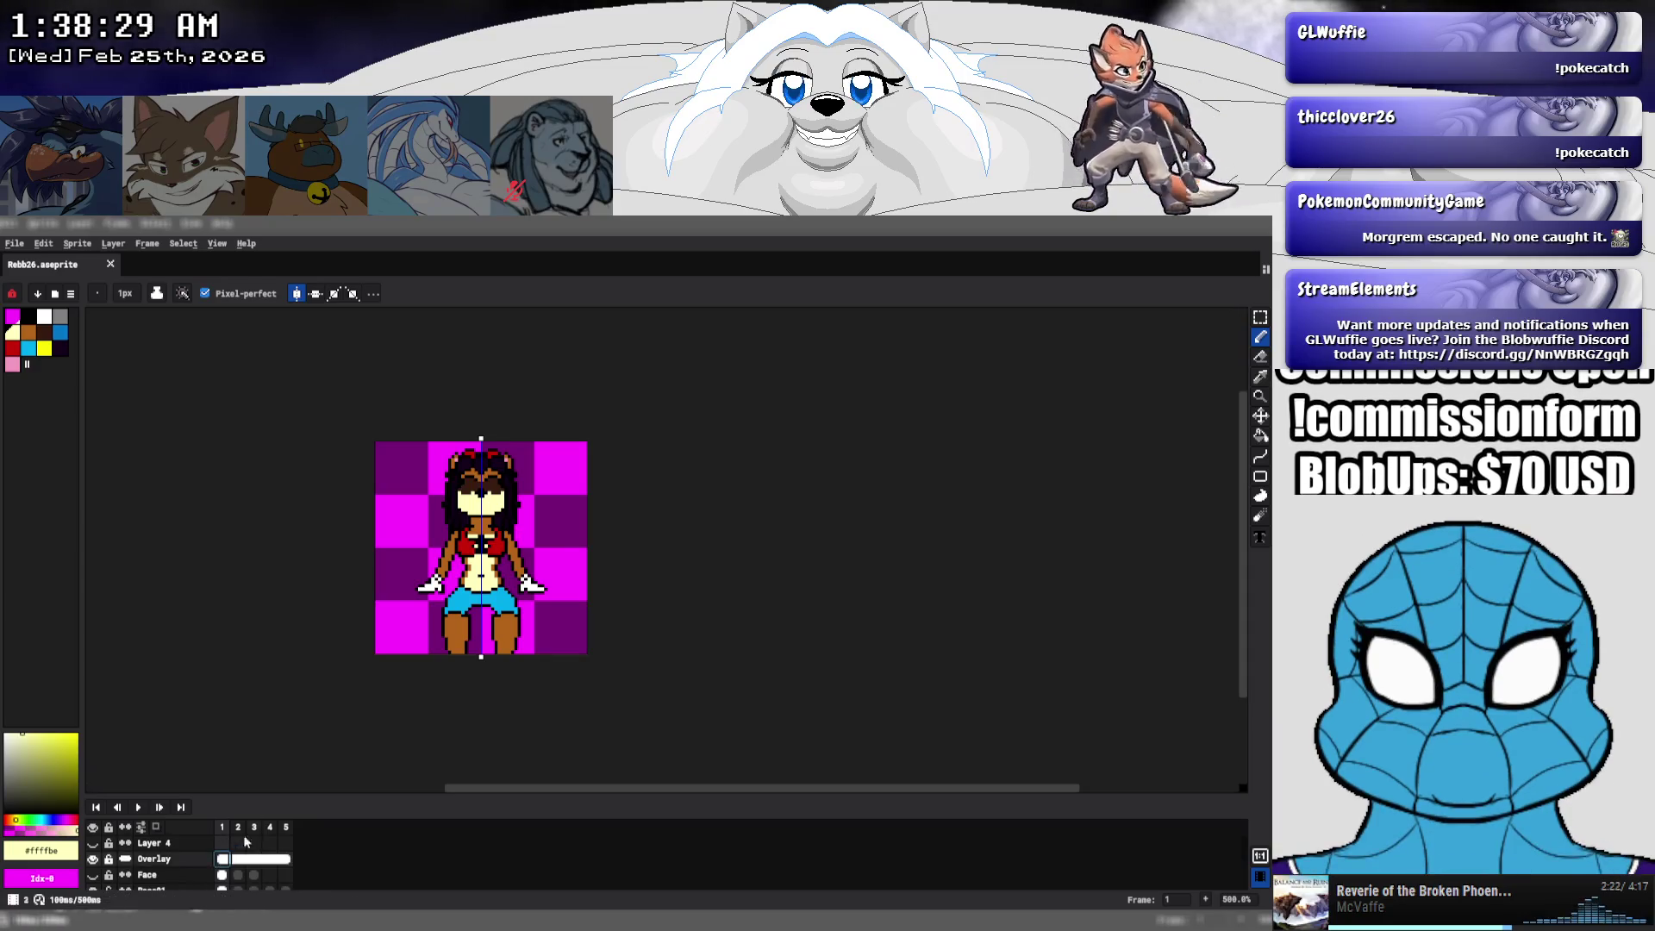
{"action": "key", "text": "ctrl+s"}
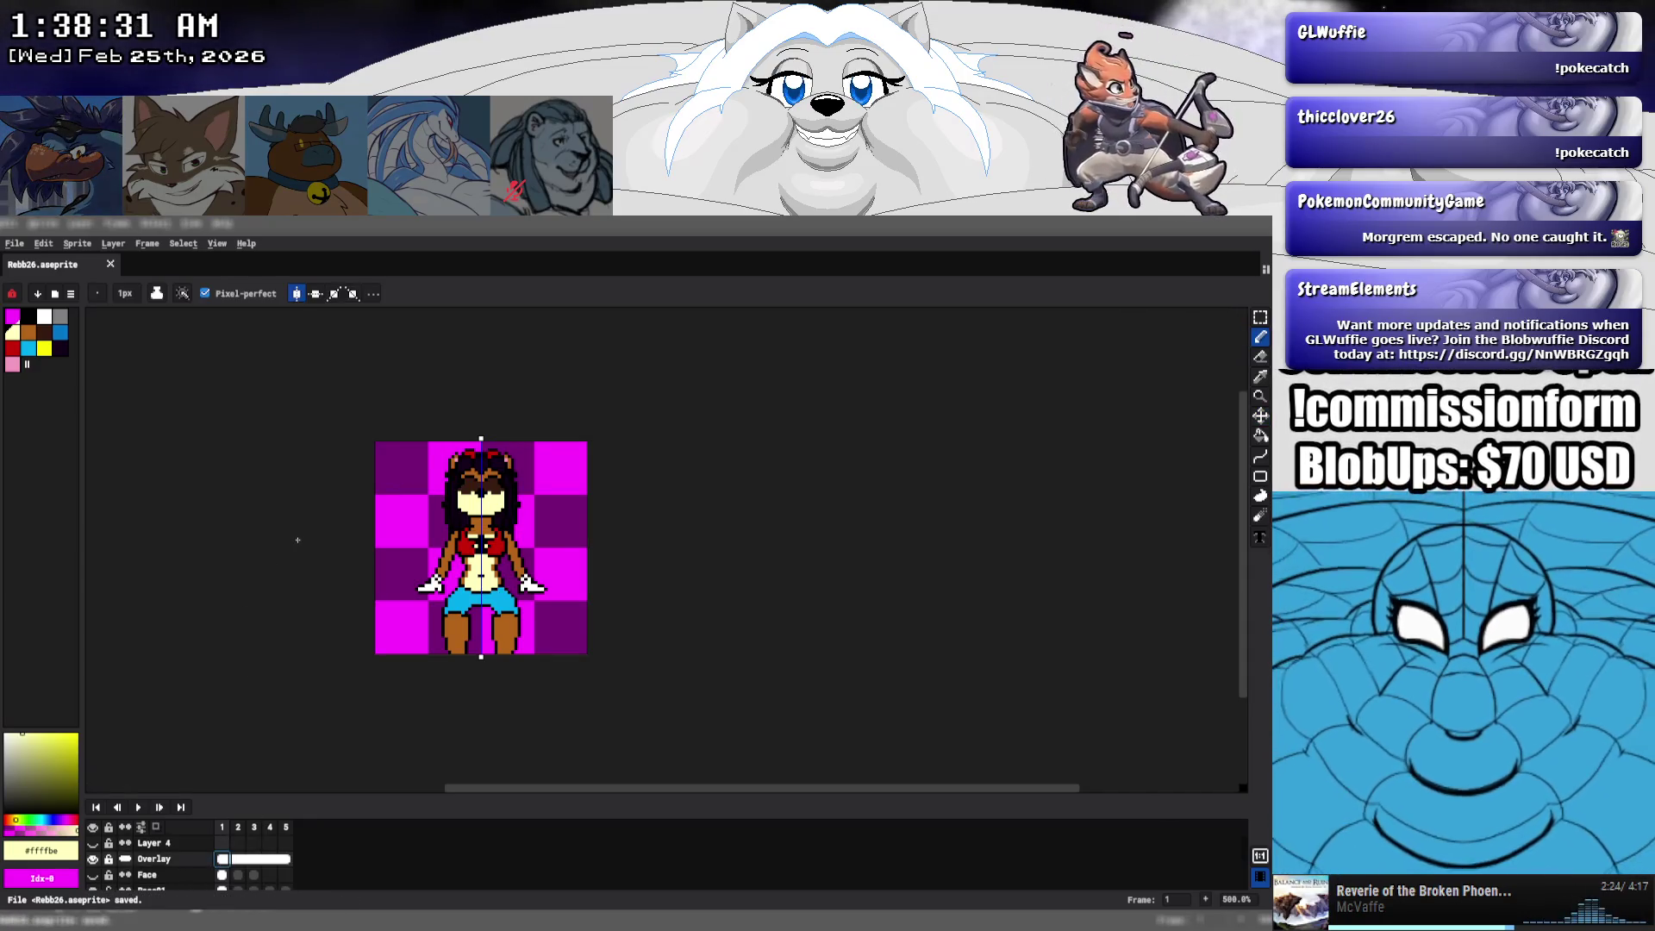
- Select the whole canvas with Ctrl+A
{"action": "key", "text": "ctrl+a"}
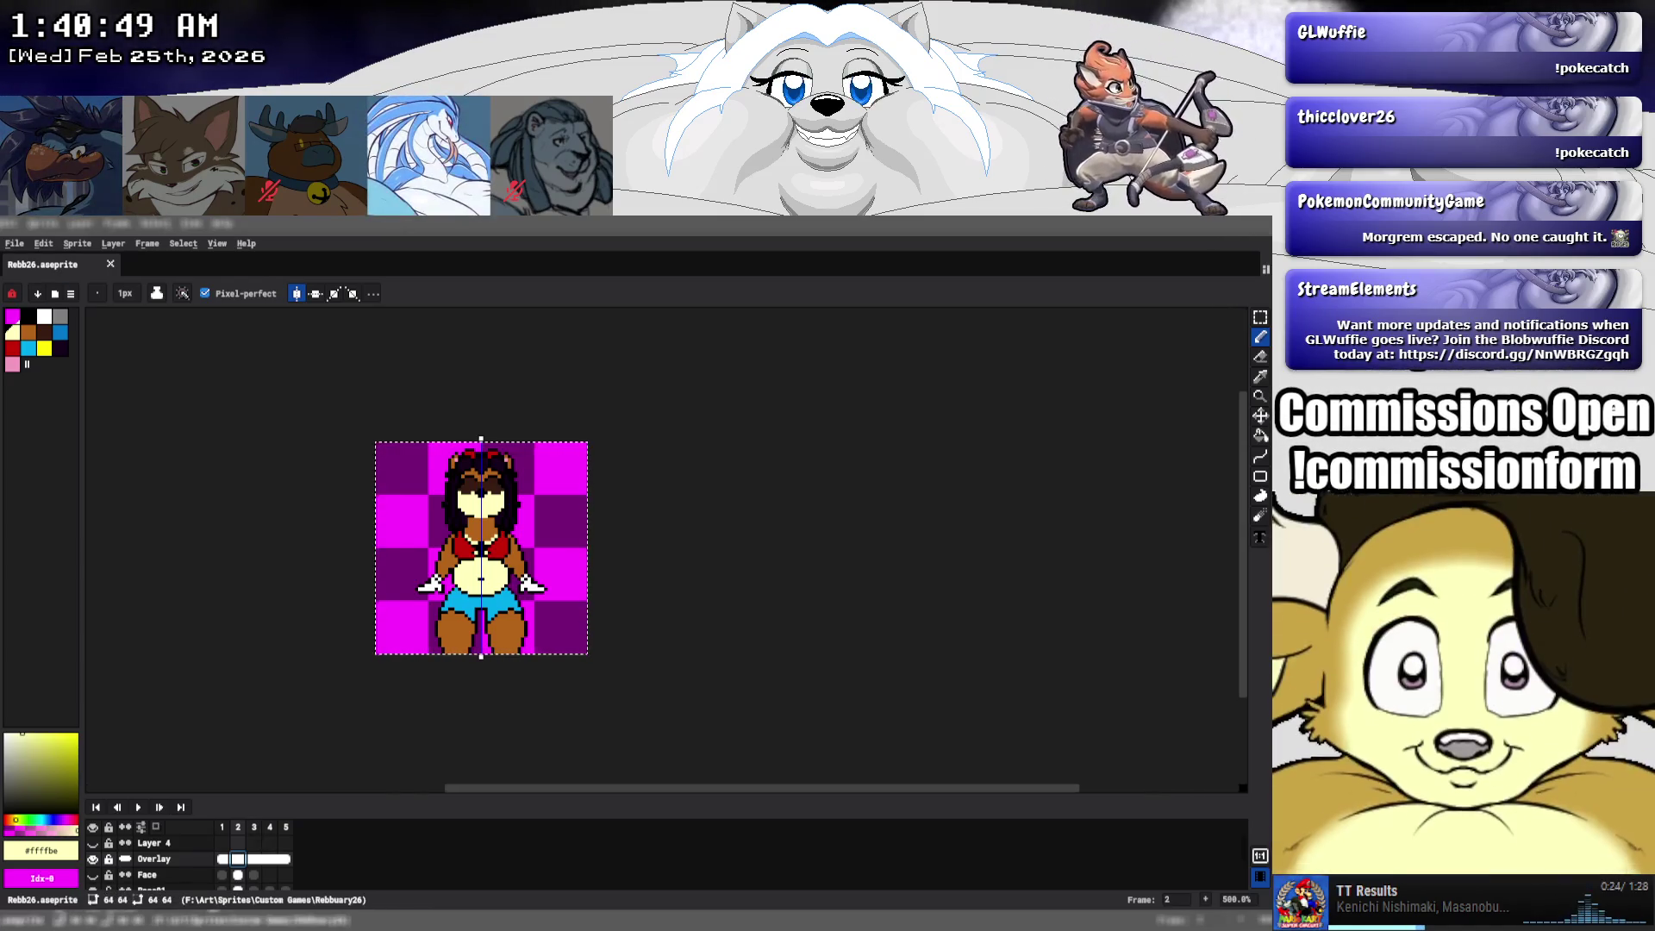
- Copy frame 2 with all layers merged via Edit > Copy Merged and switch to GameMaker
{"action": "left_click", "coordinate": [45, 244]}
{"action": "left_click", "coordinate": [88, 340]}
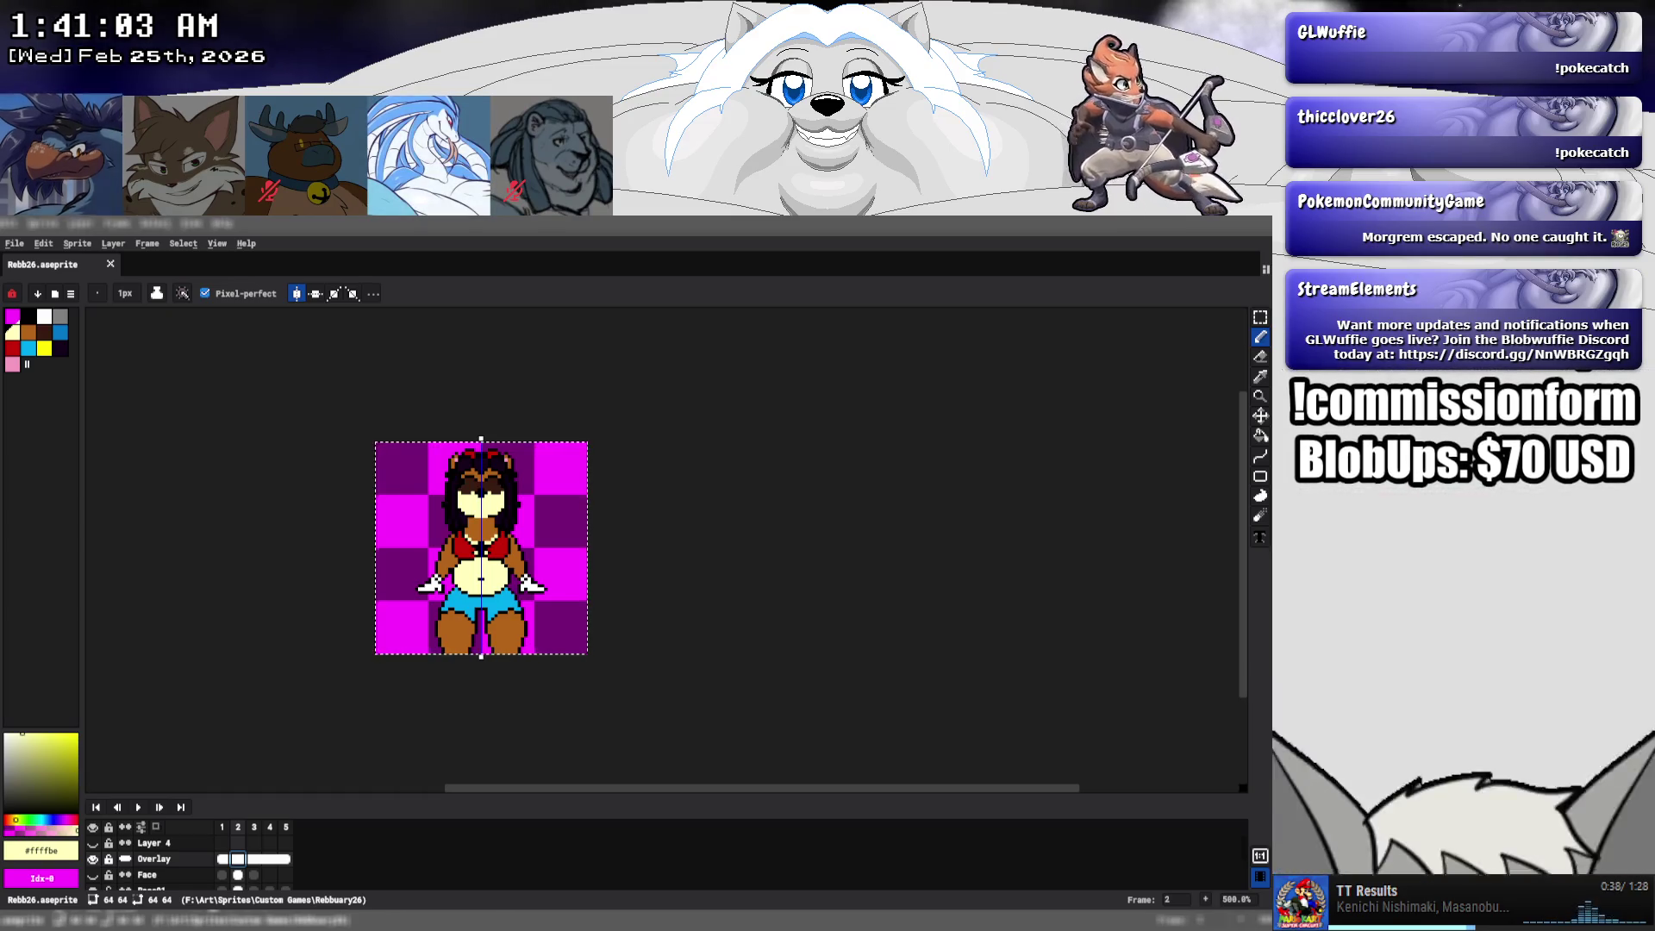
{"action": "key", "text": "alt+Tab"}
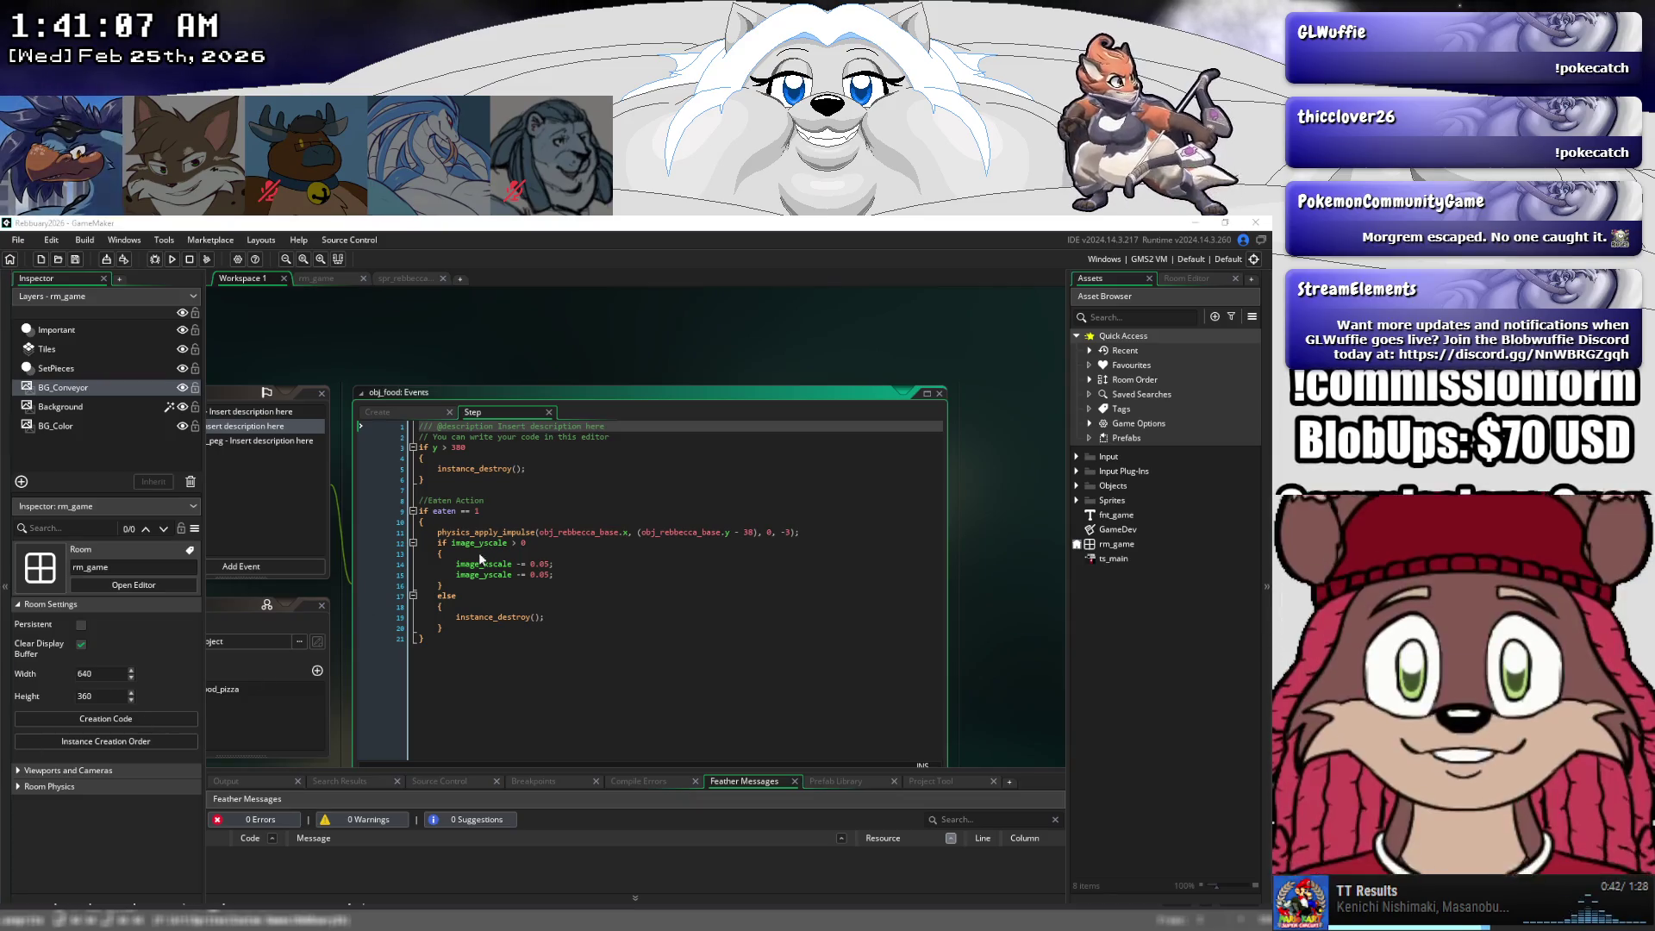
- Open spr_rebbecca_base from the Sprites folder in the image editor
{"action": "double_click", "coordinate": [1116, 501]}
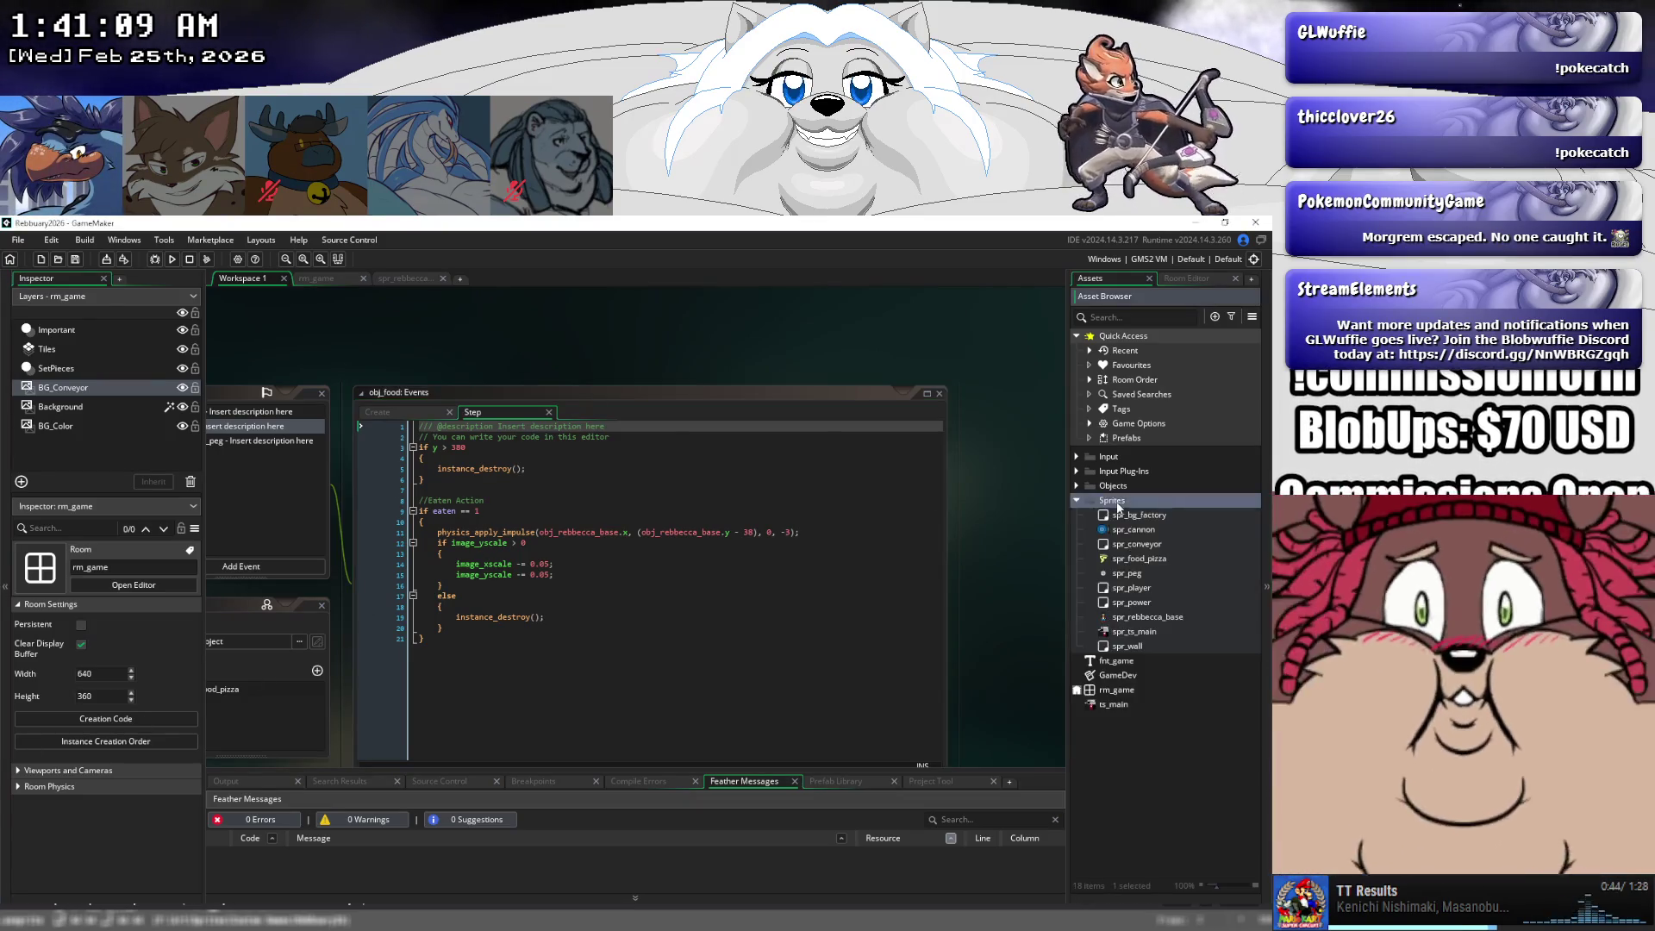
{"action": "double_click", "coordinate": [1131, 617]}
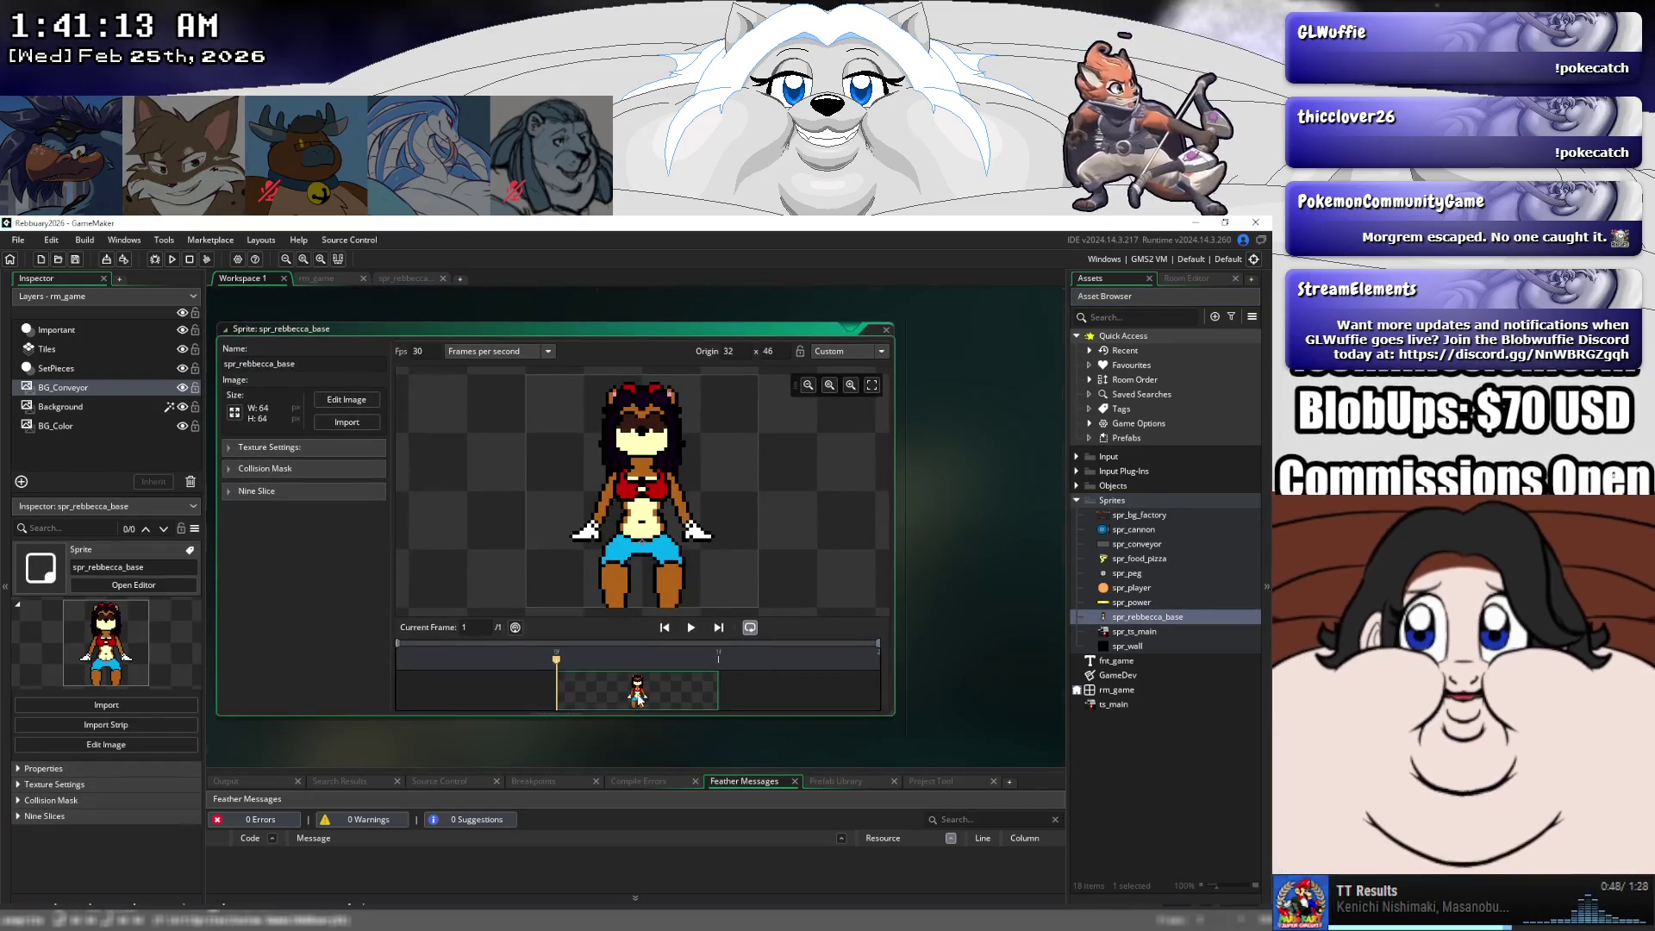
{"action": "double_click", "coordinate": [639, 696]}
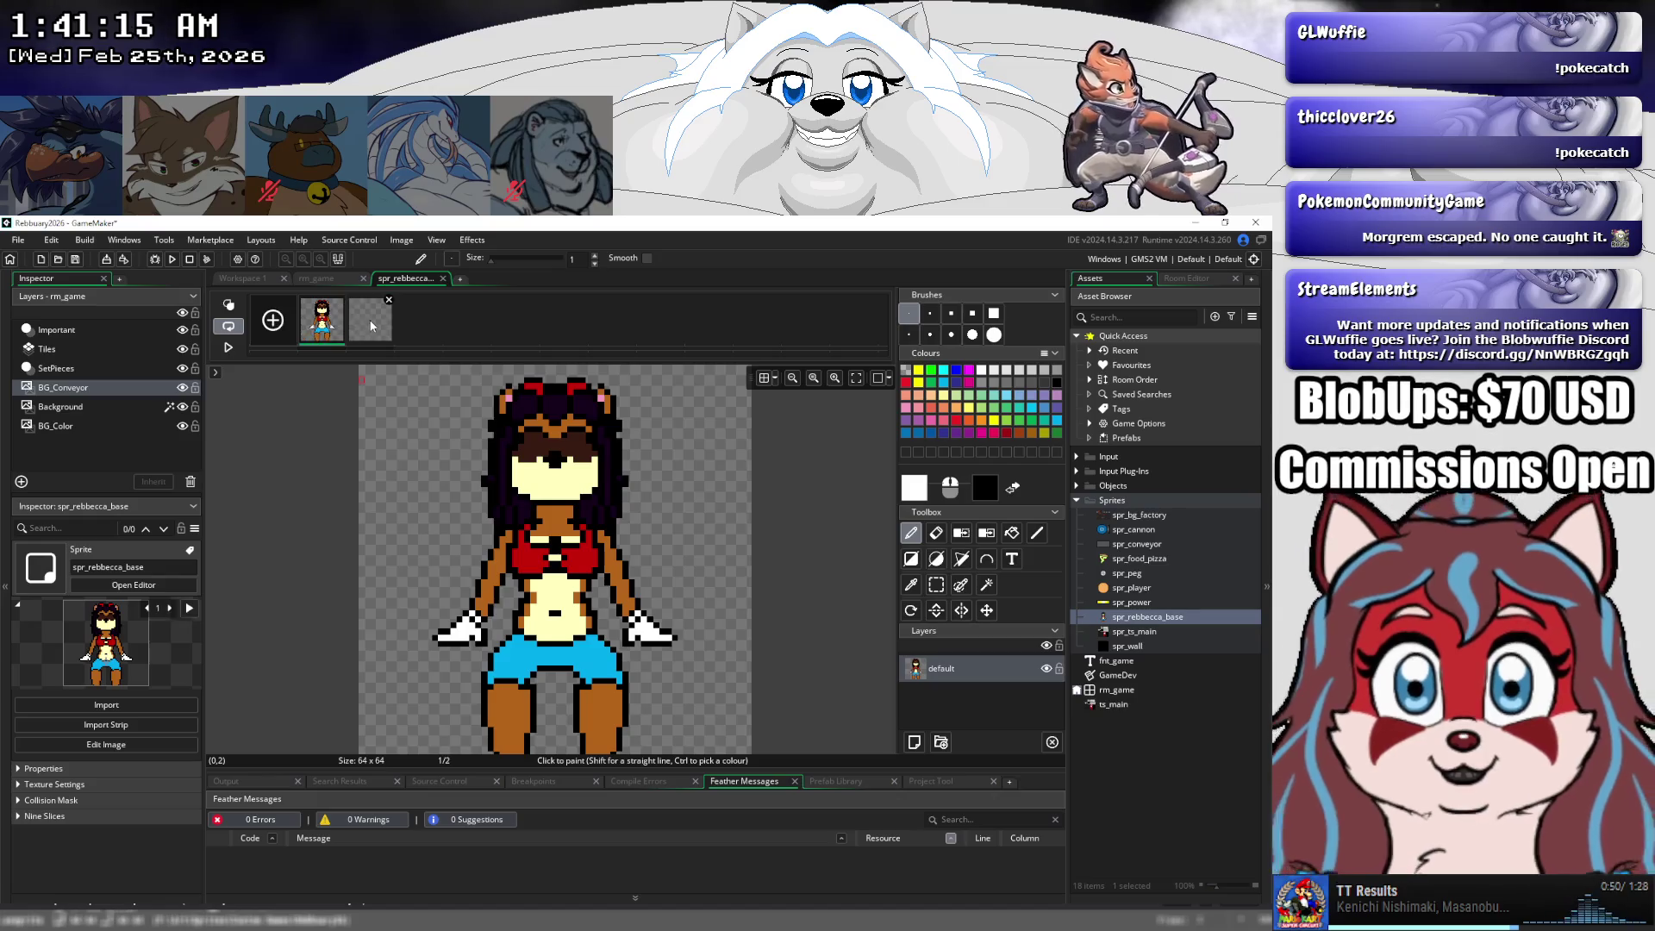
- Paste the copied character into frame 2 with the grid shown, add blank frames, and return to Aseprite
{"action": "left_click", "coordinate": [373, 326]}
{"action": "left_click", "coordinate": [774, 382]}
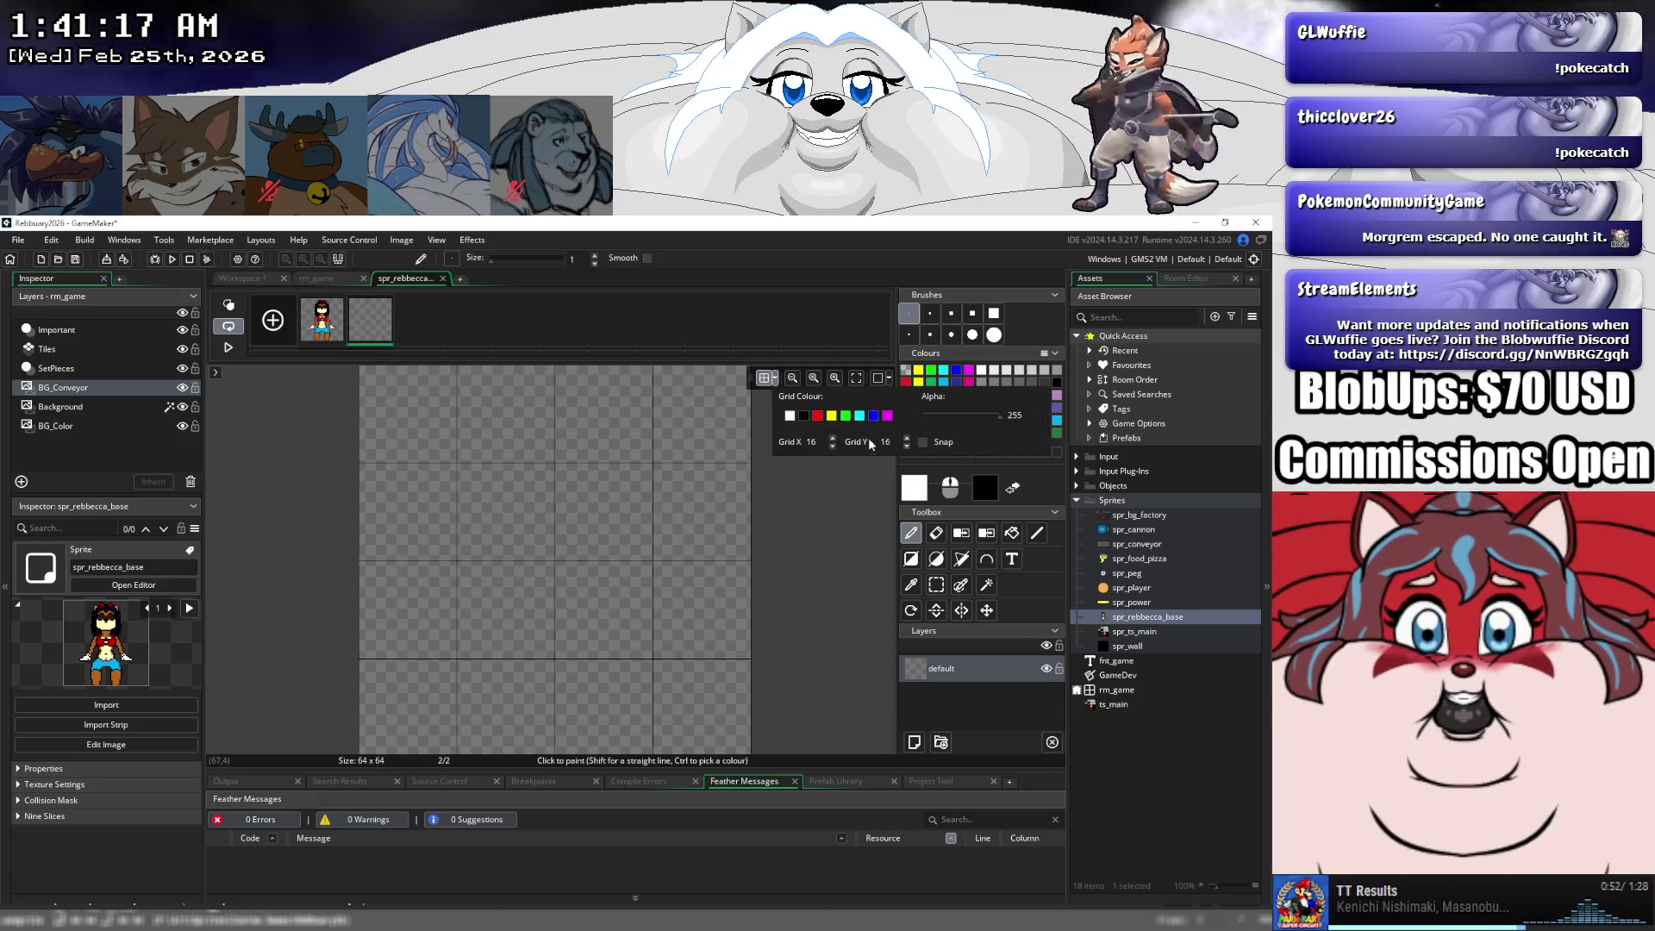
{"action": "key", "text": "ctrl+v"}
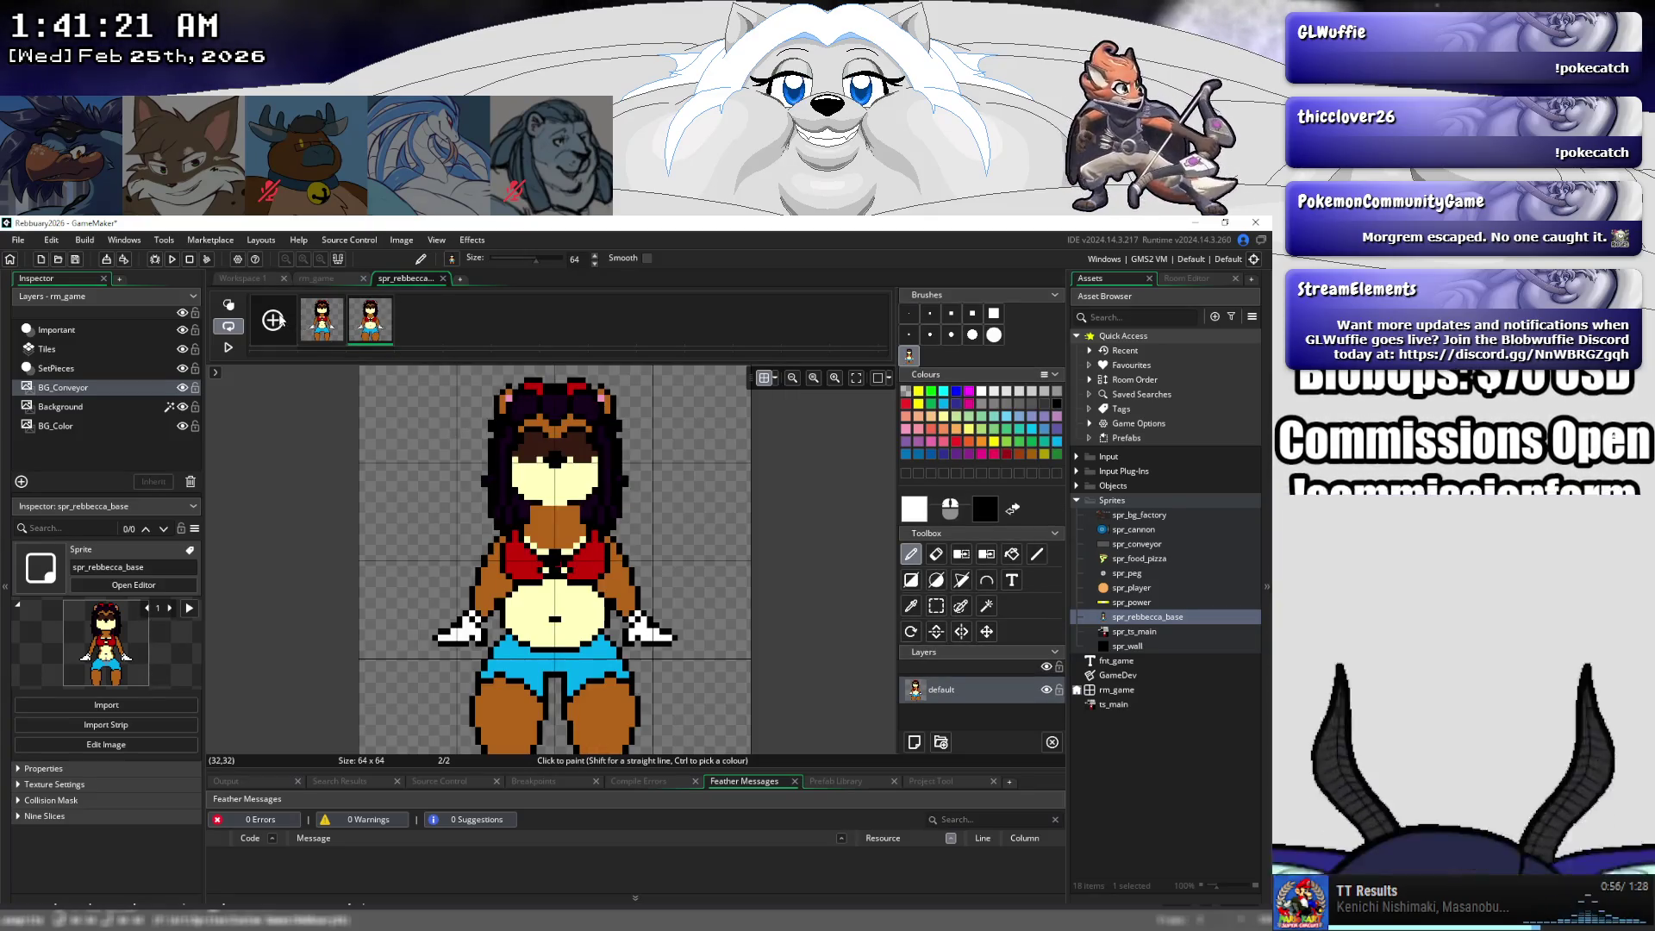
{"action": "key", "text": "ctrl+z"}
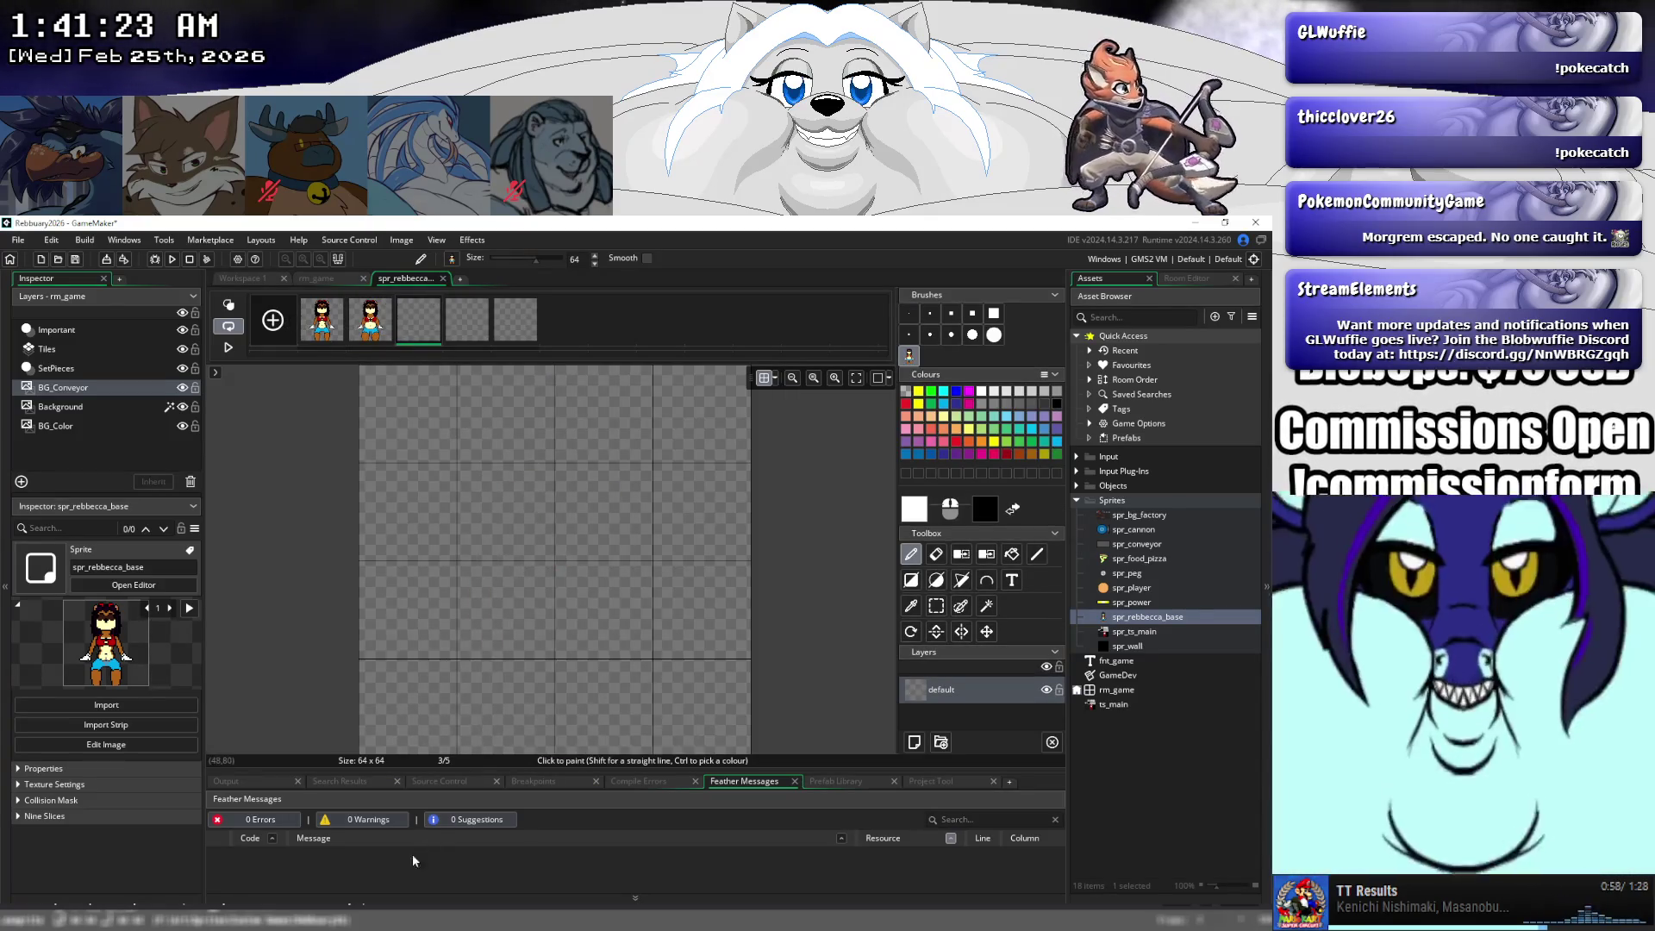
{"action": "key", "text": "alt+Tab"}
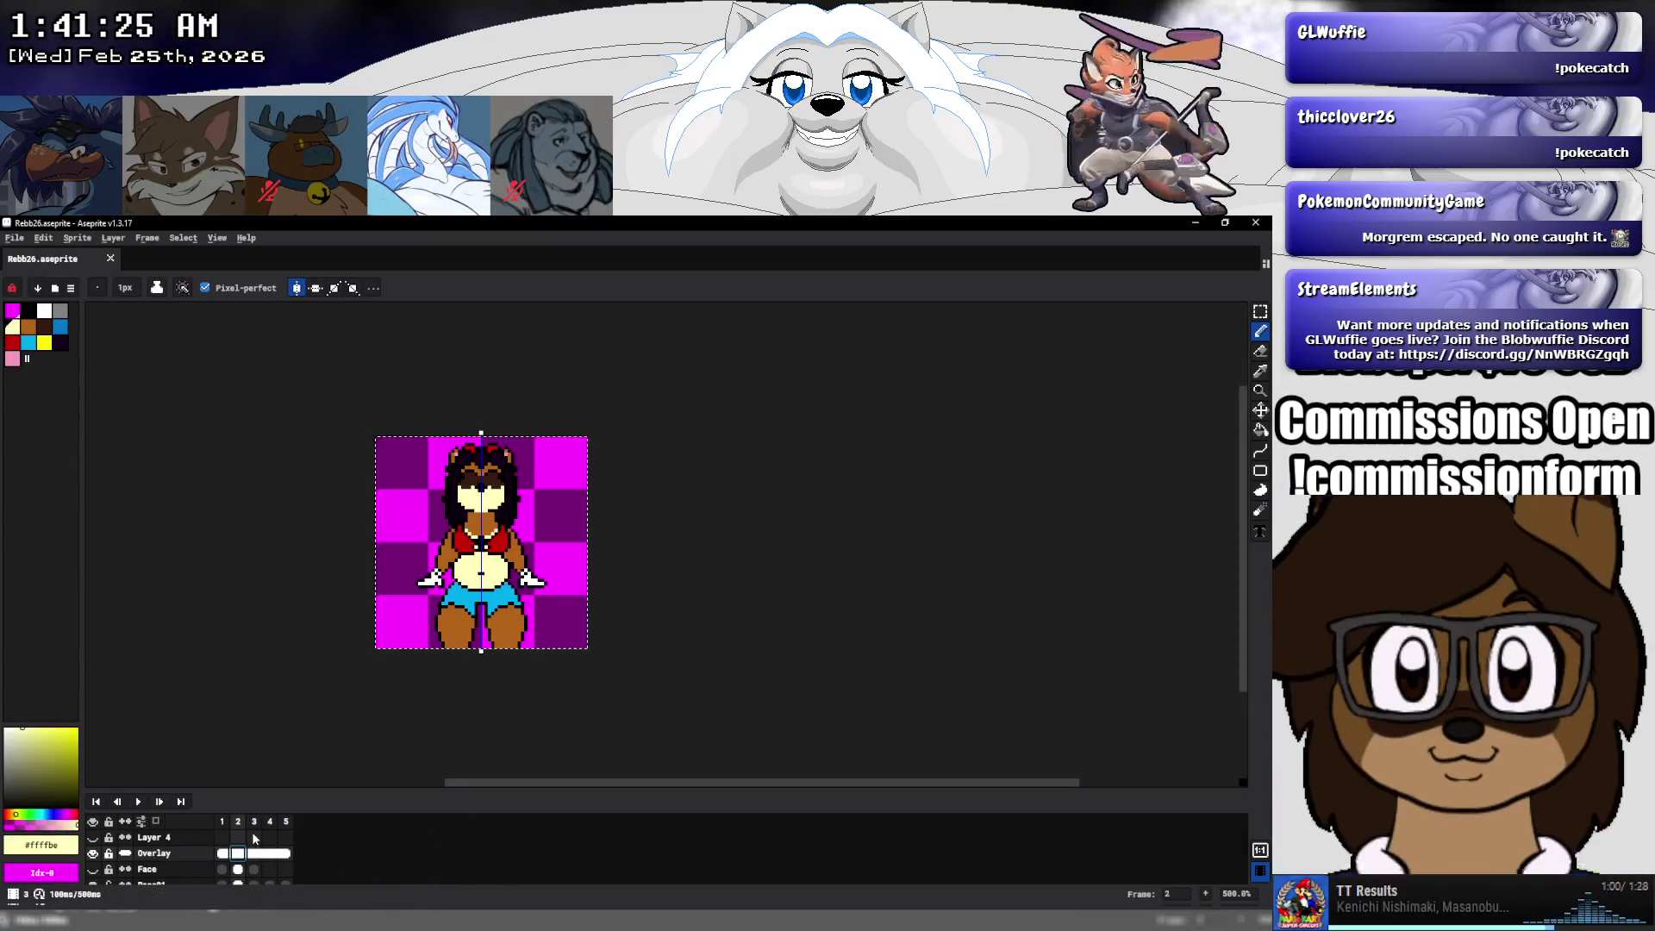
- Copy Aseprite's frame 3 merged and paste it into GameMaker's frame 3, dragging the character into place
{"action": "left_click", "coordinate": [254, 853]}
{"action": "left_click", "coordinate": [43, 238]}
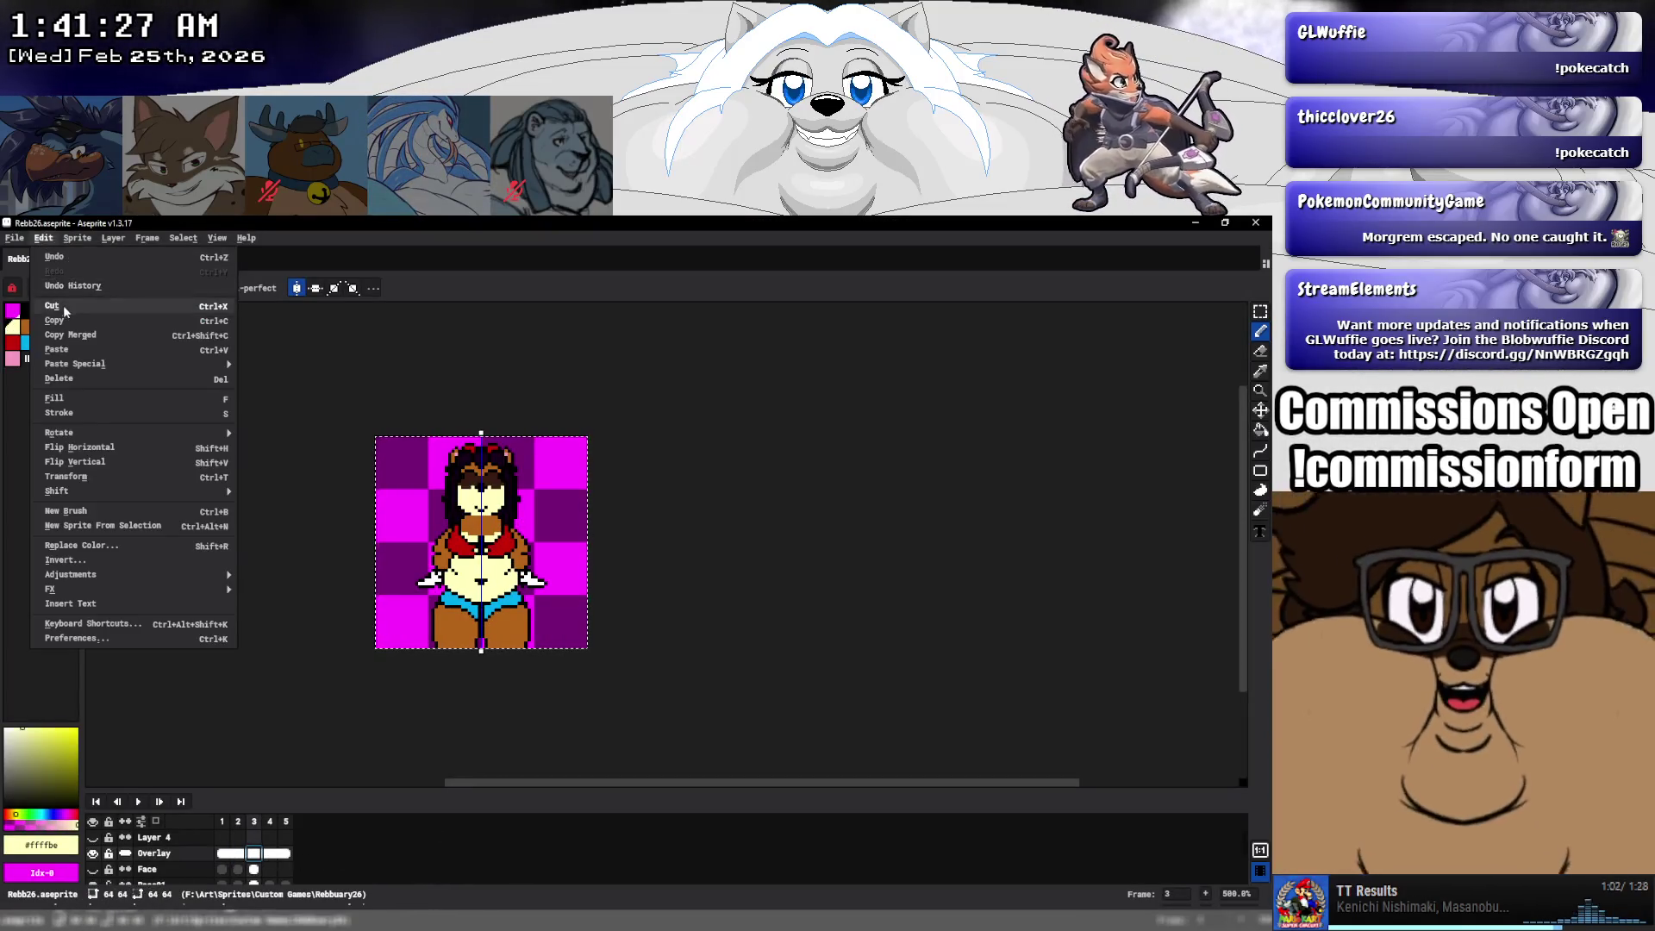
{"action": "left_click", "coordinate": [55, 321]}
{"action": "key", "text": "alt+Tab"}
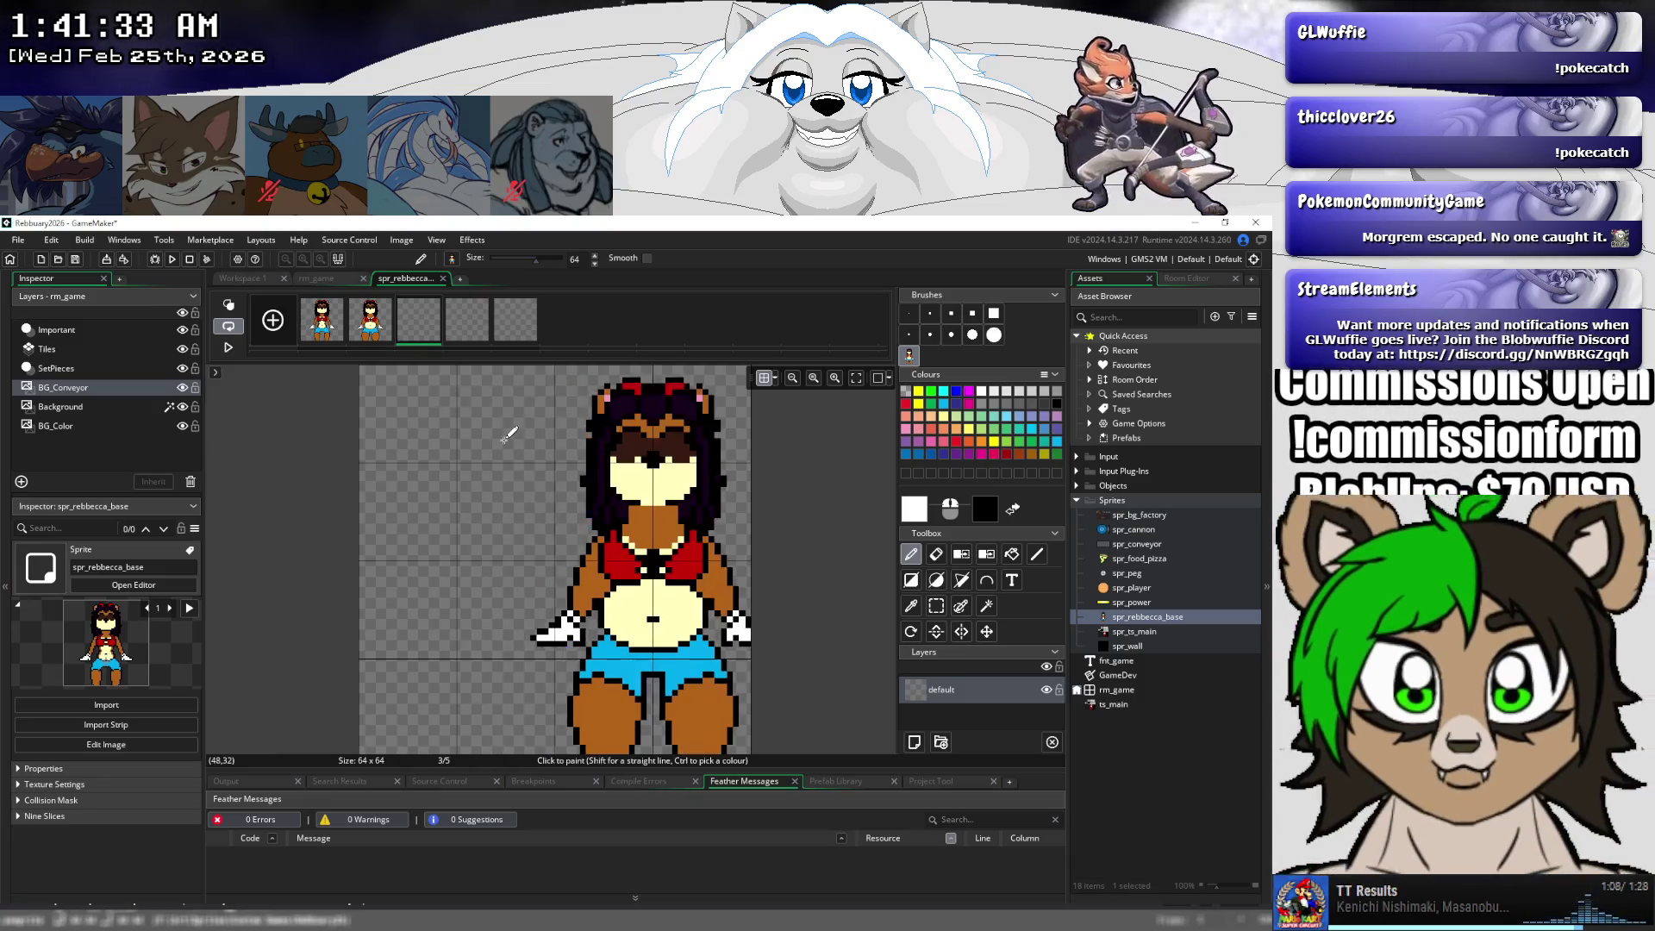
{"action": "key", "text": "Escape"}
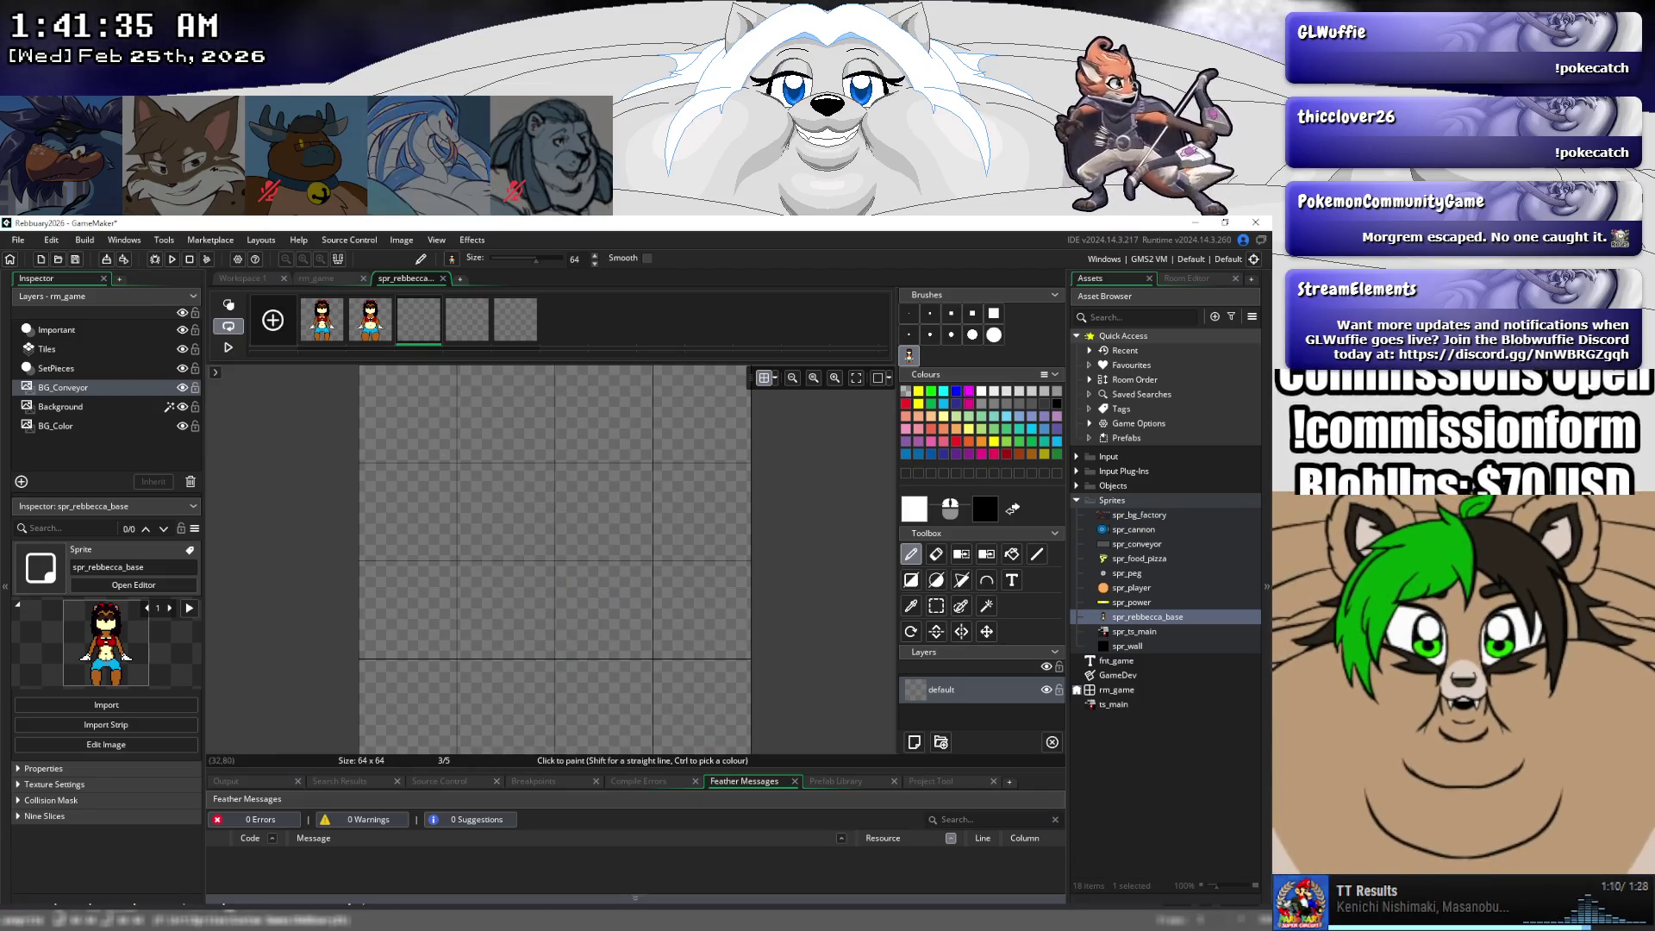
{"action": "key", "text": "alt+Tab"}
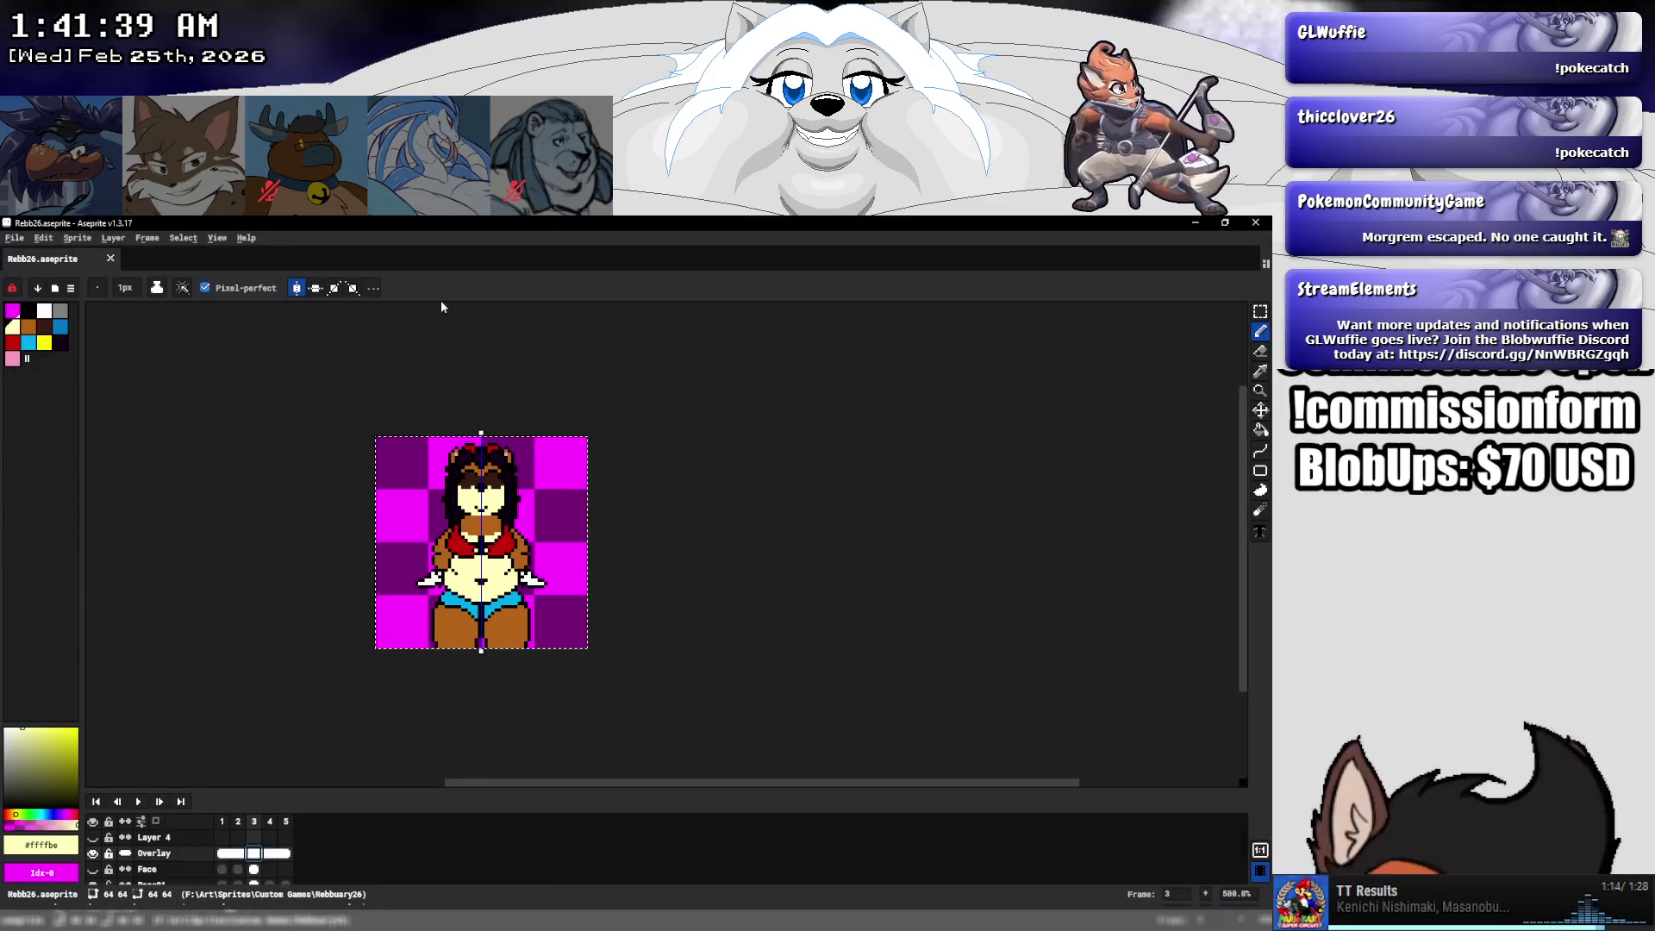
{"action": "left_click", "coordinate": [45, 238]}
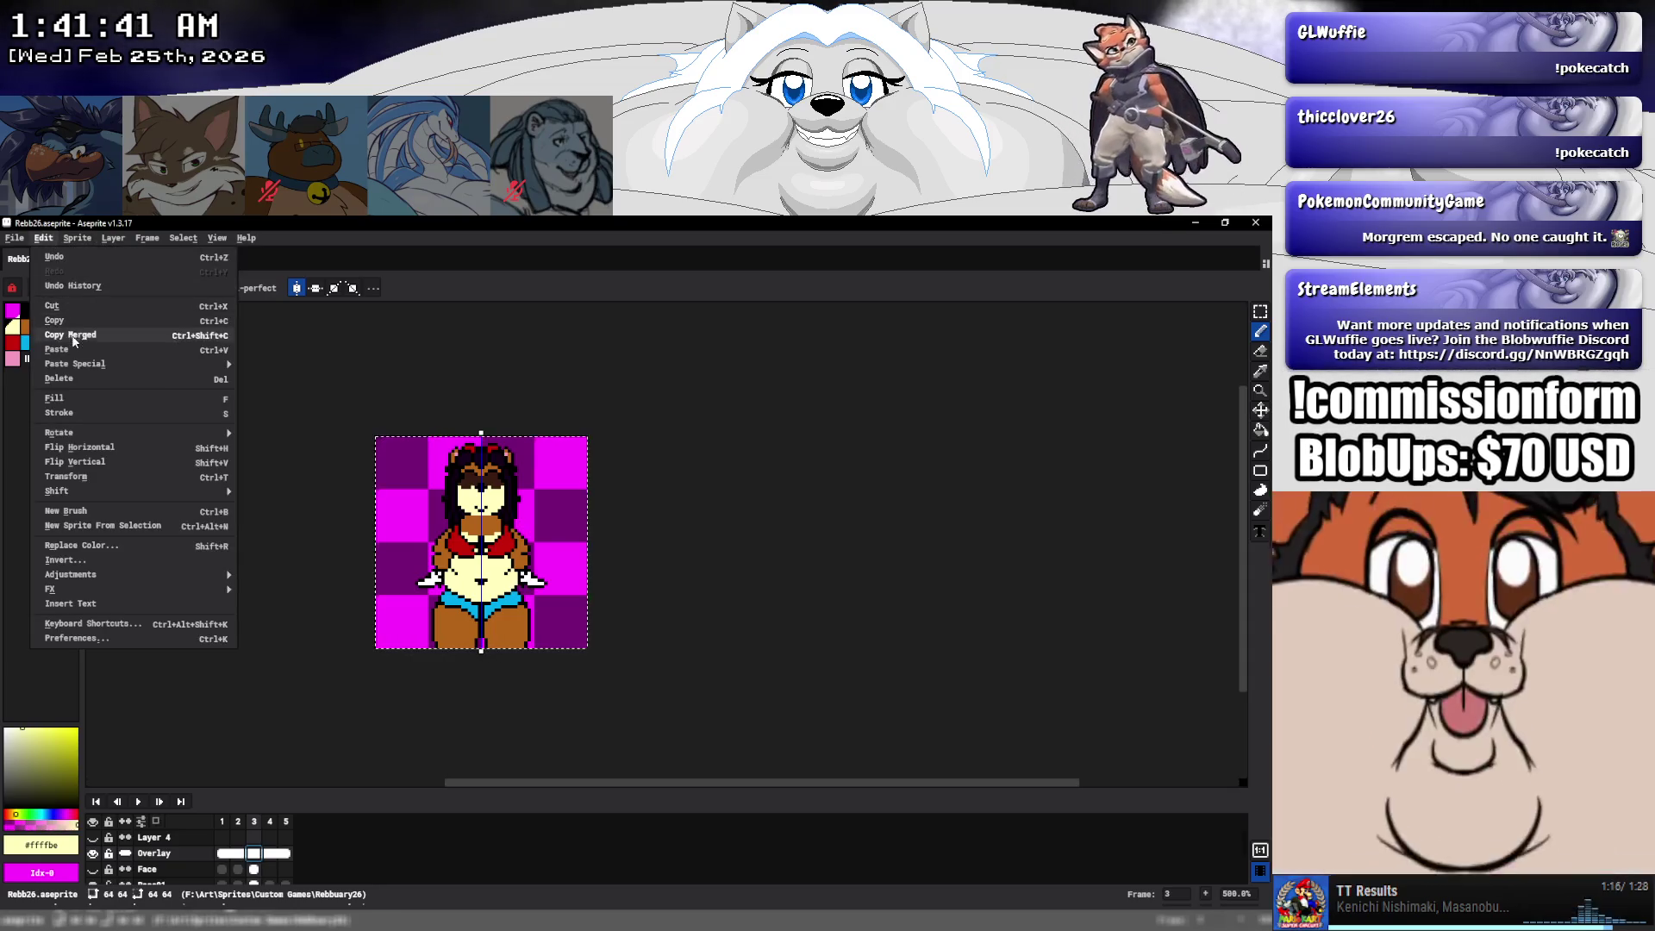
{"action": "left_click", "coordinate": [73, 341]}
{"action": "key", "text": "alt+Tab"}
{"action": "key", "text": "ctrl+v"}
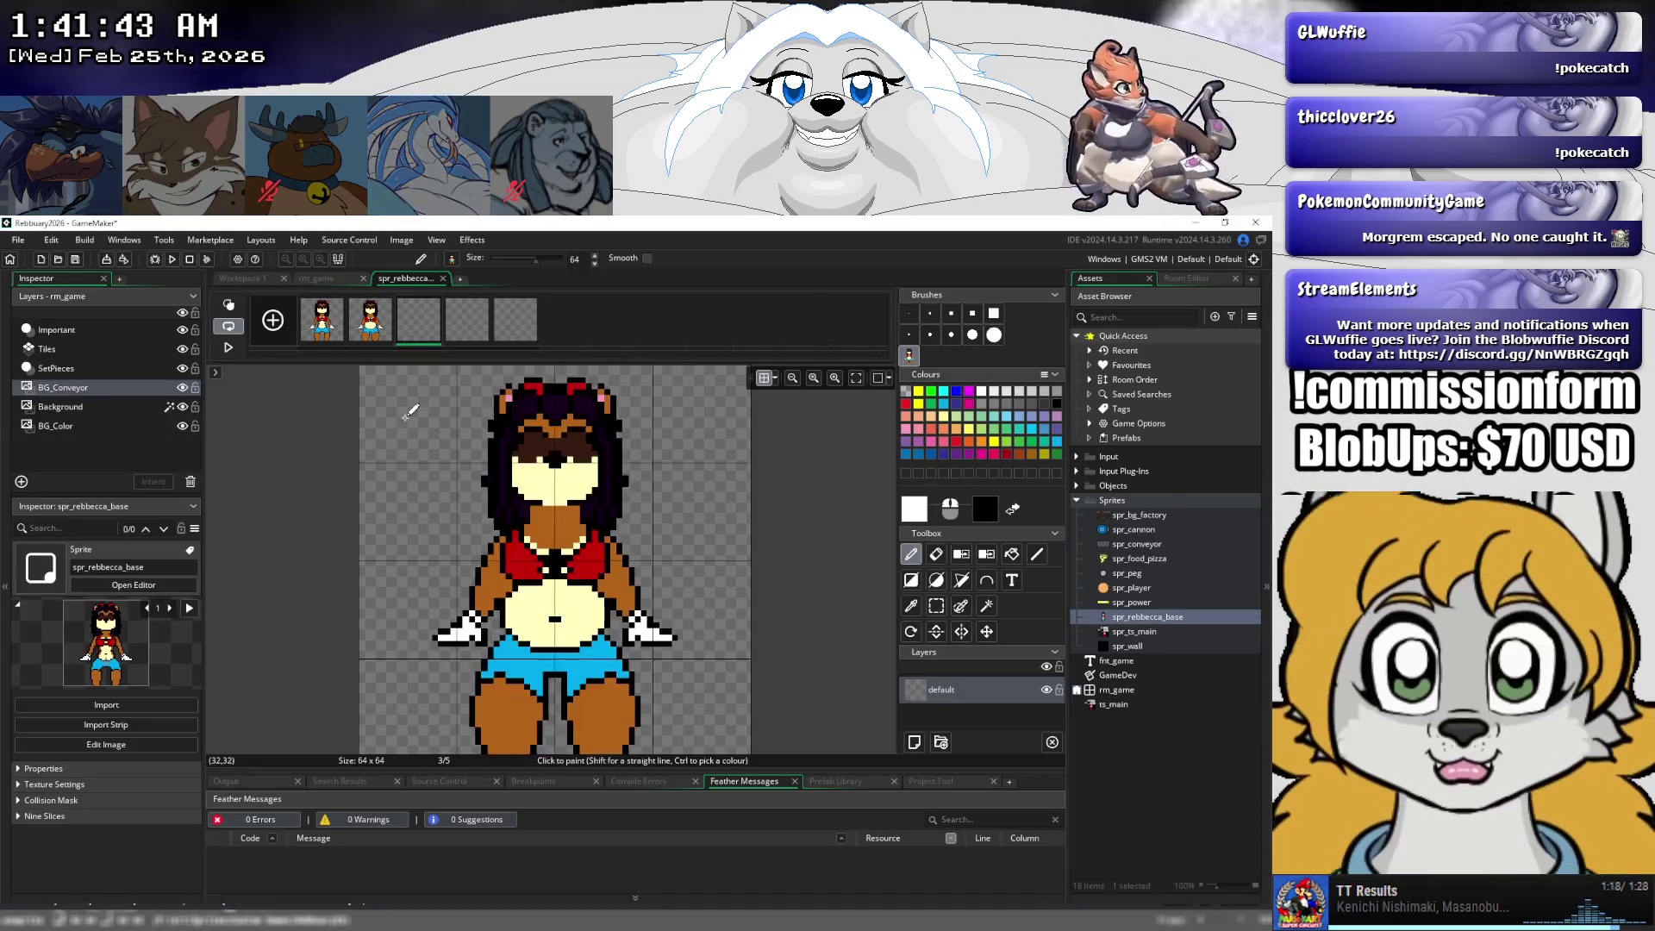
{"action": "key", "text": "ctrl+z"}
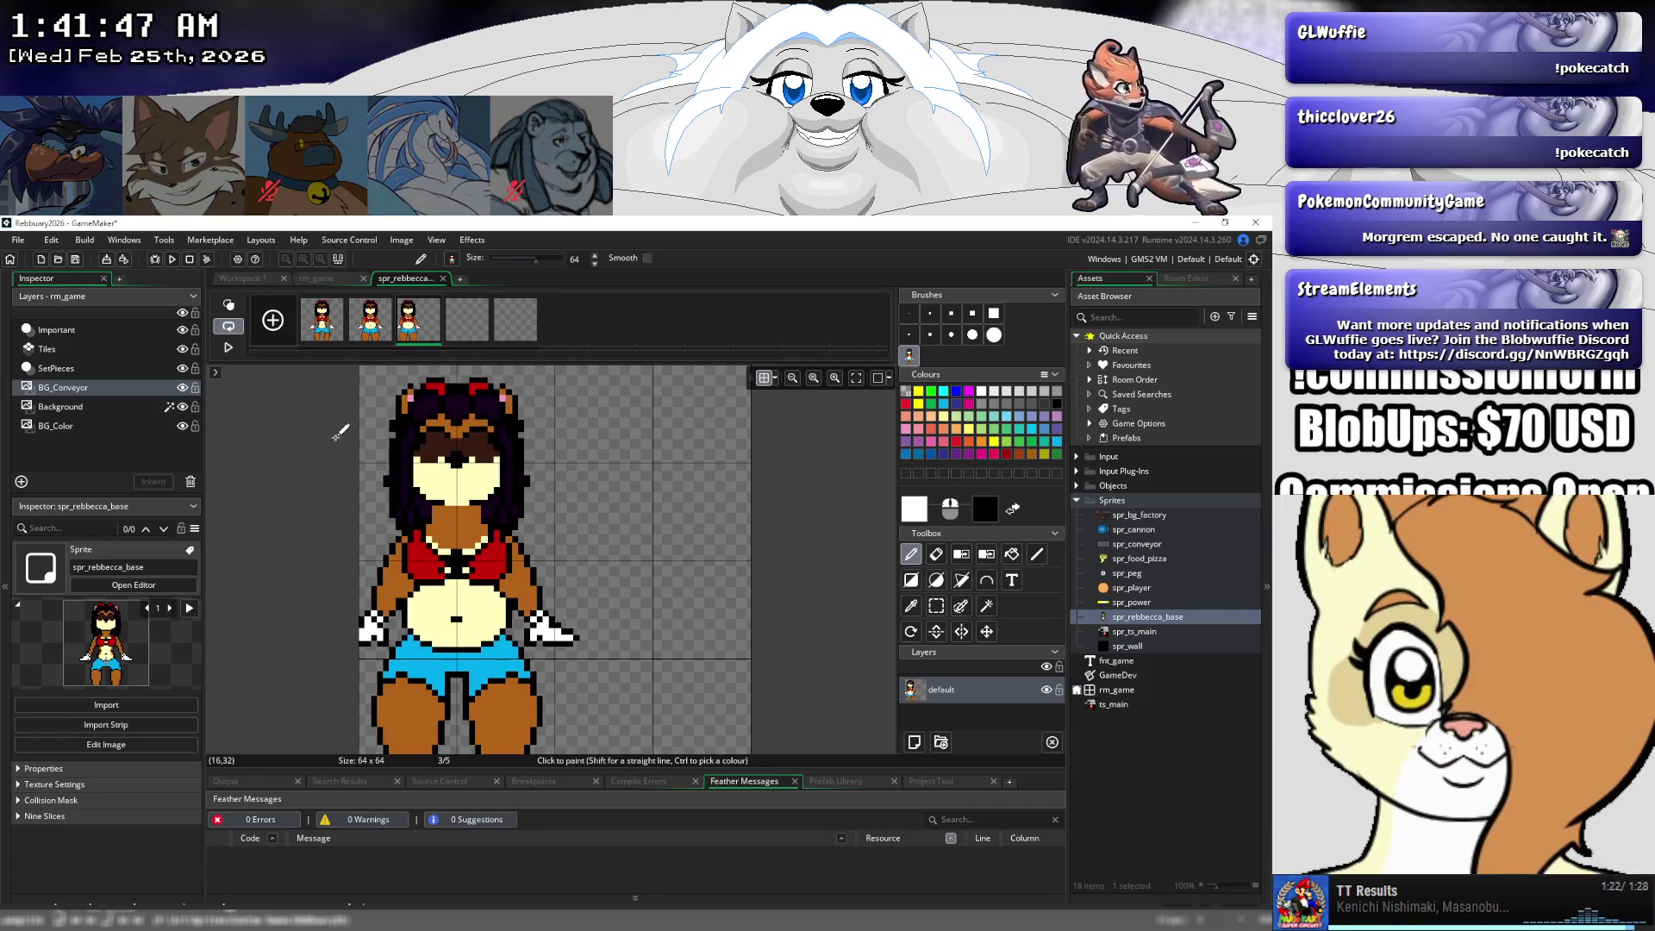
{"action": "left_click_drag", "start_coordinate": [338, 433], "coordinate": [456, 446]}
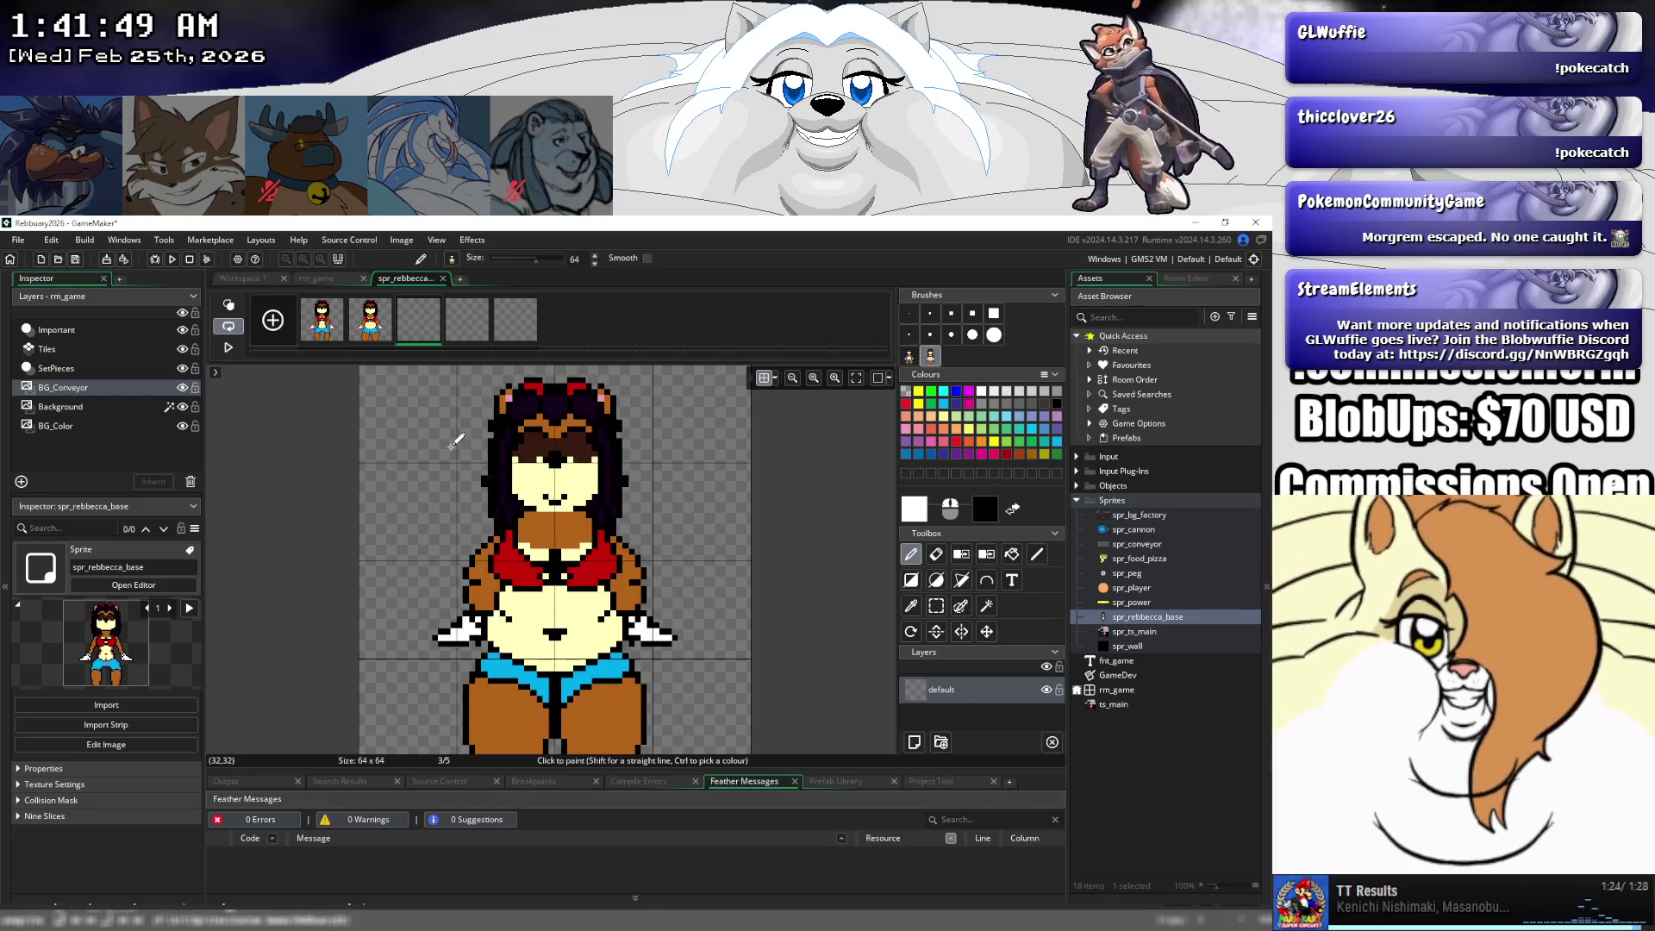
- Copy Aseprite's frame 4 image and paste it as a brush into frame 4 of spr_rebbecca_base
{"action": "key", "text": "Right"}
{"action": "key", "text": "ctrl+v"}
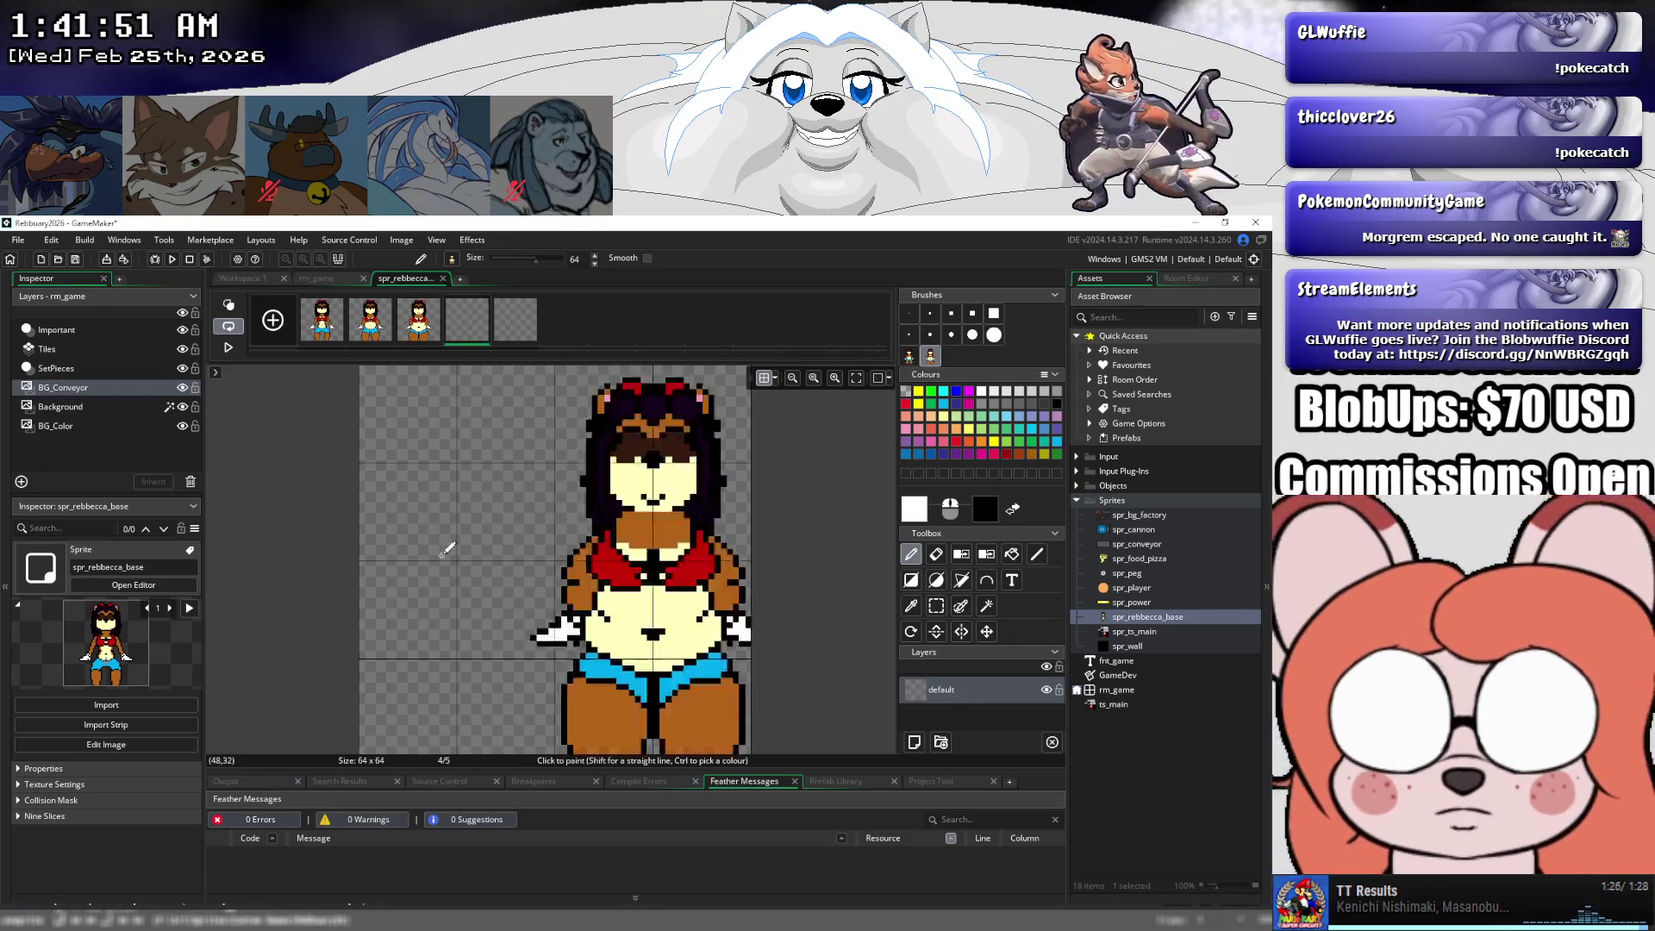
{"action": "key", "text": "alt+Tab"}
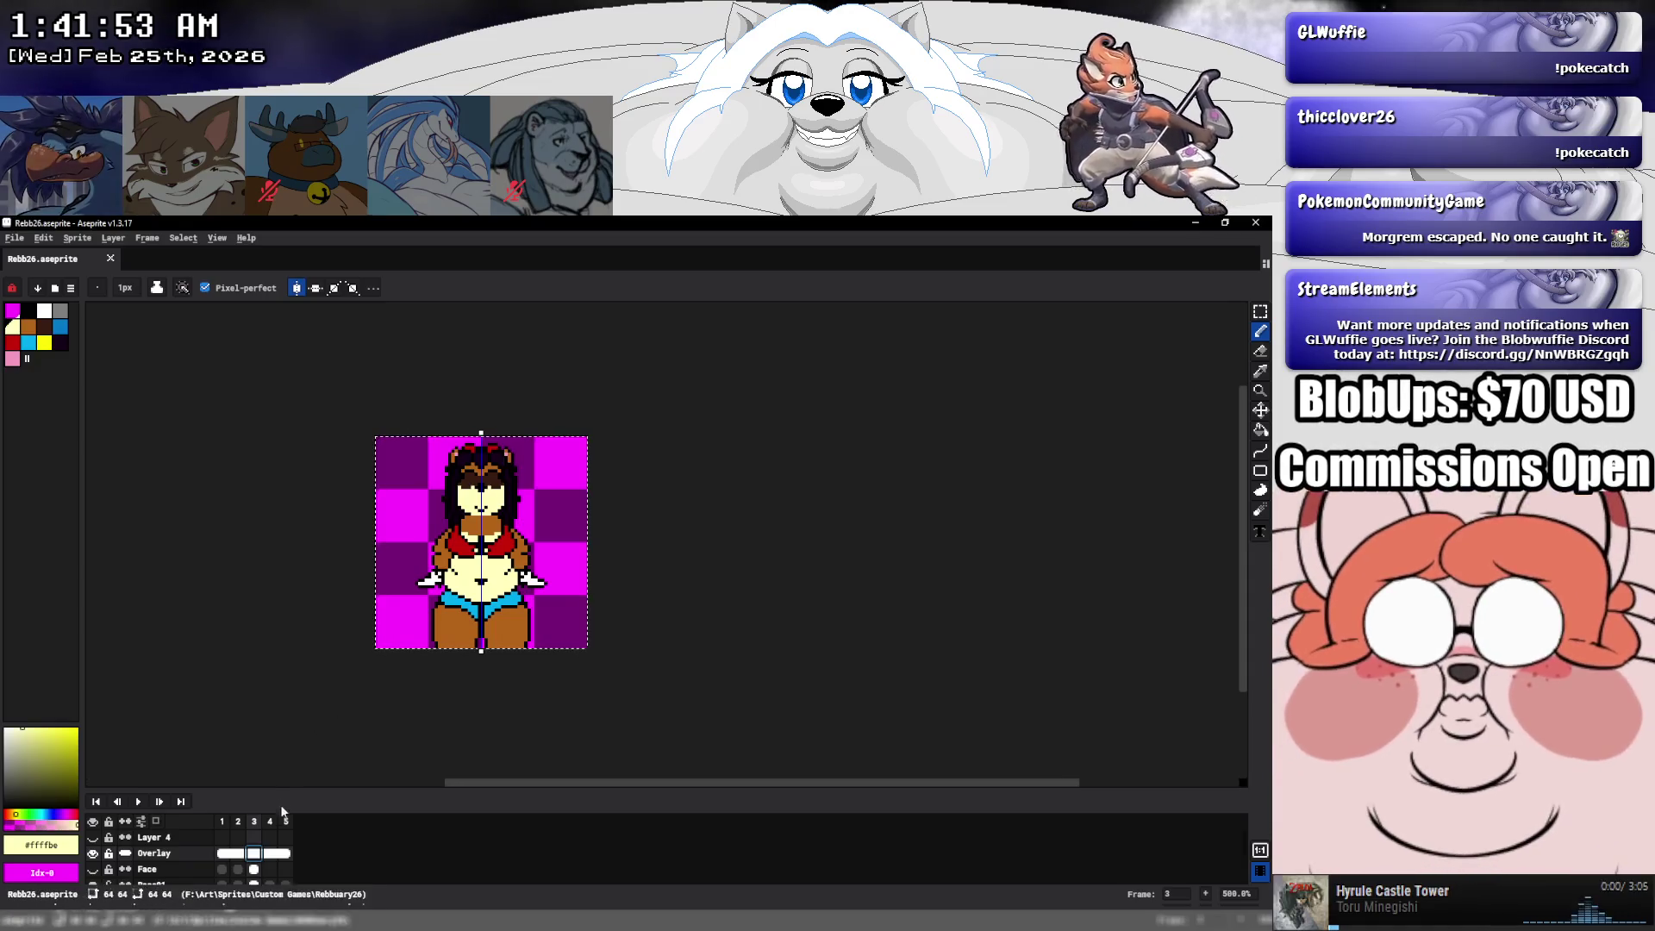
{"action": "key", "text": "Right"}
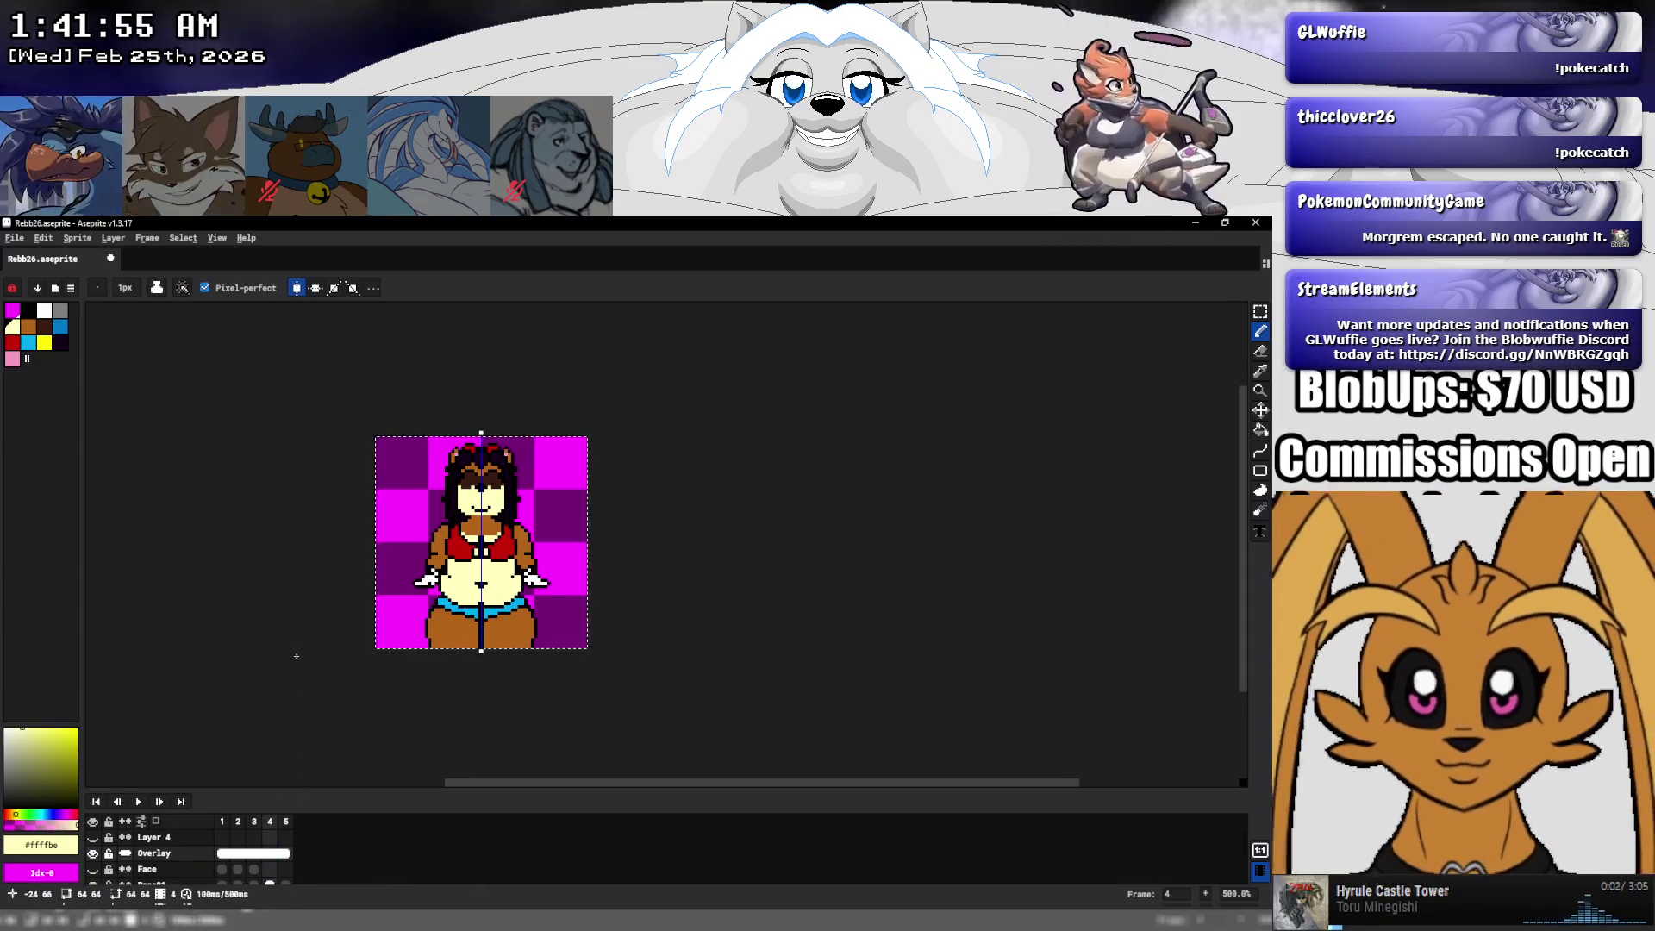
{"action": "left_click", "coordinate": [43, 237]}
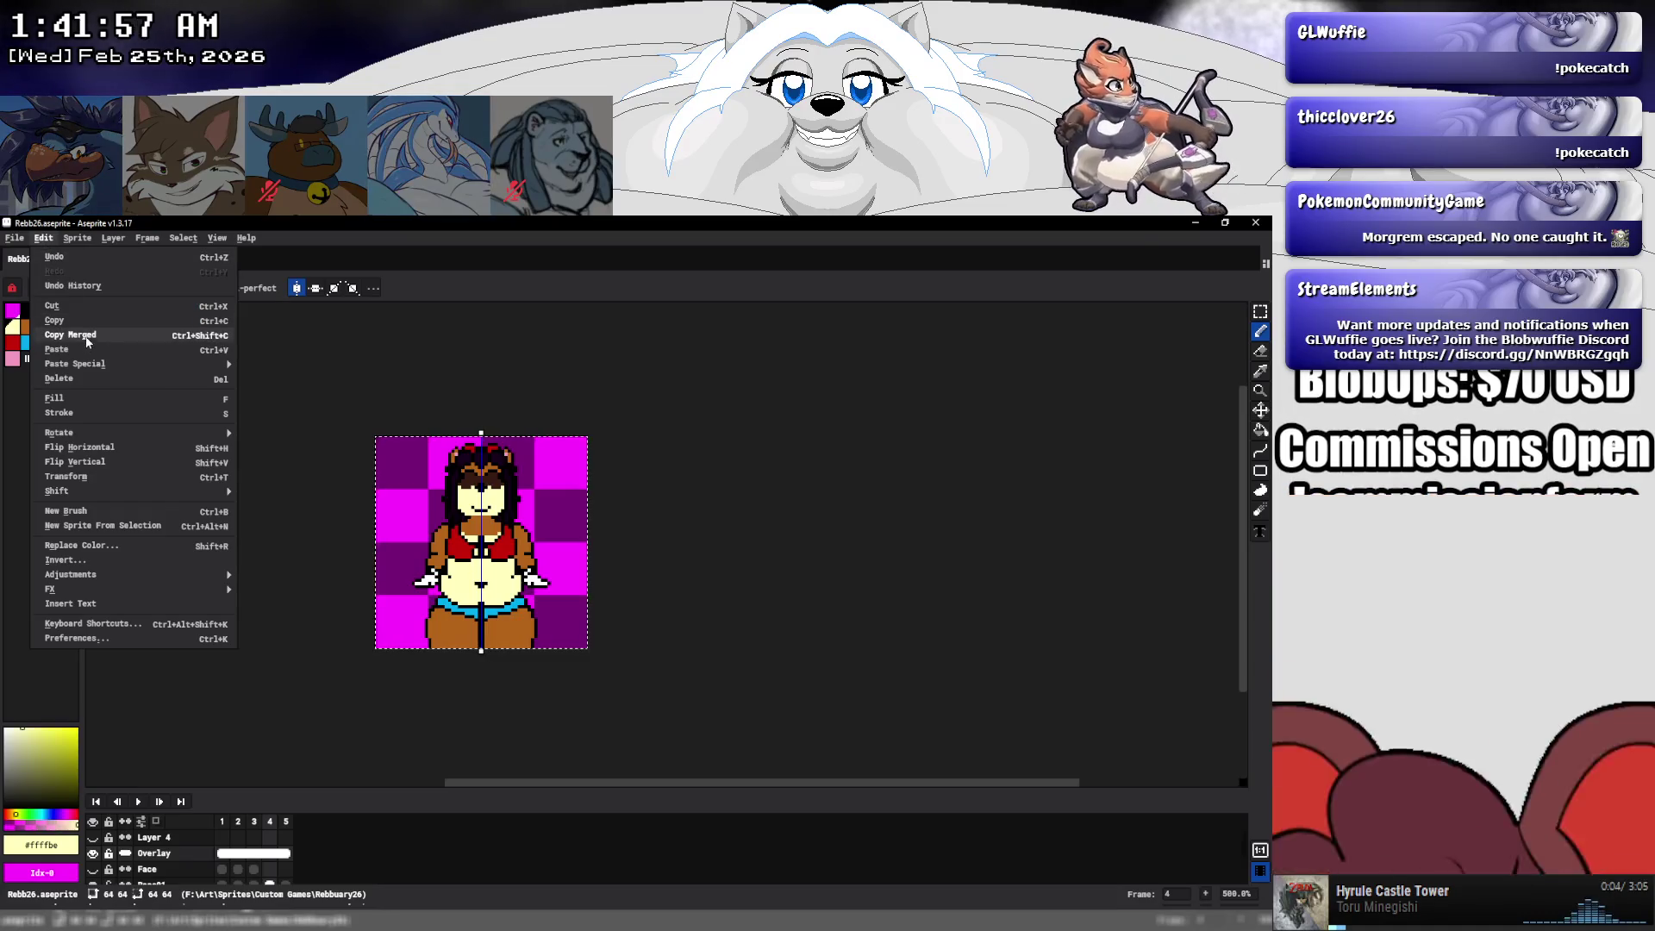
{"action": "key", "text": "Escape"}
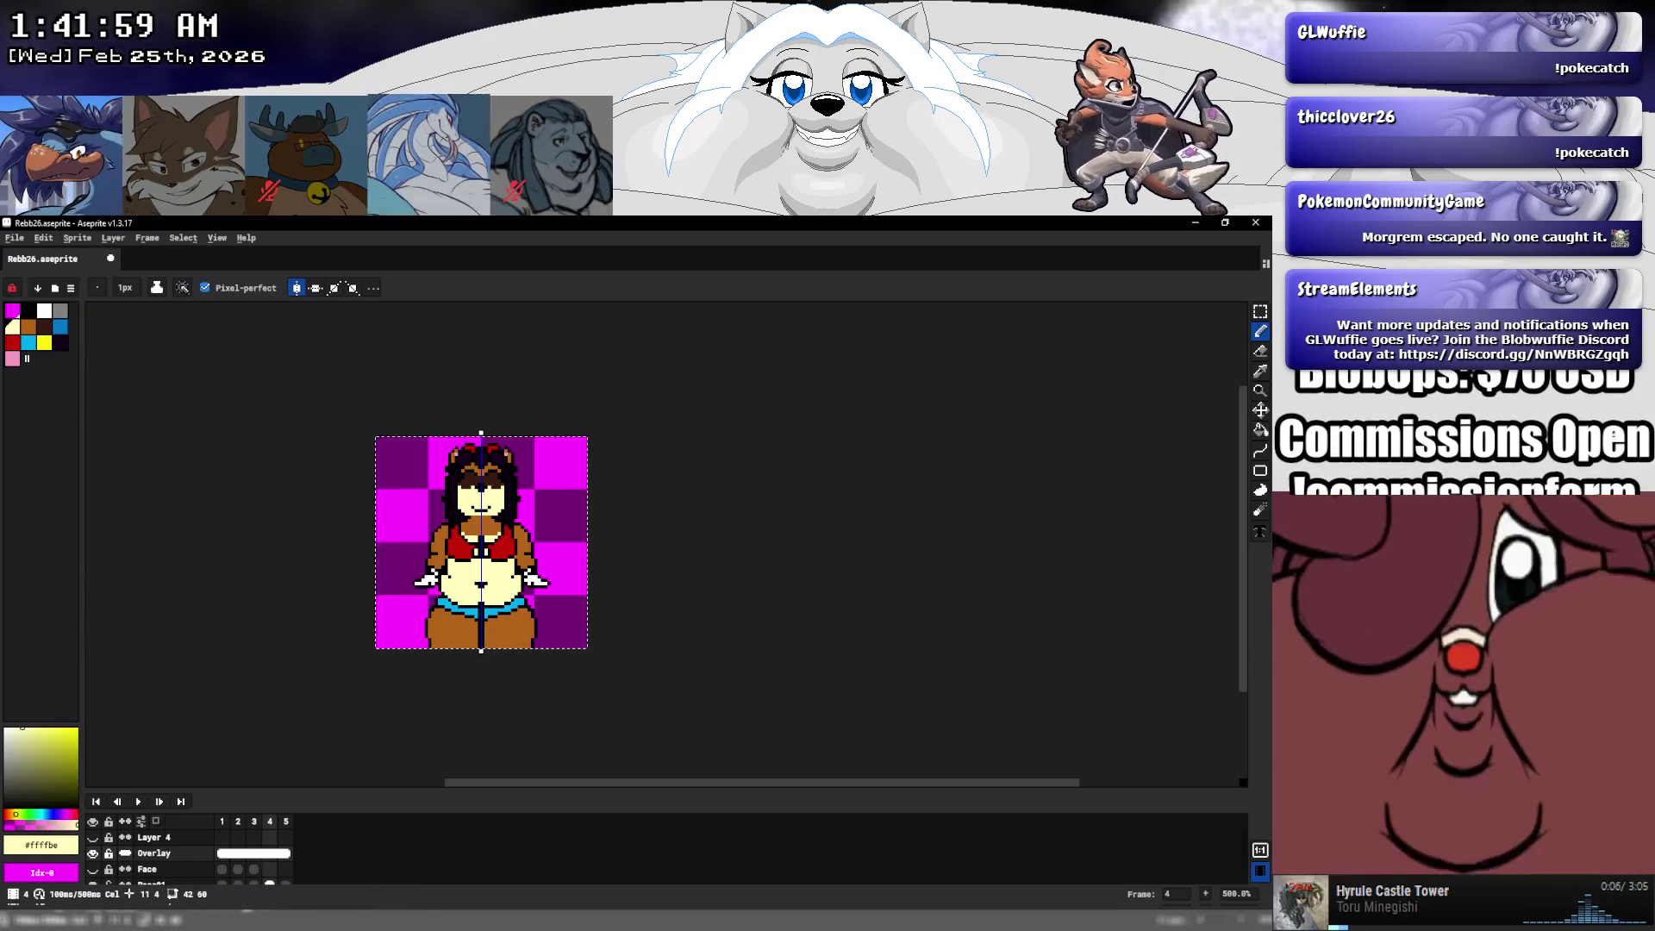
{"action": "key", "text": "alt+Tab"}
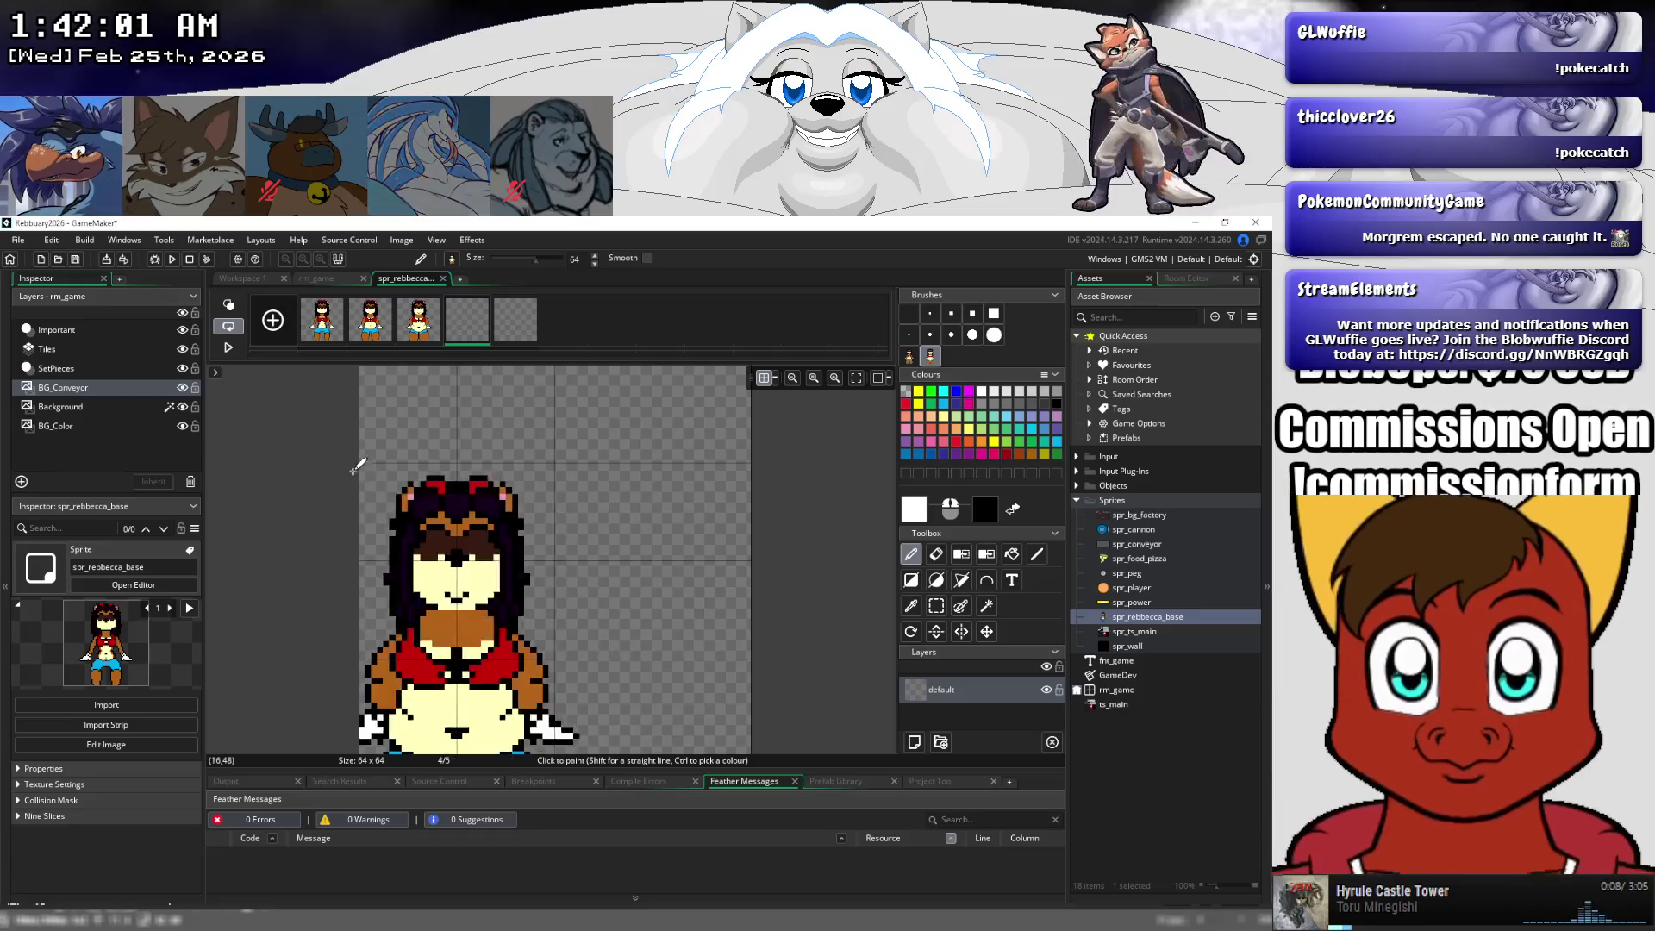
{"action": "key", "text": "ctrl+v"}
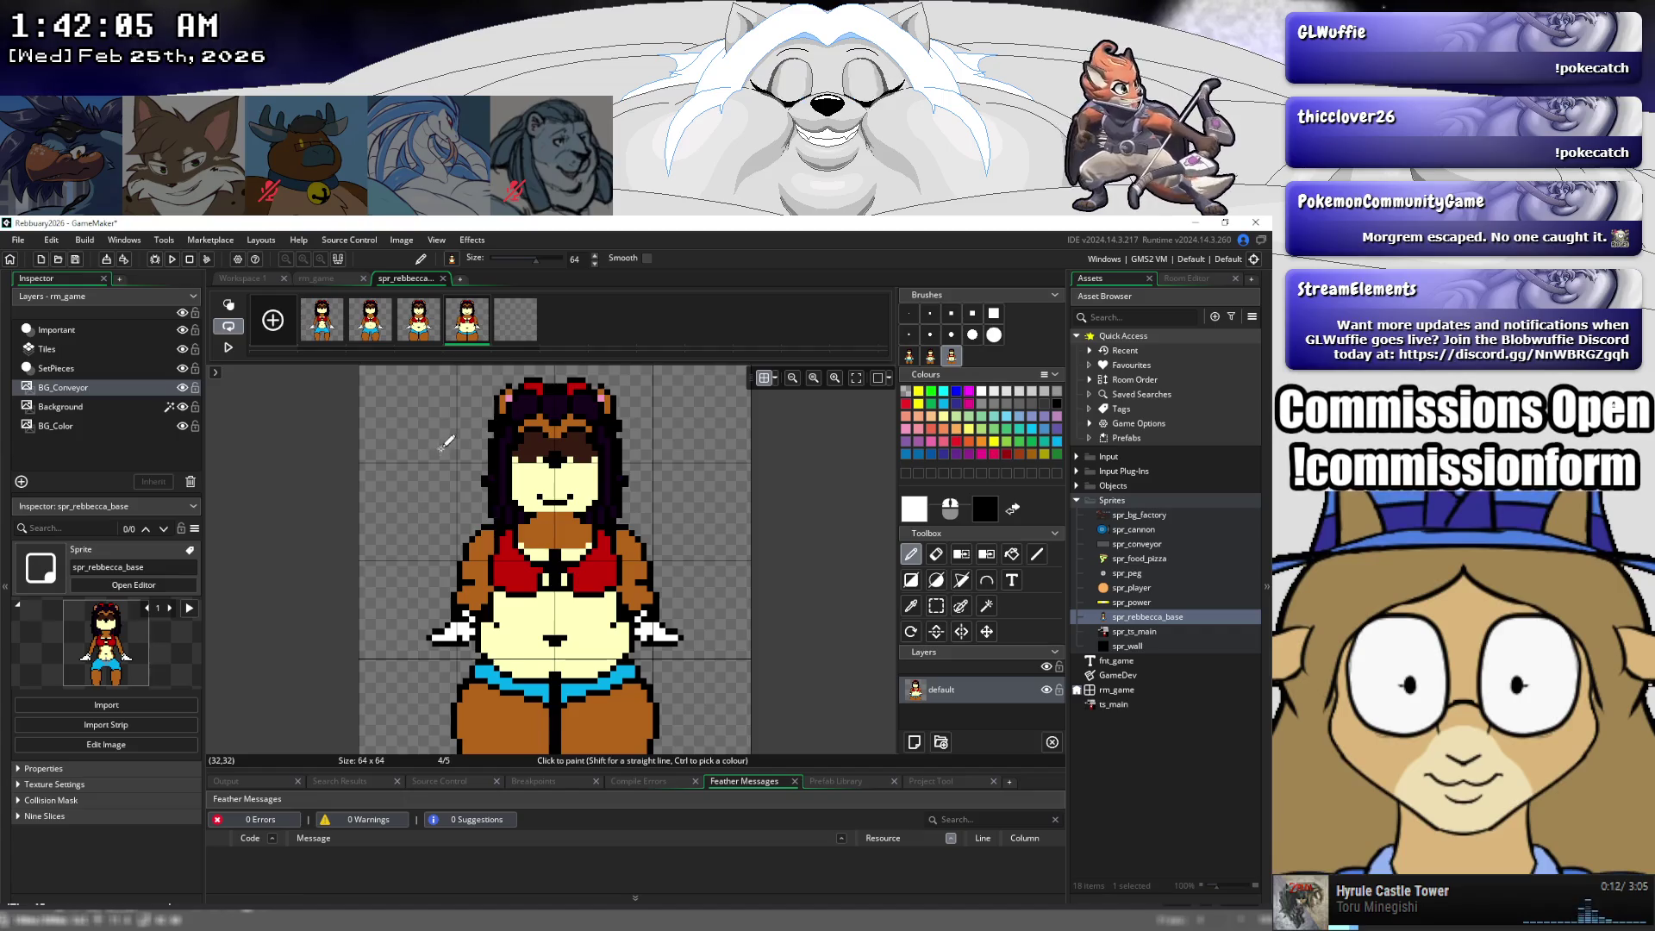
{"action": "key", "text": "alt+Tab"}
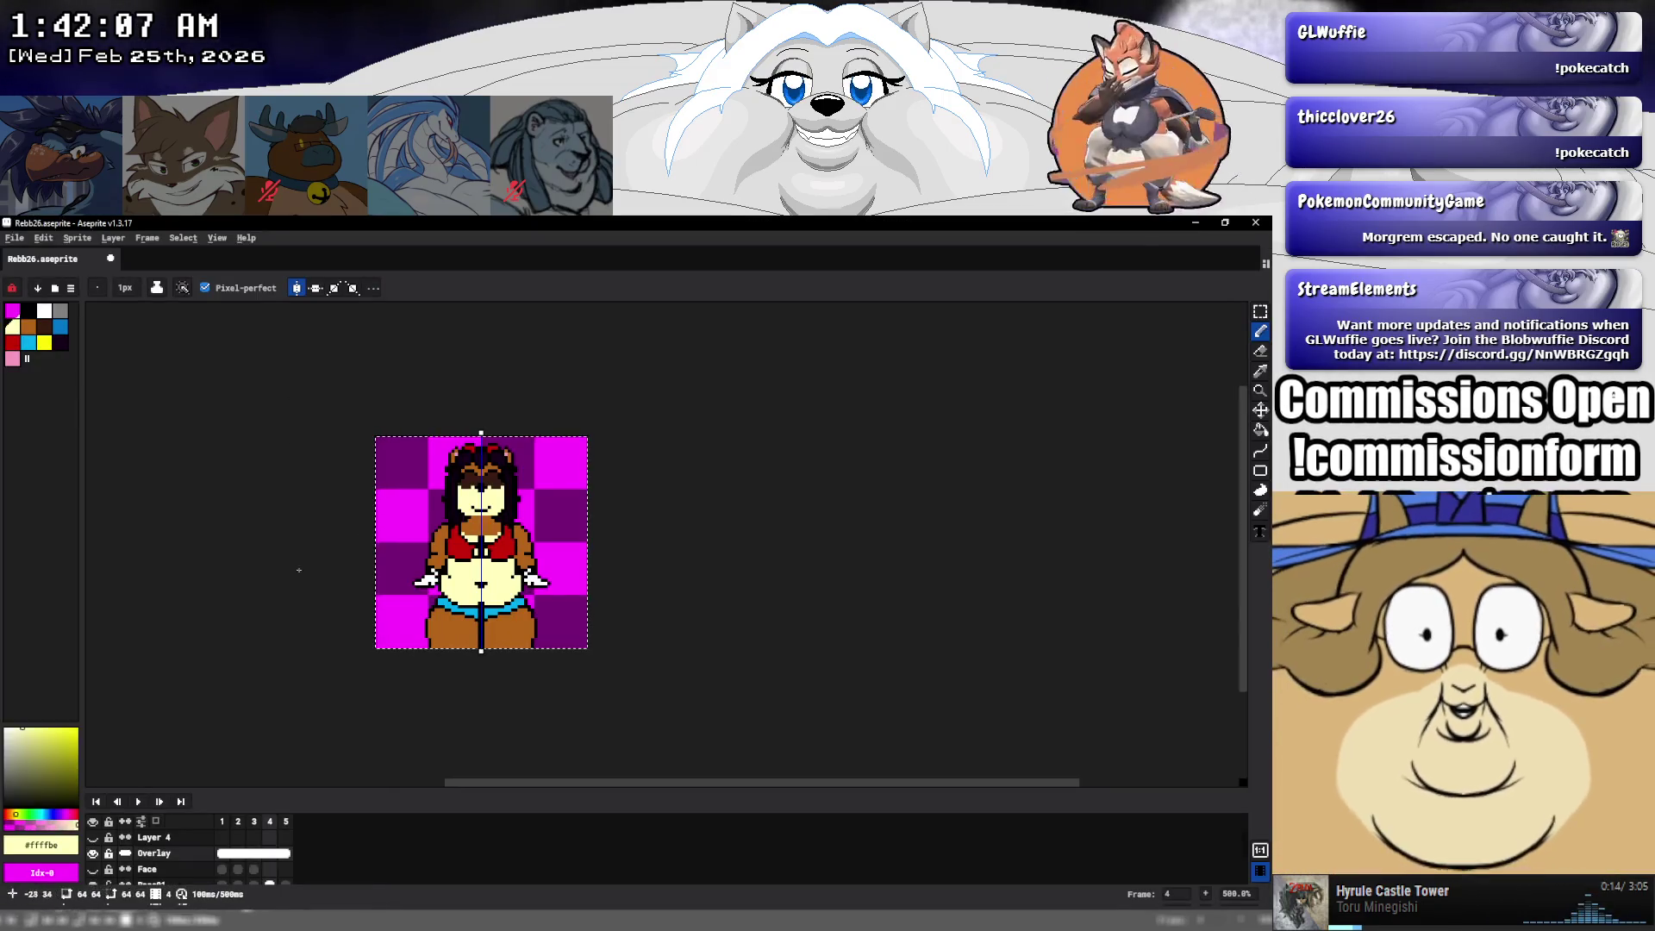
- Stamp Aseprite's frame 5 pose onto the empty fifth frame and close the image editor
{"action": "left_click", "coordinate": [285, 862]}
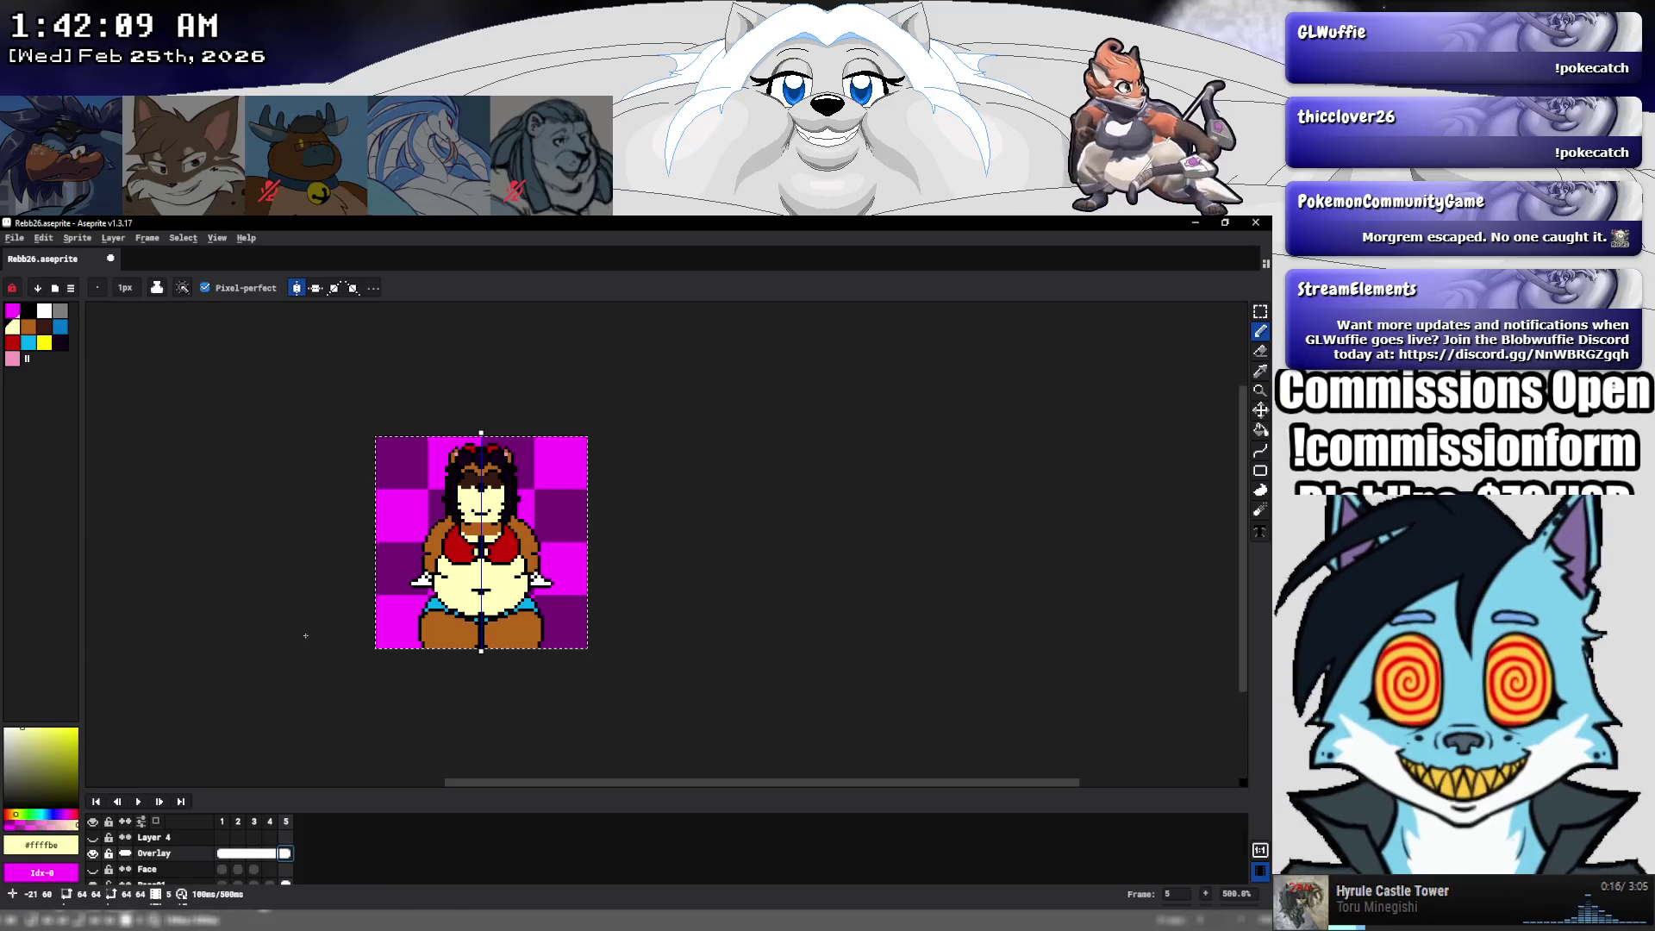
{"action": "key", "text": "v"}
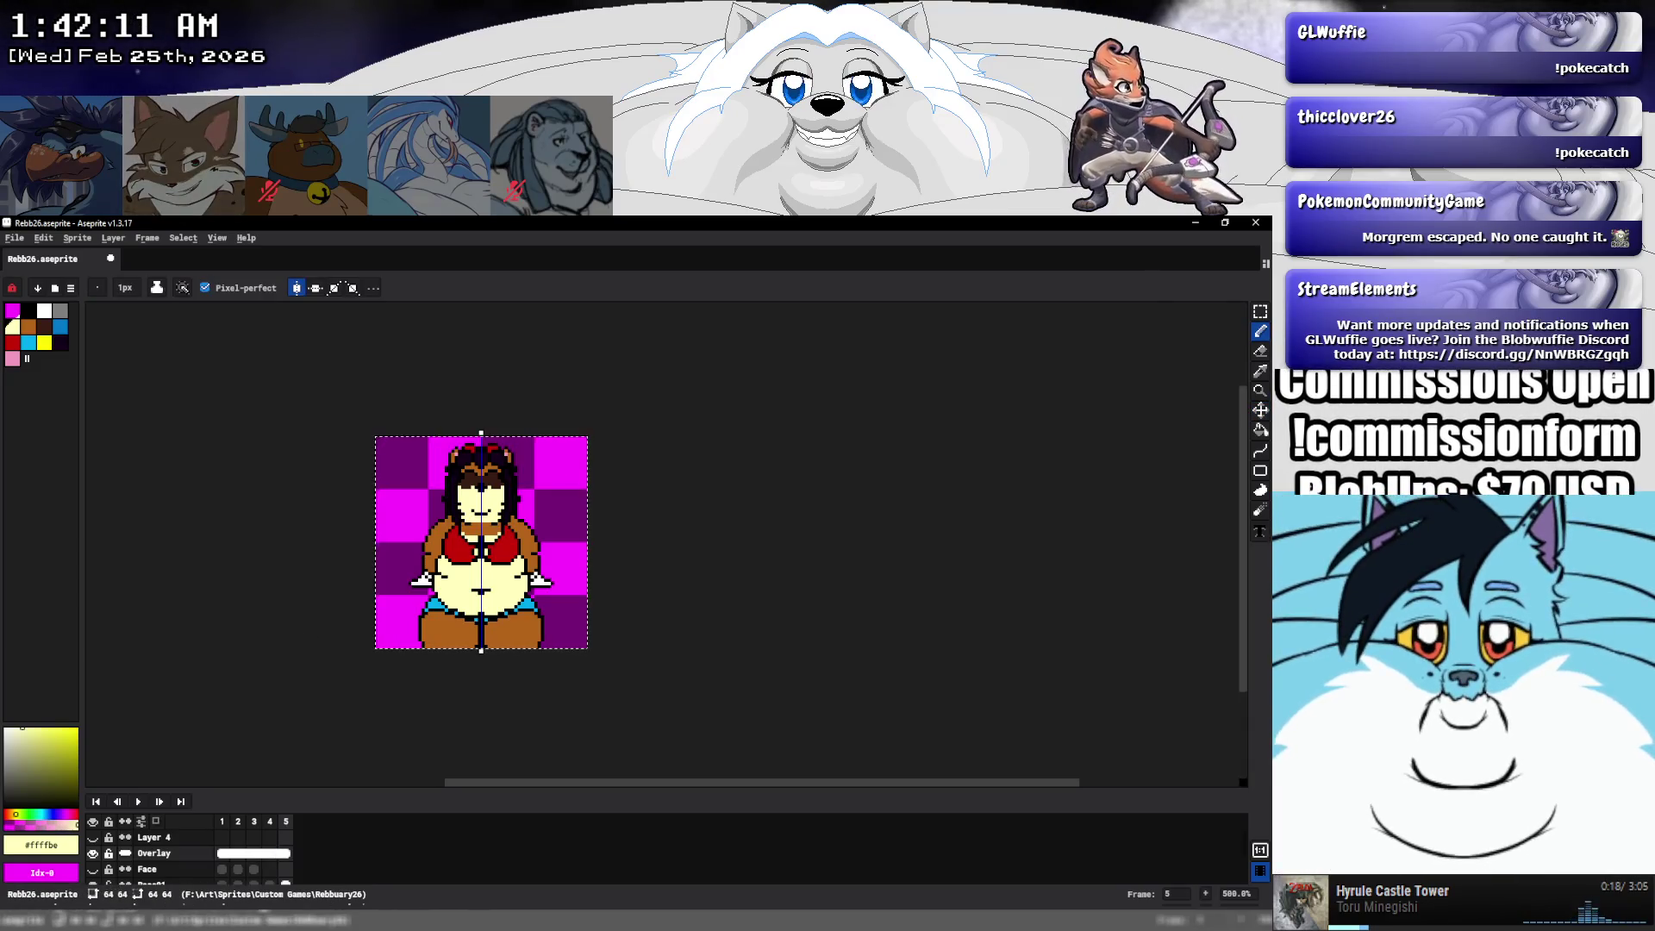
{"action": "key", "text": "alt+Tab"}
{"action": "left_click", "coordinate": [514, 320]}
{"action": "key", "text": "ctrl+v"}
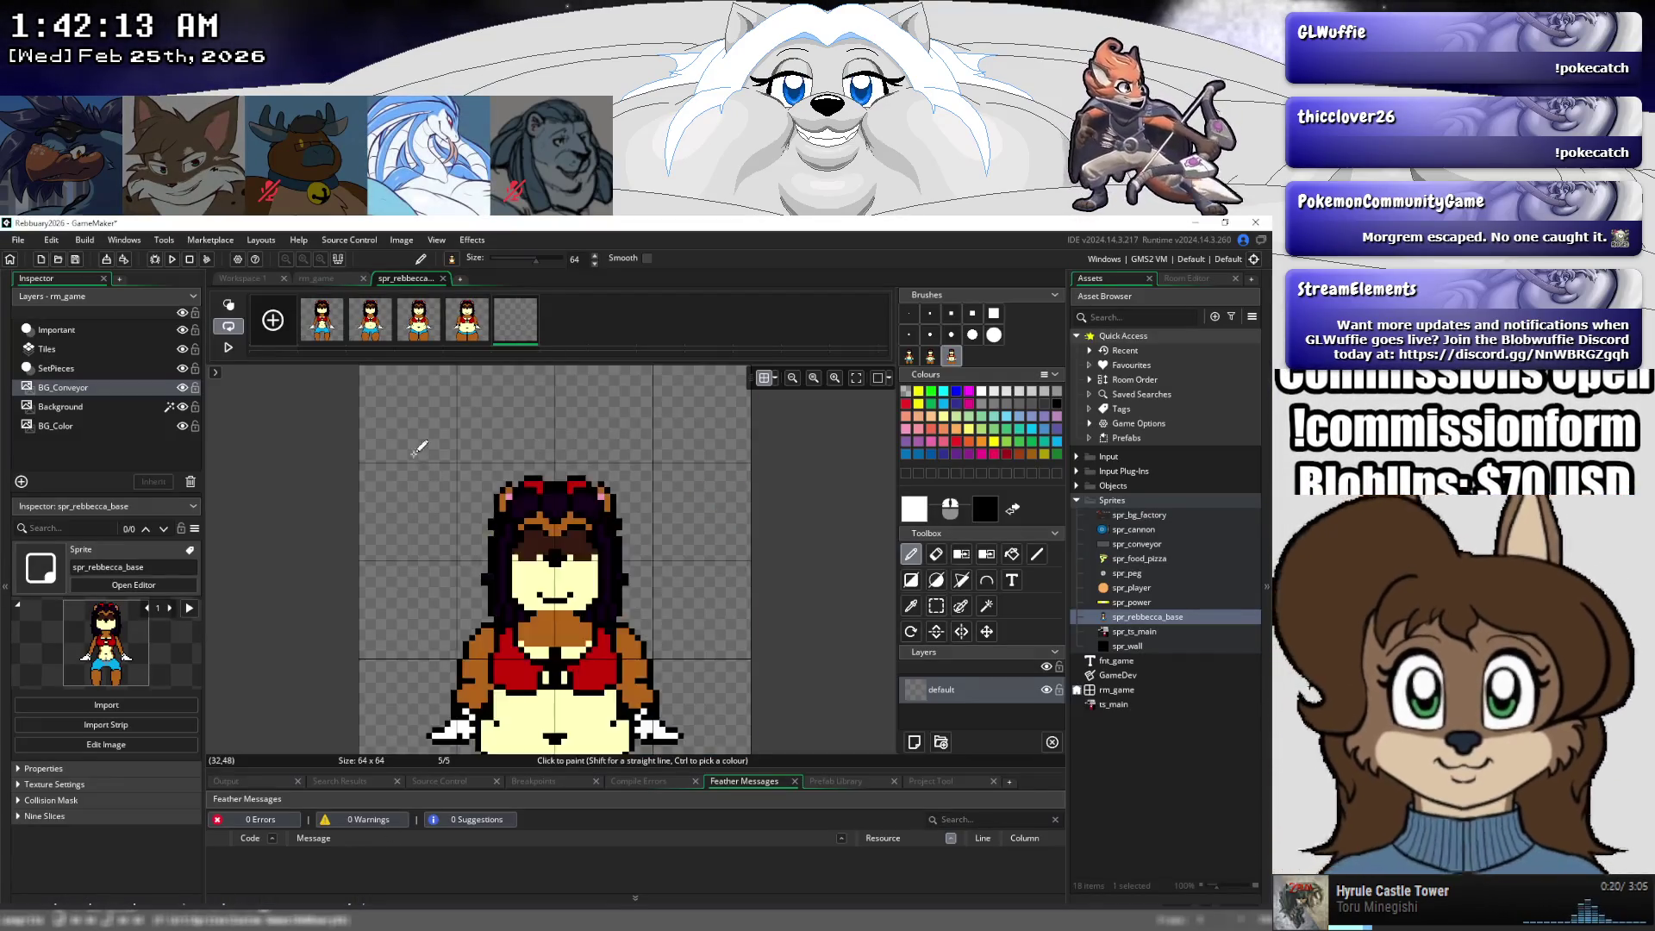
{"action": "key", "text": "ctrl+v"}
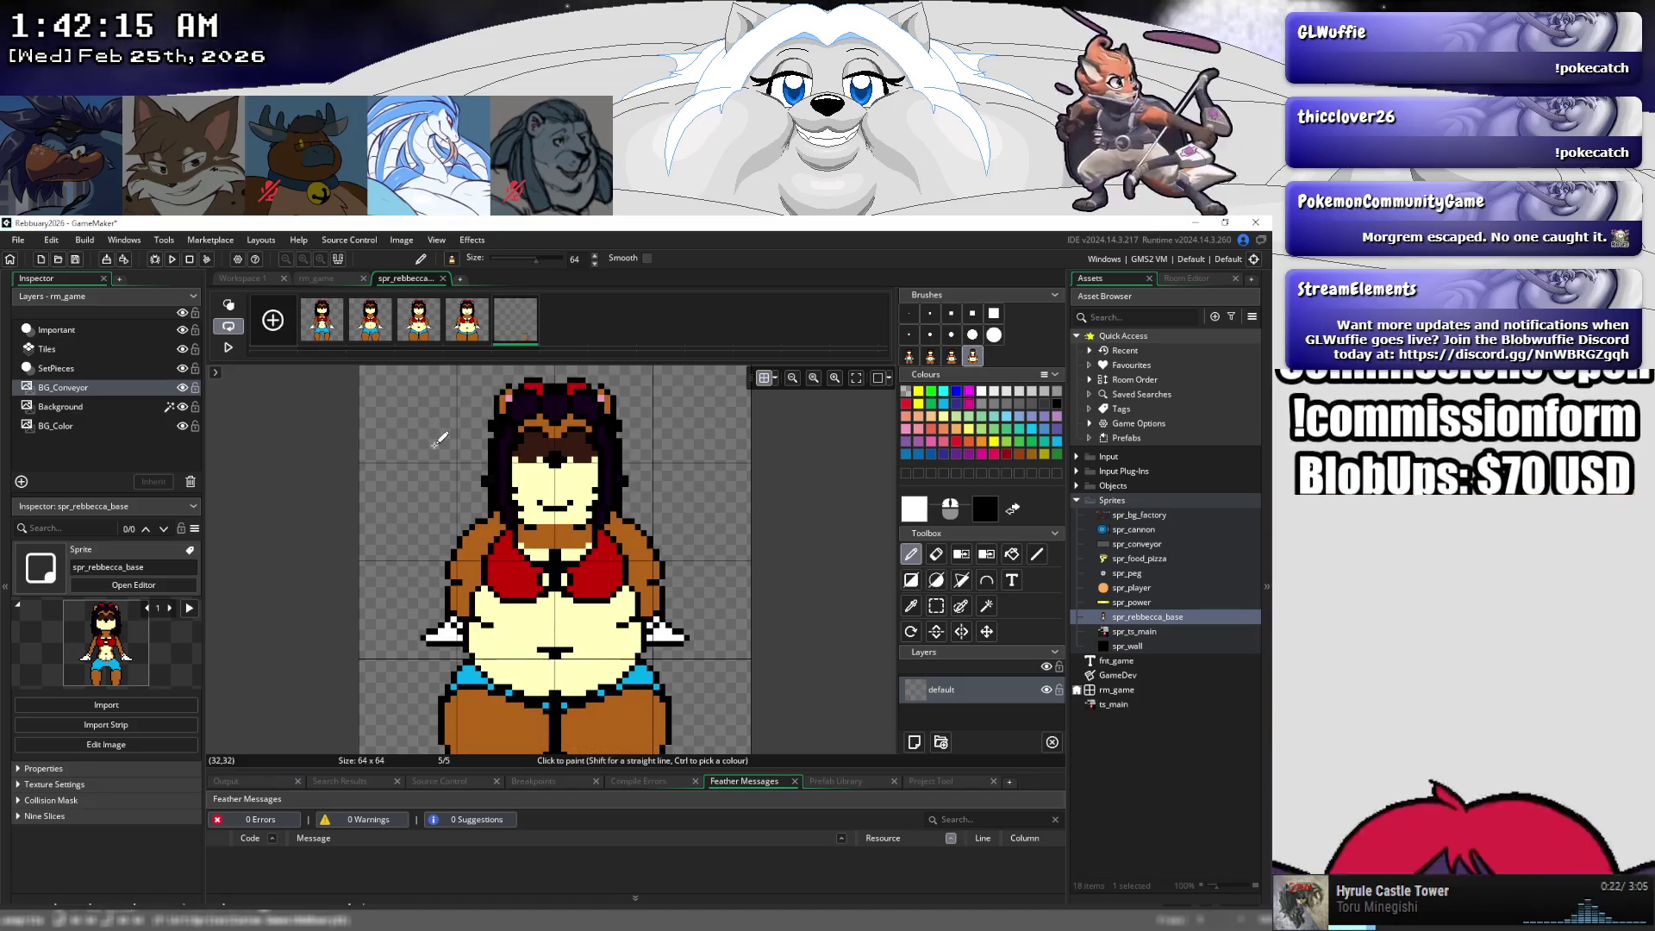
{"action": "left_click", "coordinate": [439, 440]}
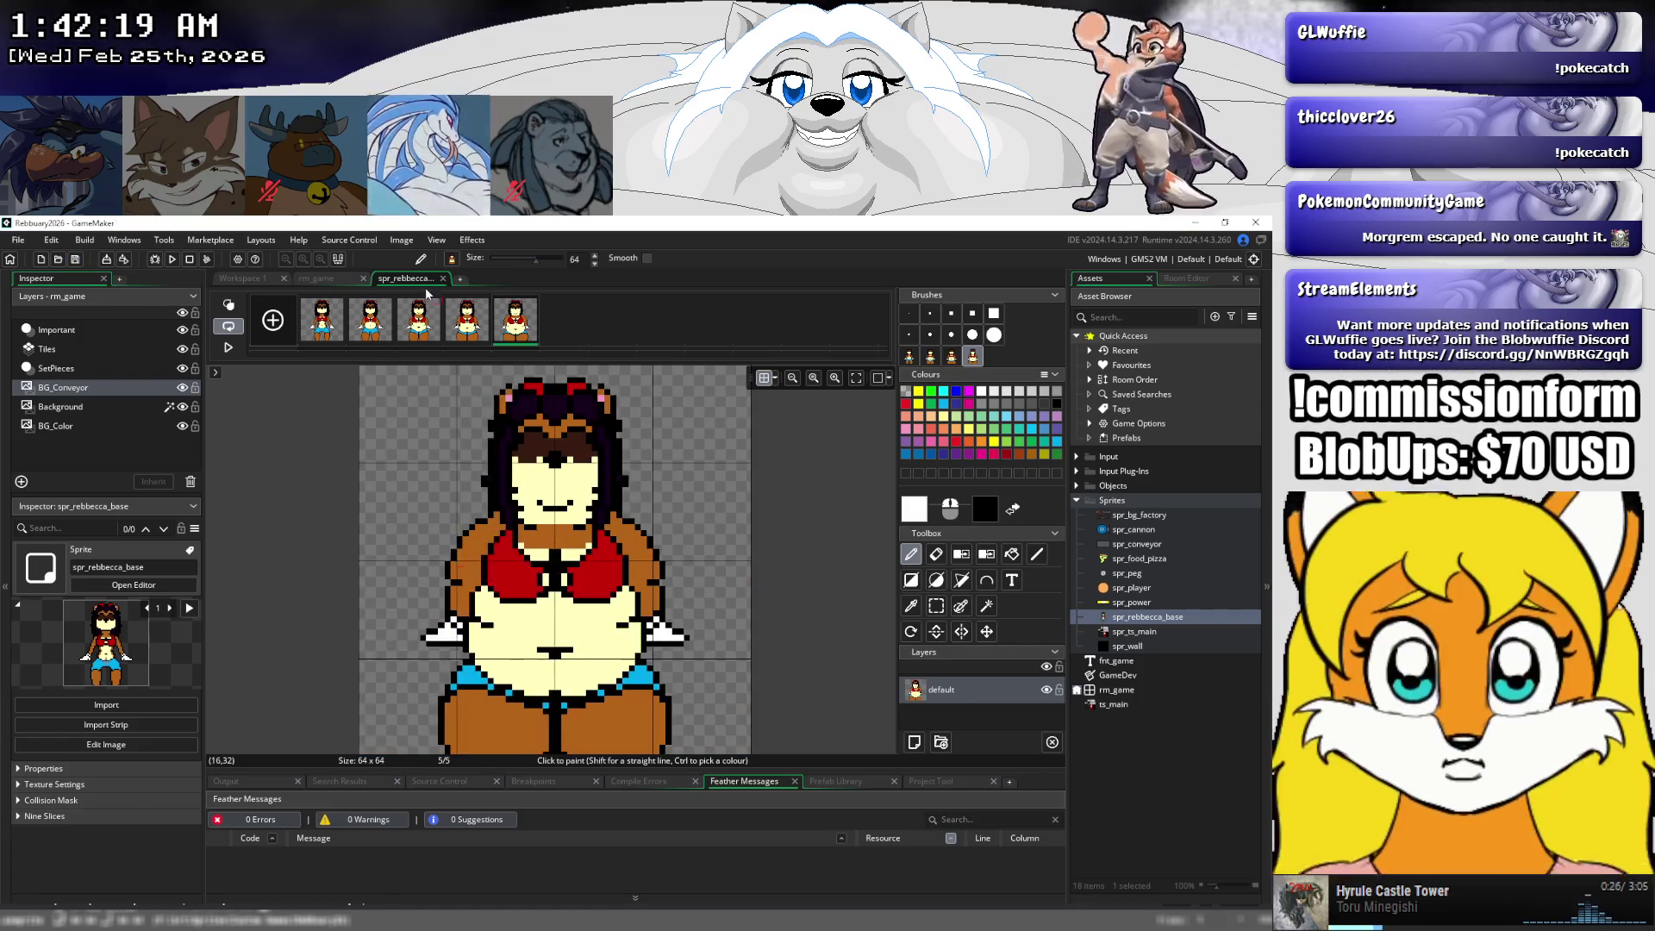
{"action": "left_click", "coordinate": [443, 278]}
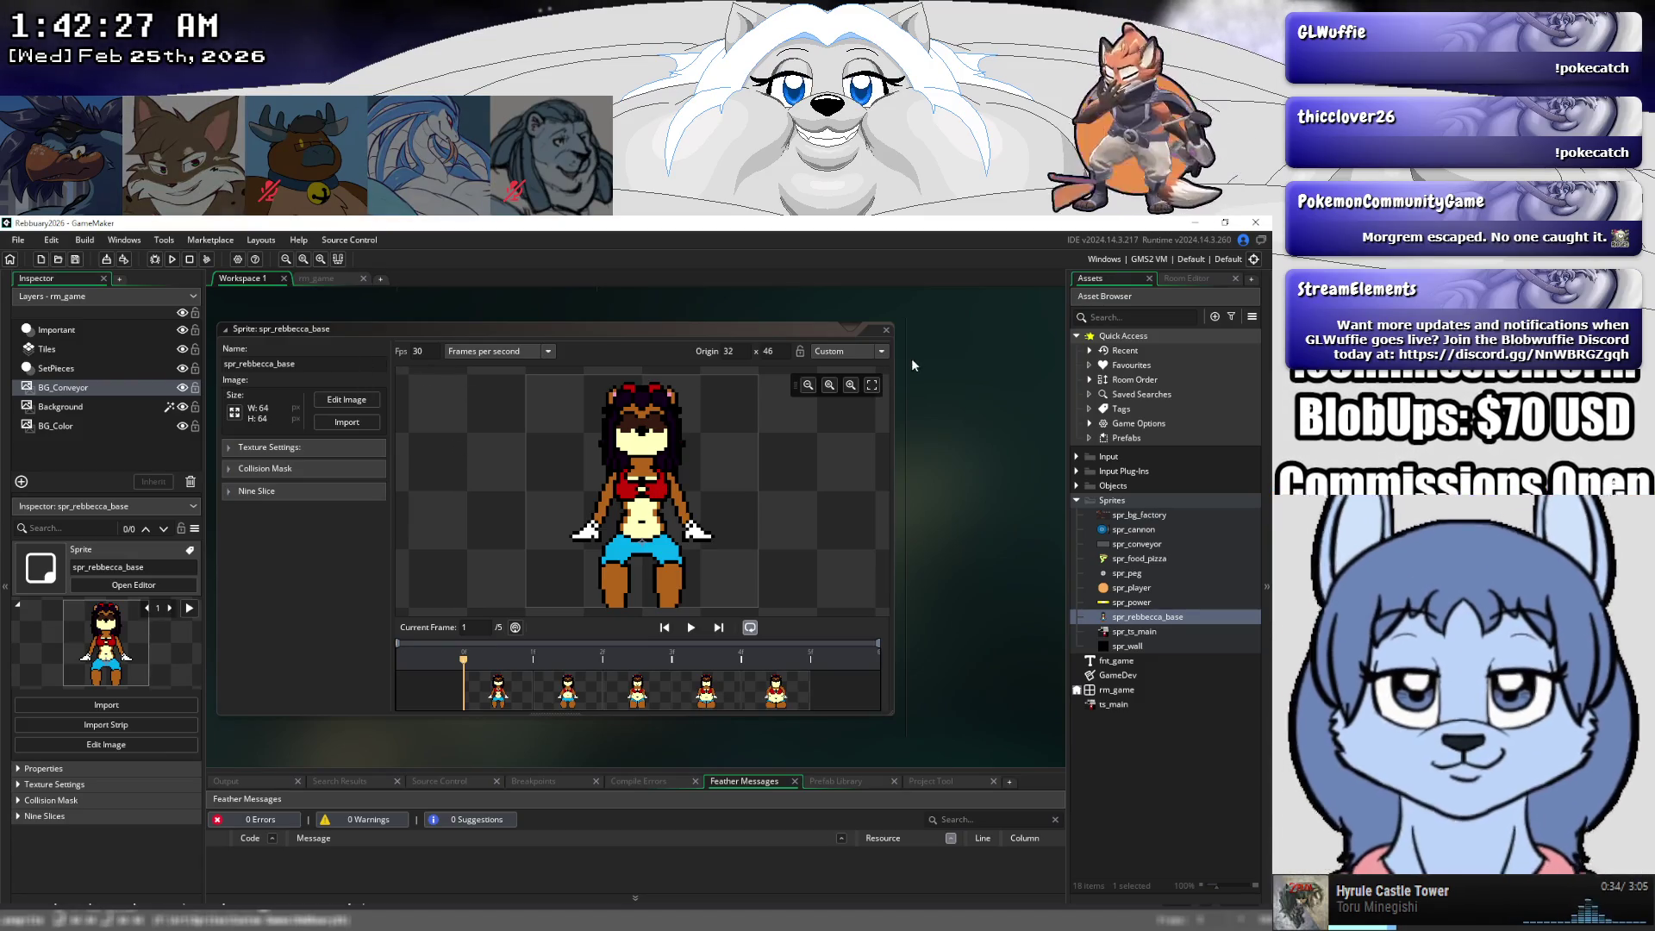
- Close the spr_rebbecca_base window, expand Objects, save the project and open obj_rebbecca_base
{"action": "left_click", "coordinate": [886, 329]}
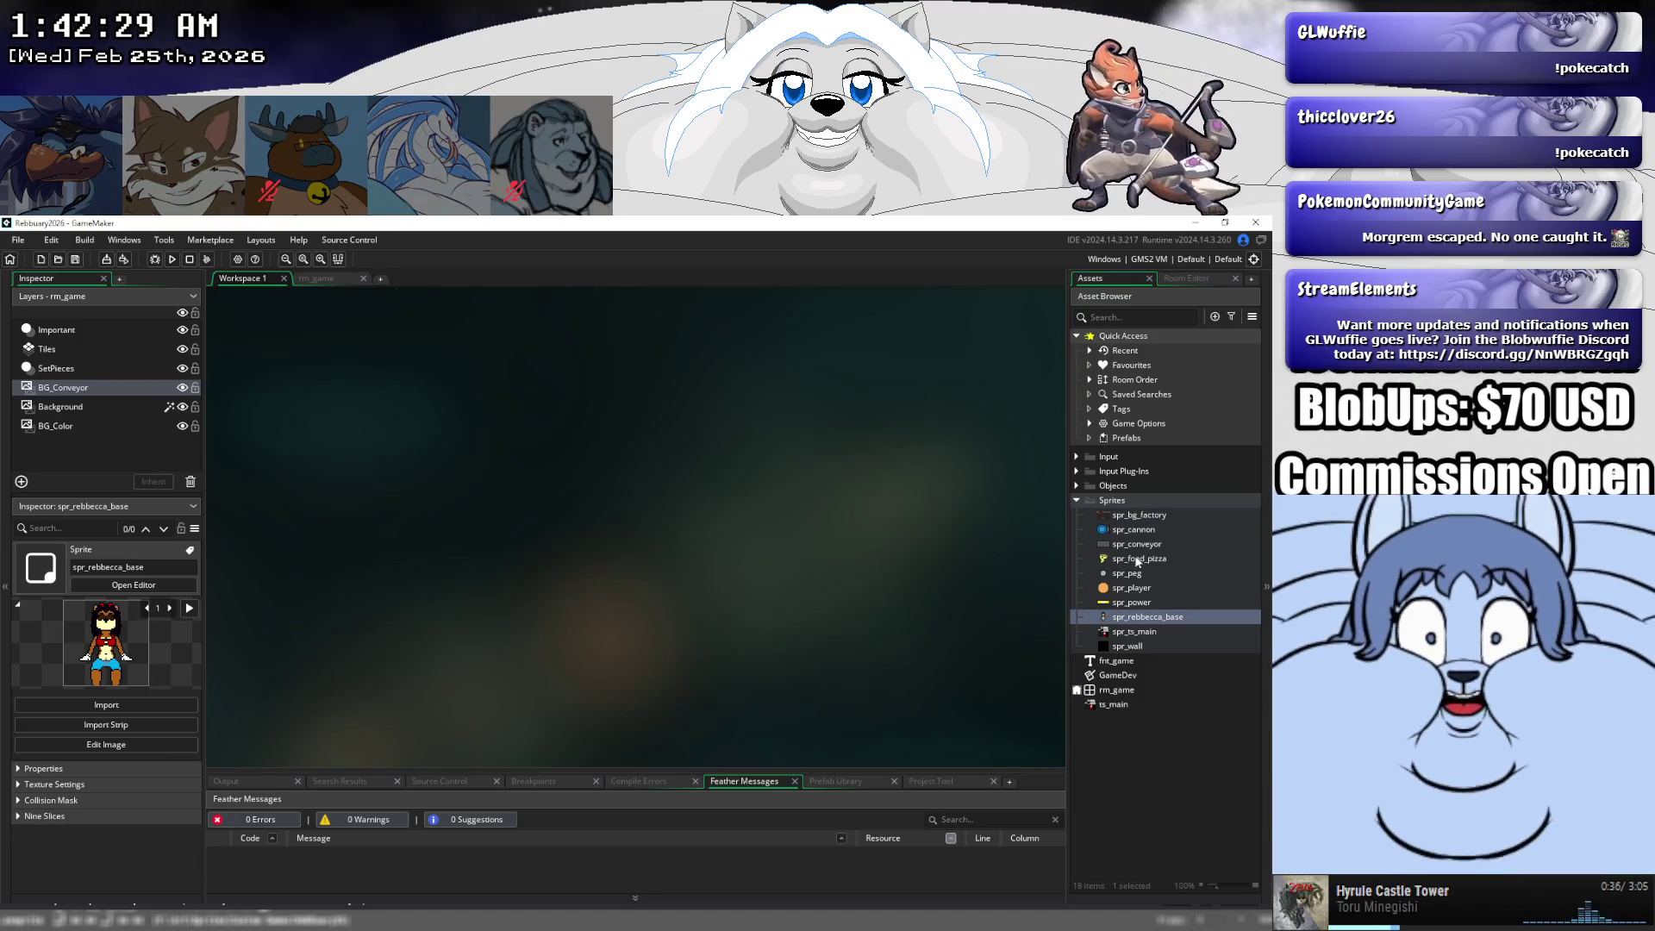
{"action": "double_click", "coordinate": [1102, 488]}
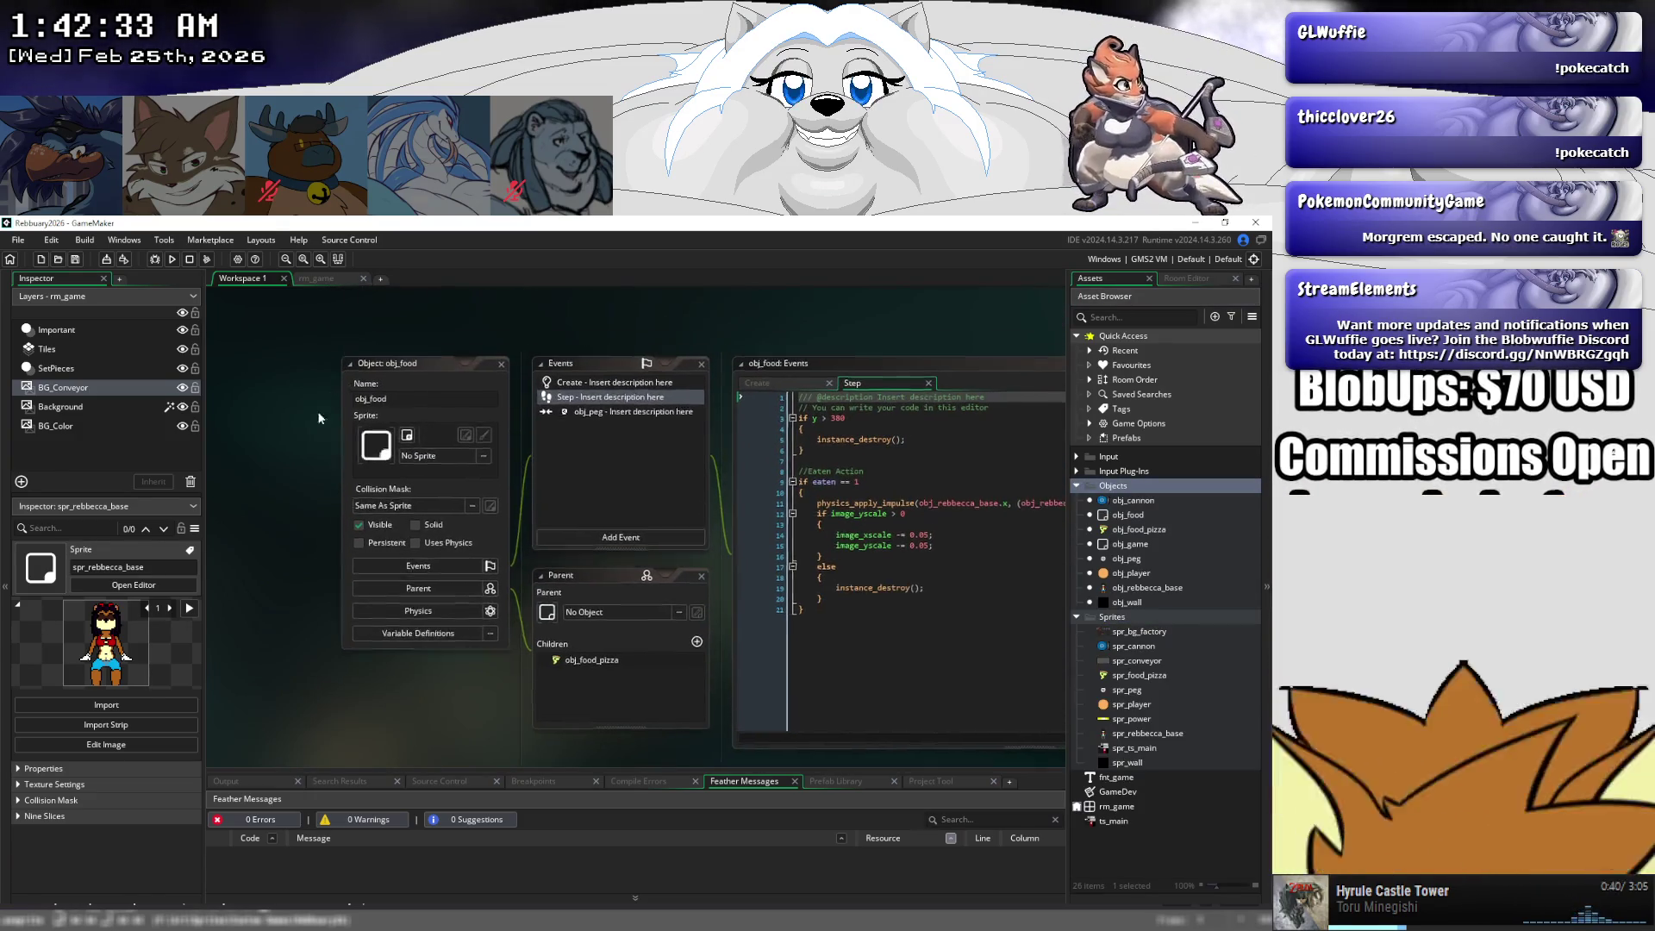
{"action": "scroll", "coordinate": [319, 418], "scroll_direction": "up", "scroll_amount": 10}
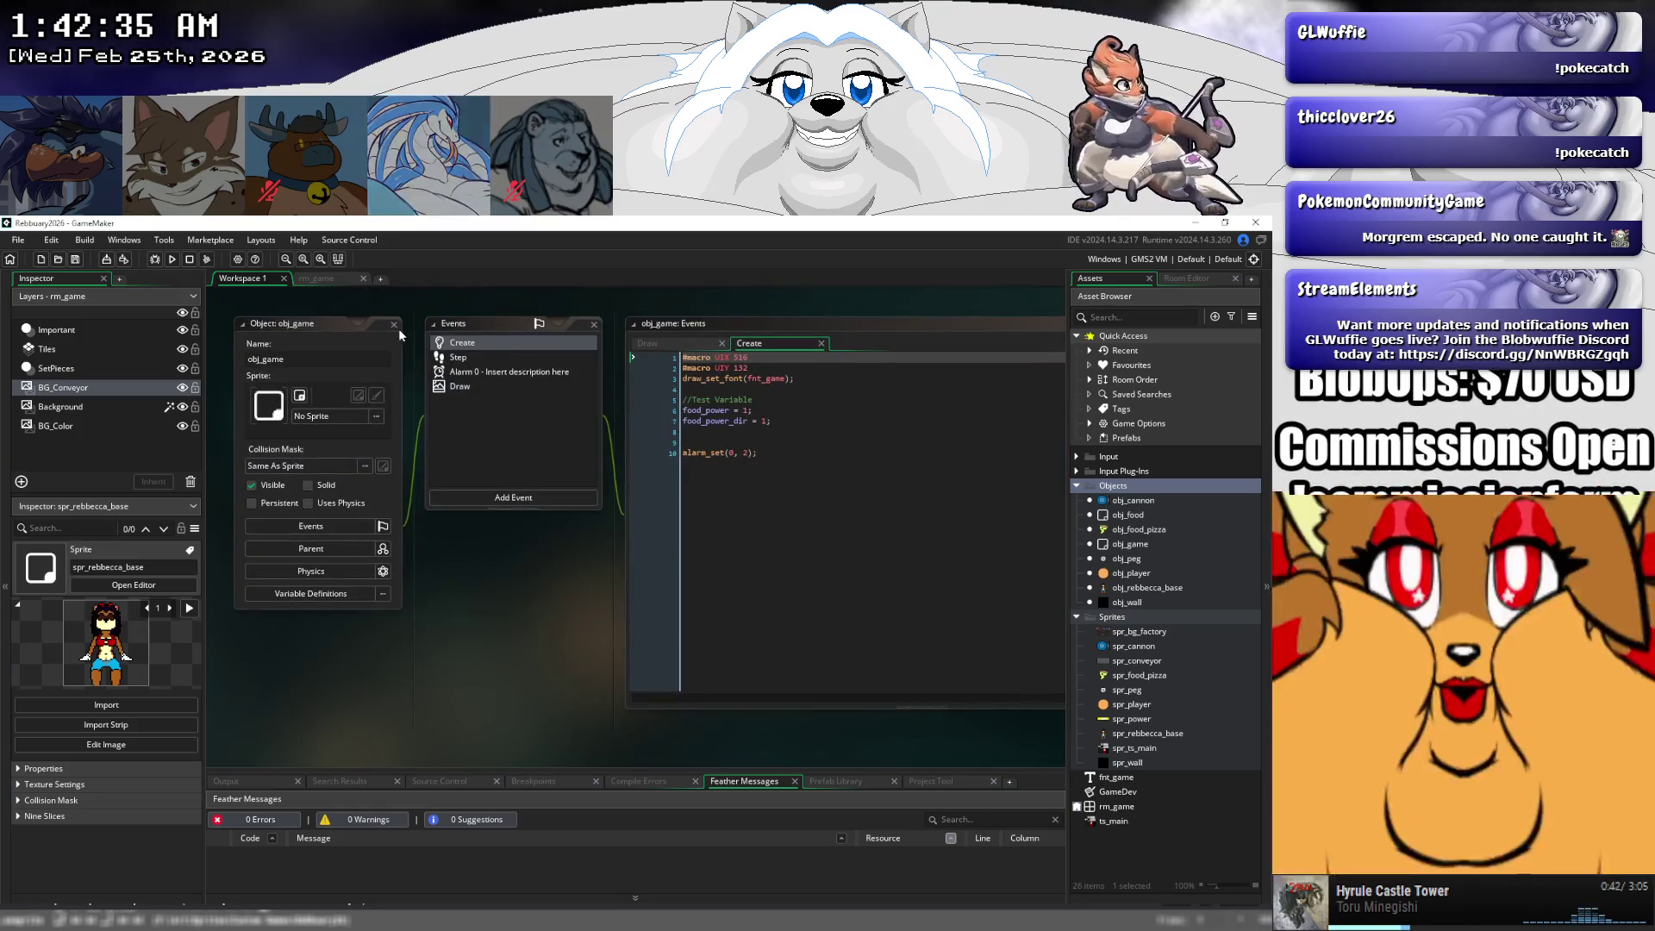
{"action": "left_click", "coordinate": [362, 326]}
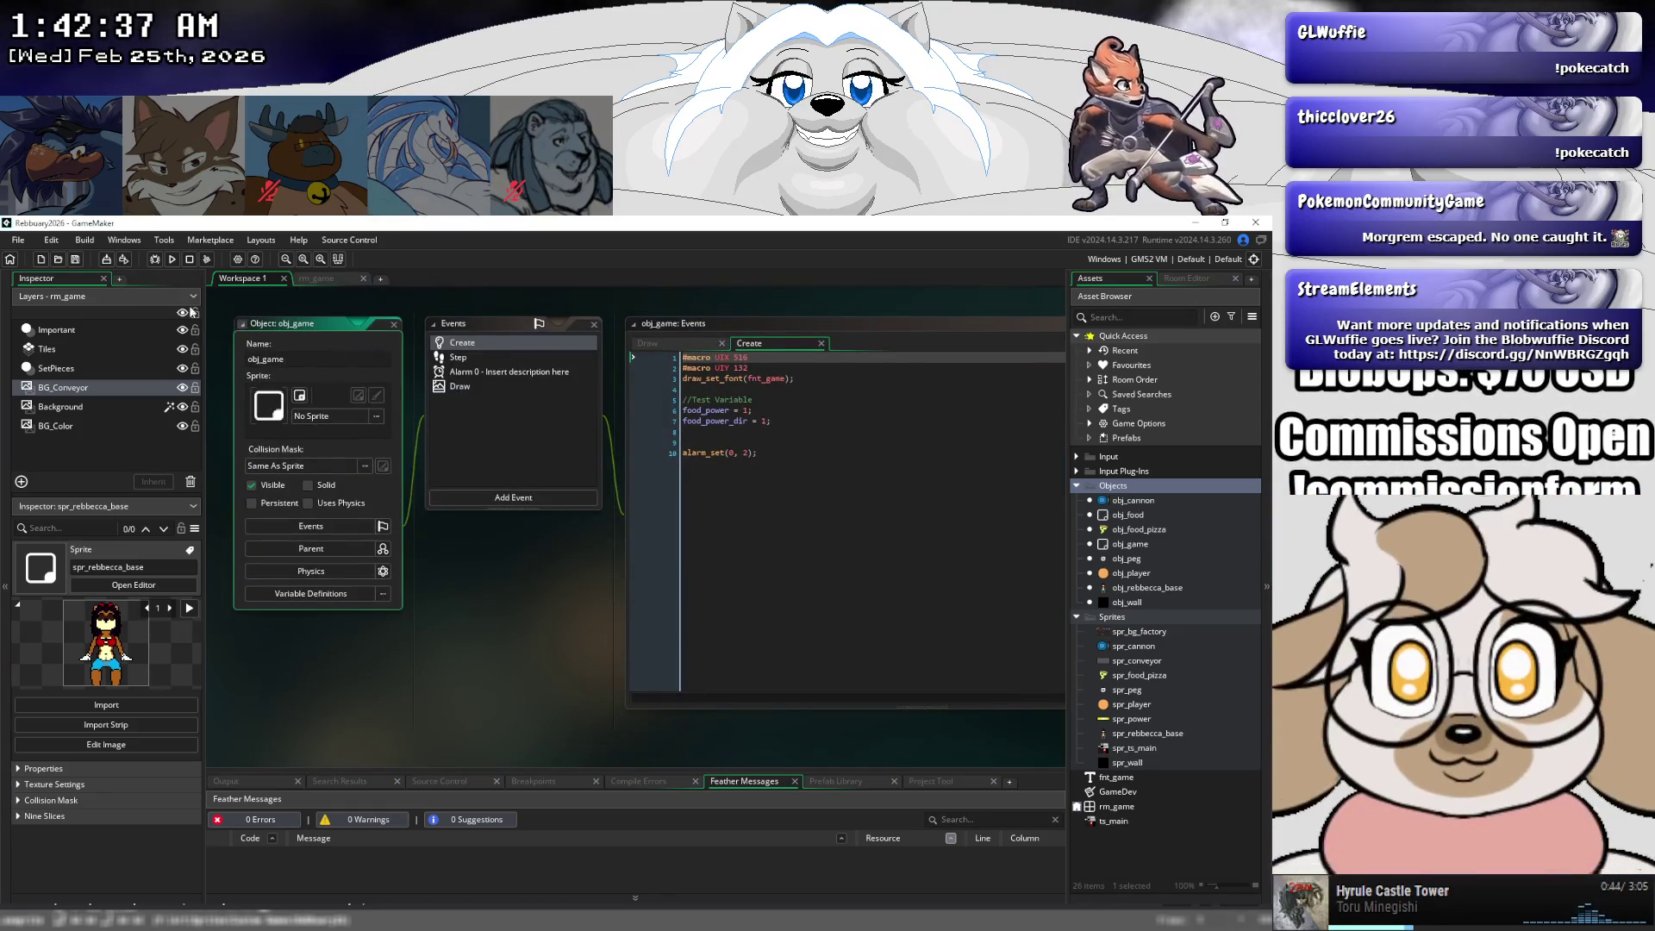
{"action": "left_click", "coordinate": [76, 261]}
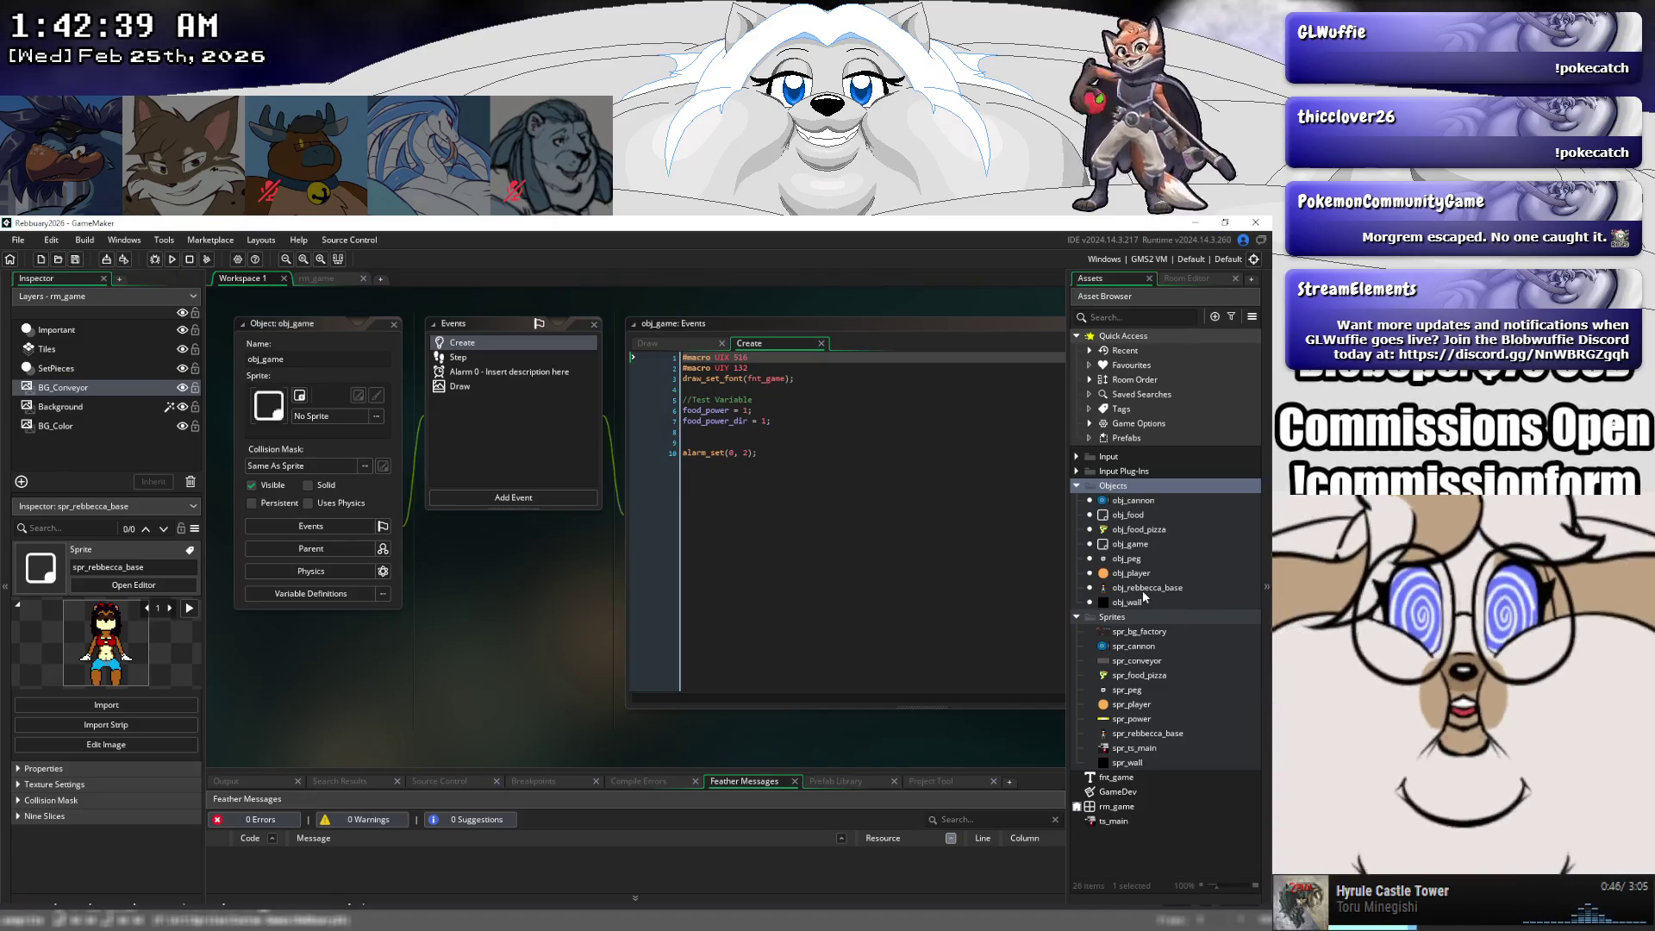
{"action": "double_click", "coordinate": [1143, 589]}
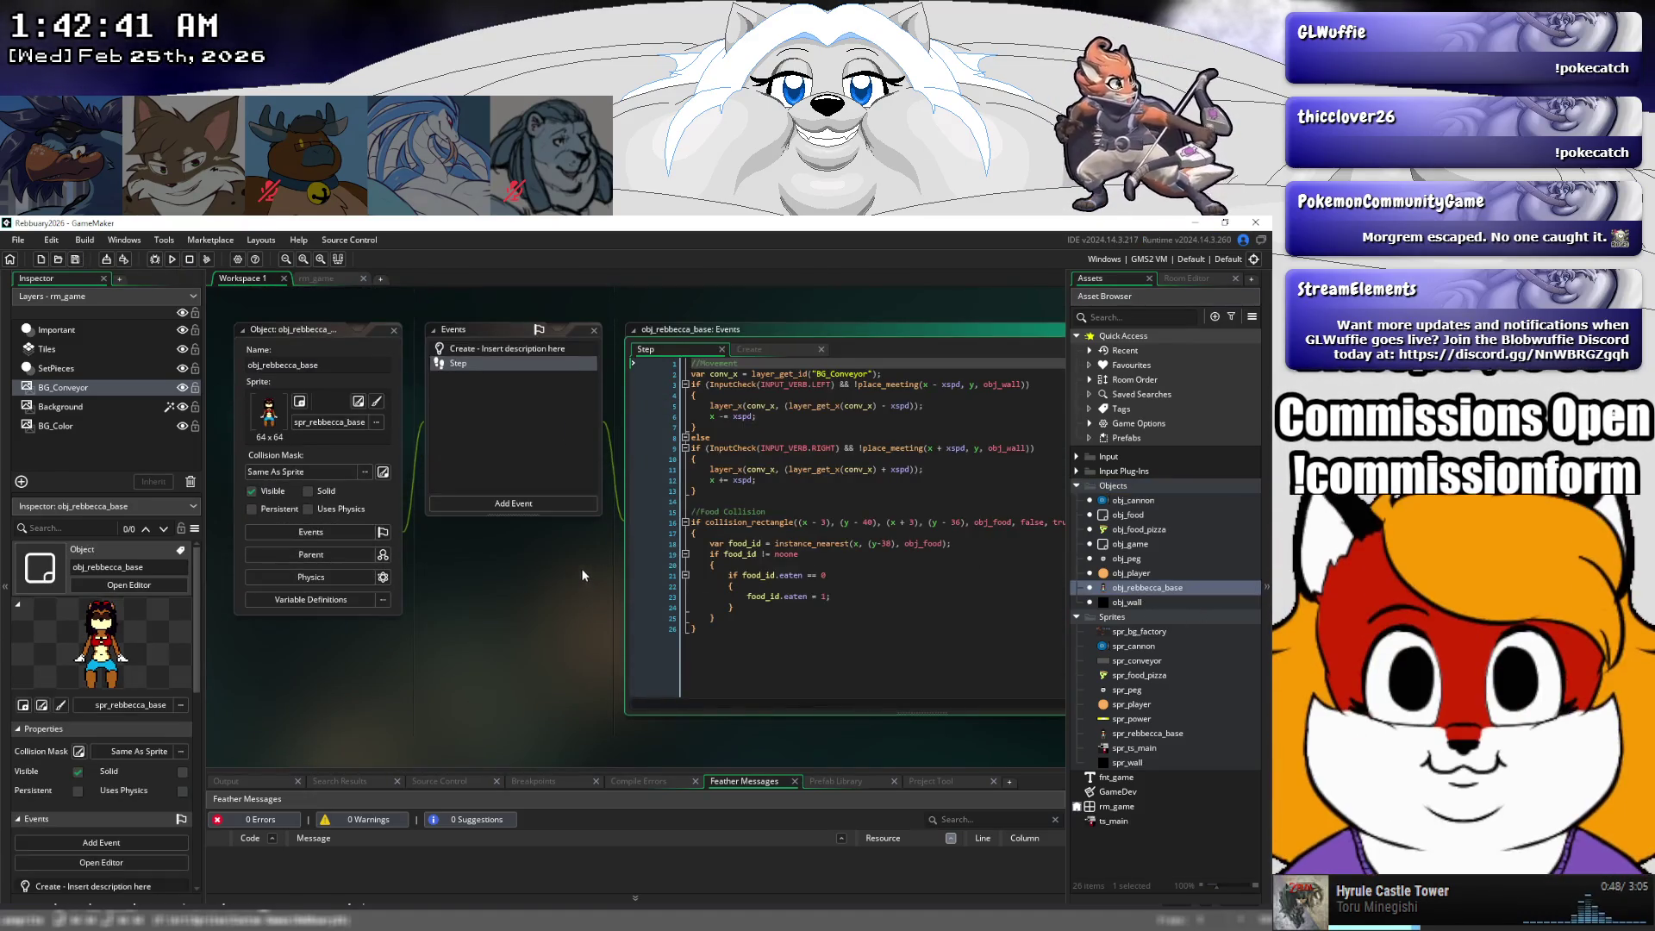
- Add image_speed = 0; to obj_rebbecca_base's Create event and begin an image_index line
{"action": "left_click", "coordinate": [500, 349]}
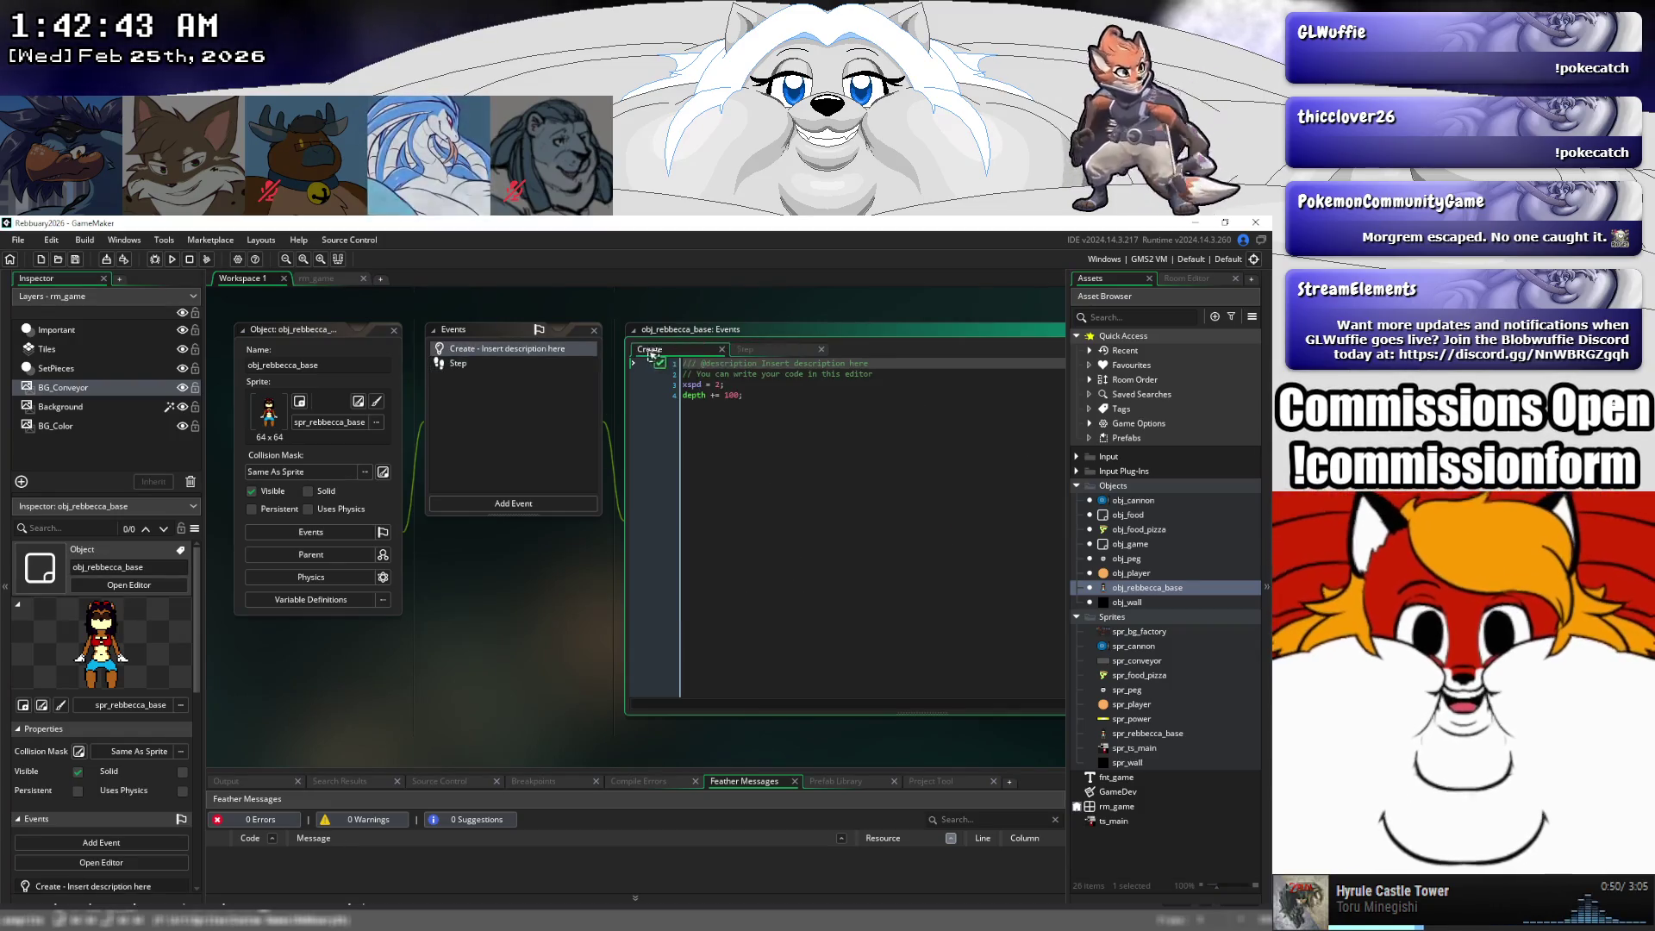
{"action": "left_click", "coordinate": [895, 373]}
{"action": "key", "text": "Return"}
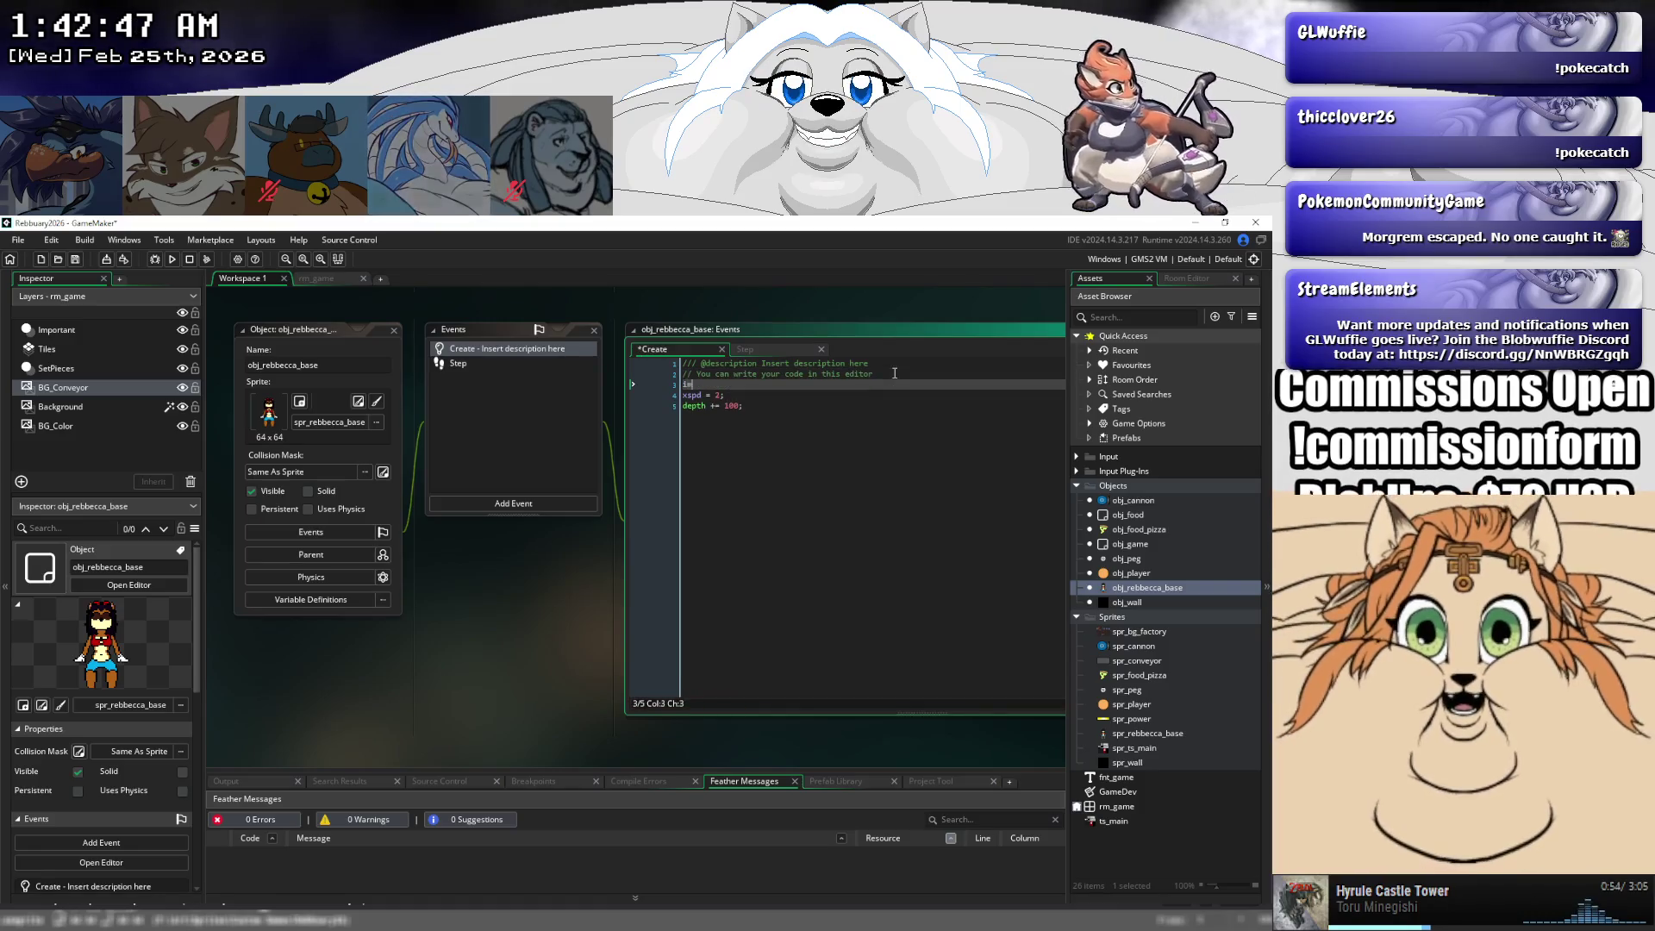
{"action": "type", "text": "image_speed = 0"}
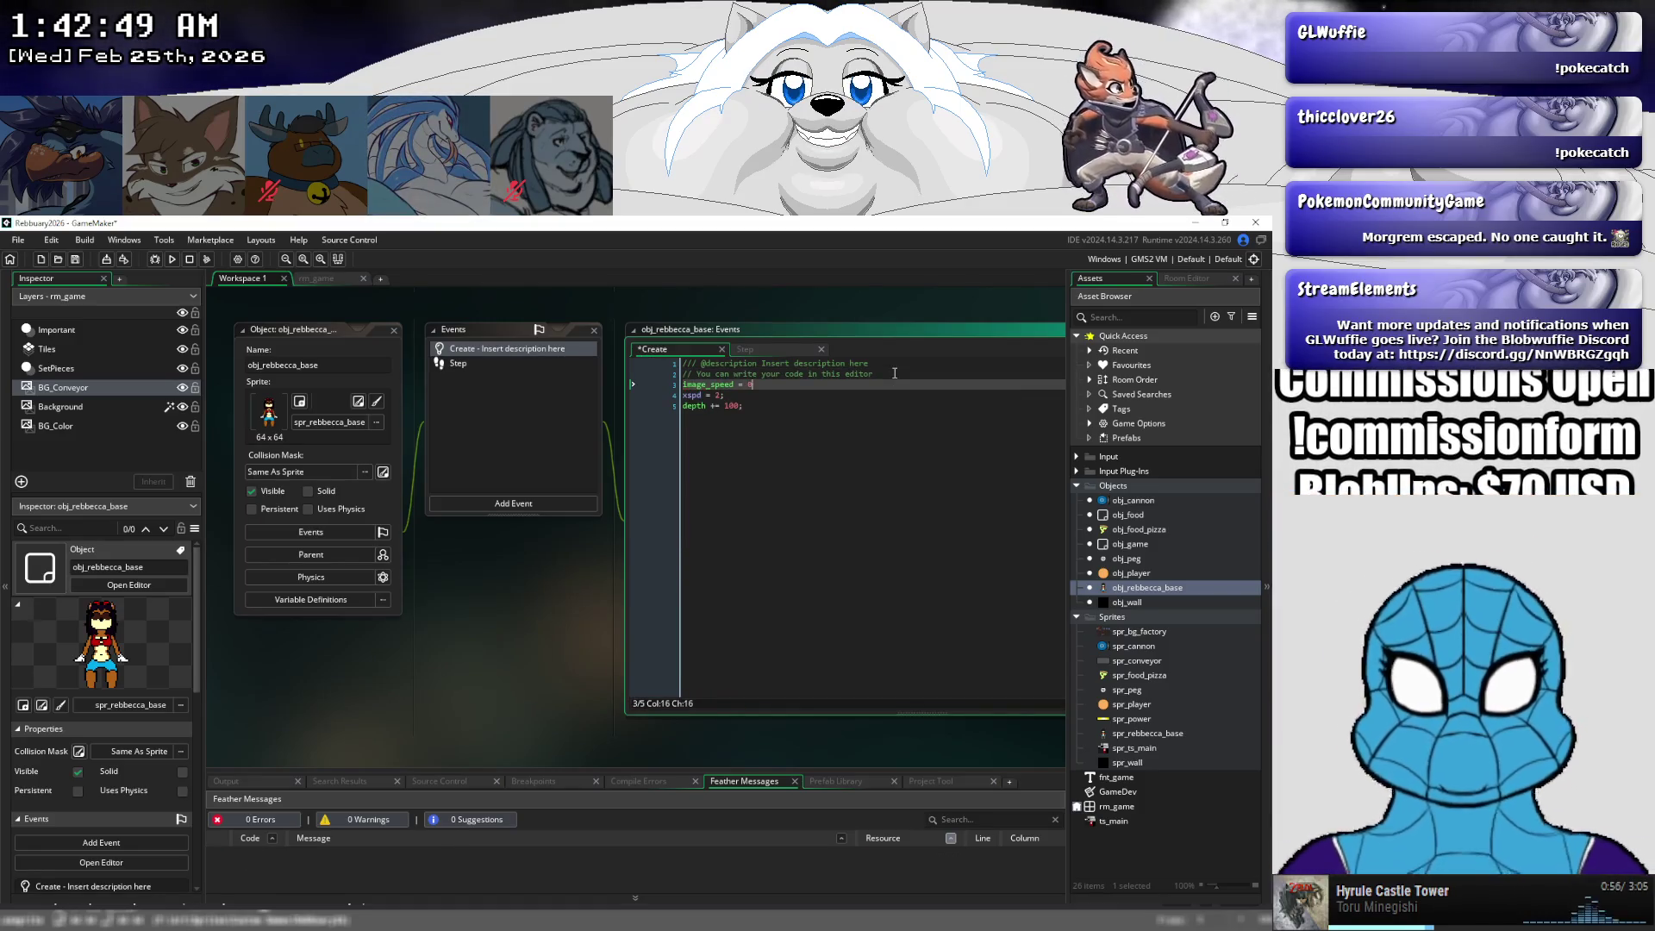
{"action": "type", "text": ";"}
{"action": "key", "text": "Return"}
{"action": "type", "text": "ge"}
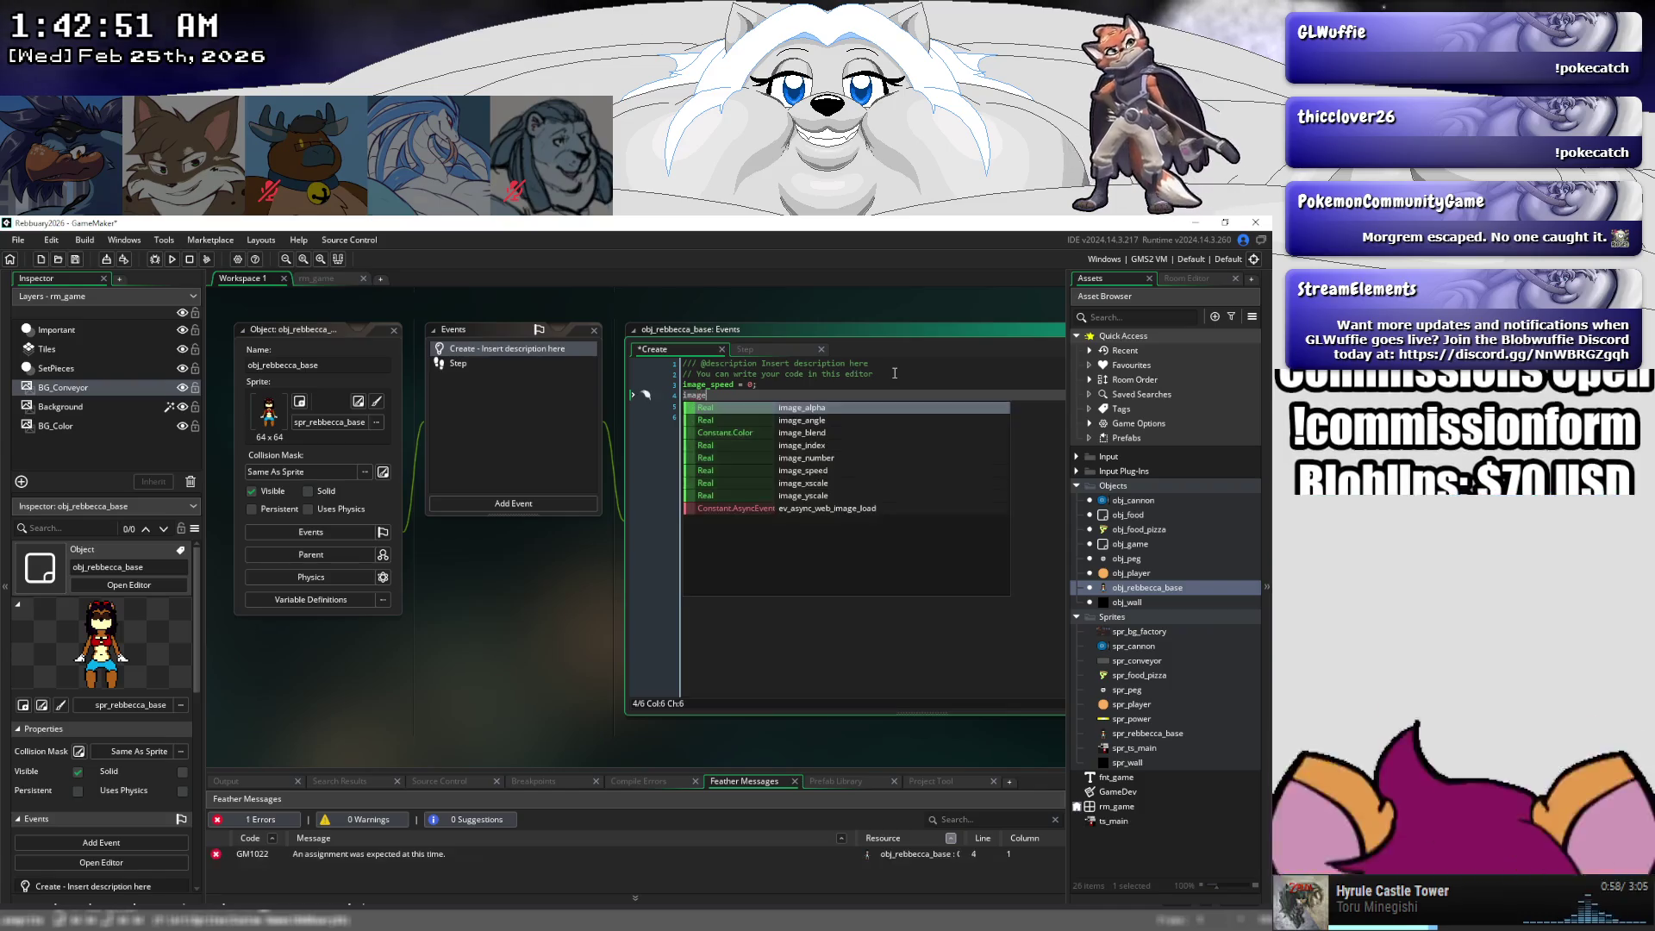
{"action": "type", "text": "_index = 0;"}
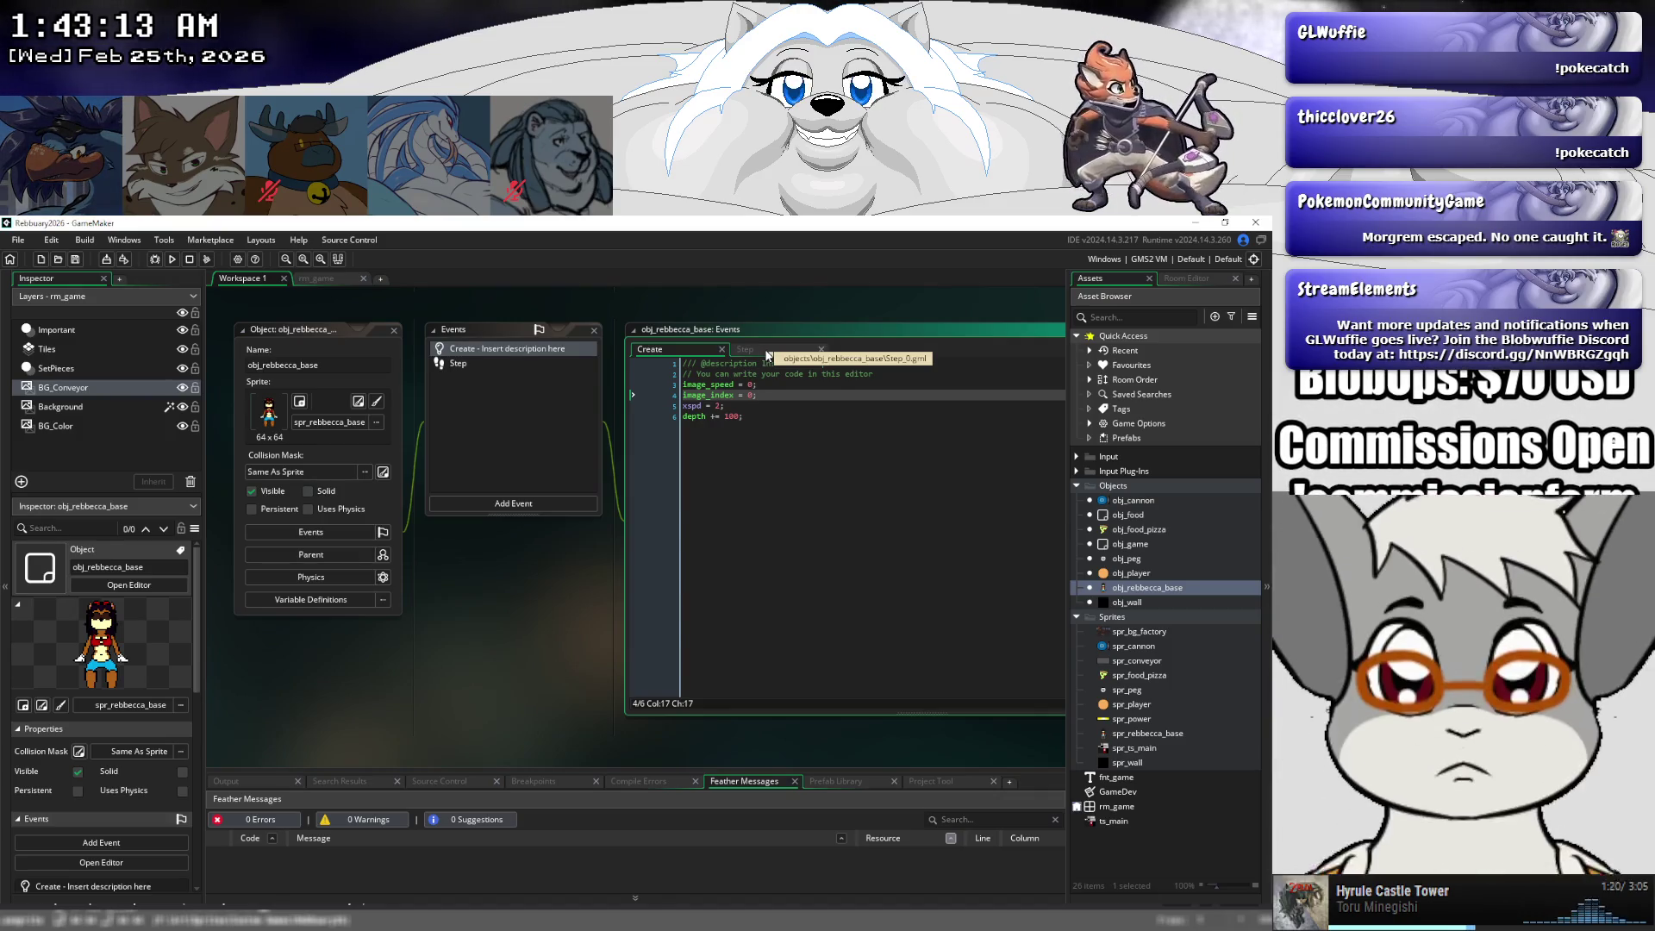
- Start an image_index = obj_game line at the end of the Step event, then erase it
{"action": "left_click", "coordinate": [767, 354]}
{"action": "left_click", "coordinate": [751, 627]}
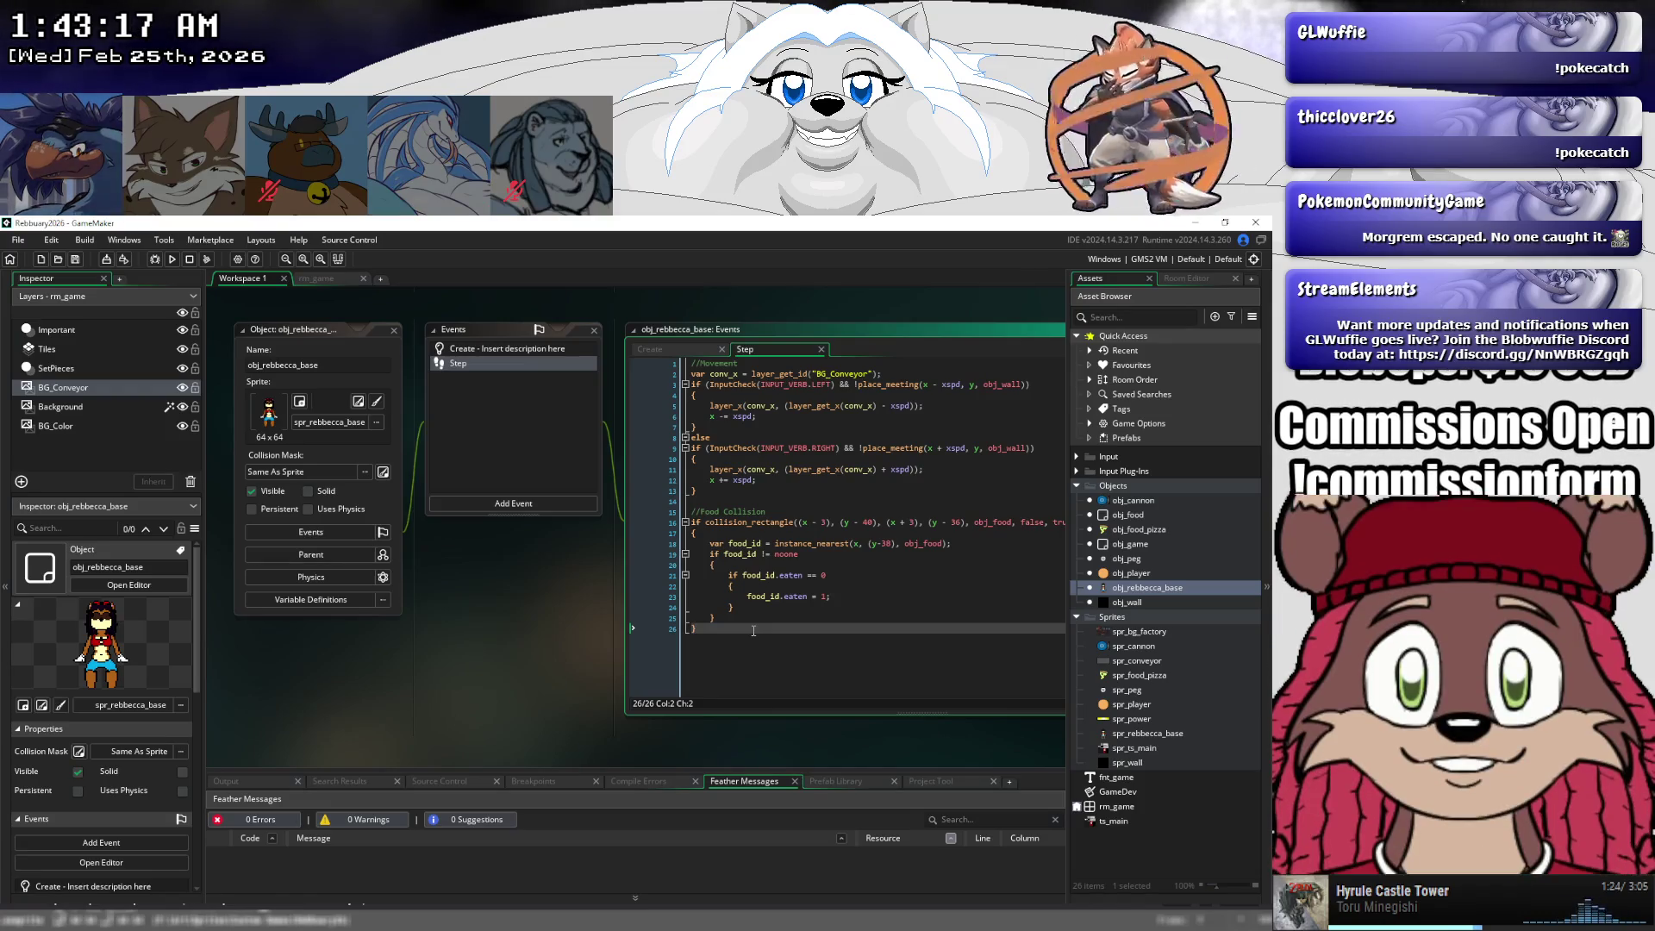
{"action": "key", "text": "Return"}
{"action": "key", "text": "Return"}
{"action": "type", "text": "in"}
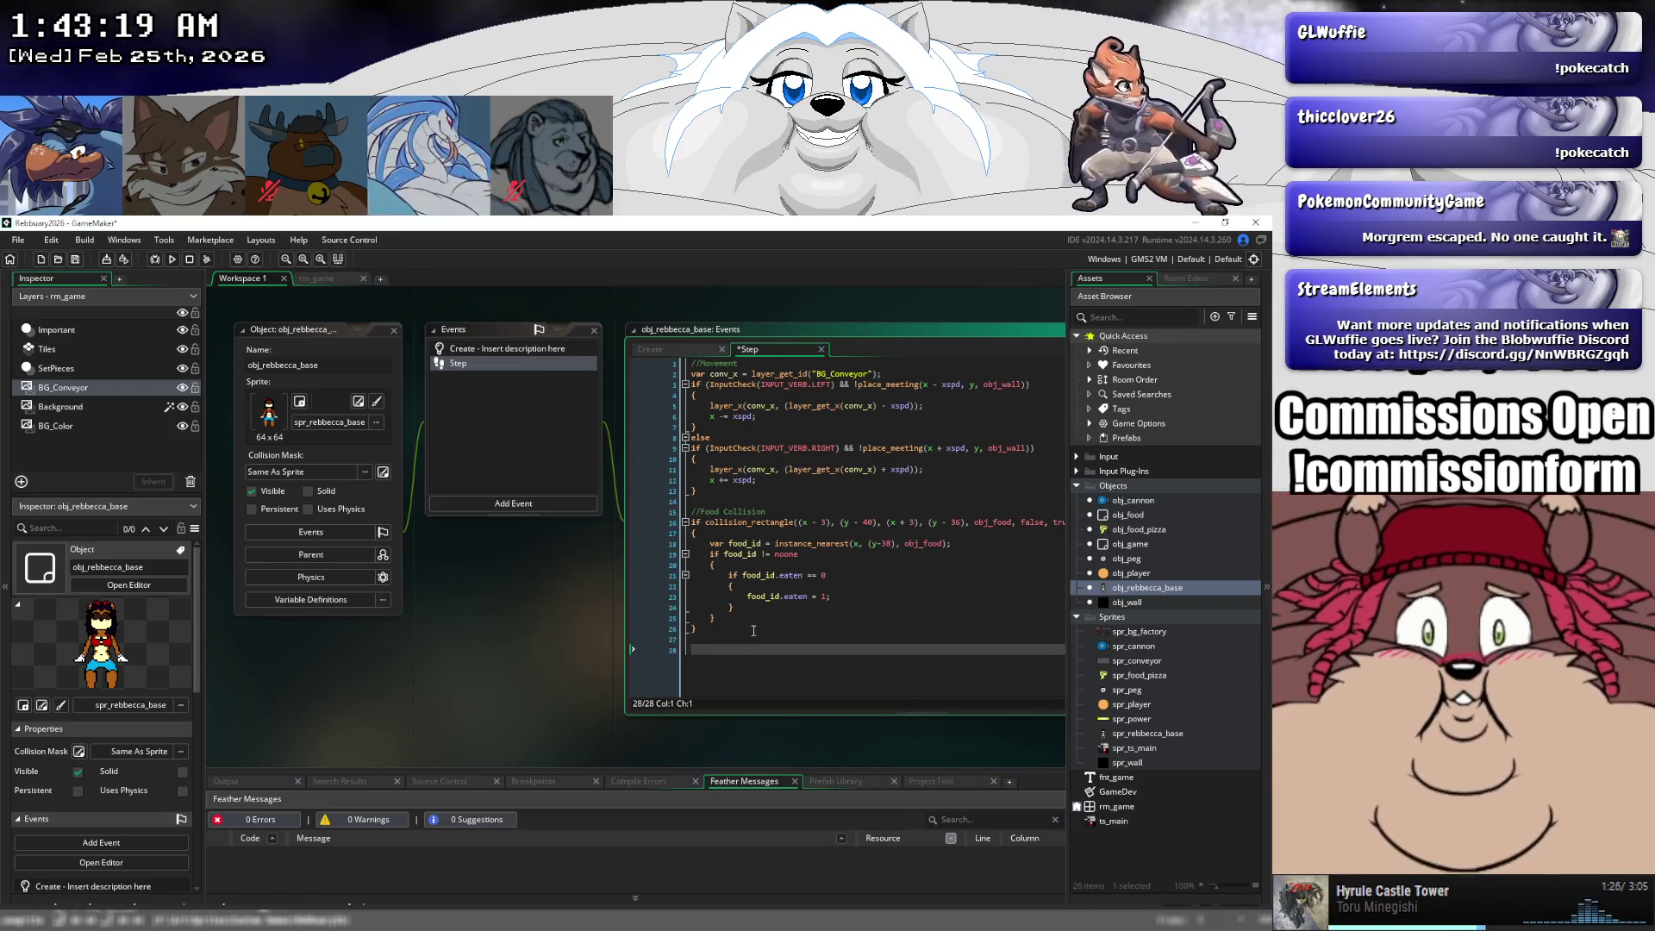
{"action": "type", "text": "age_index ="}
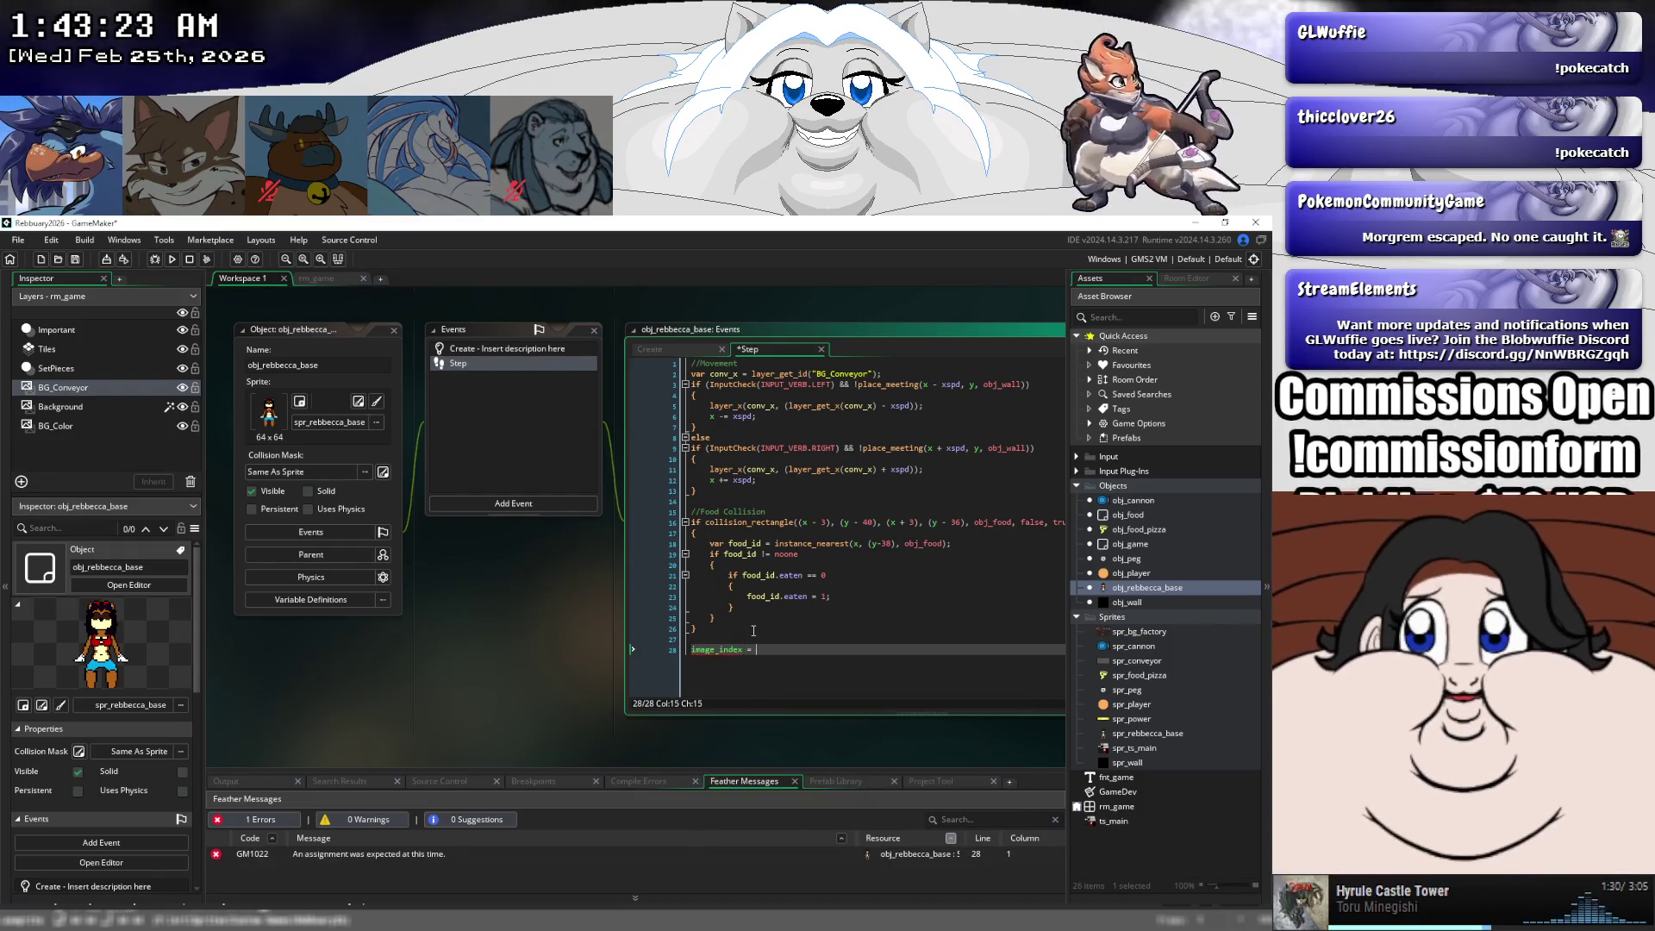
{"action": "type", "text": "_gam"}
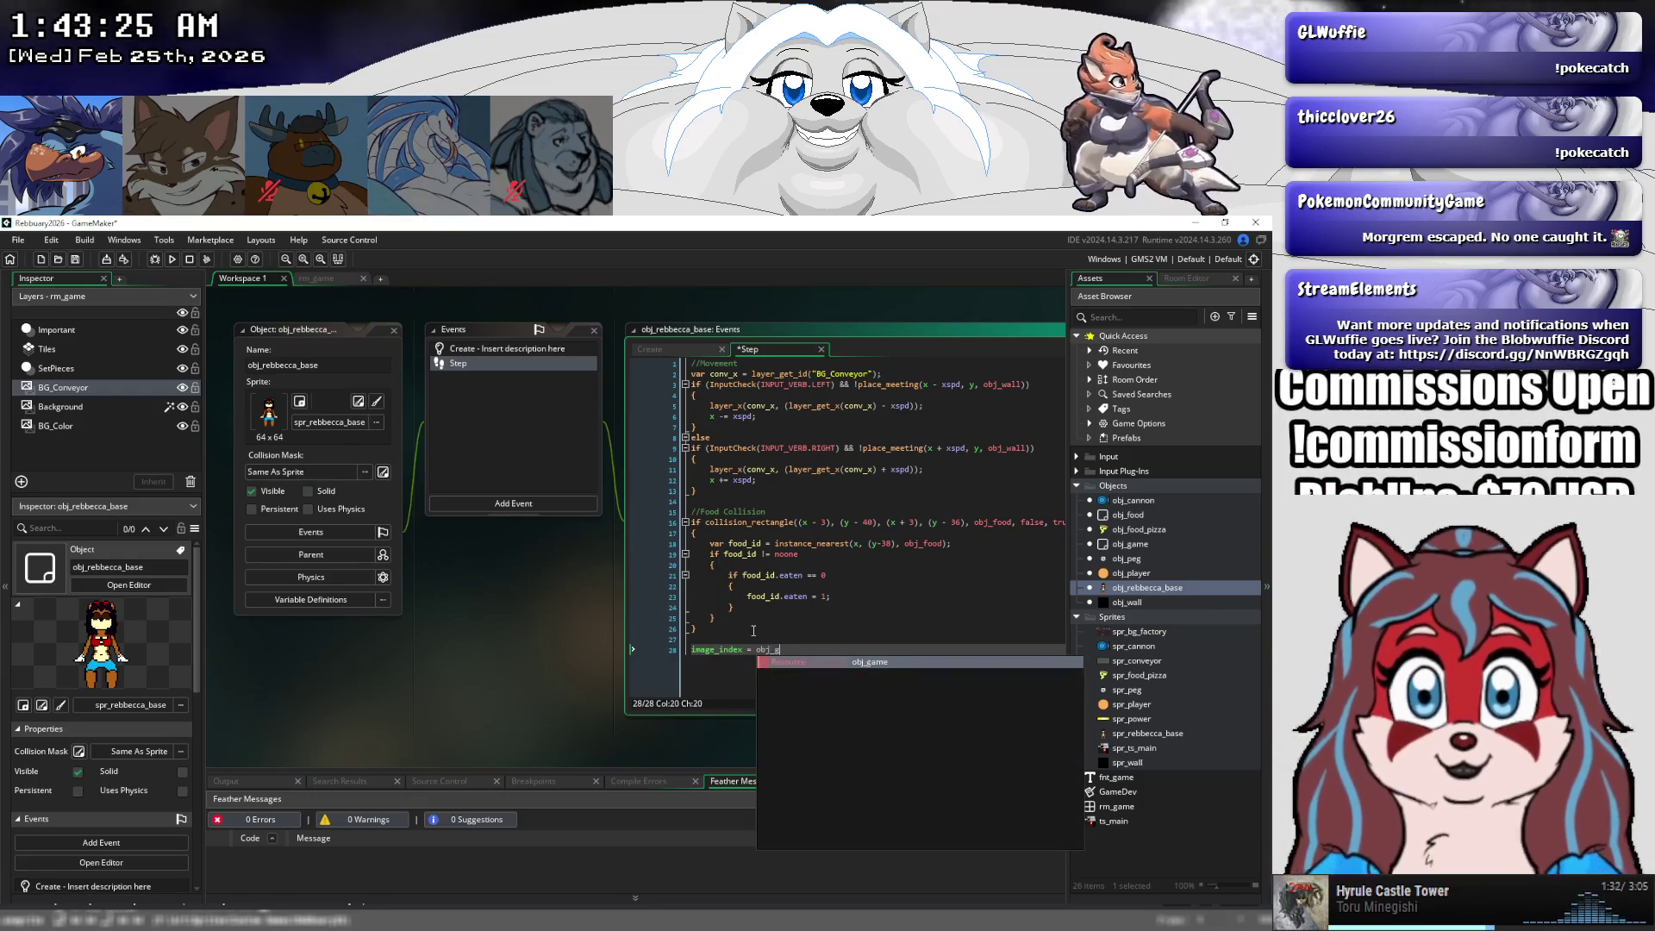
{"action": "key", "text": "Return"}
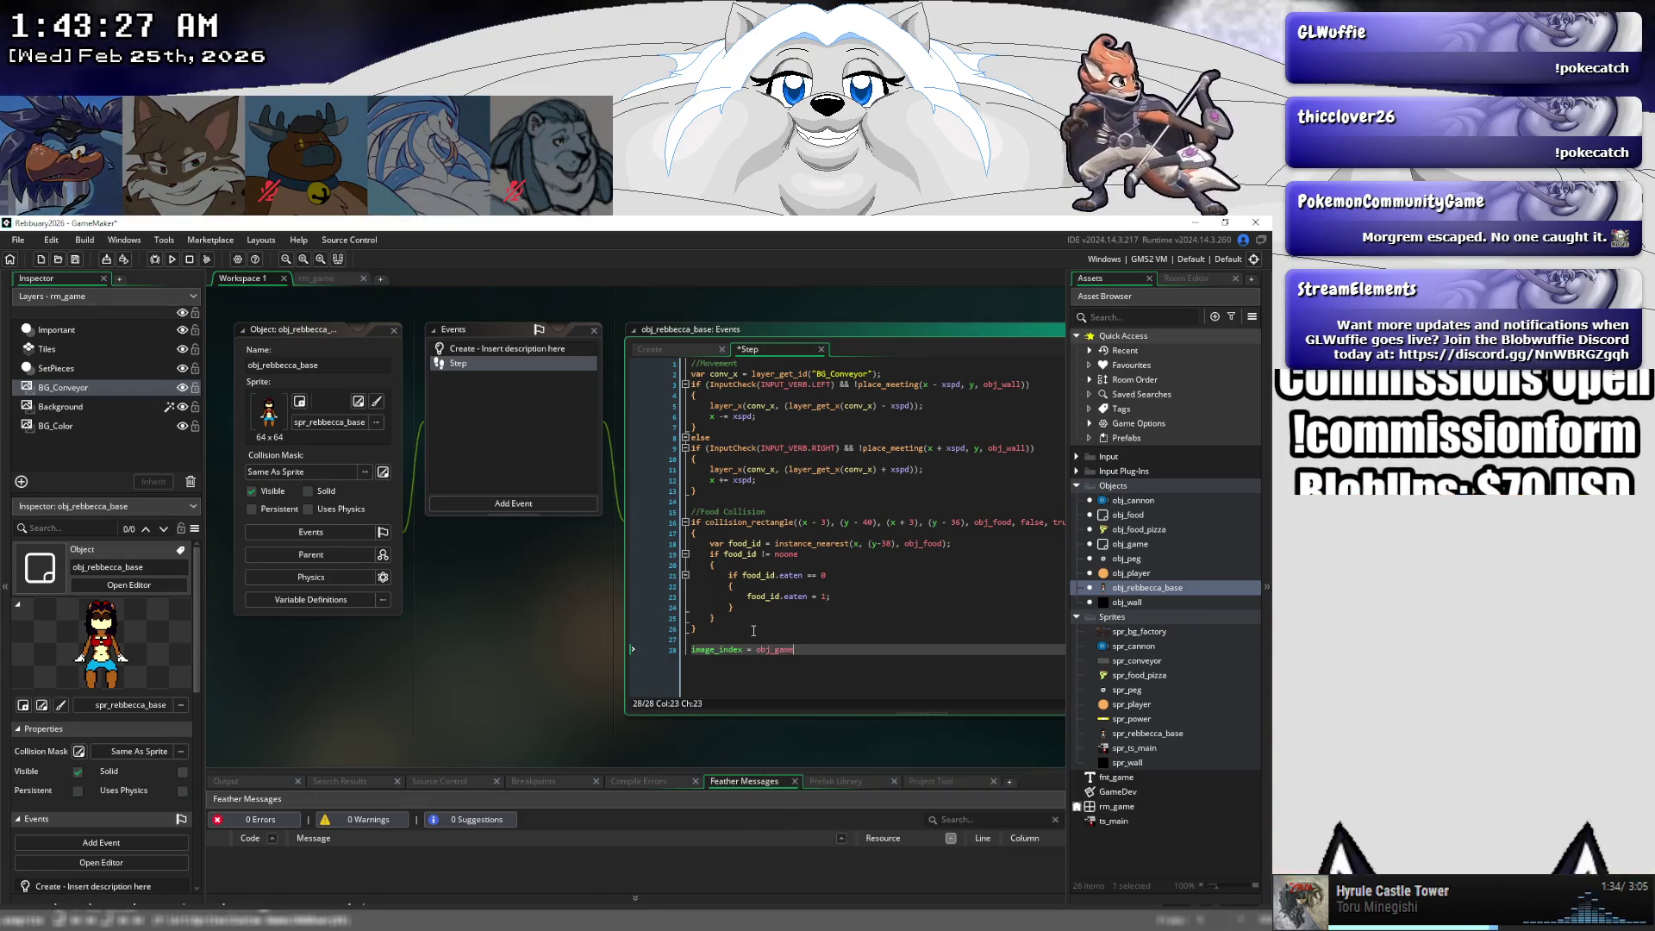
{"action": "type", "text": "."}
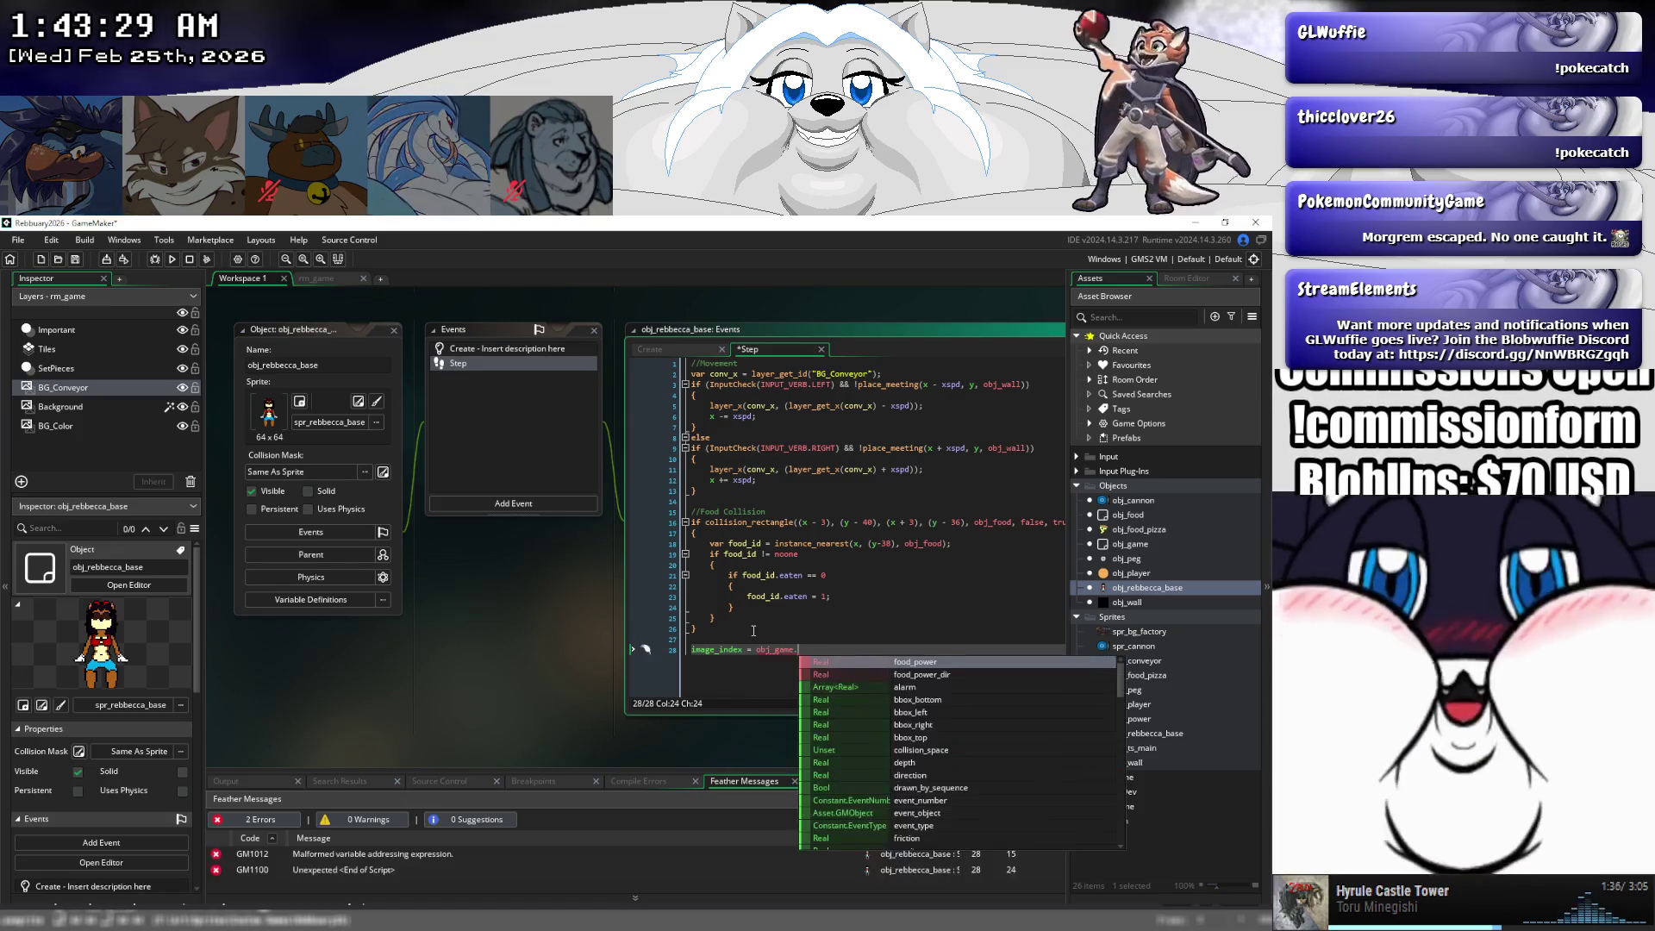
{"action": "type", "text": "l"}
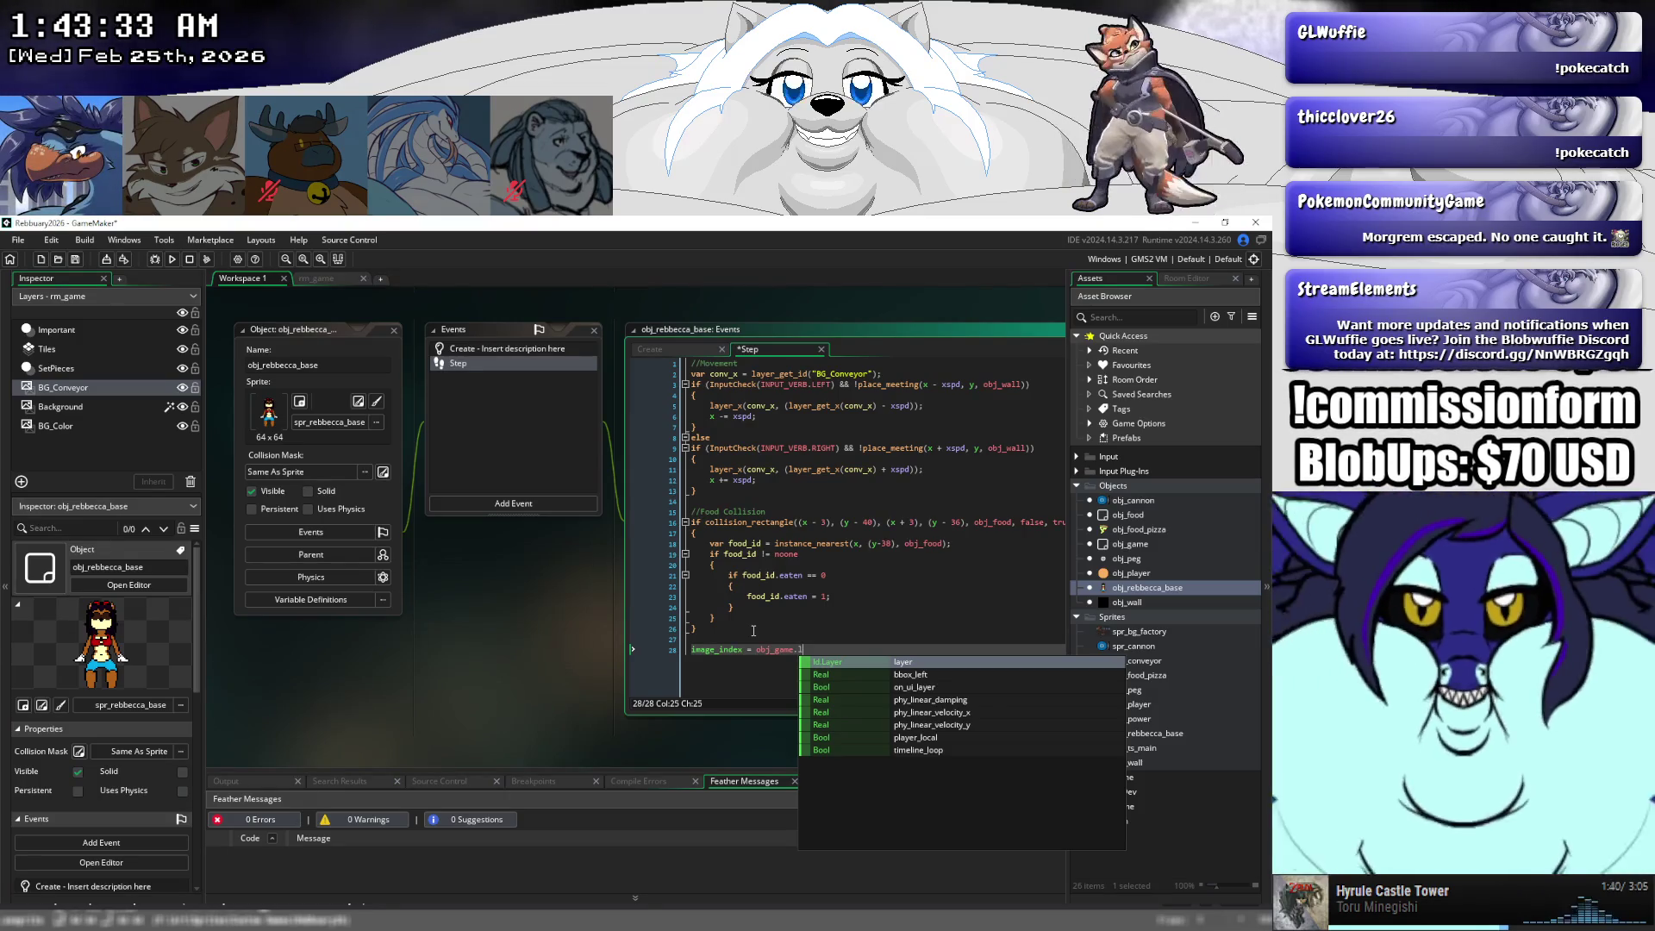
{"action": "key", "text": "BackSpace"}
{"action": "key", "text": "BackSpace"}
{"action": "key", "text": "BackSpace"}
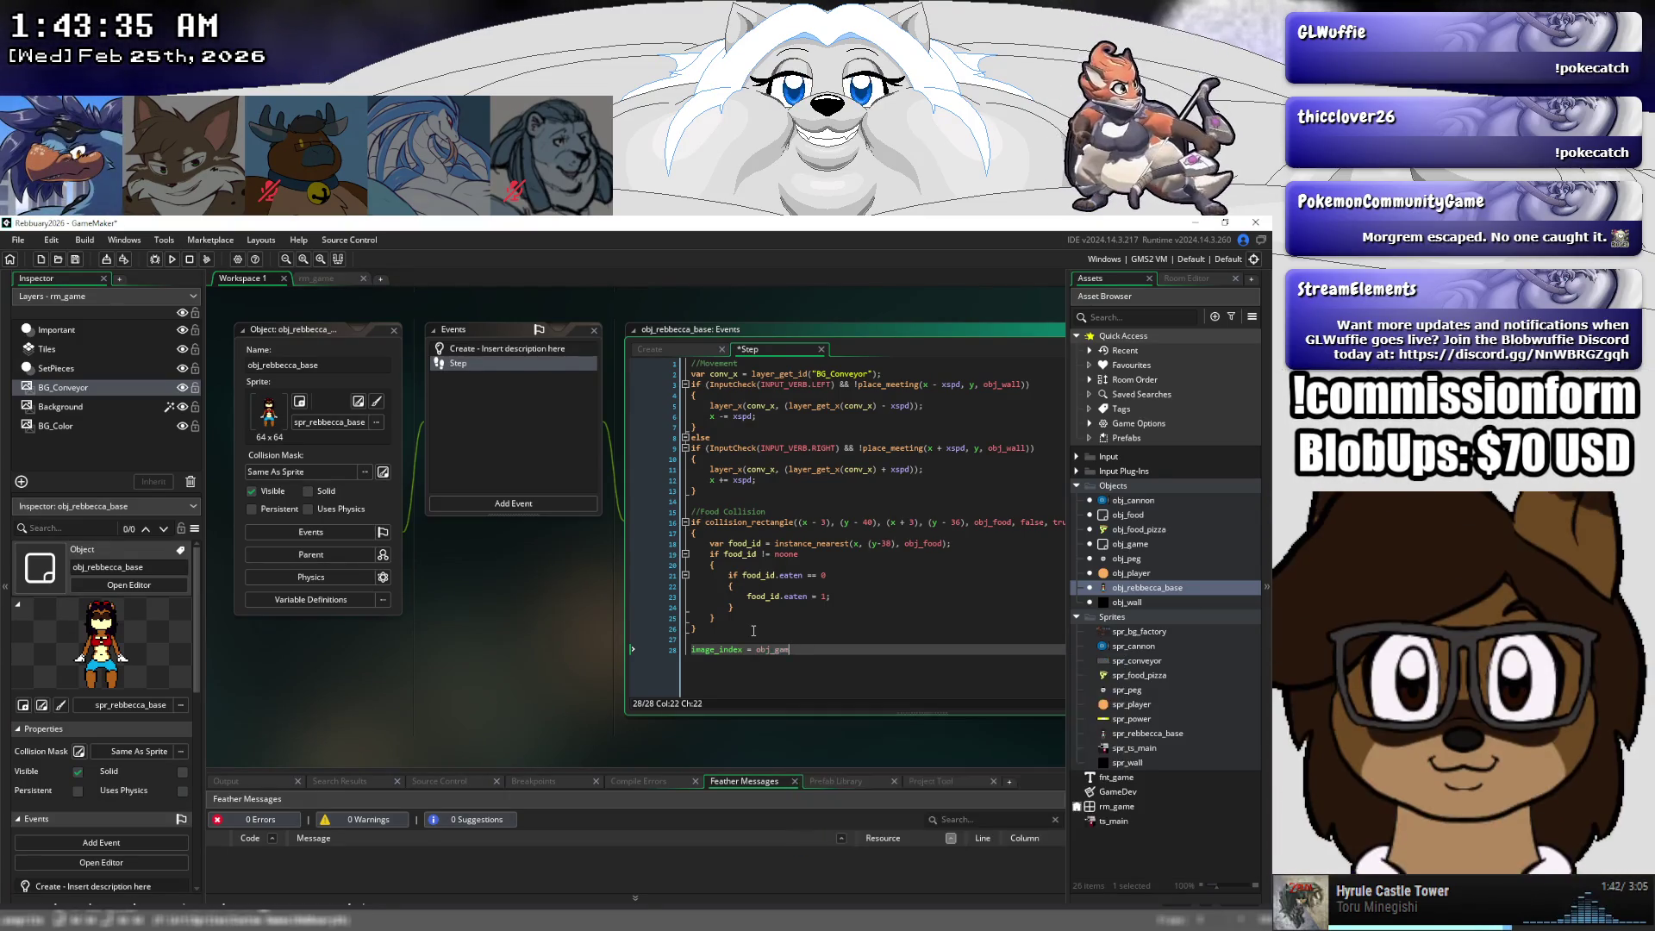
{"action": "key", "text": "BackSpace"}
{"action": "key", "text": "BackSpace"}
{"action": "key", "text": "BackSpace"}
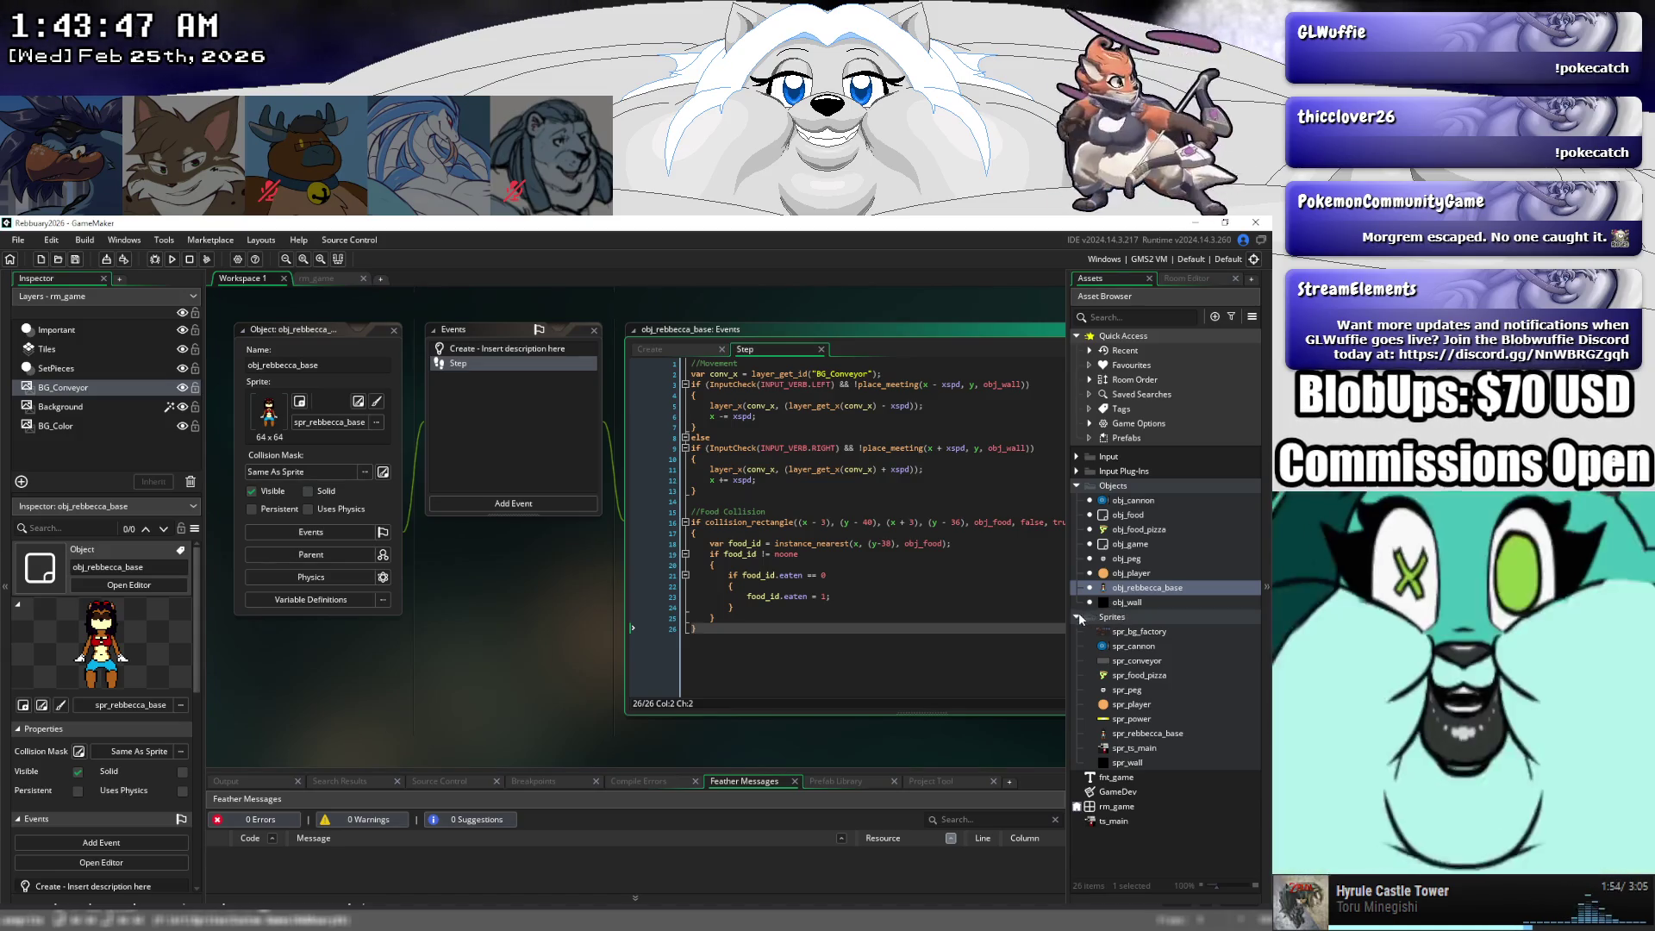
- Collapse Sprites and Objects and create a new script asset named scr_functions
{"action": "left_click", "coordinate": [1077, 616]}
{"action": "left_click", "coordinate": [1076, 486]}
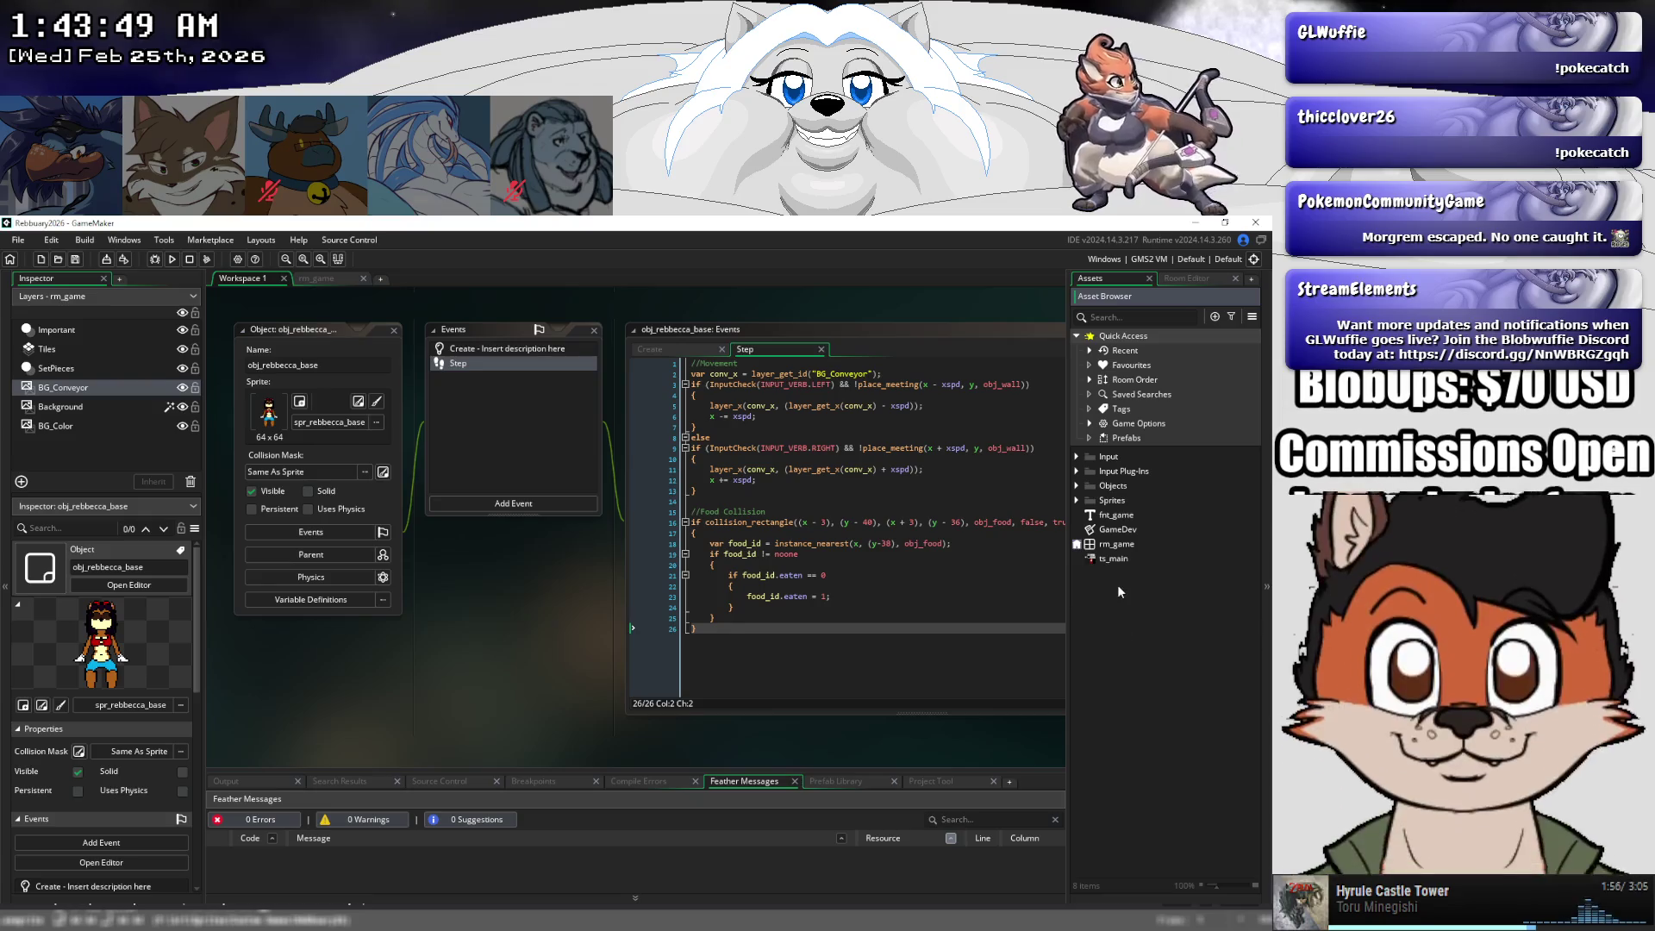
{"action": "right_click", "coordinate": [1118, 589]}
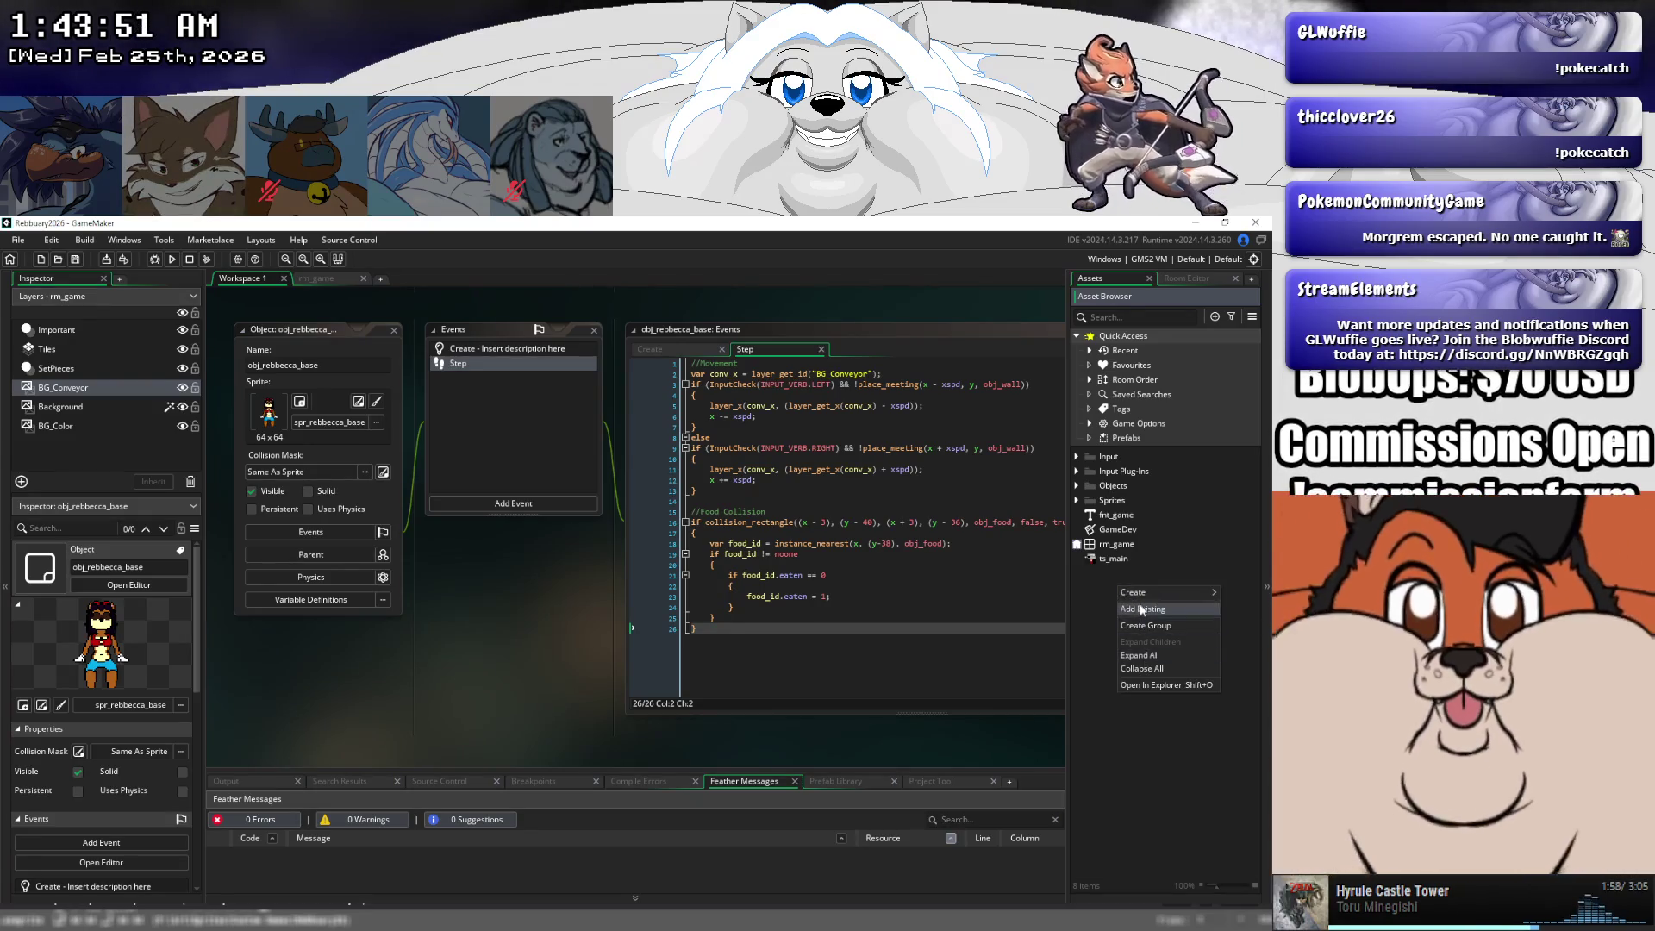
{"action": "mouse_move", "coordinate": [1142, 593]}
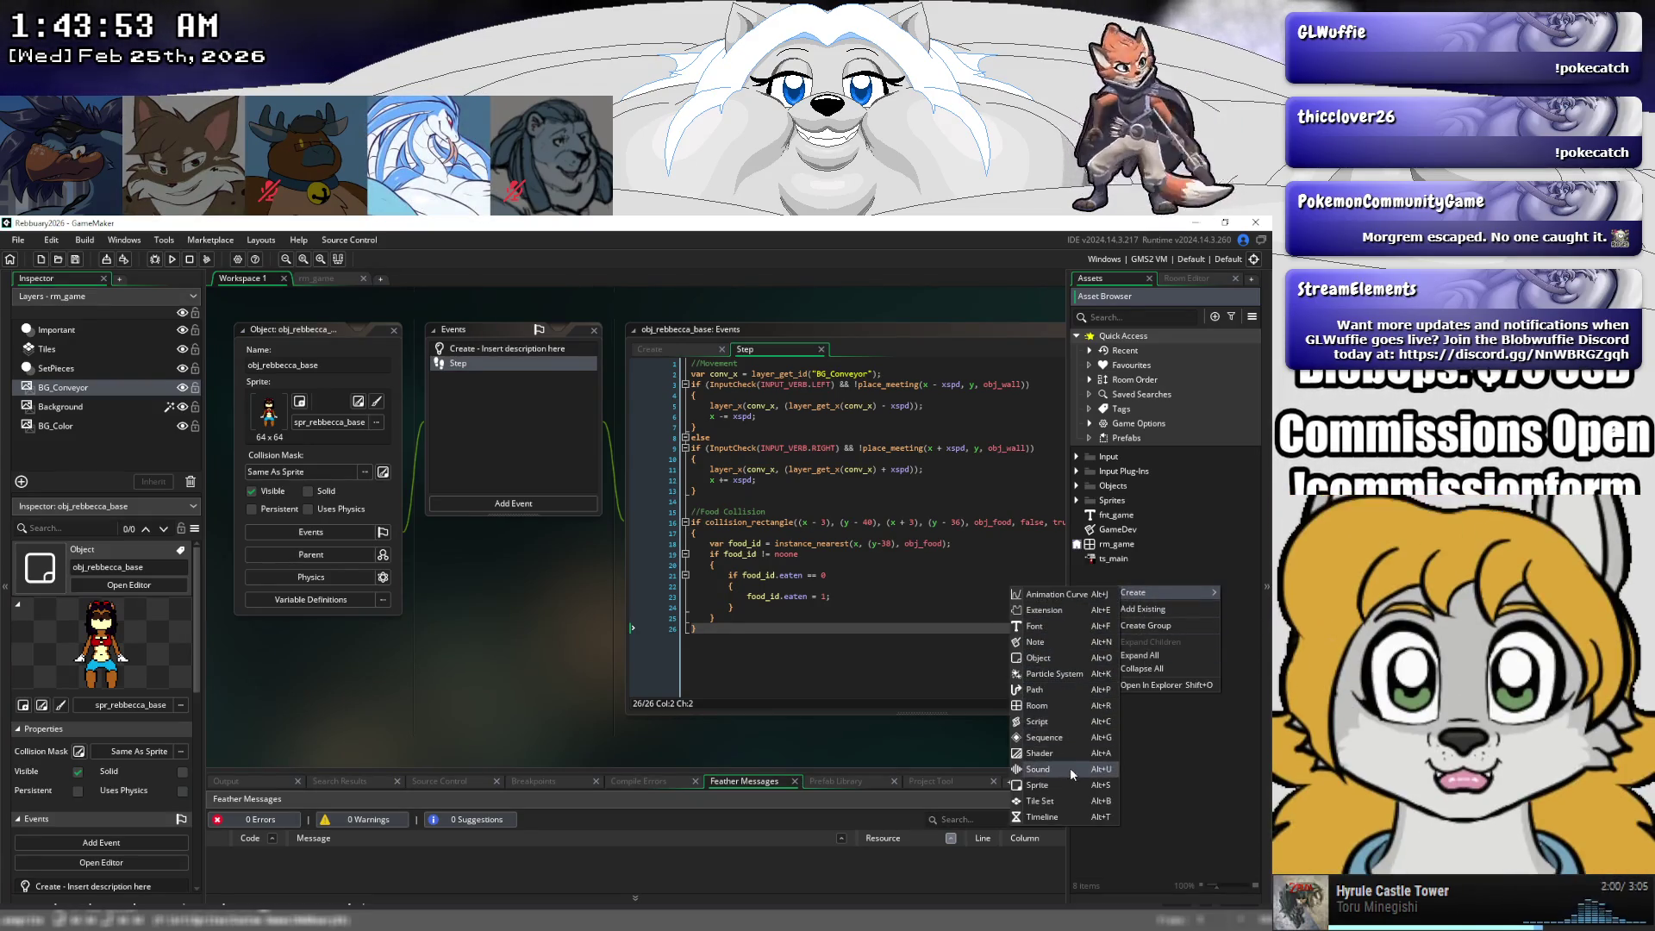
{"action": "left_click", "coordinate": [1065, 722]}
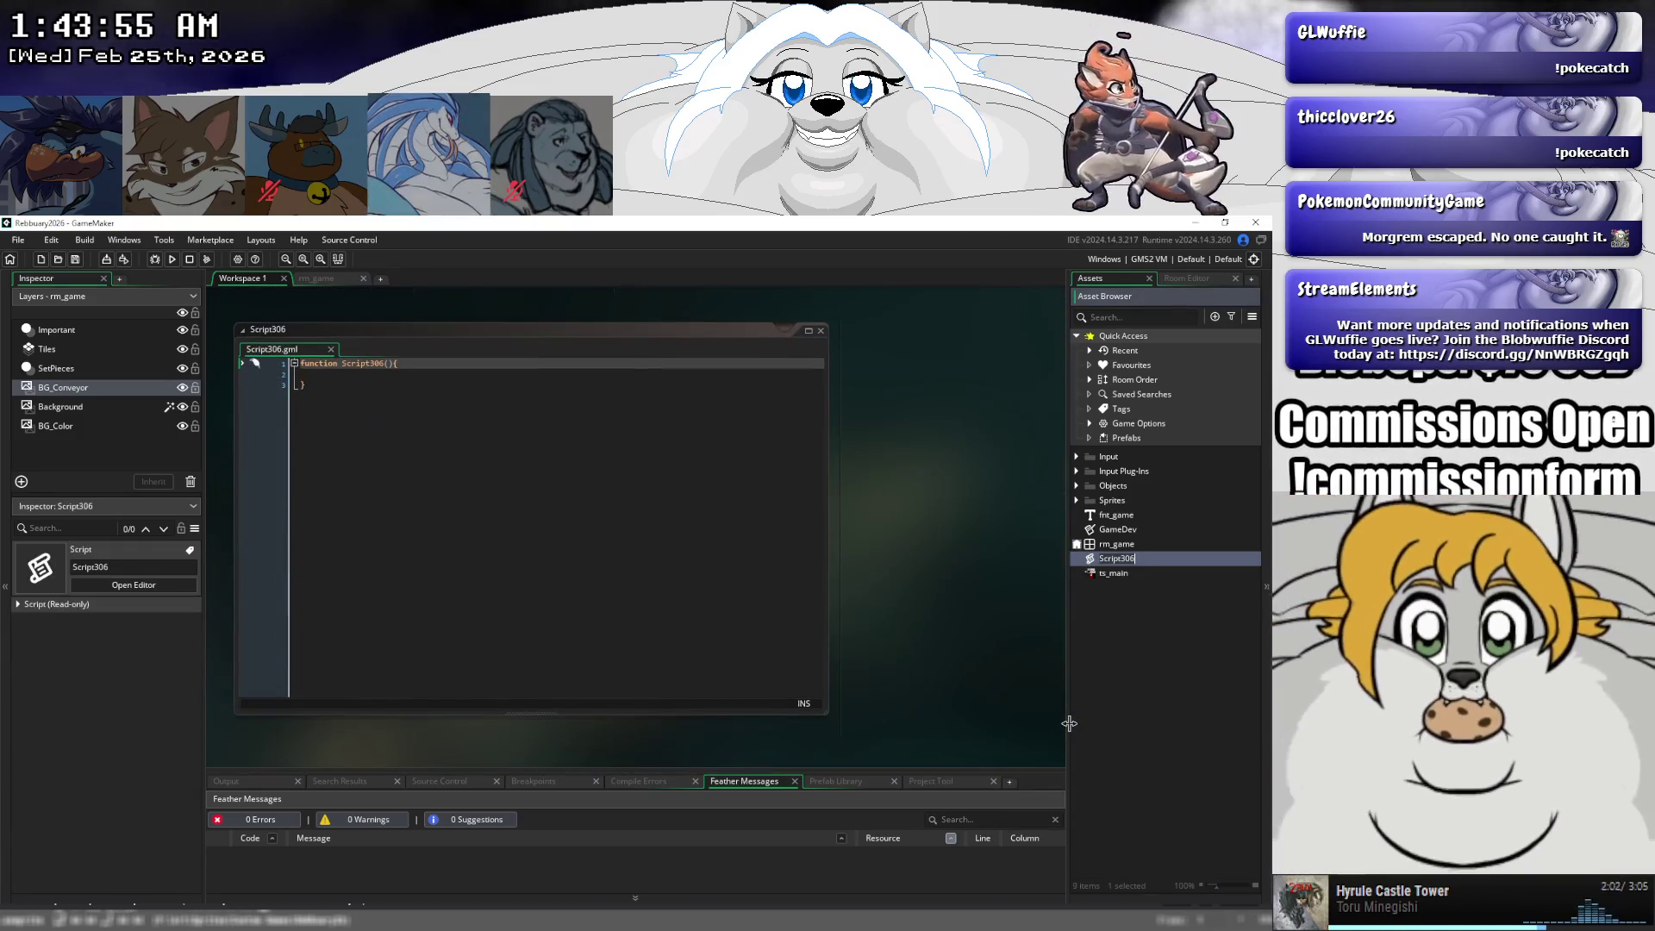
{"action": "type", "text": "scr_functions"}
{"action": "key", "text": "Return"}
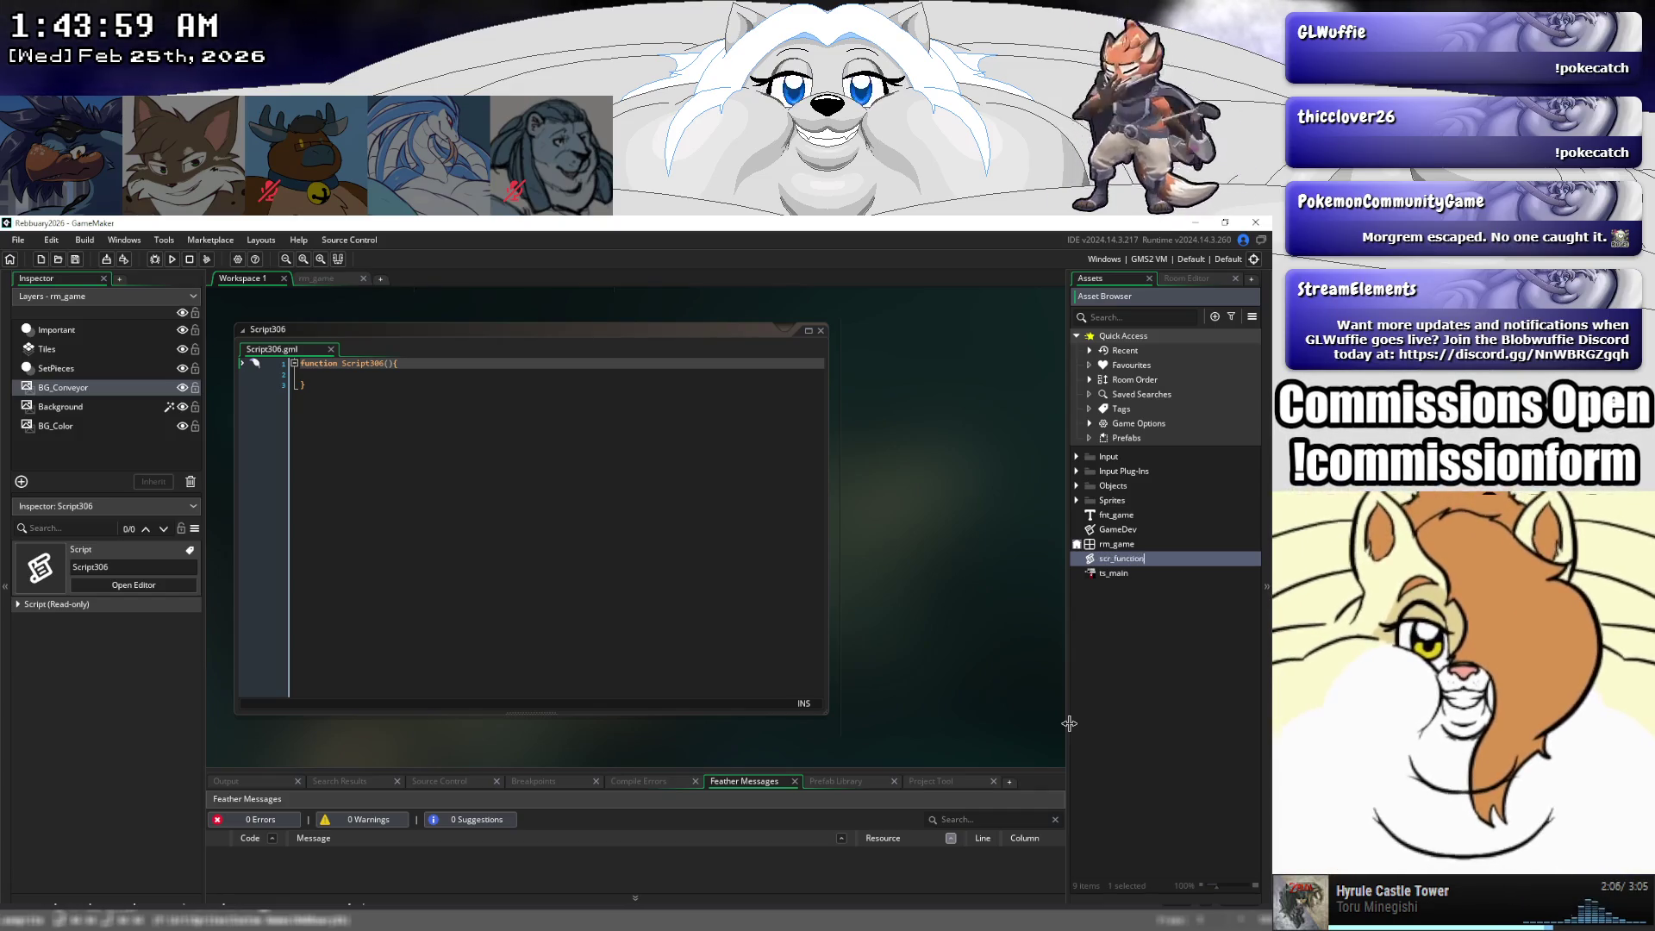
{"action": "key", "text": "Return"}
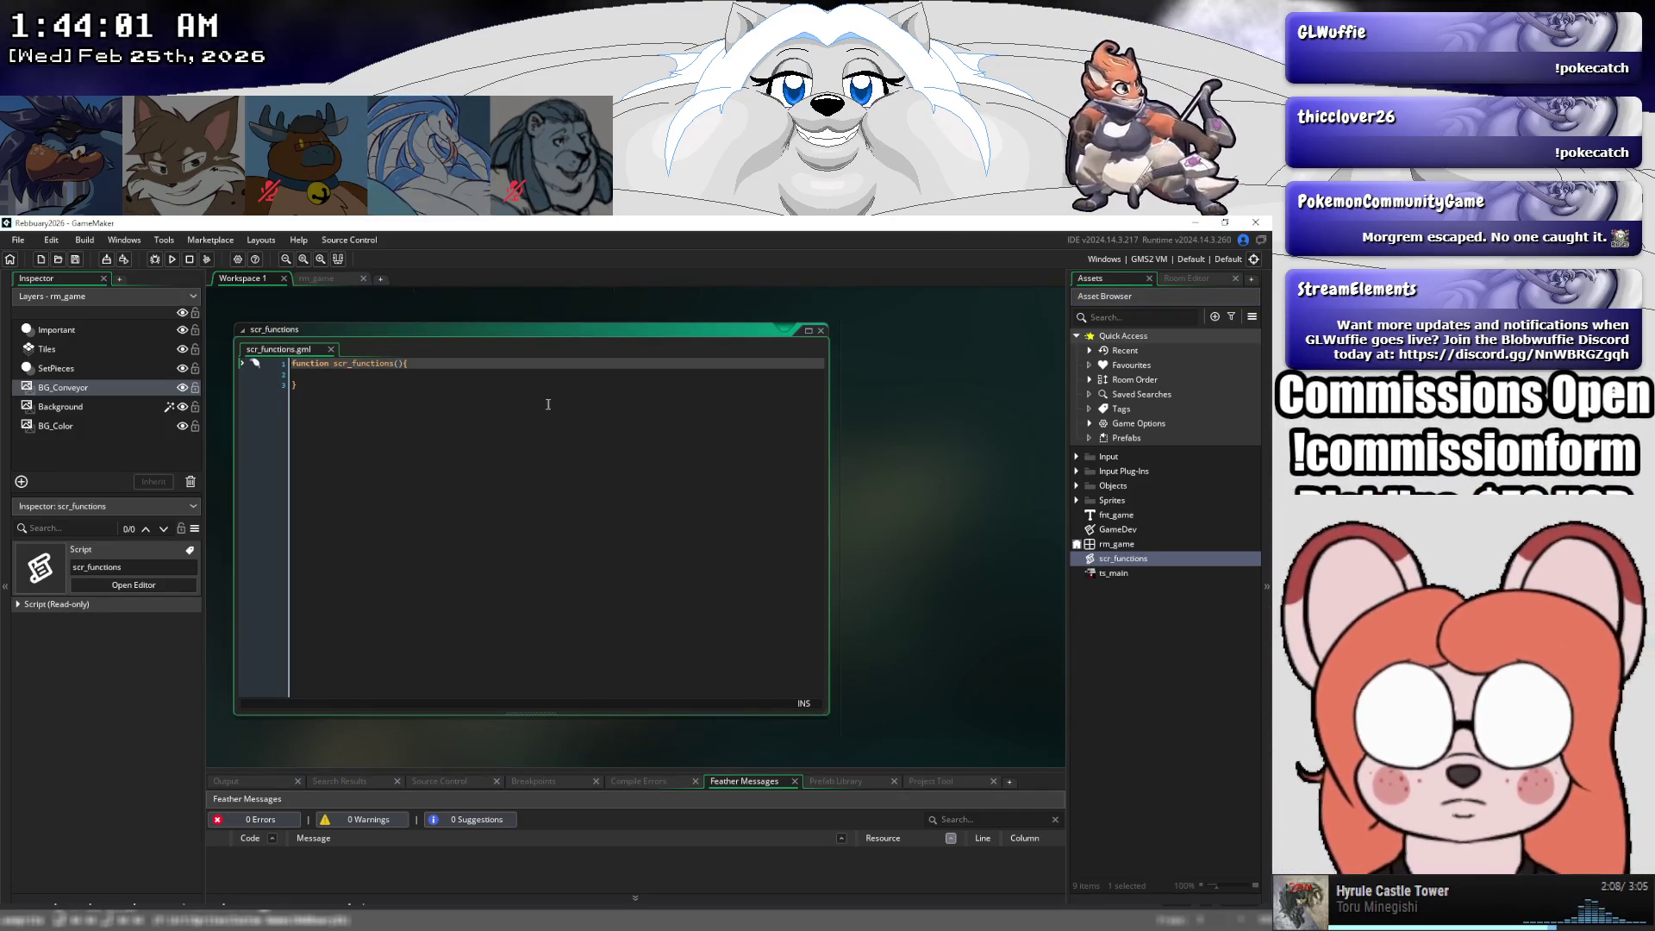
{"action": "left_click", "coordinate": [477, 402]}
{"action": "key", "text": "ctrl+a"}
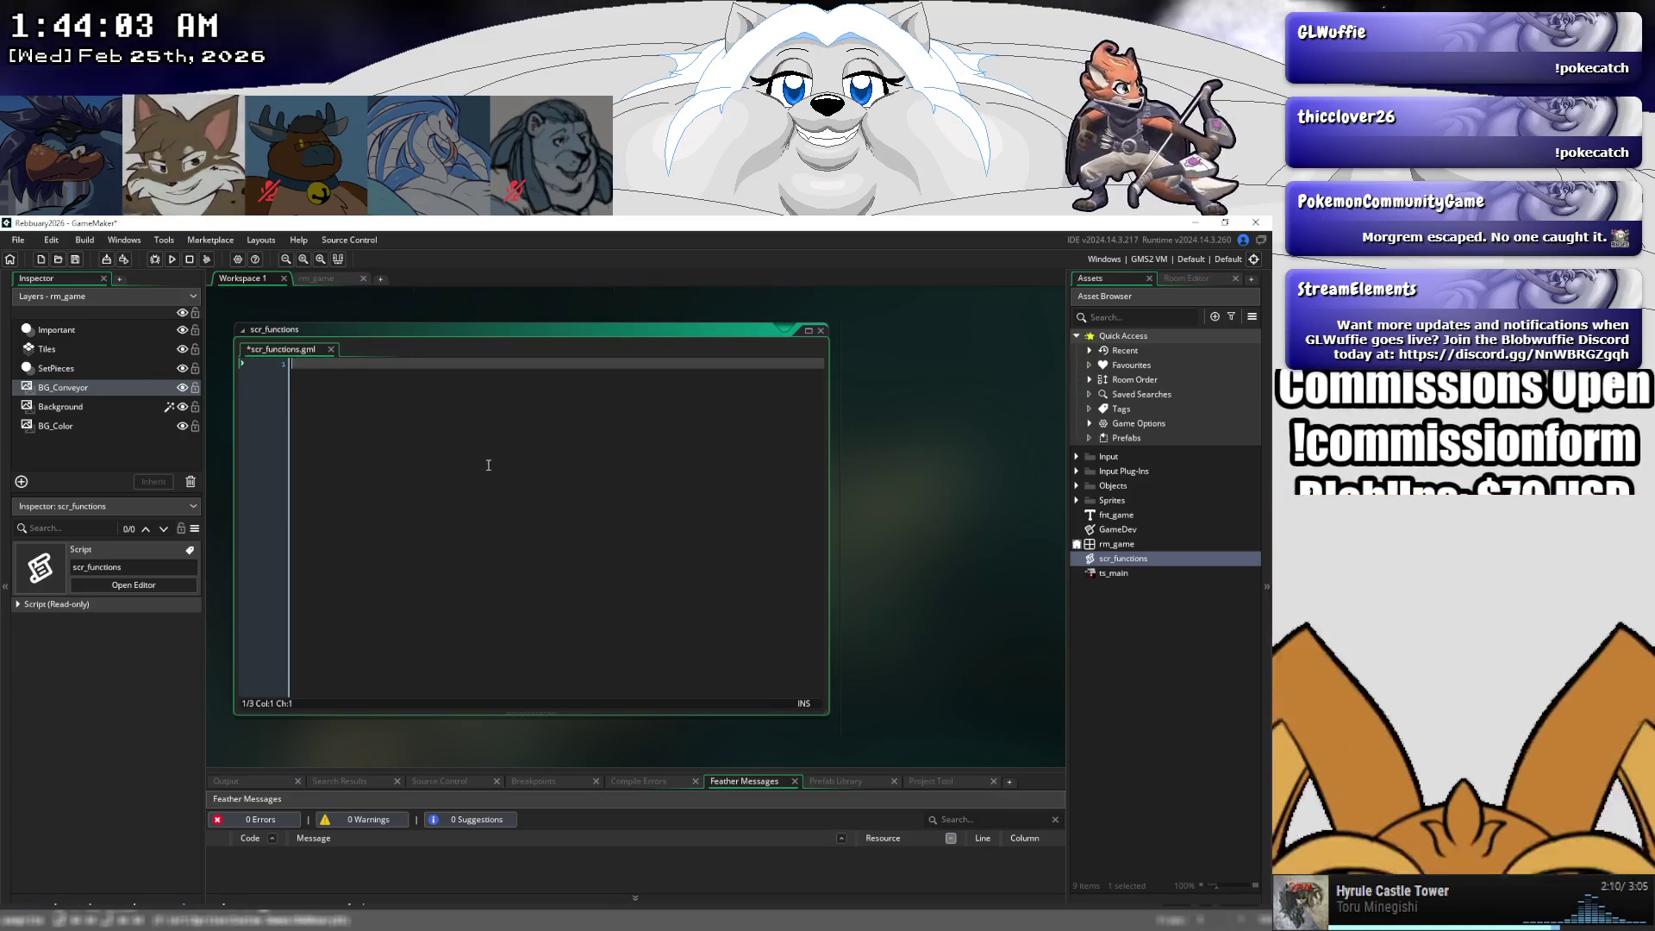
{"action": "left_click", "coordinate": [243, 329]}
- Create a second script asset named scr_gvars
{"action": "right_click", "coordinate": [1107, 596]}
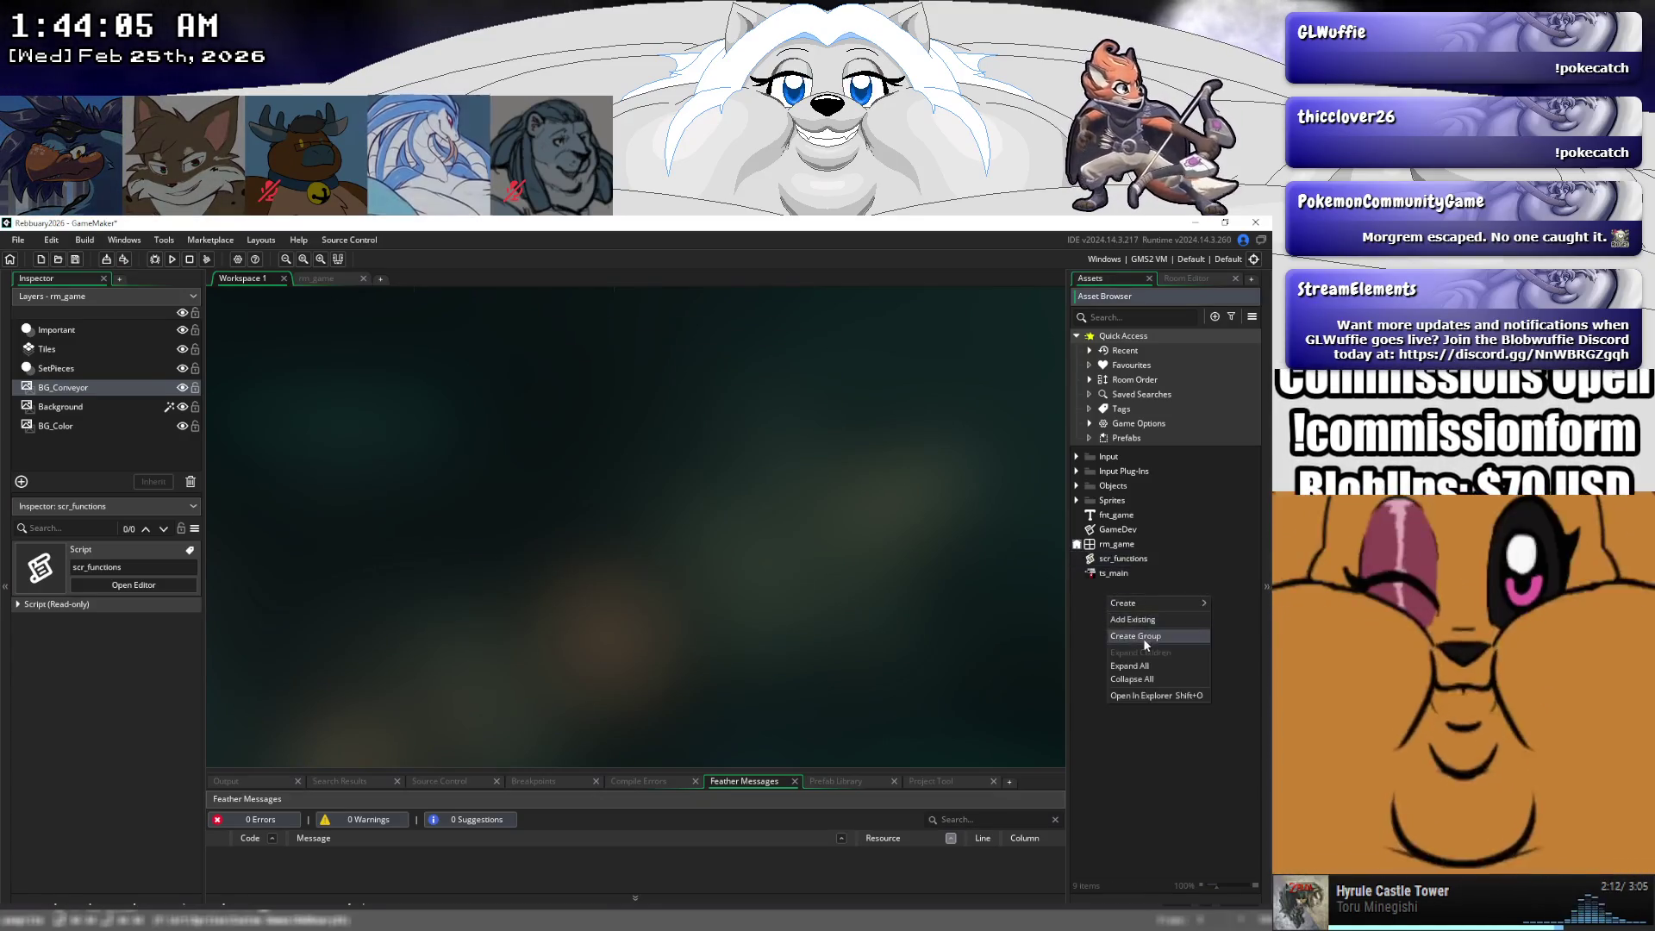
{"action": "mouse_move", "coordinate": [1139, 607]}
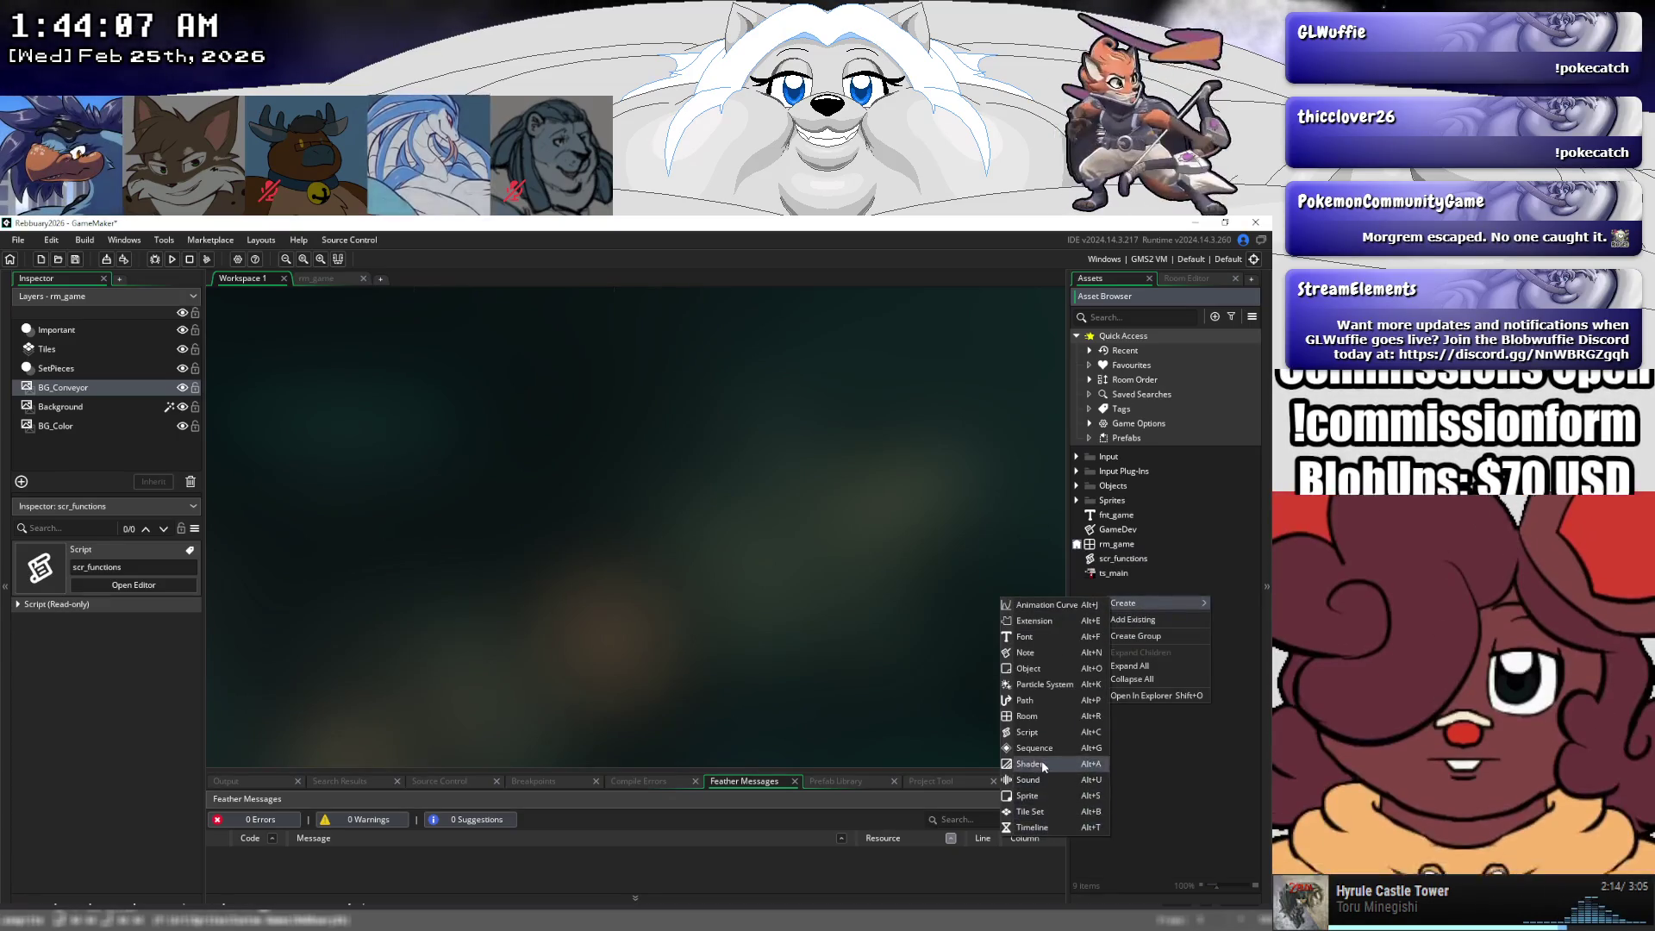
{"action": "left_click", "coordinate": [1044, 731]}
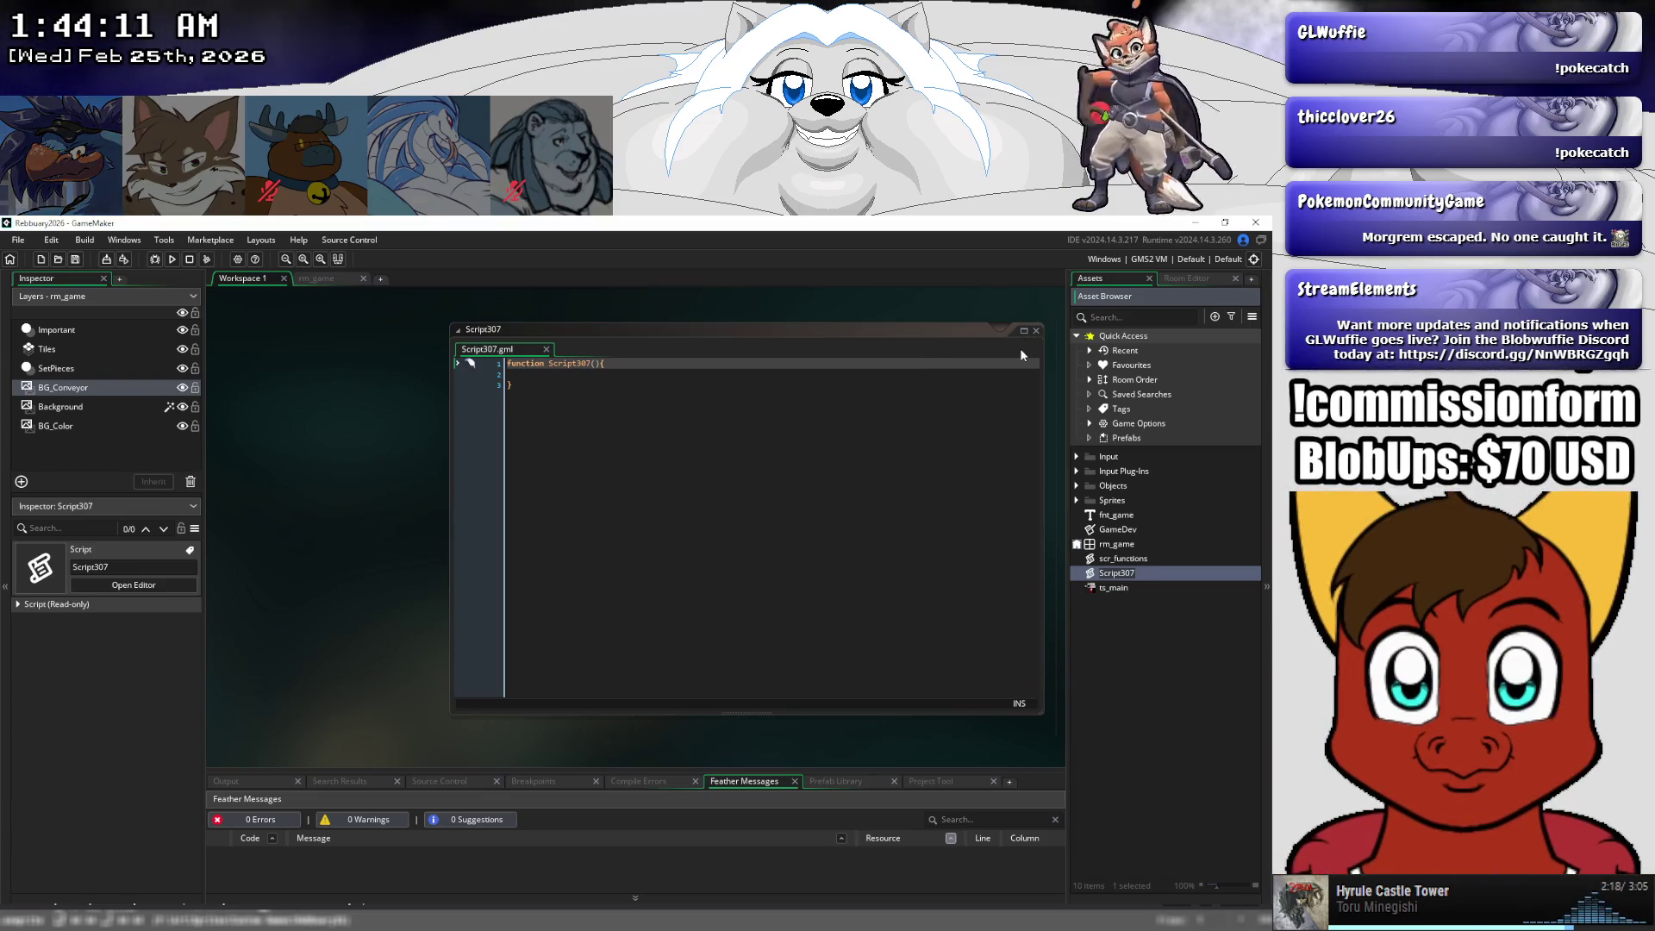
{"action": "type", "text": "scr_gva"}
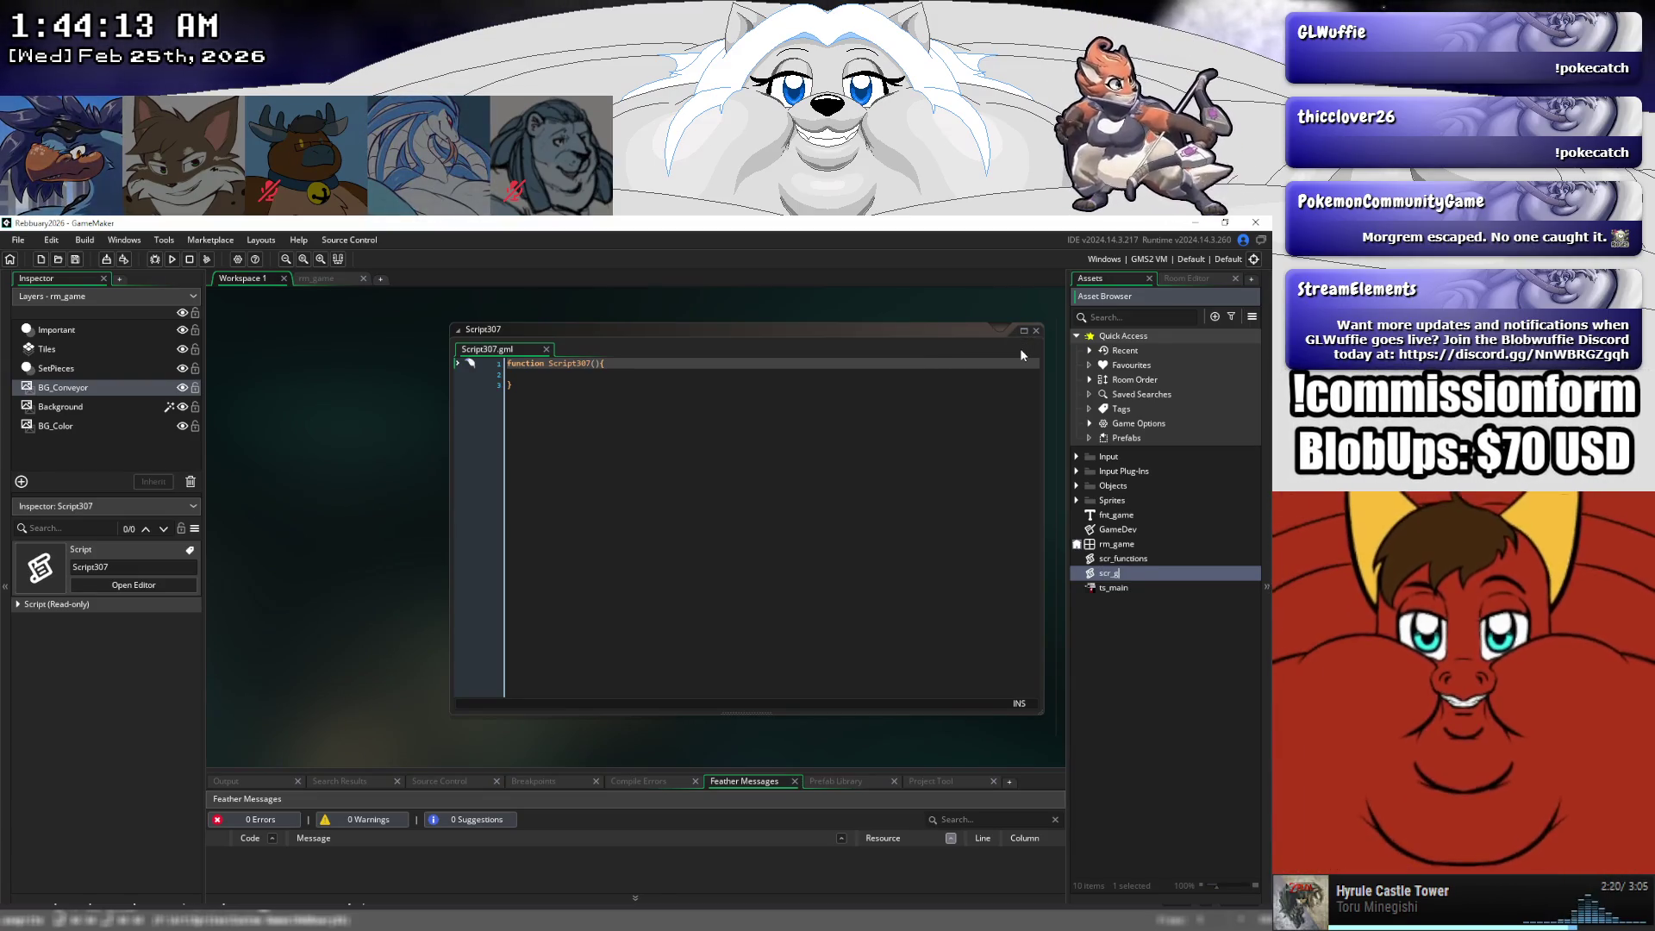
{"action": "type", "text": "rs"}
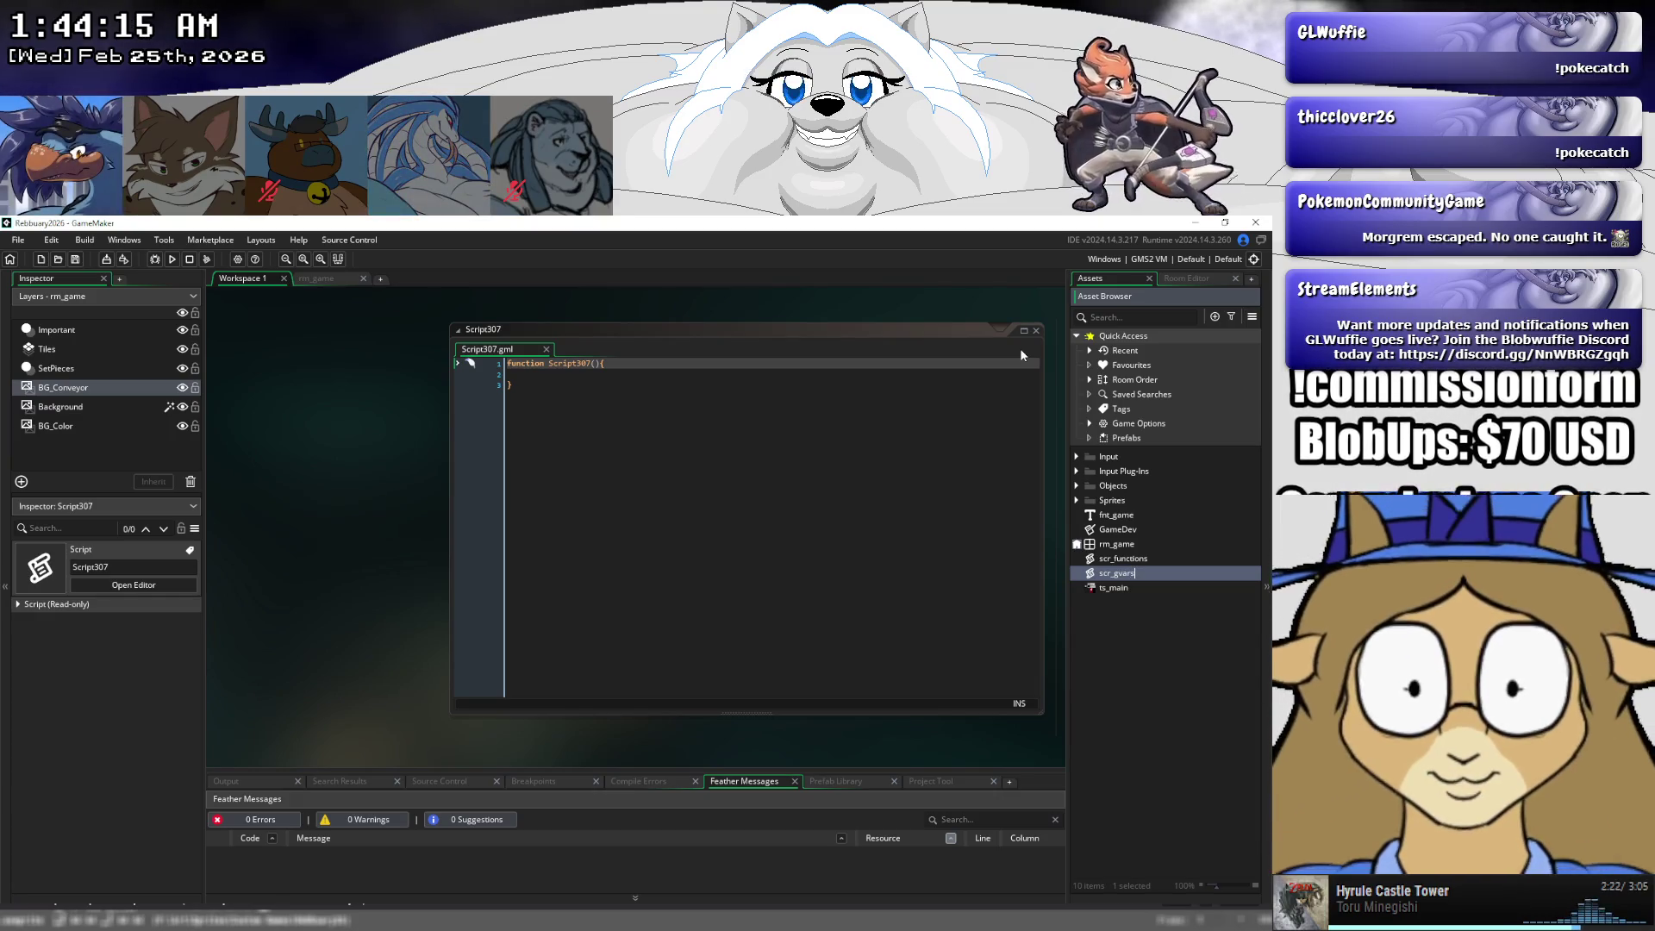
{"action": "key", "text": "Return"}
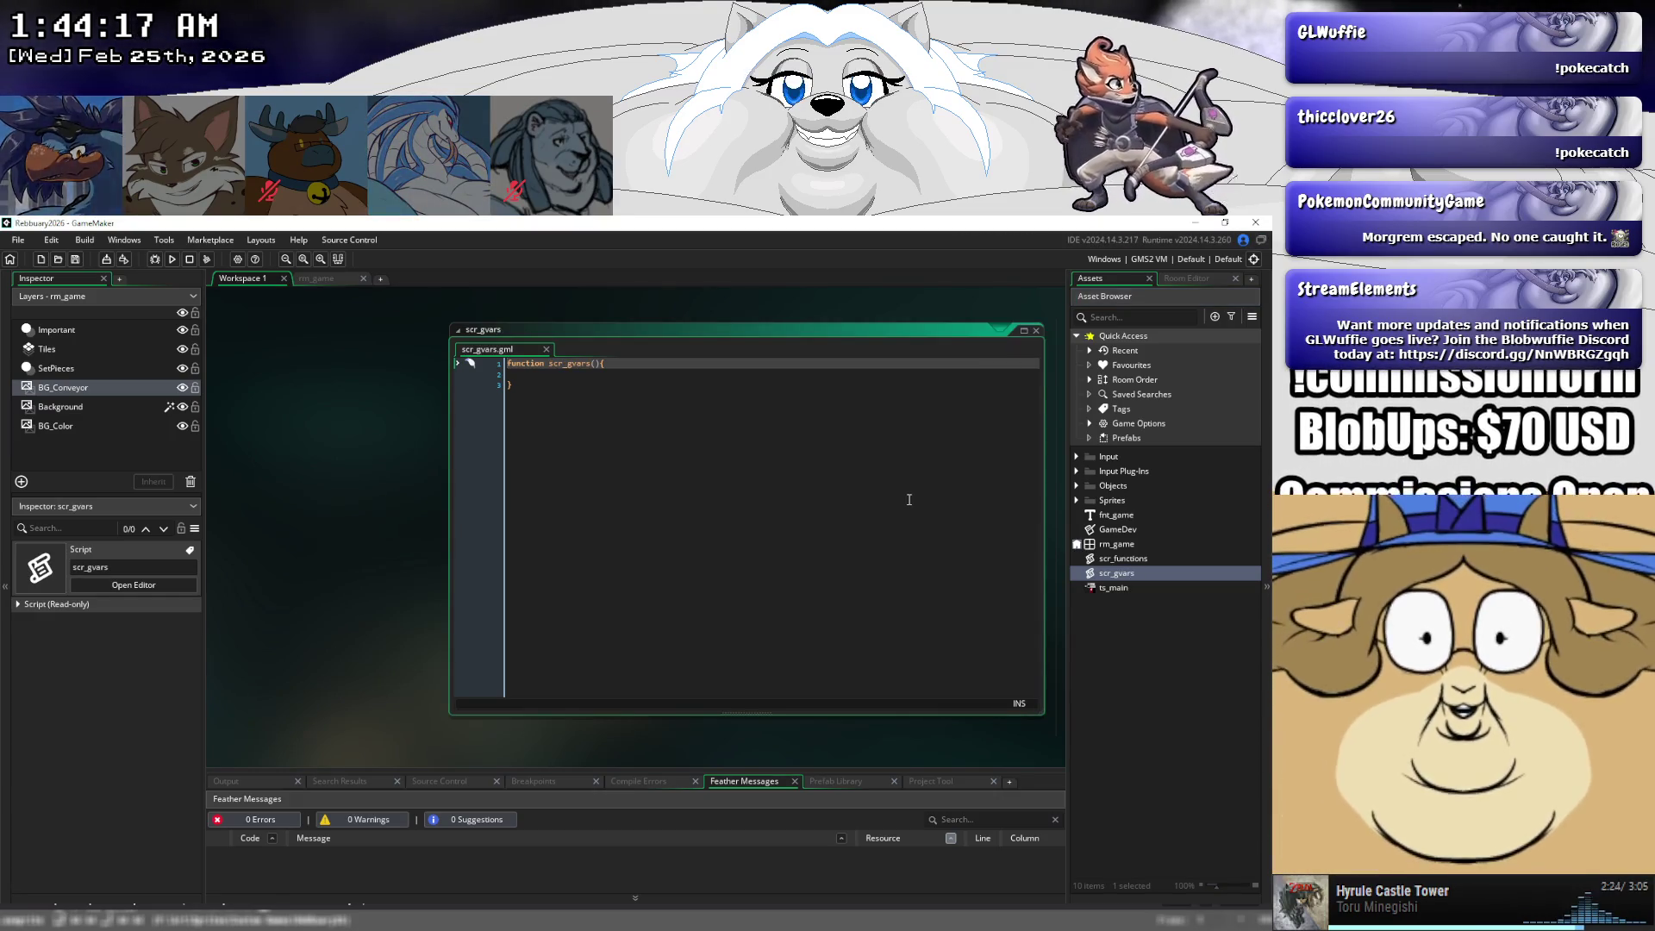
- Replace scr_gvars' default code with the prepared gvar() static data struct code from another app
{"action": "left_click", "coordinate": [535, 405]}
{"action": "key", "text": "ctrl+a"}
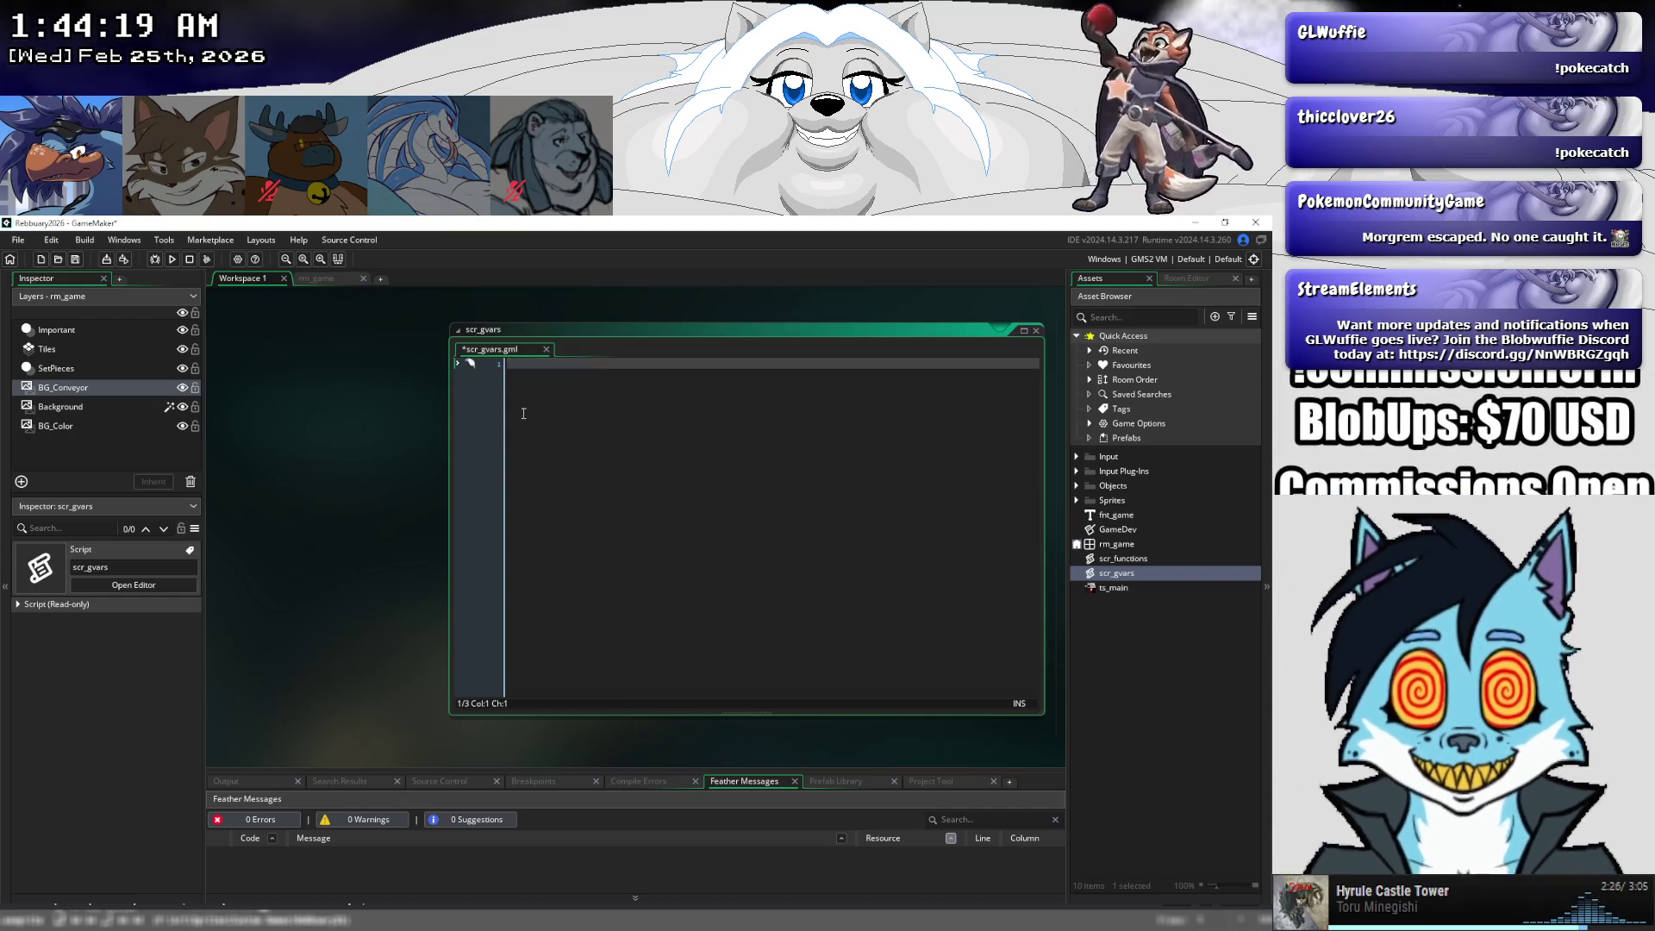
{"action": "left_click", "coordinate": [367, 650]}
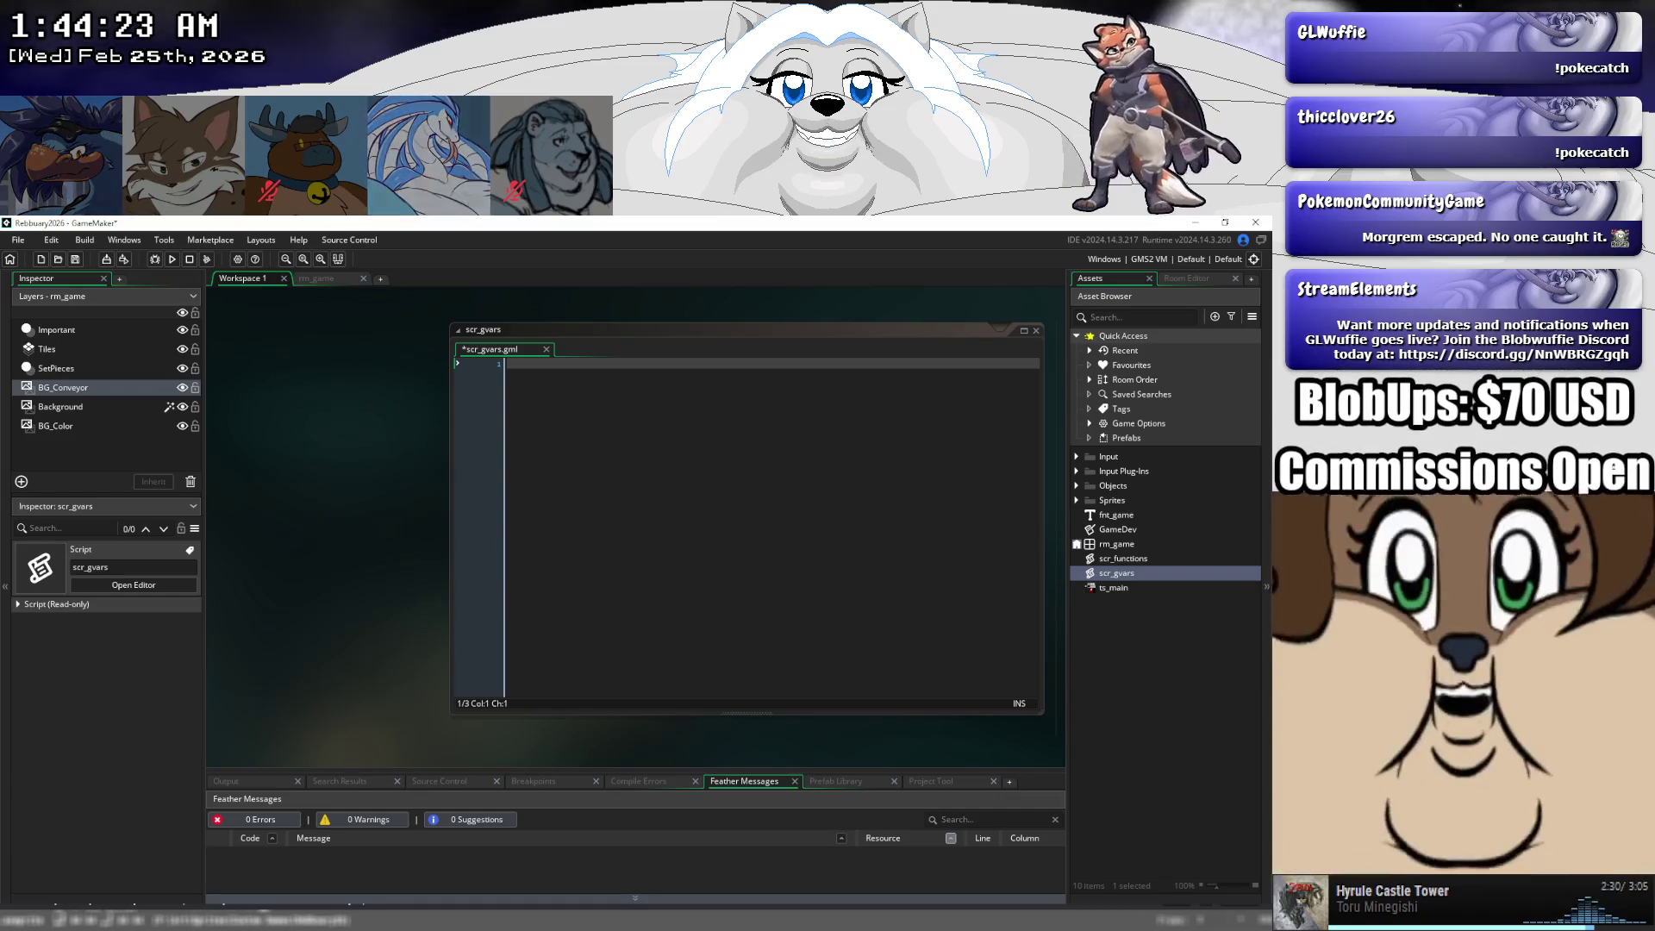
{"action": "key", "text": "super"}
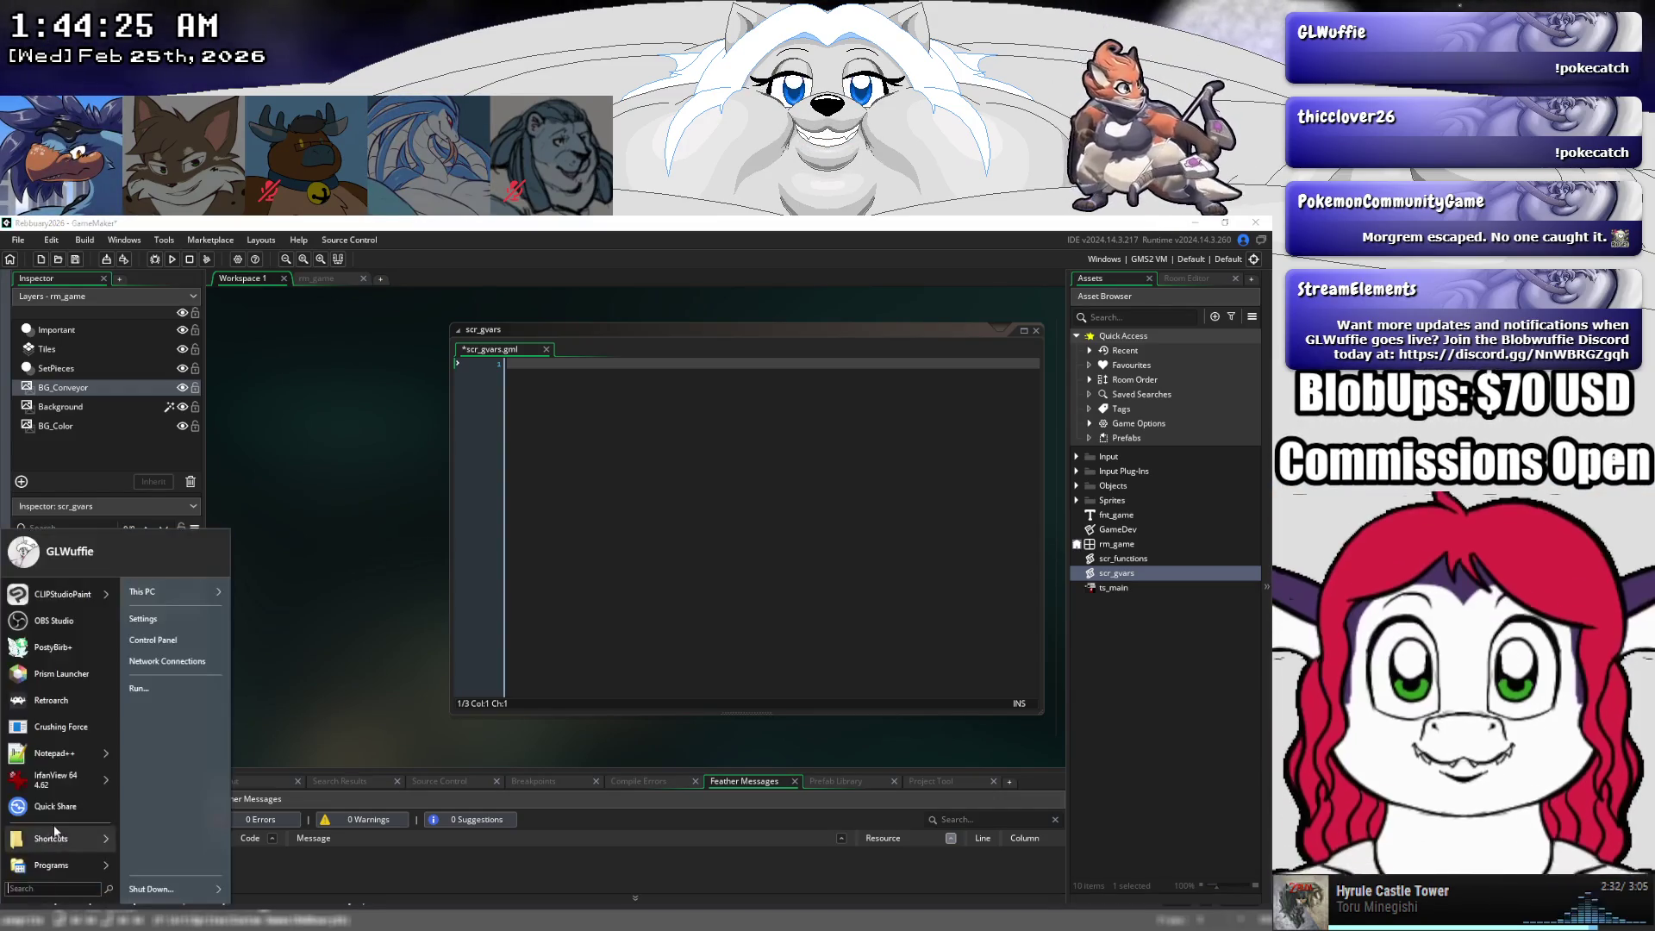
{"action": "left_click", "coordinate": [55, 757]}
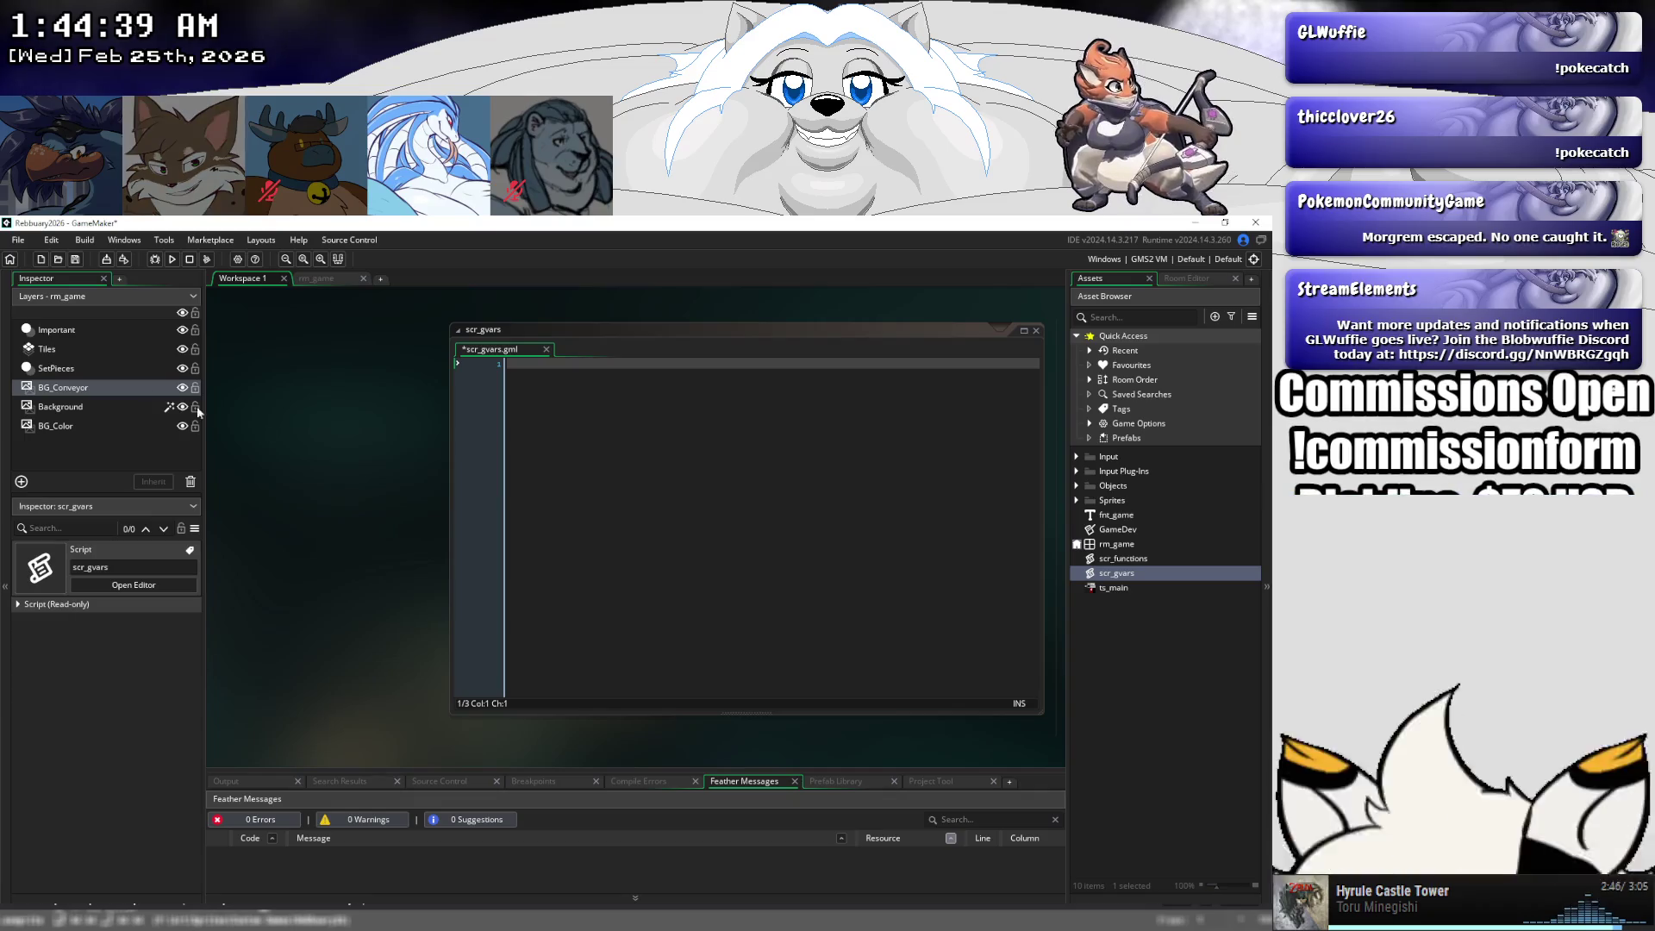
{"action": "key", "text": "ctrl+v"}
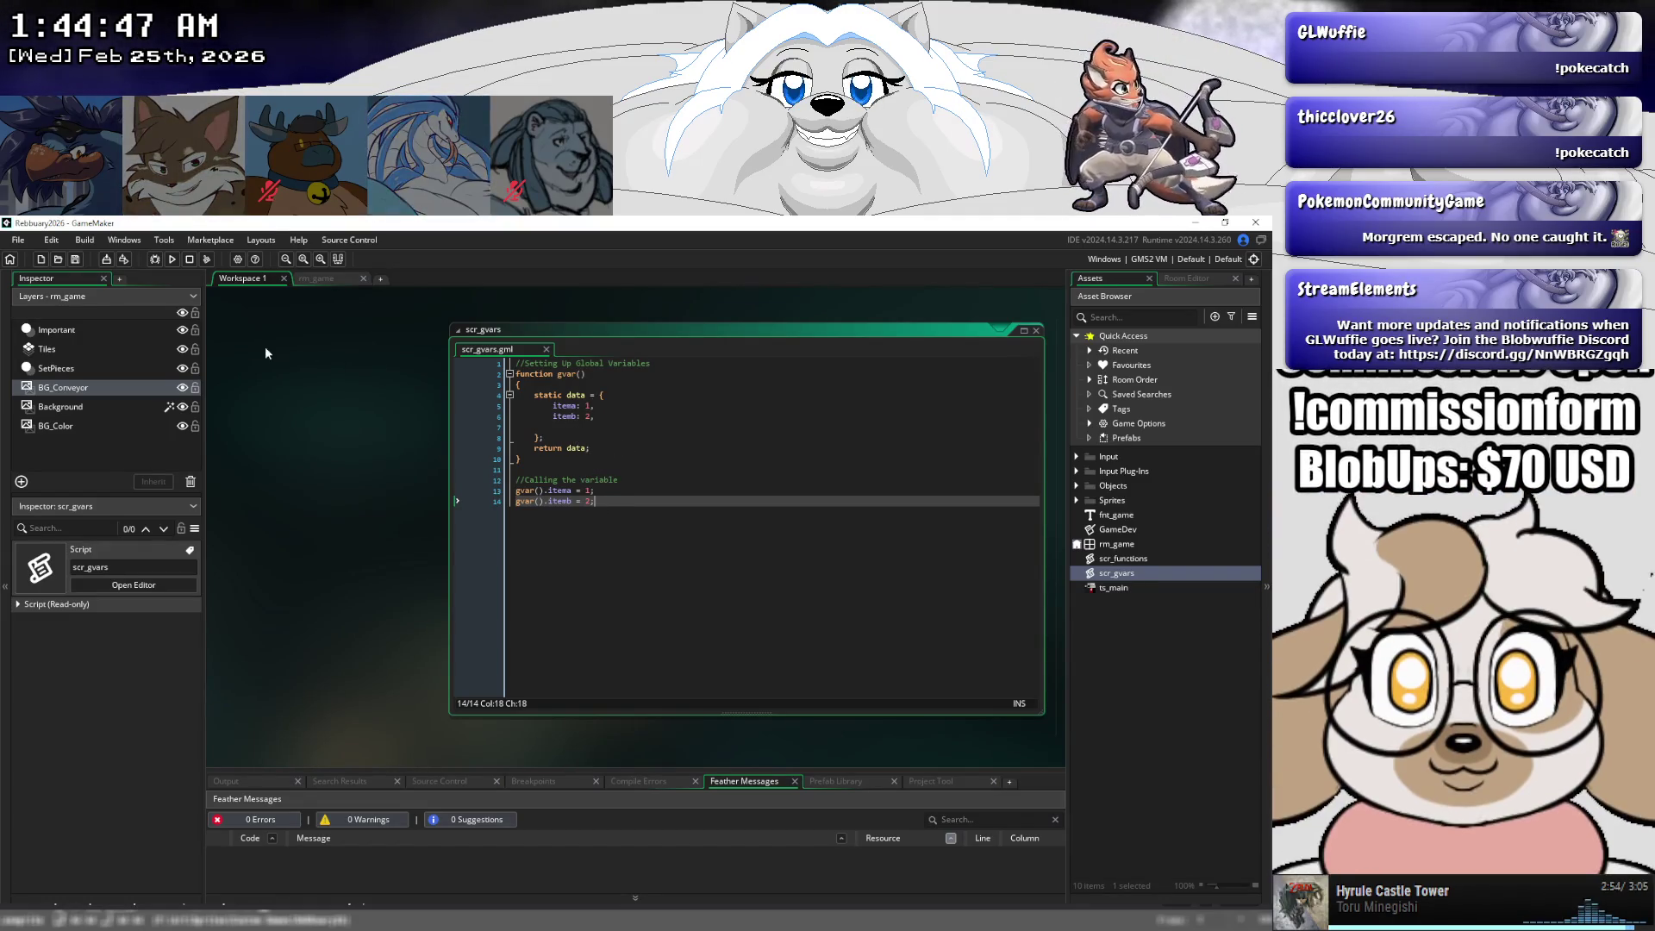
{"action": "right_click", "coordinate": [1116, 578]}
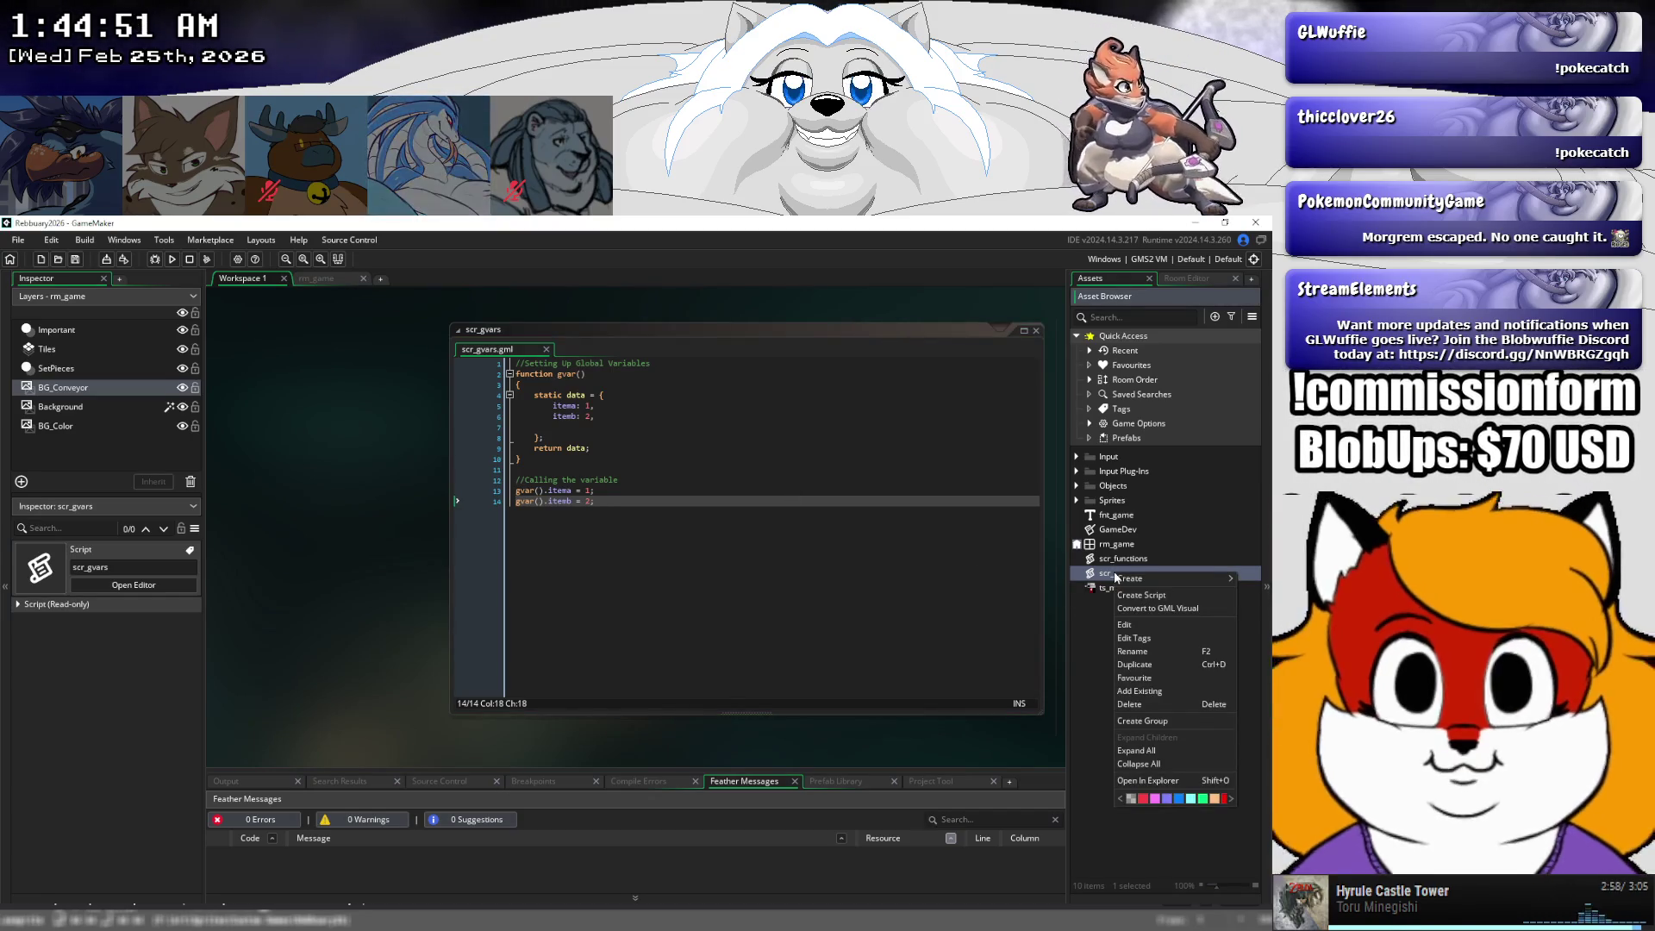
{"action": "mouse_move", "coordinate": [1125, 578]}
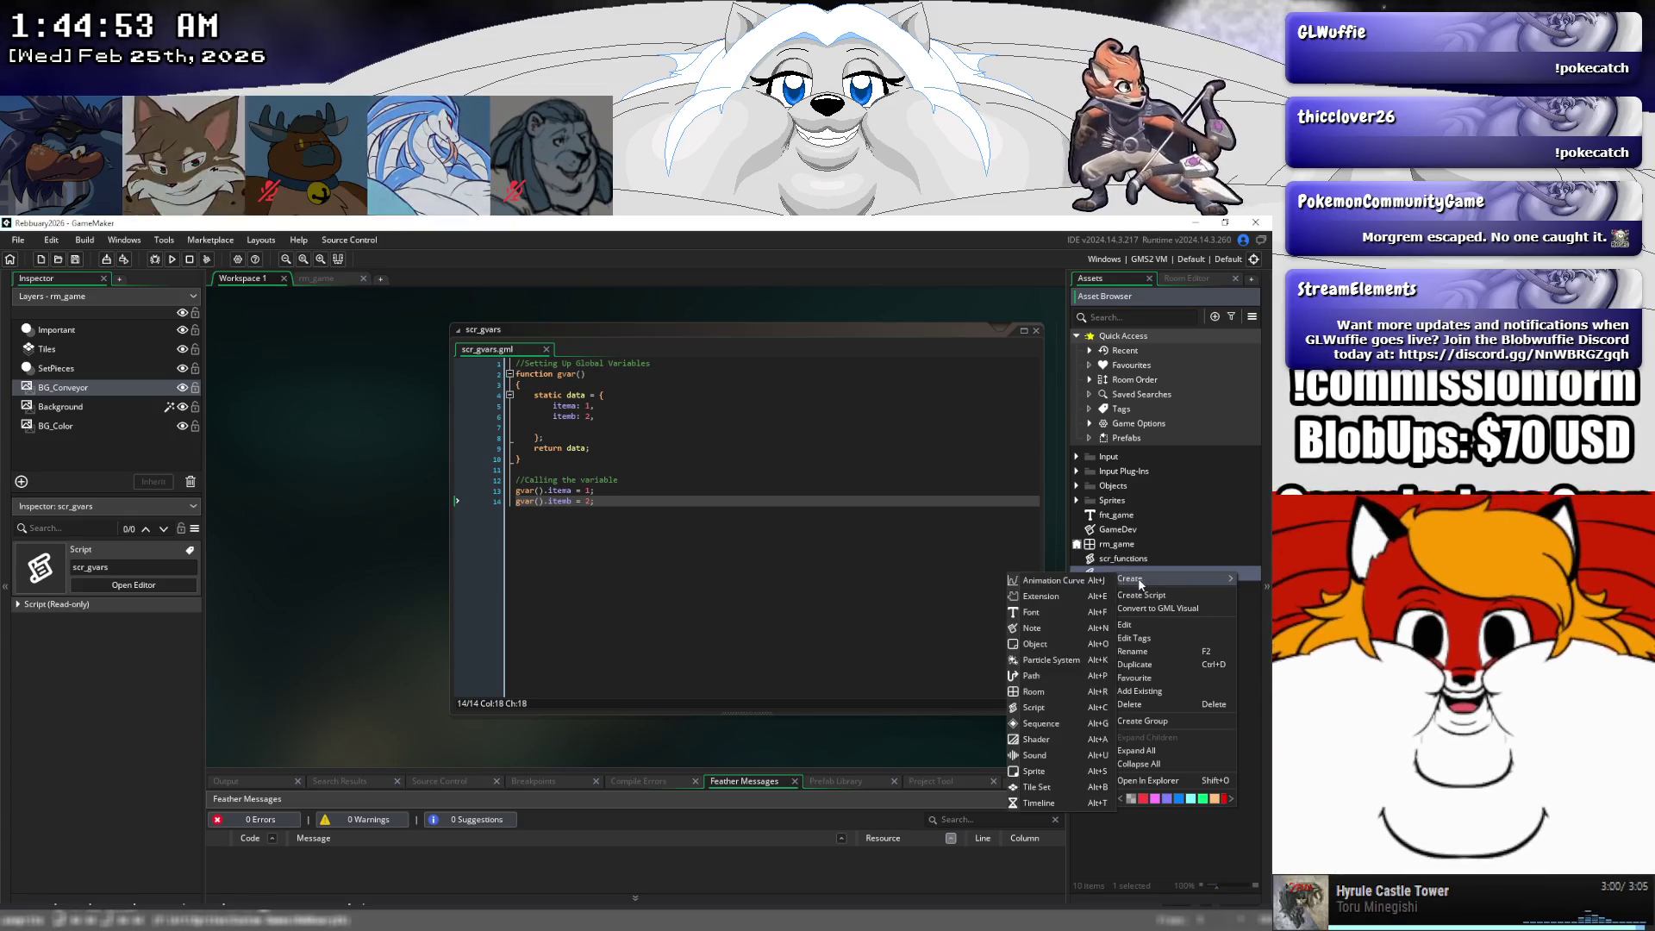
{"action": "left_click", "coordinate": [1136, 677]}
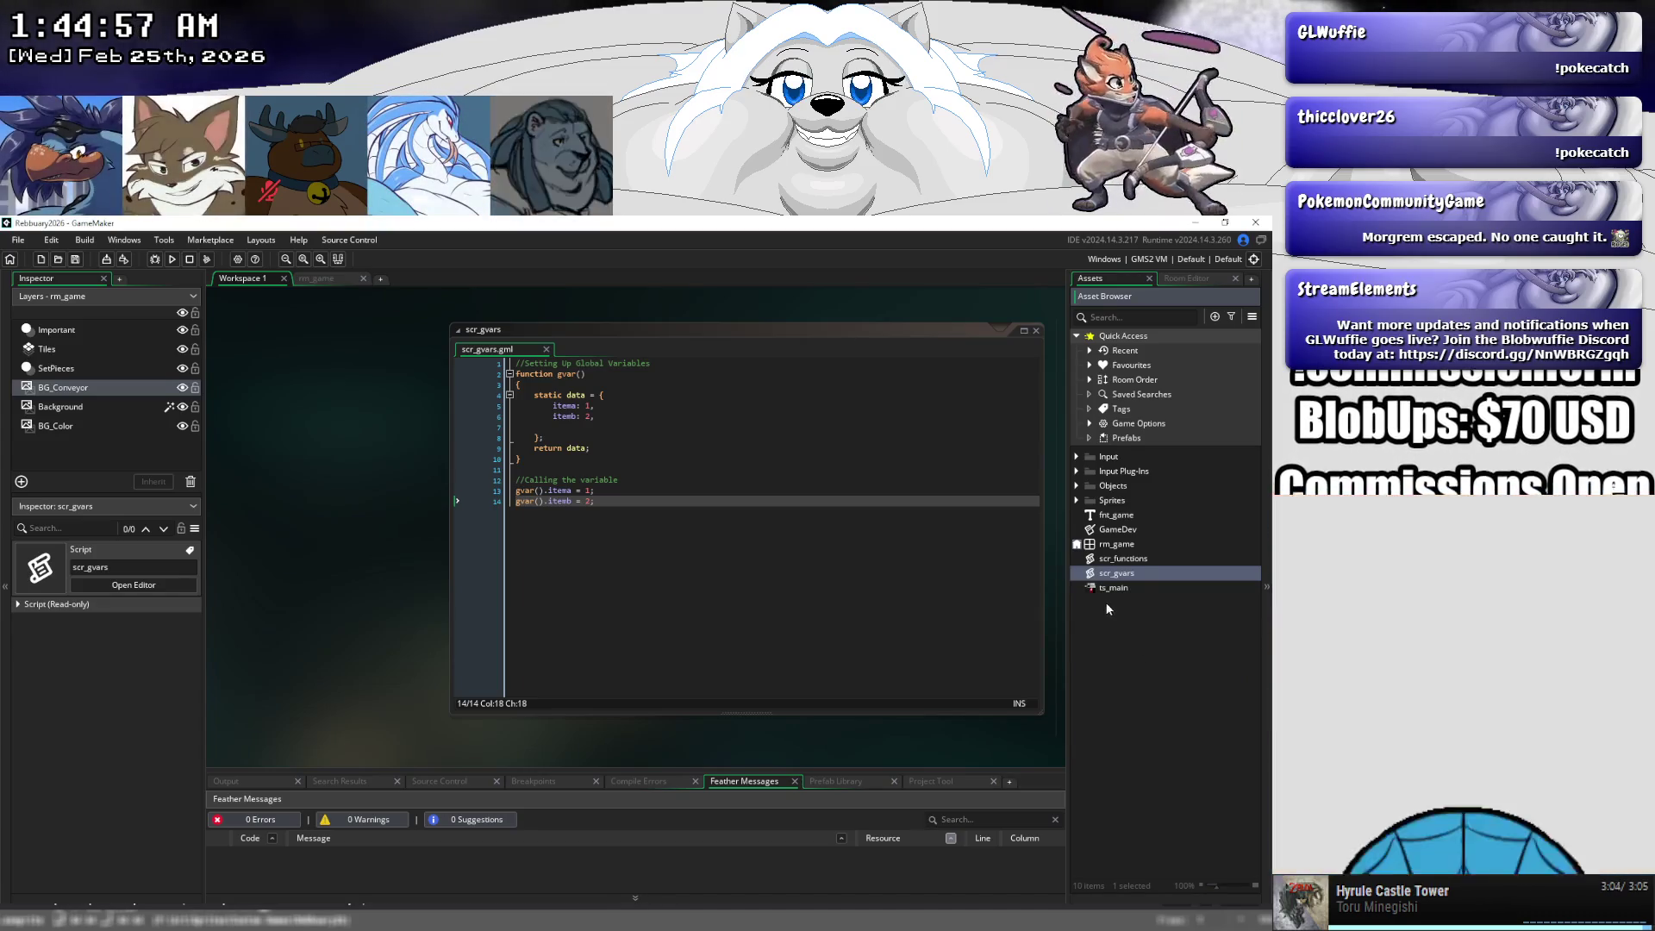
{"action": "left_click", "coordinate": [261, 240]}
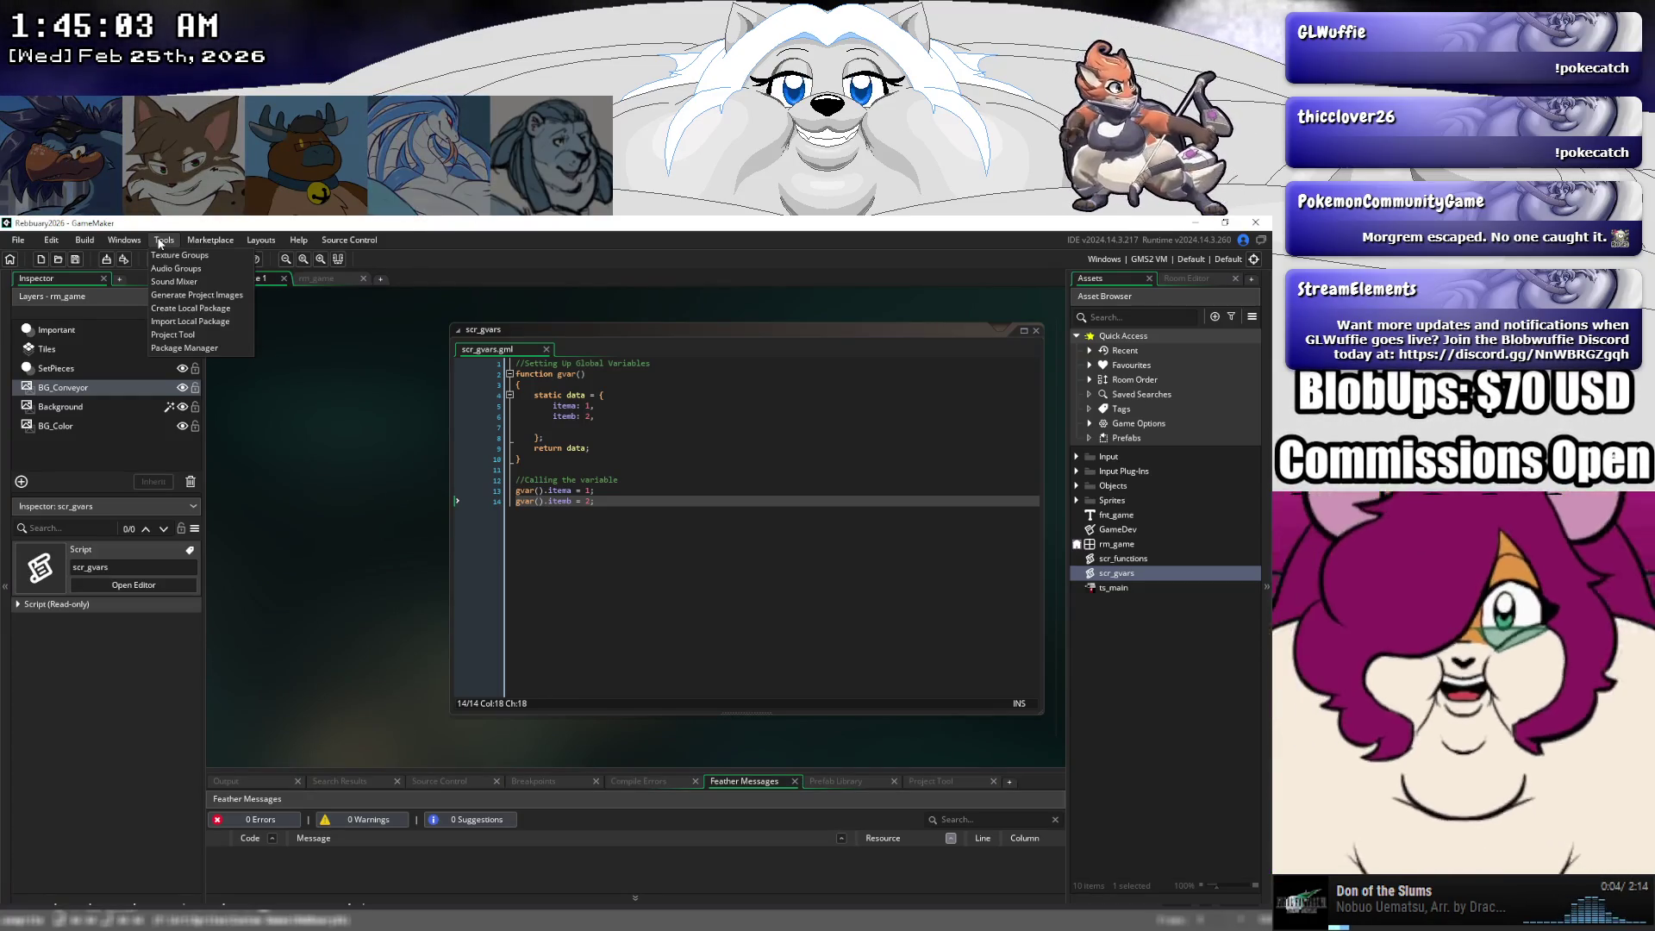
{"action": "left_click", "coordinate": [160, 241]}
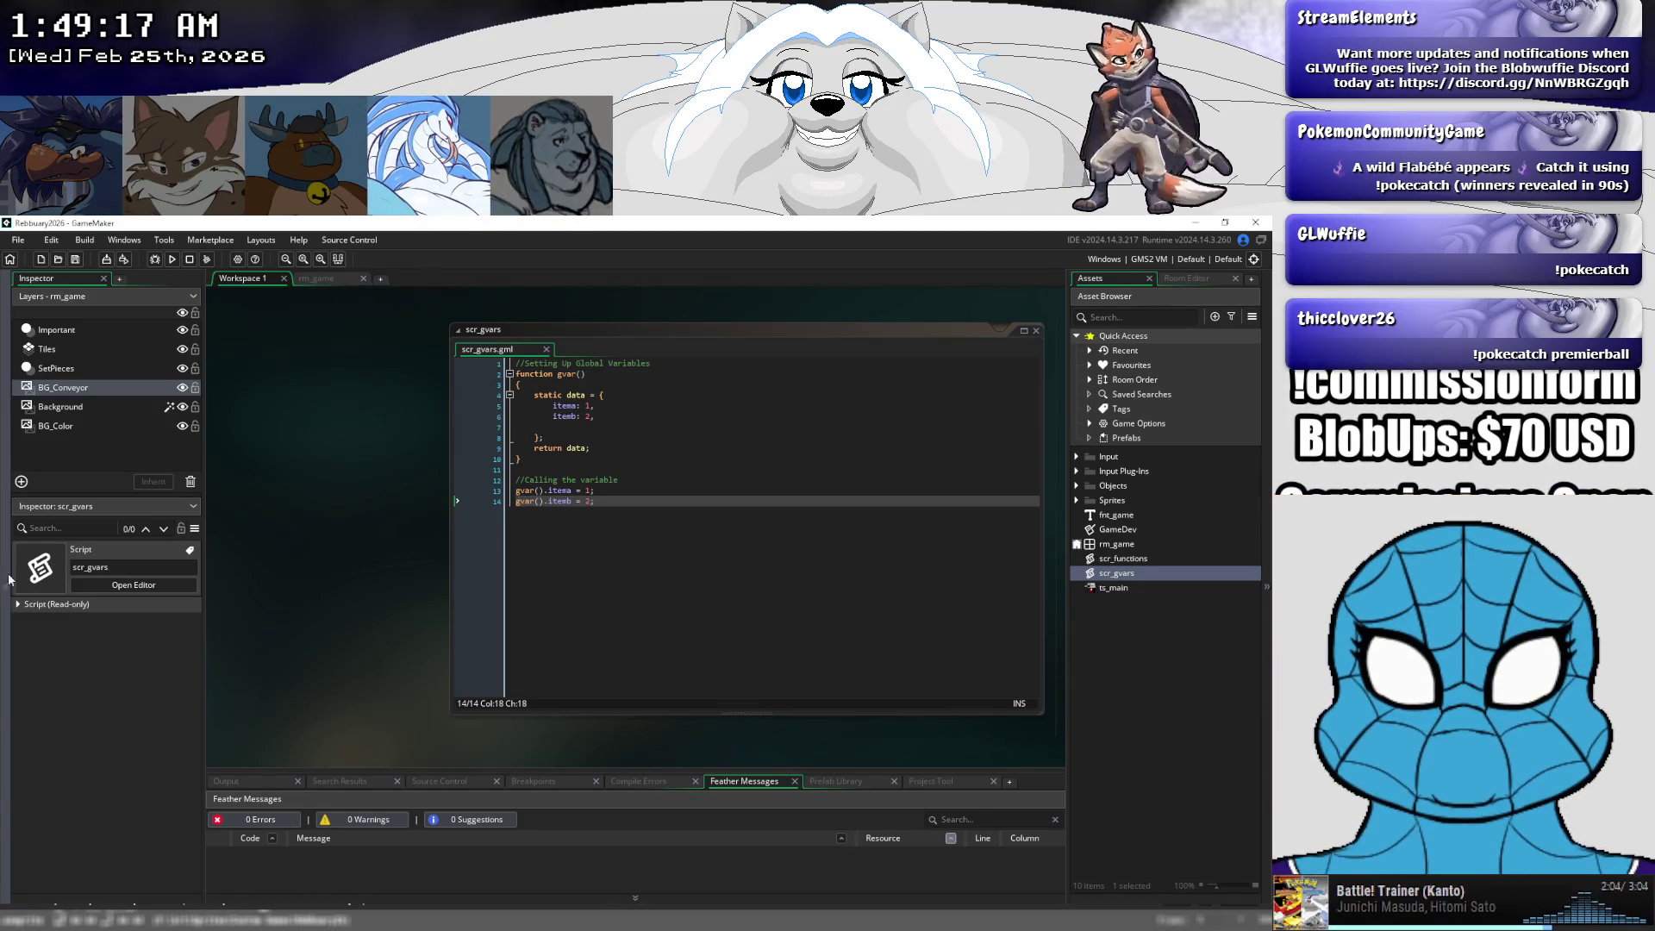
{"action": "left_click", "coordinate": [168, 244]}
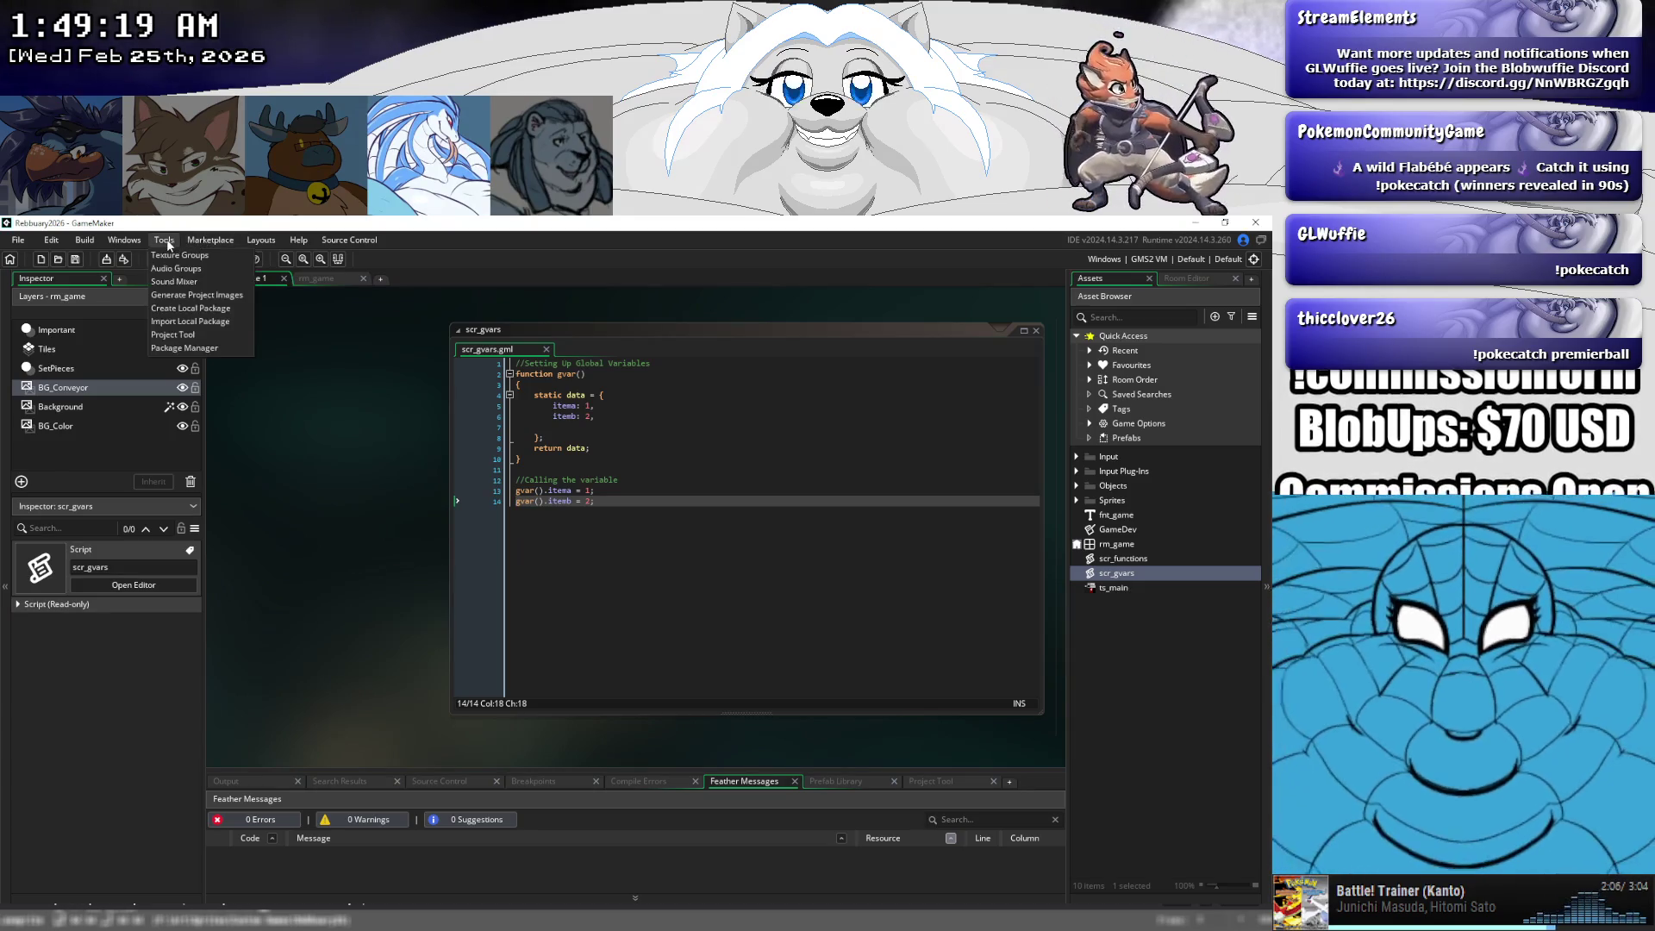
{"action": "mouse_move", "coordinate": [128, 244]}
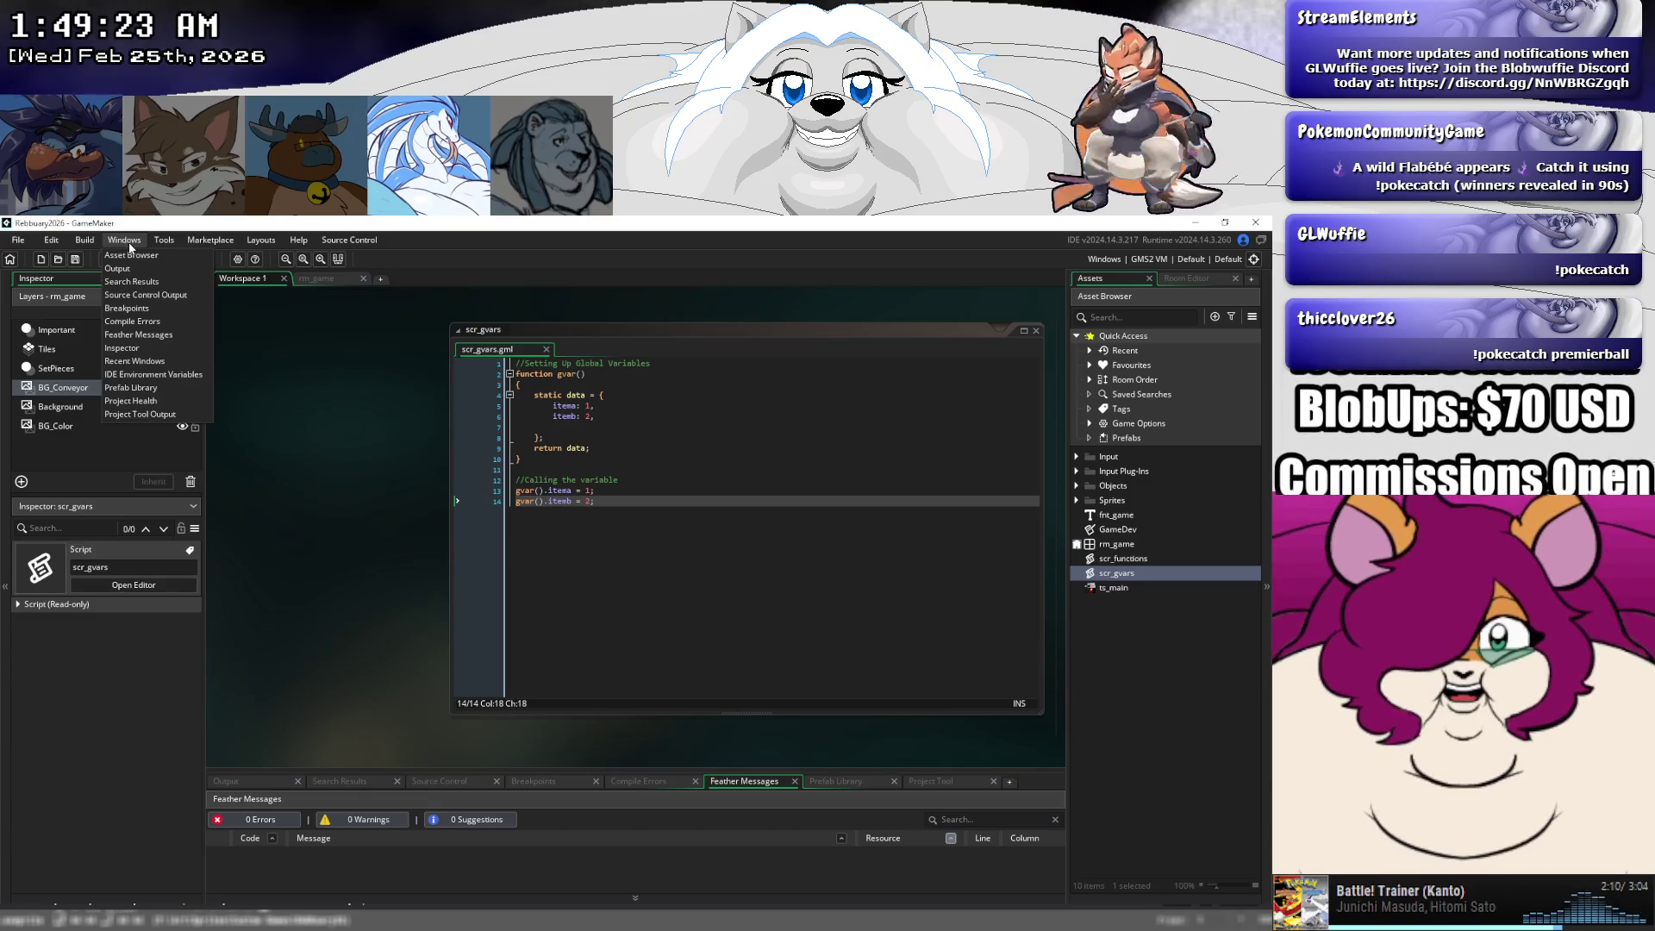
{"action": "left_click", "coordinate": [132, 387]}
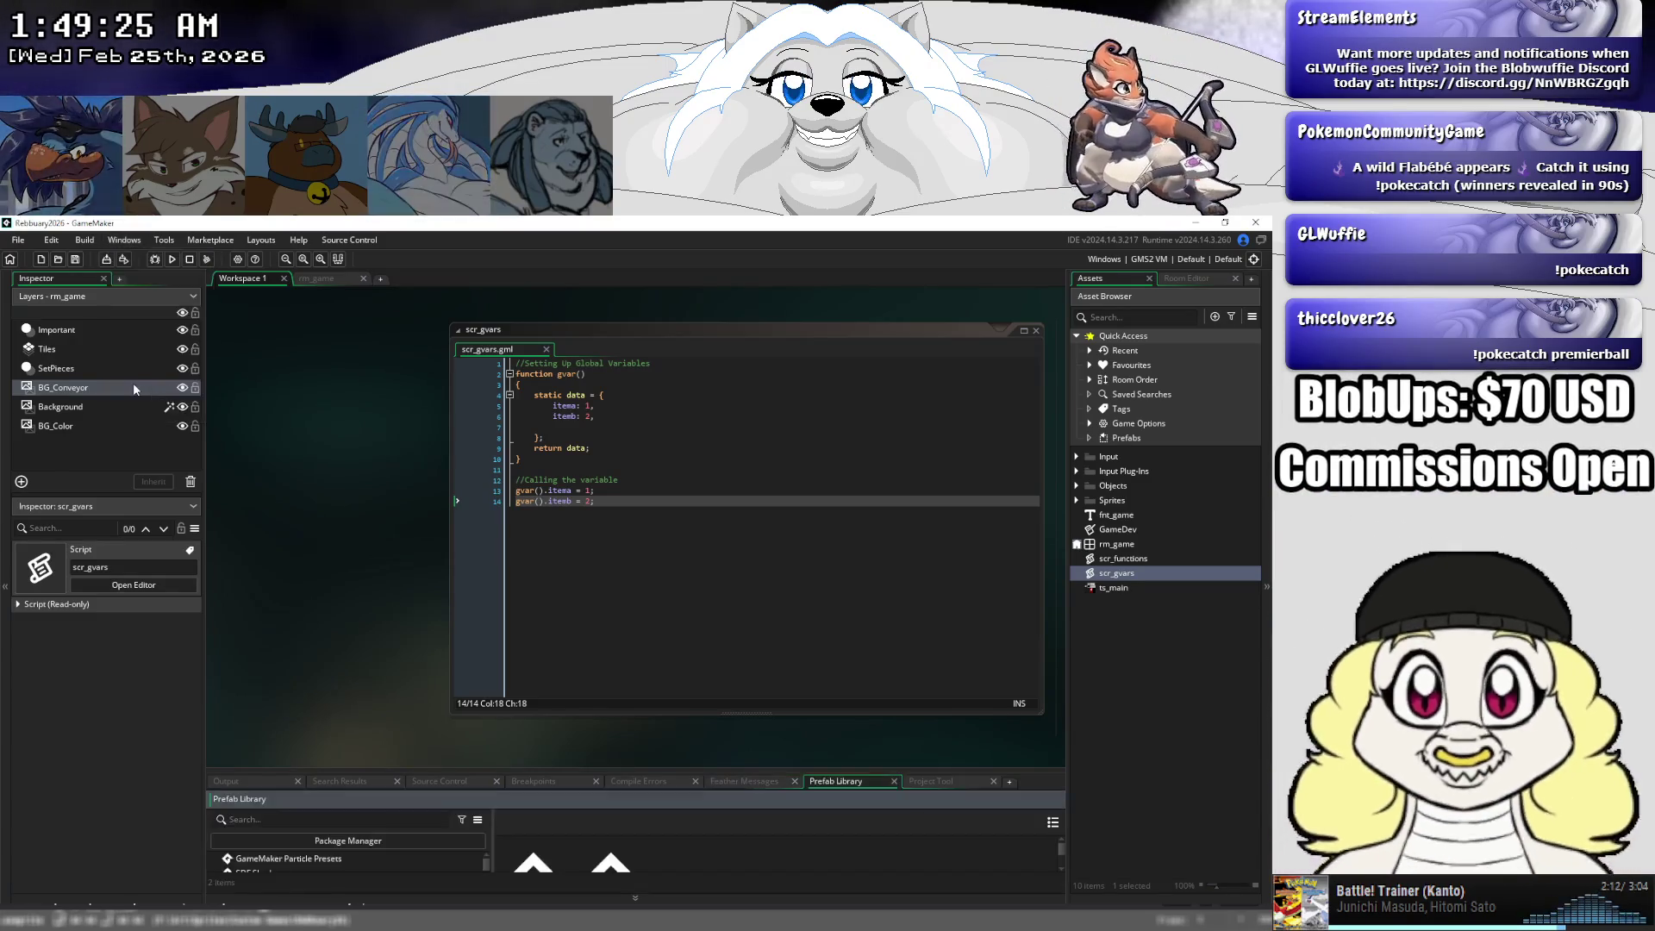
{"action": "scroll", "coordinate": [333, 499], "scroll_direction": "down", "scroll_amount": 2}
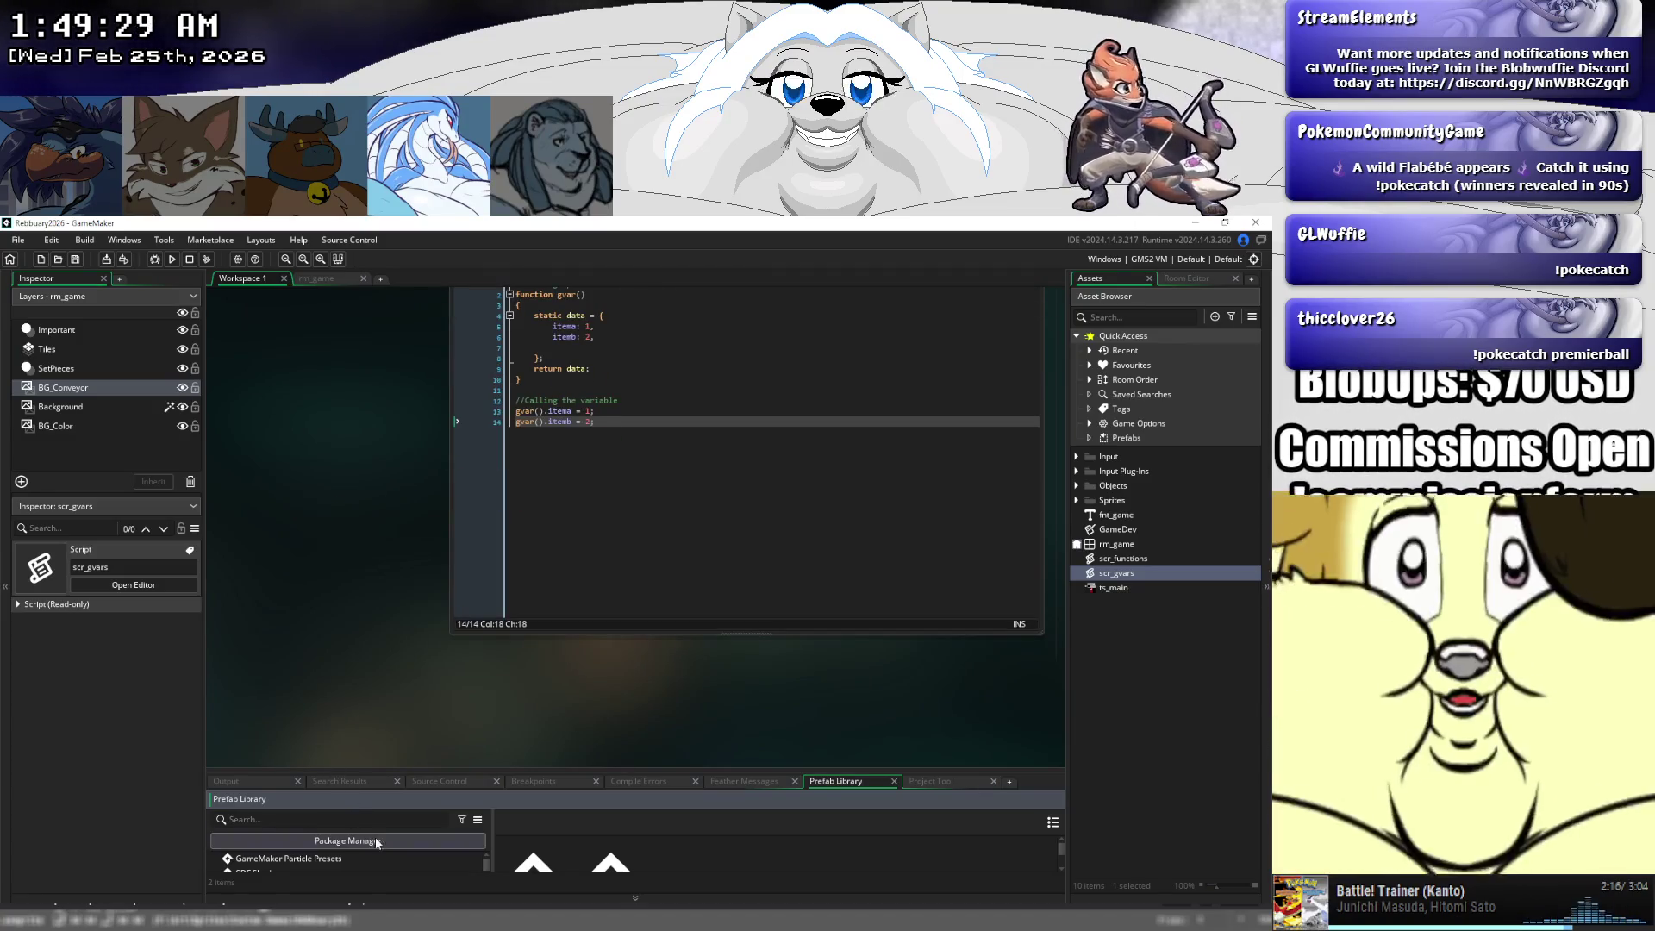
{"action": "scroll", "coordinate": [462, 862], "scroll_direction": "up", "scroll_amount": 1}
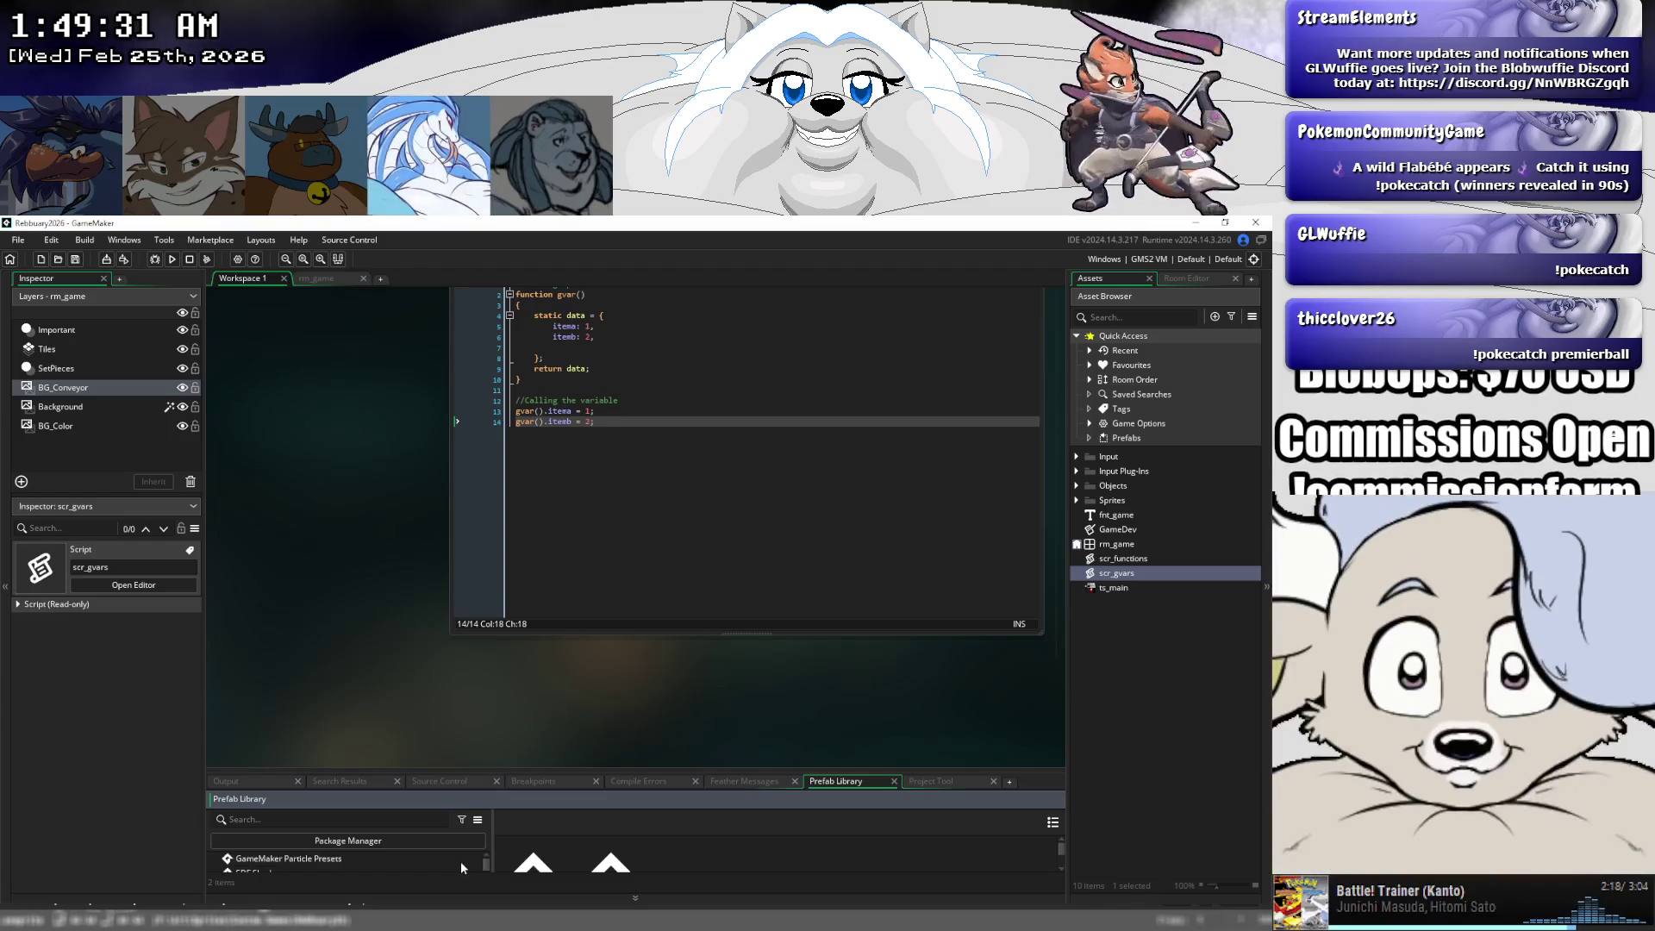
- Open the Package Manager and scroll the Prefabs bundles from Aerial Combat to World Tilesets and back
{"action": "left_click", "coordinate": [391, 841]}
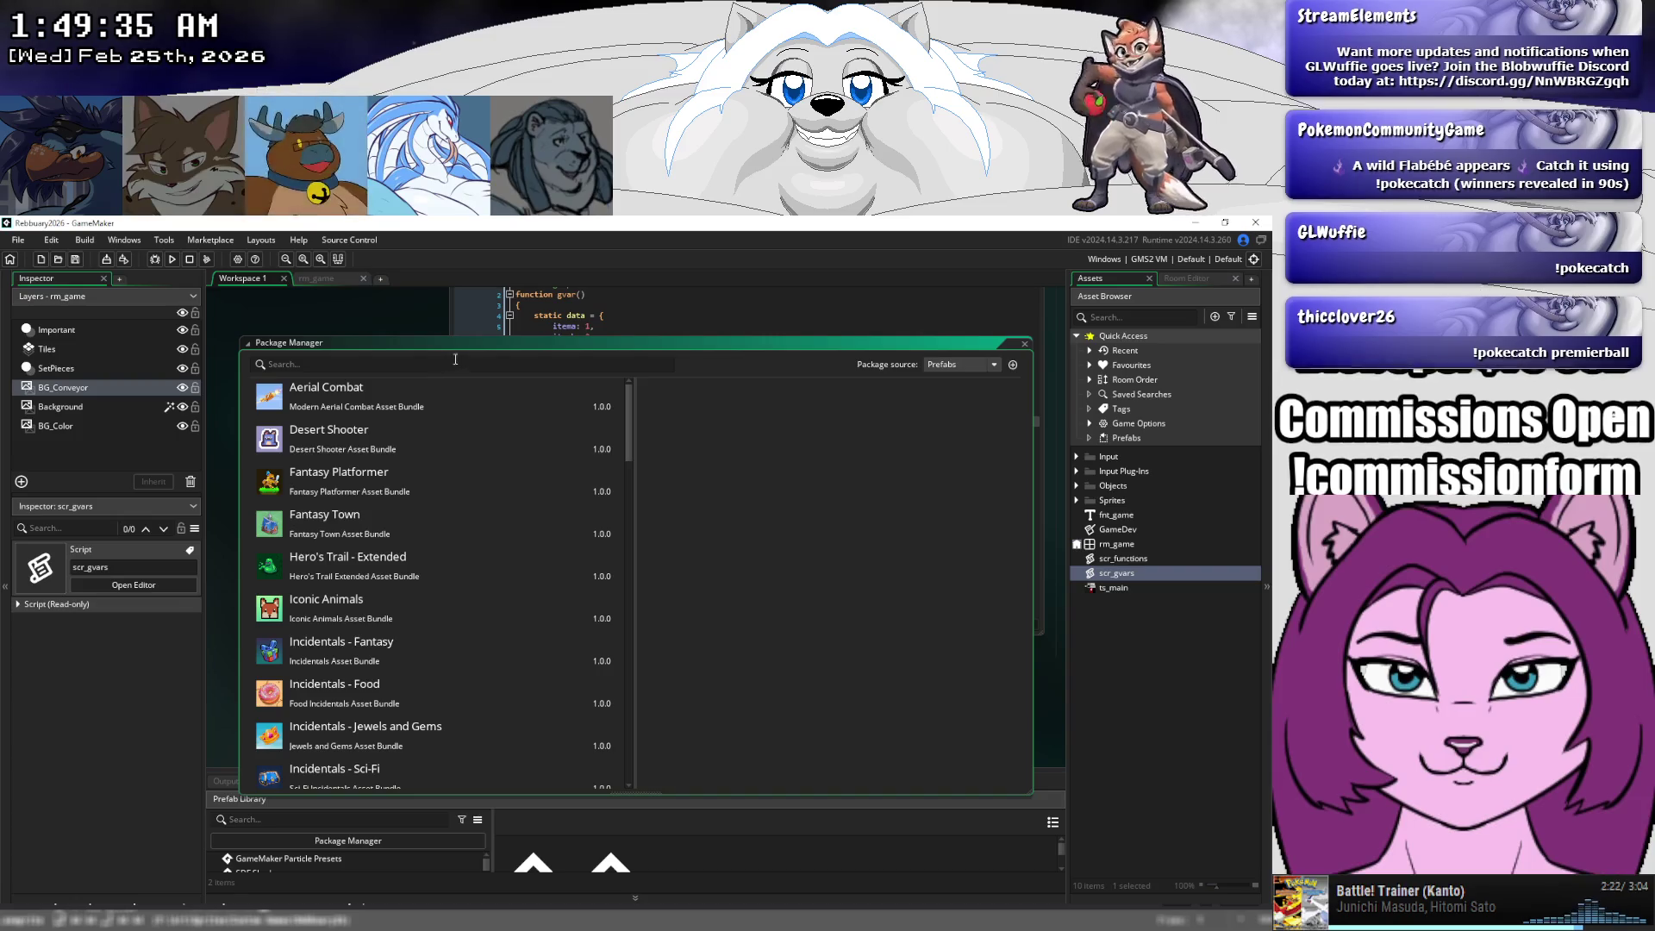
{"action": "left_click_drag", "start_coordinate": [452, 343], "coordinate": [392, 346]}
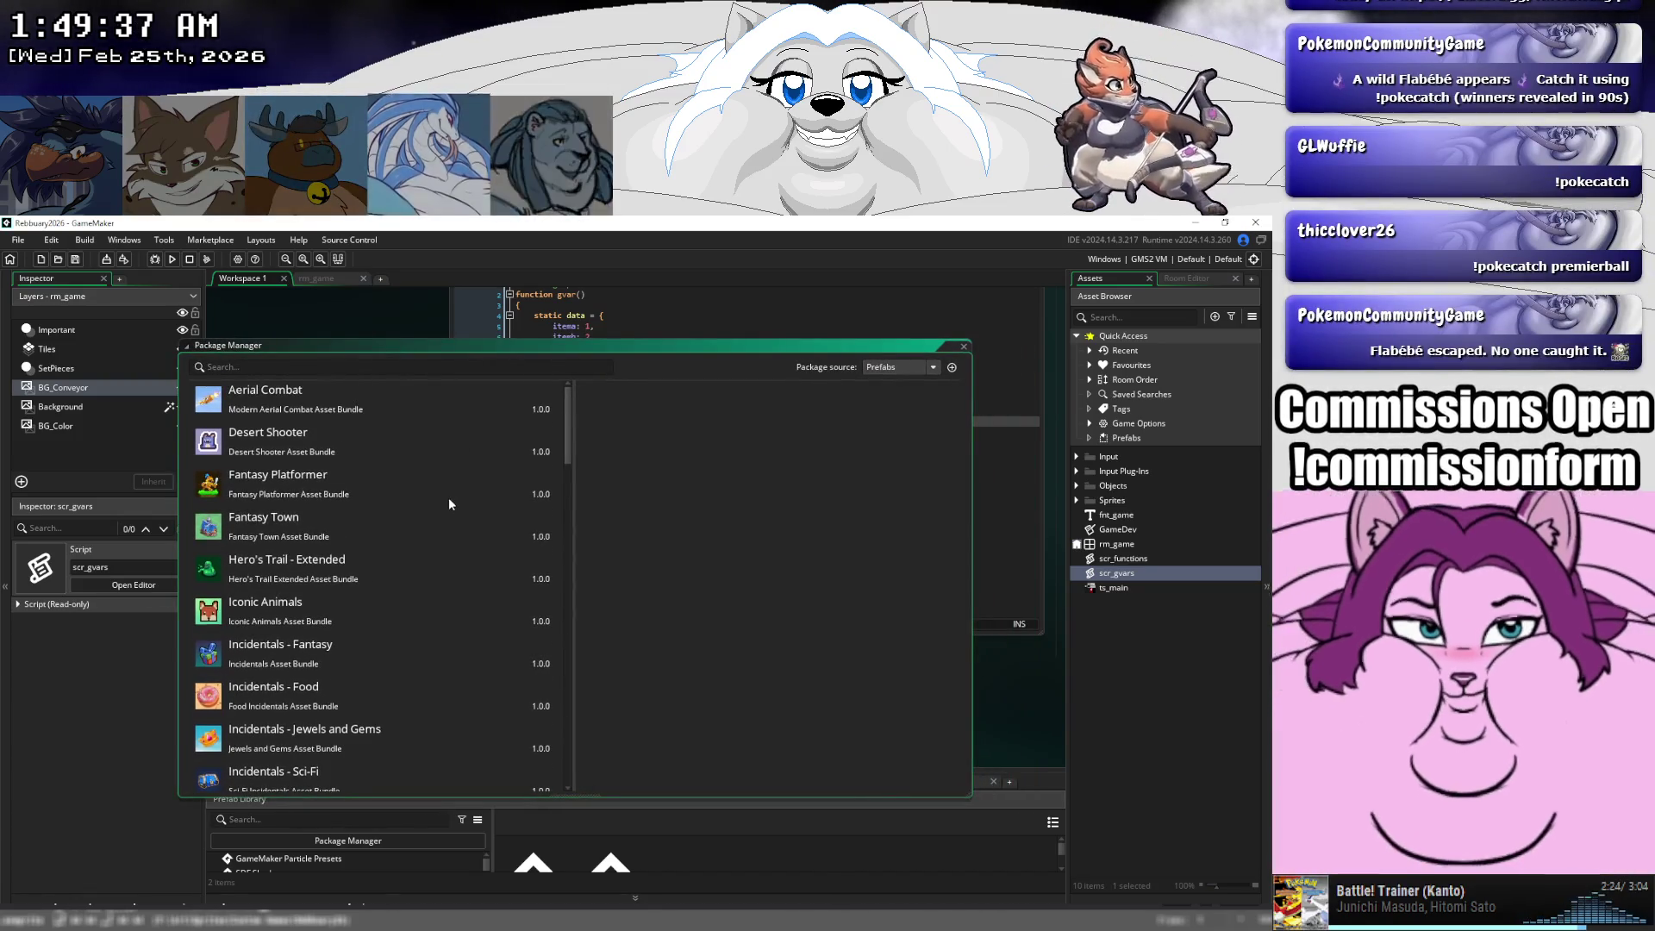
{"action": "scroll", "coordinate": [448, 498], "scroll_direction": "down", "scroll_amount": 2}
{"action": "scroll", "coordinate": [448, 504], "scroll_direction": "down", "scroll_amount": 7}
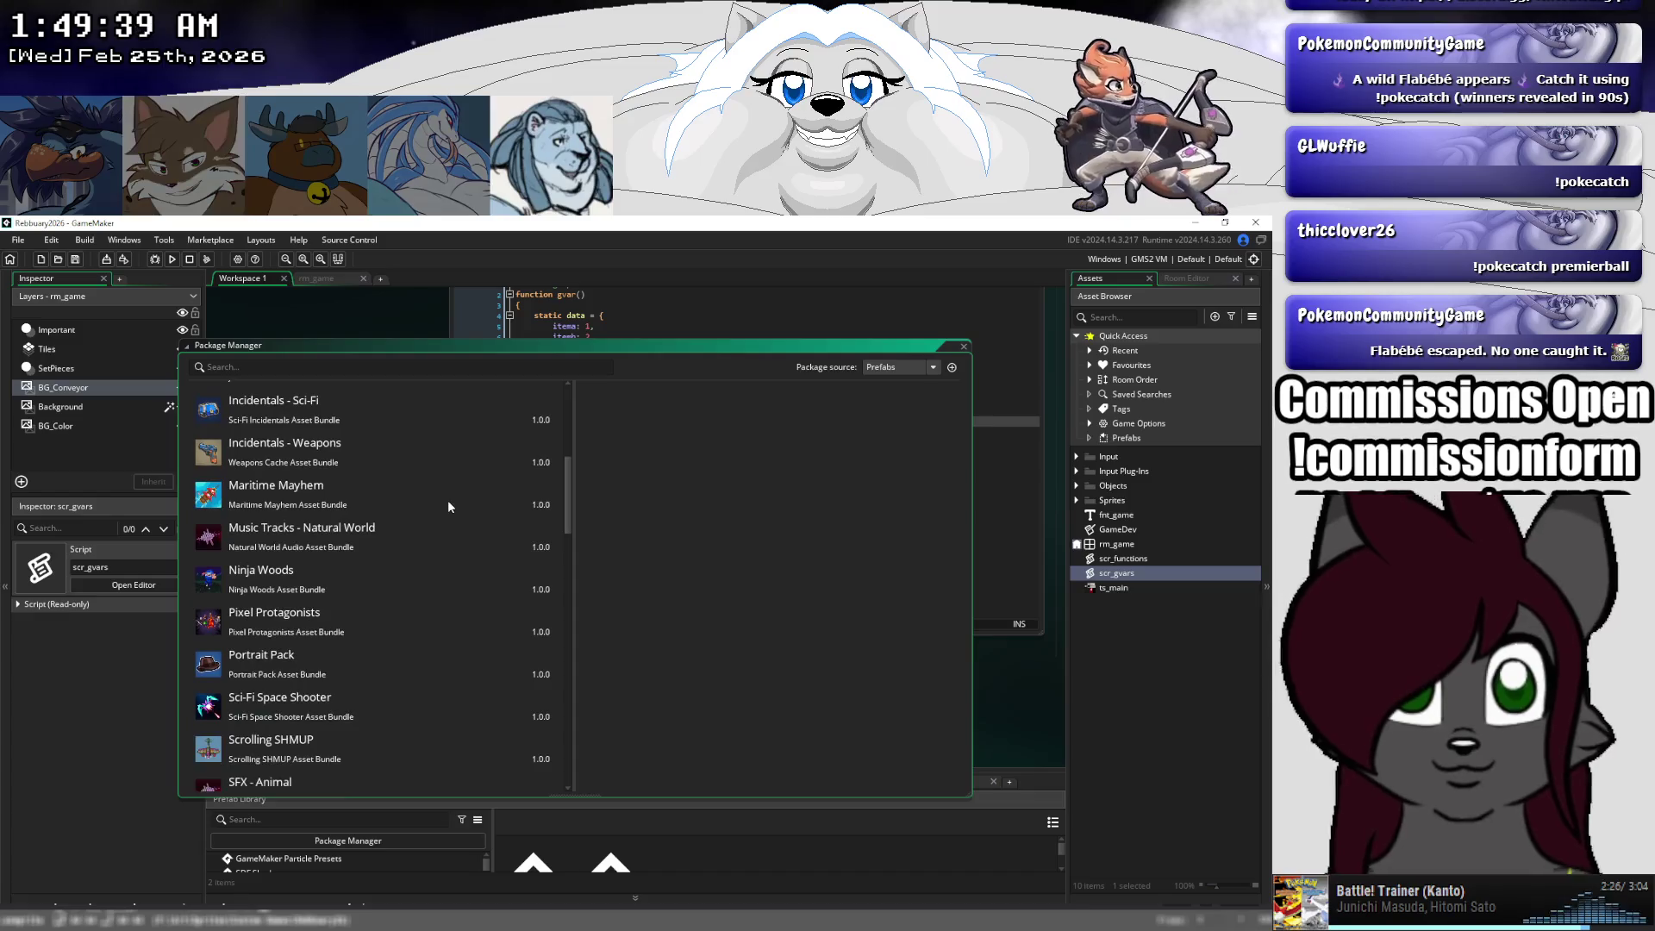
{"action": "scroll", "coordinate": [447, 504], "scroll_direction": "down", "scroll_amount": 3}
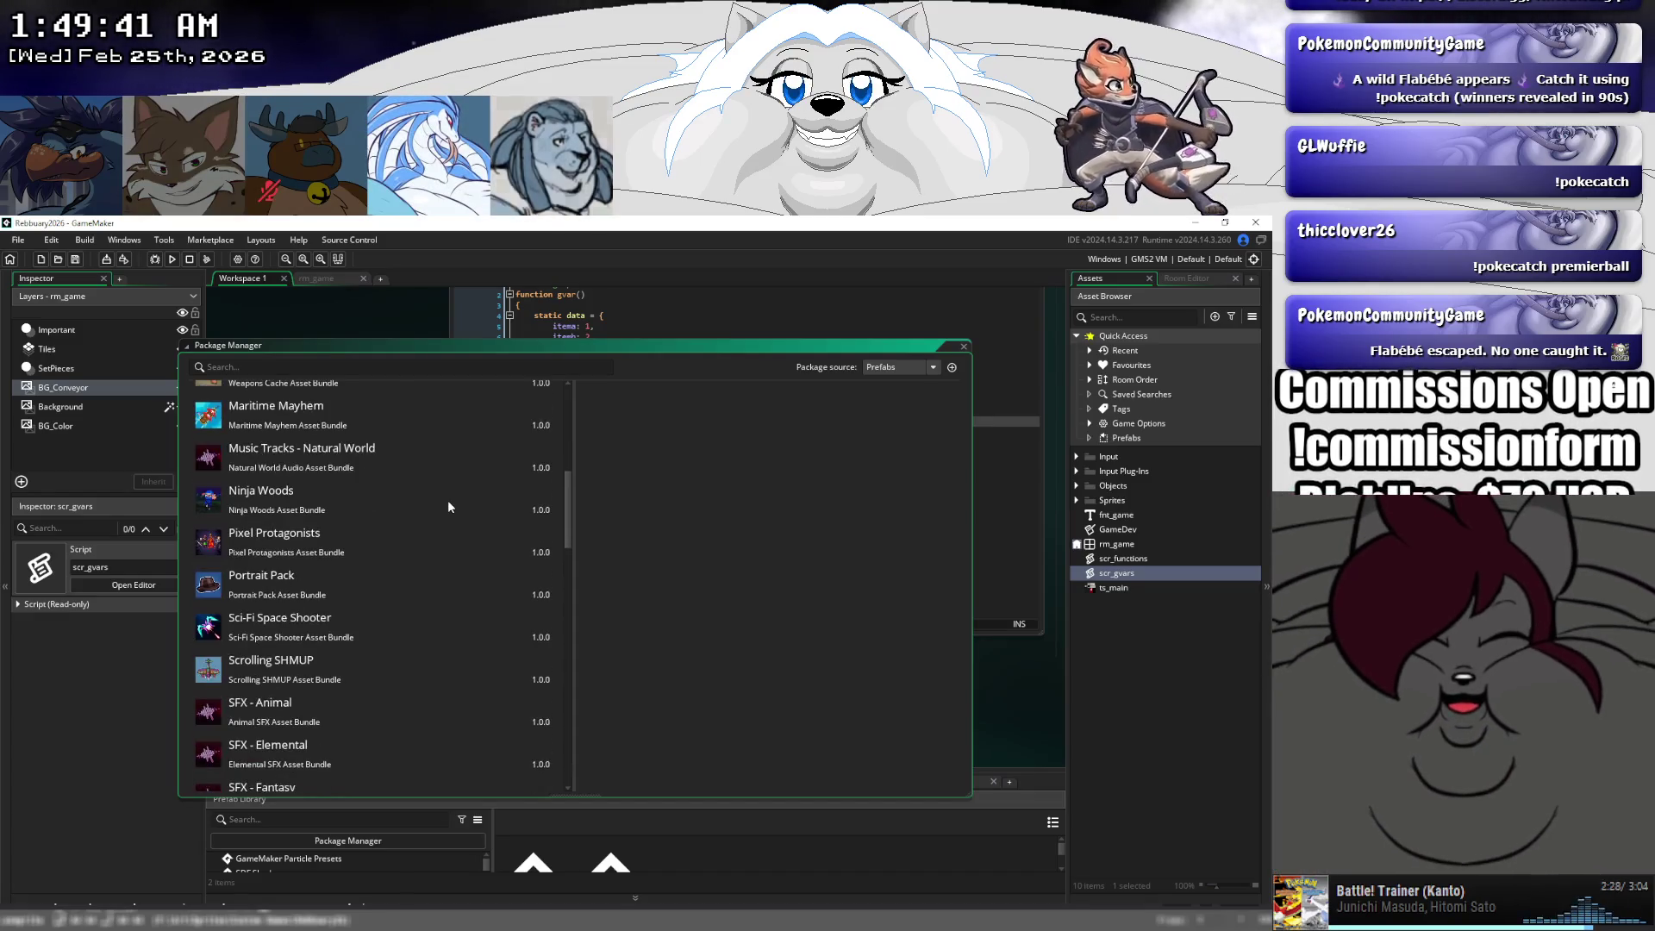
{"action": "scroll", "coordinate": [446, 506], "scroll_direction": "down", "scroll_amount": 12}
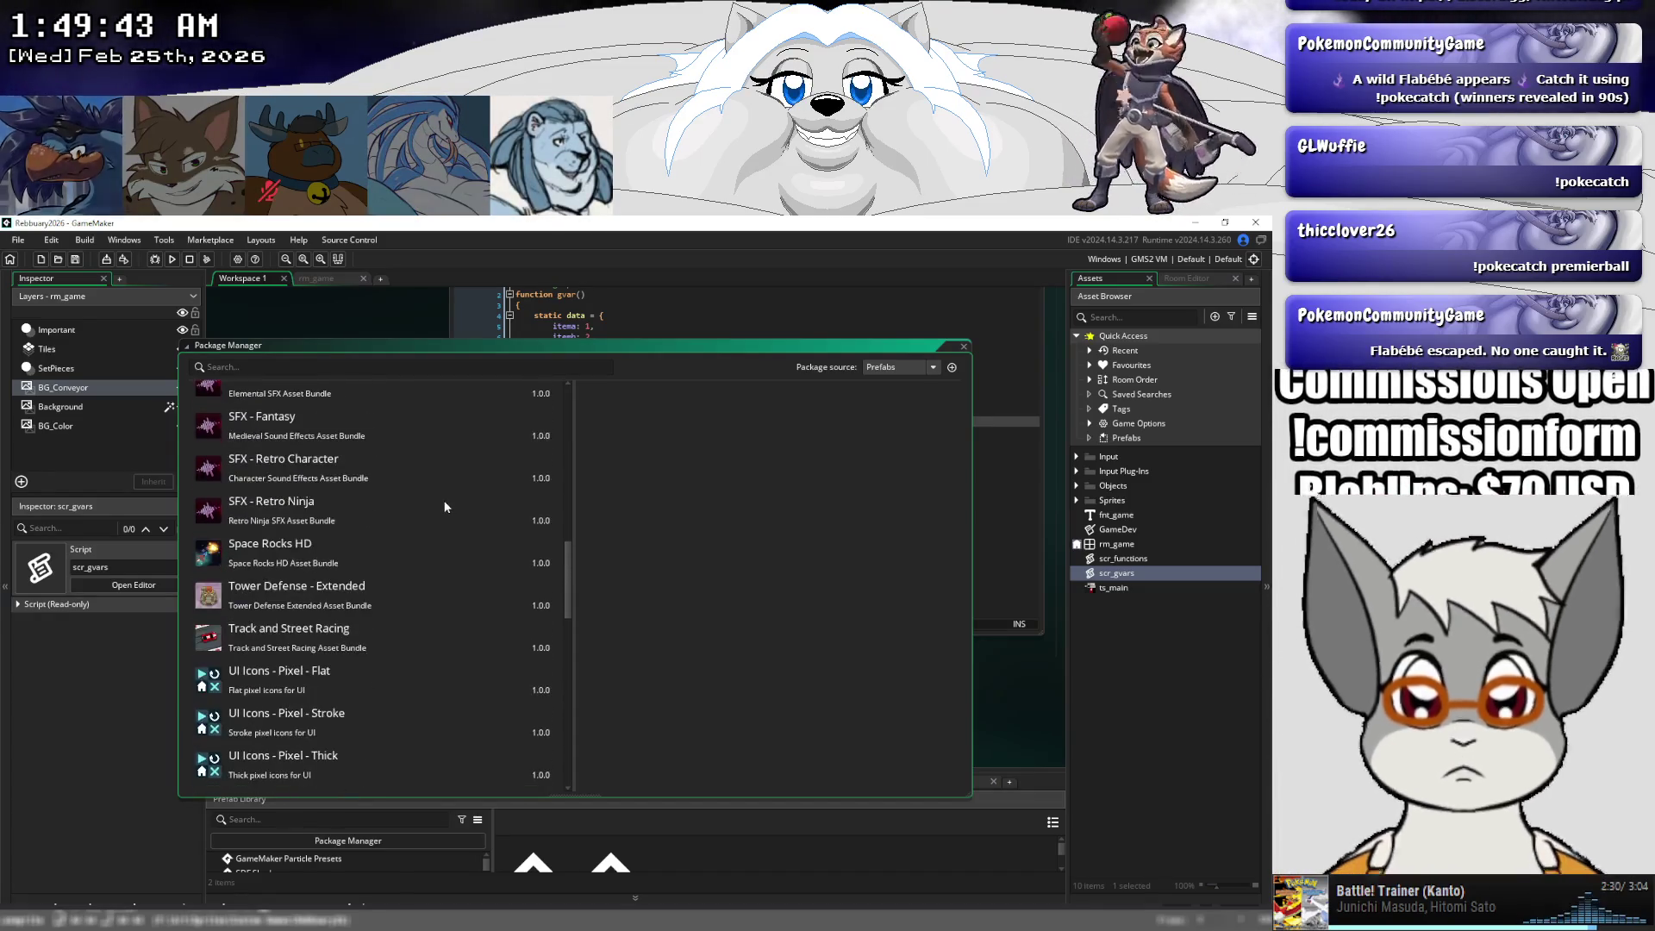
{"action": "scroll", "coordinate": [445, 506], "scroll_direction": "down", "scroll_amount": 4}
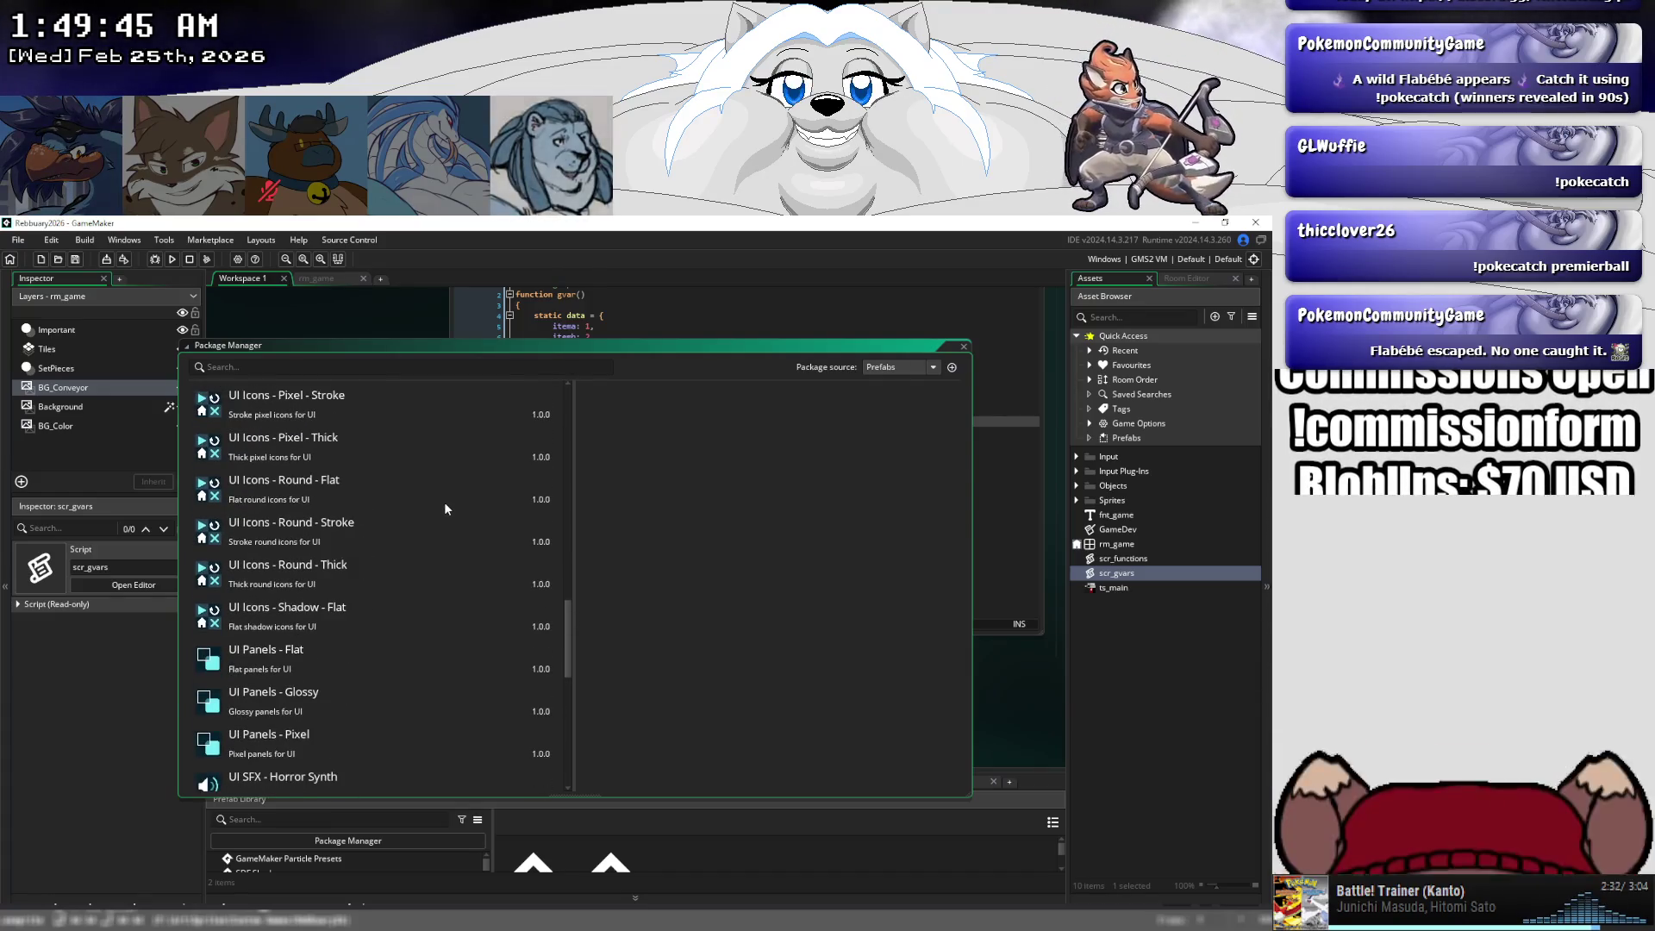
{"action": "scroll", "coordinate": [445, 509], "scroll_direction": "down", "scroll_amount": 4}
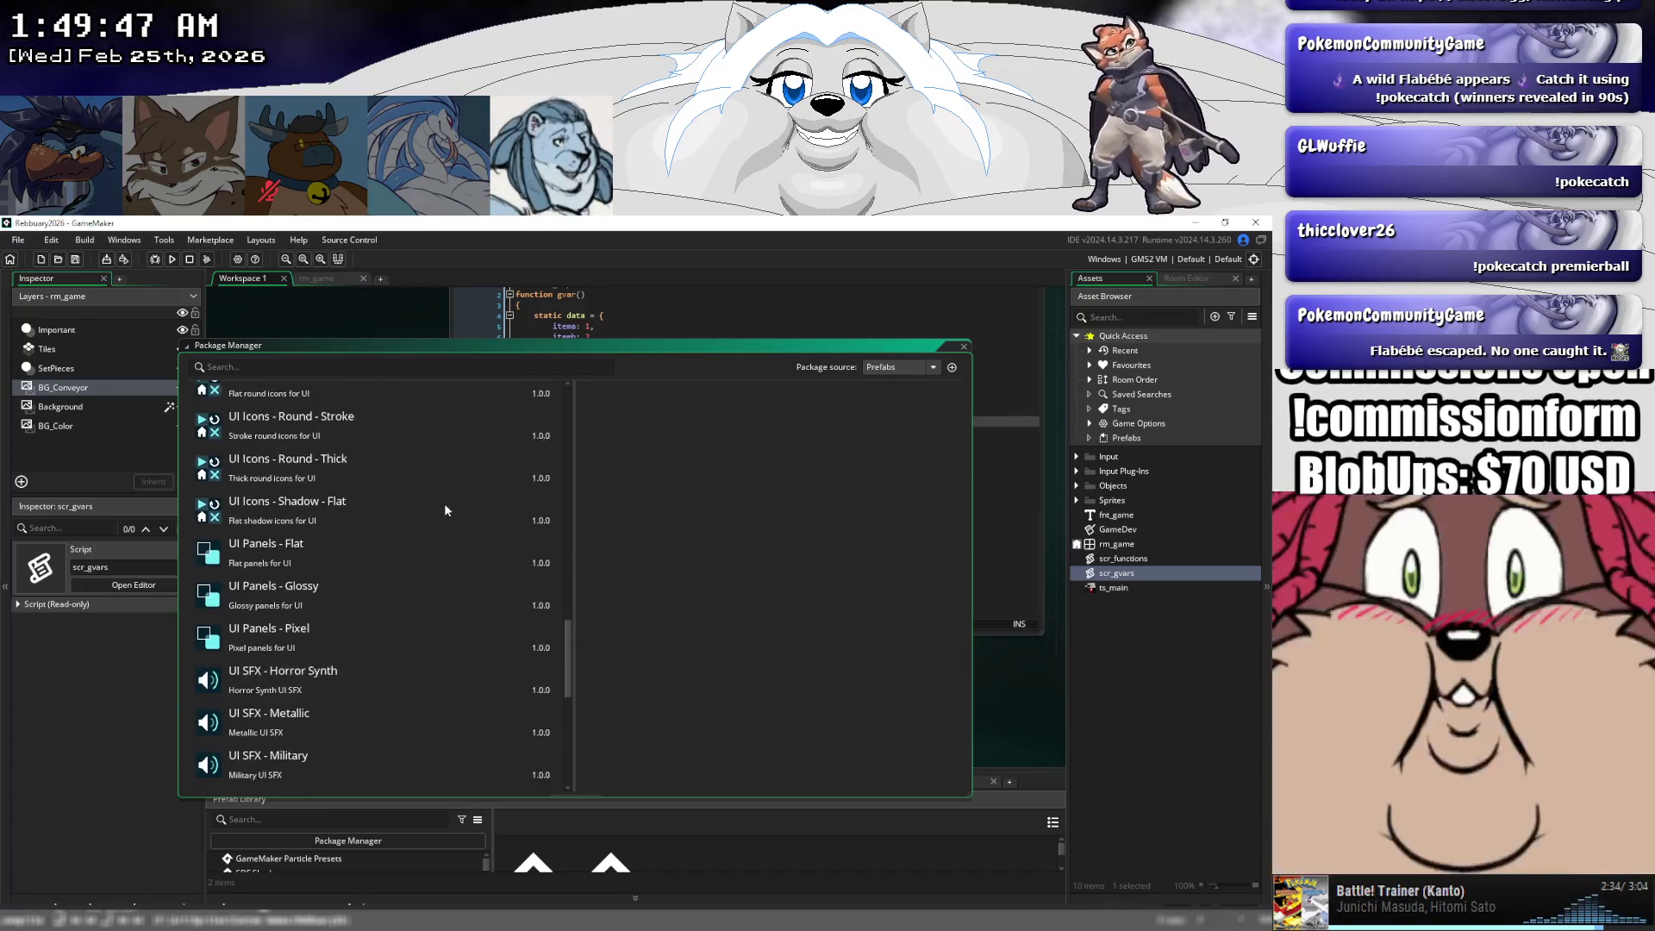
{"action": "scroll", "coordinate": [445, 506], "scroll_direction": "down", "scroll_amount": 9}
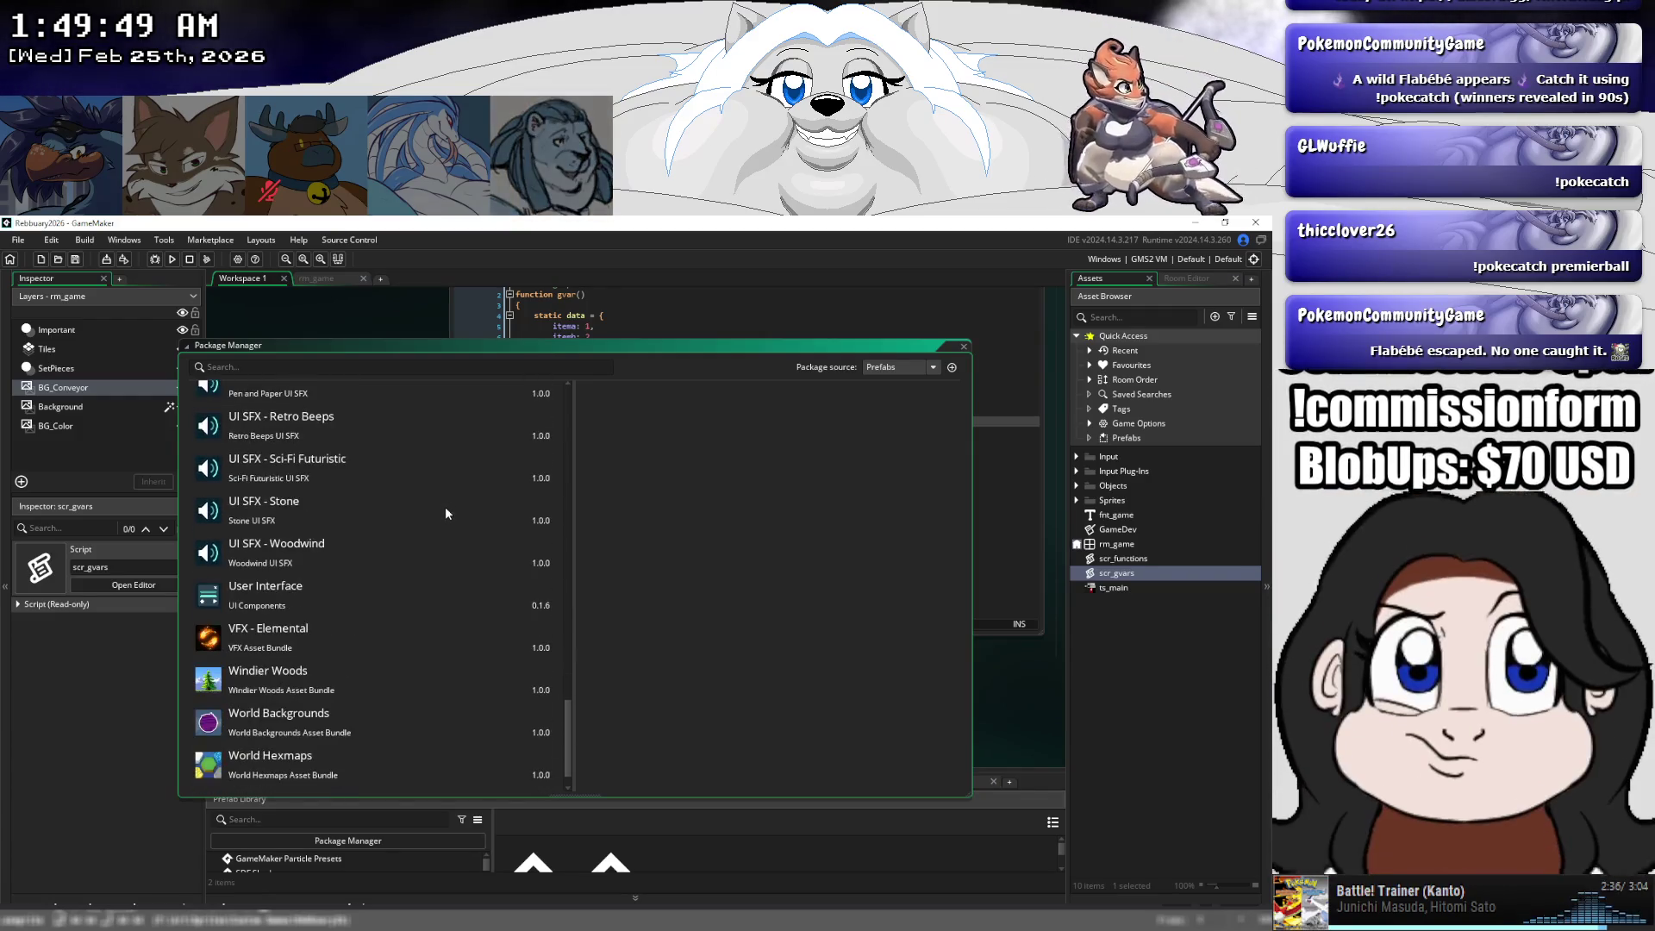
{"action": "scroll", "coordinate": [444, 505], "scroll_direction": "down", "scroll_amount": 1}
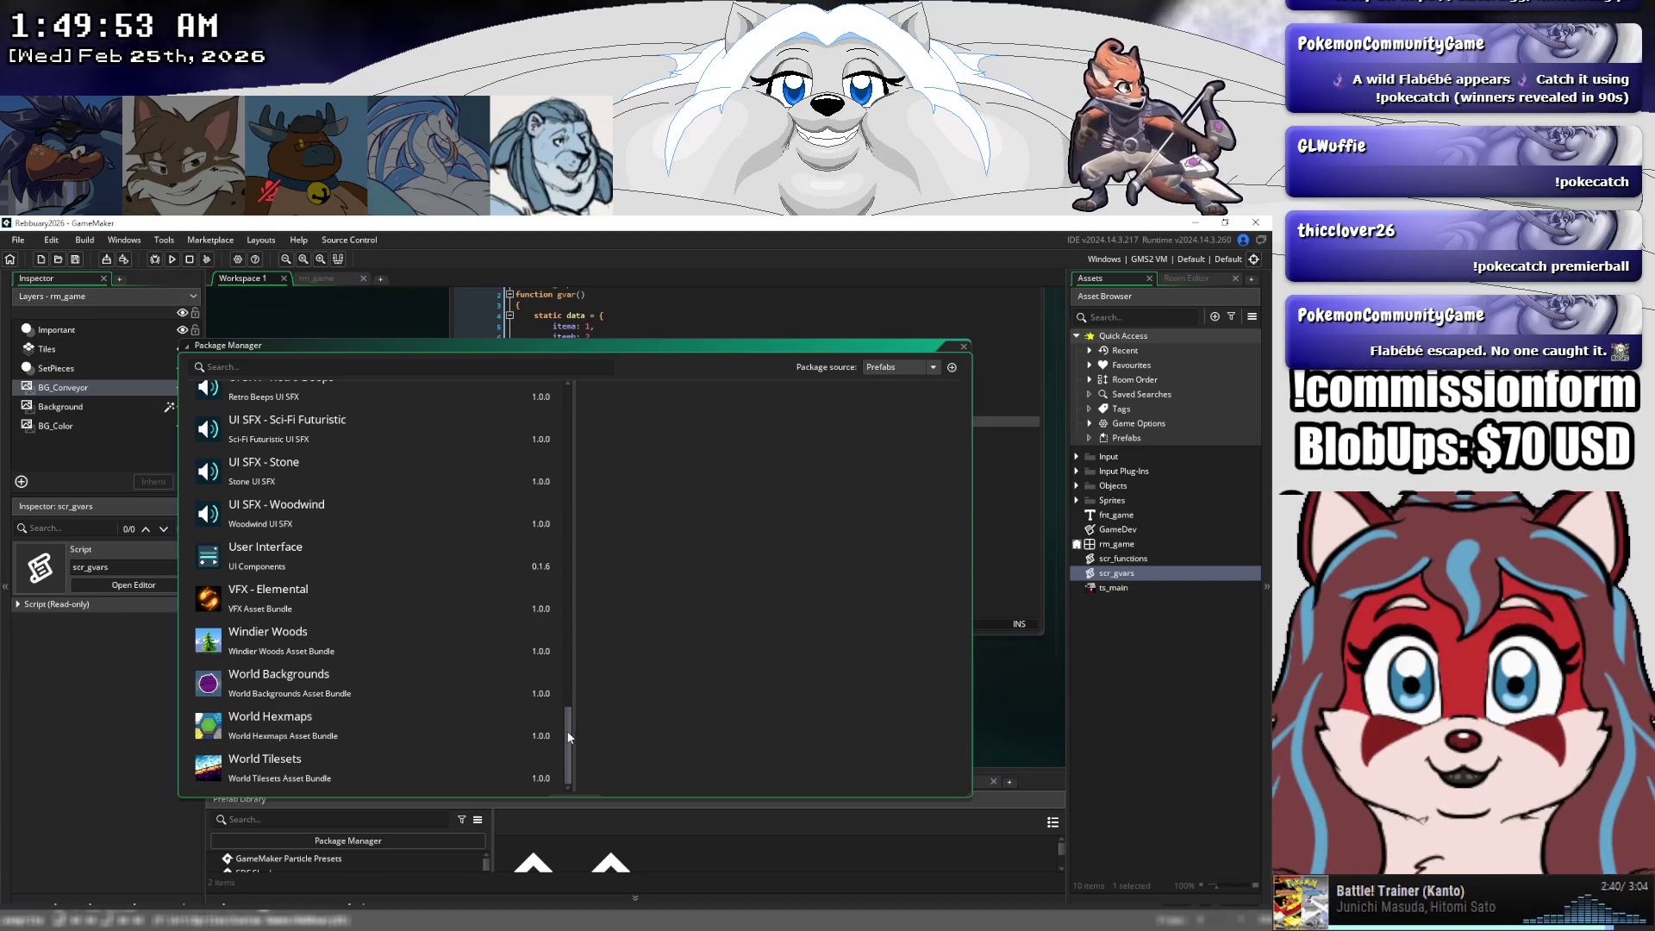
{"action": "left_click_drag", "start_coordinate": [567, 731], "coordinate": [569, 661]}
{"action": "left_click_drag", "start_coordinate": [569, 597], "coordinate": [569, 416]}
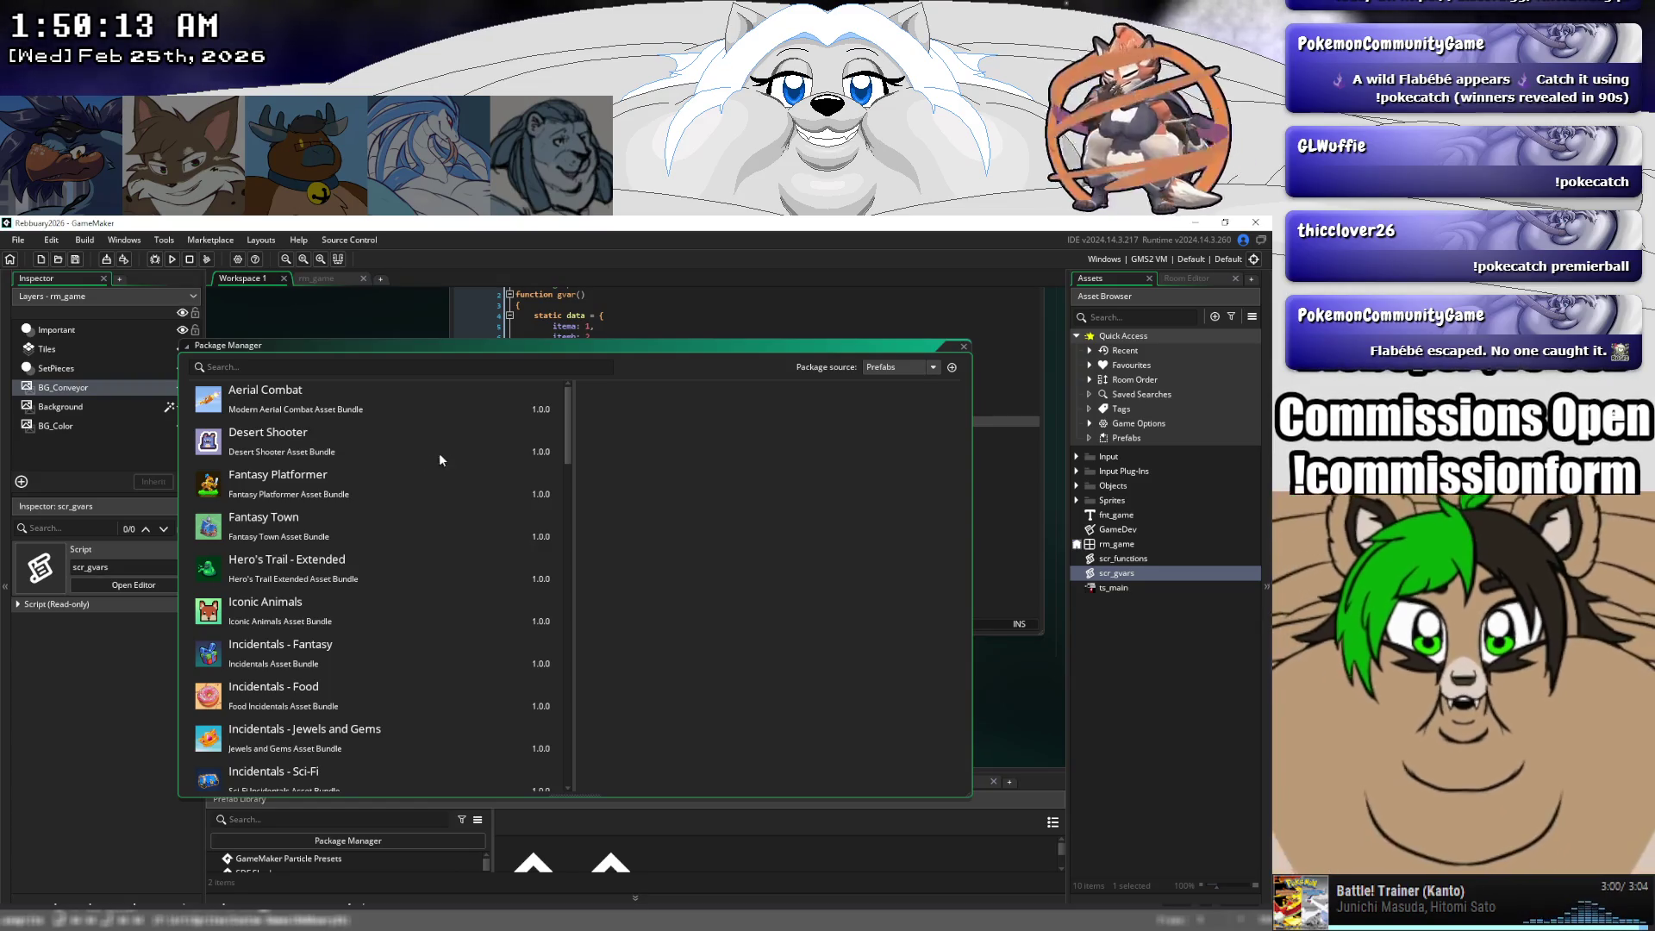
- Switch the package source to IDE Prefabs and browse its Effect and Filter packages
{"action": "left_click", "coordinate": [867, 368]}
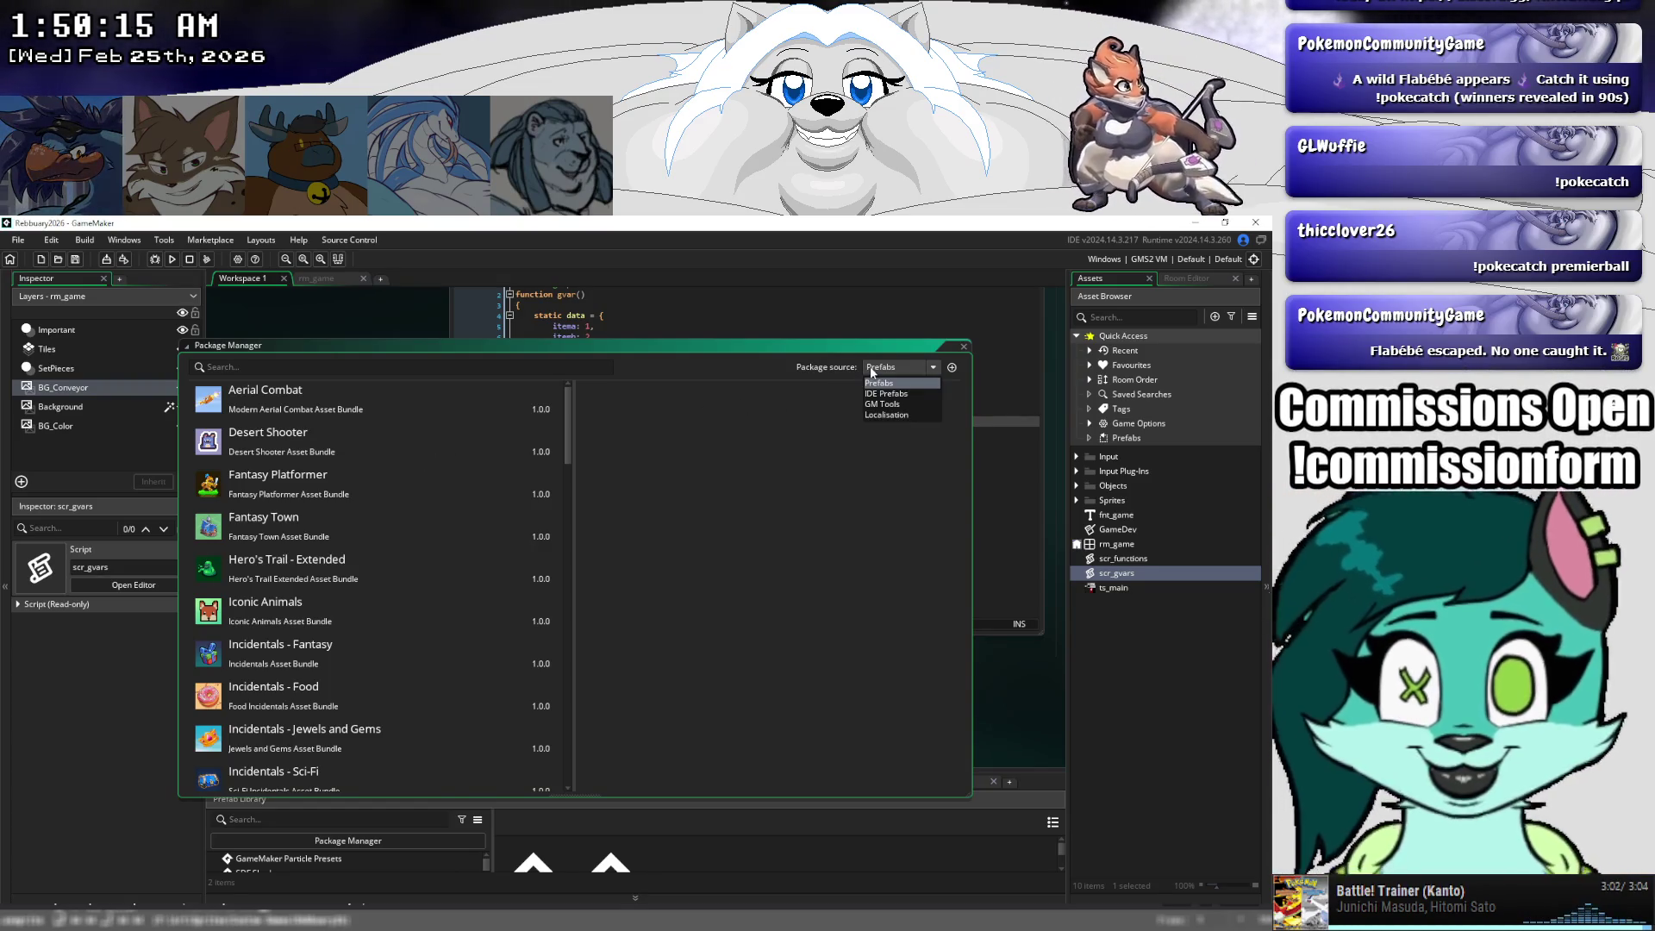
{"action": "left_click", "coordinate": [877, 393]}
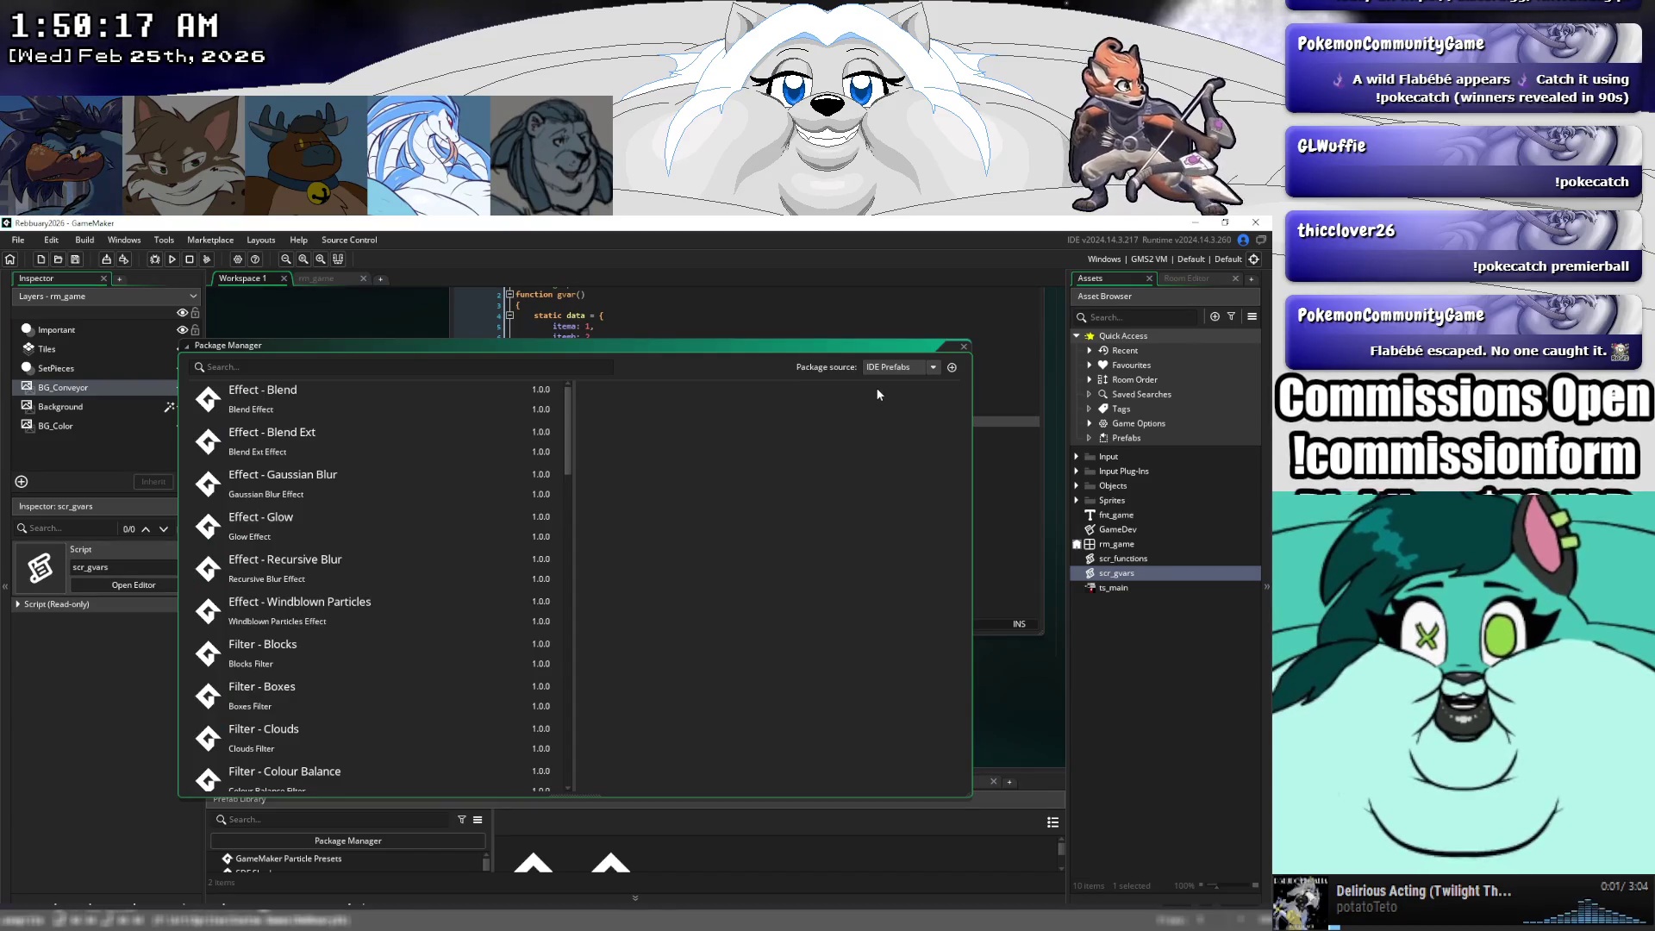
{"action": "left_click_drag", "start_coordinate": [567, 431], "coordinate": [554, 621]}
{"action": "scroll", "coordinate": [550, 686], "scroll_direction": "down", "scroll_amount": 5}
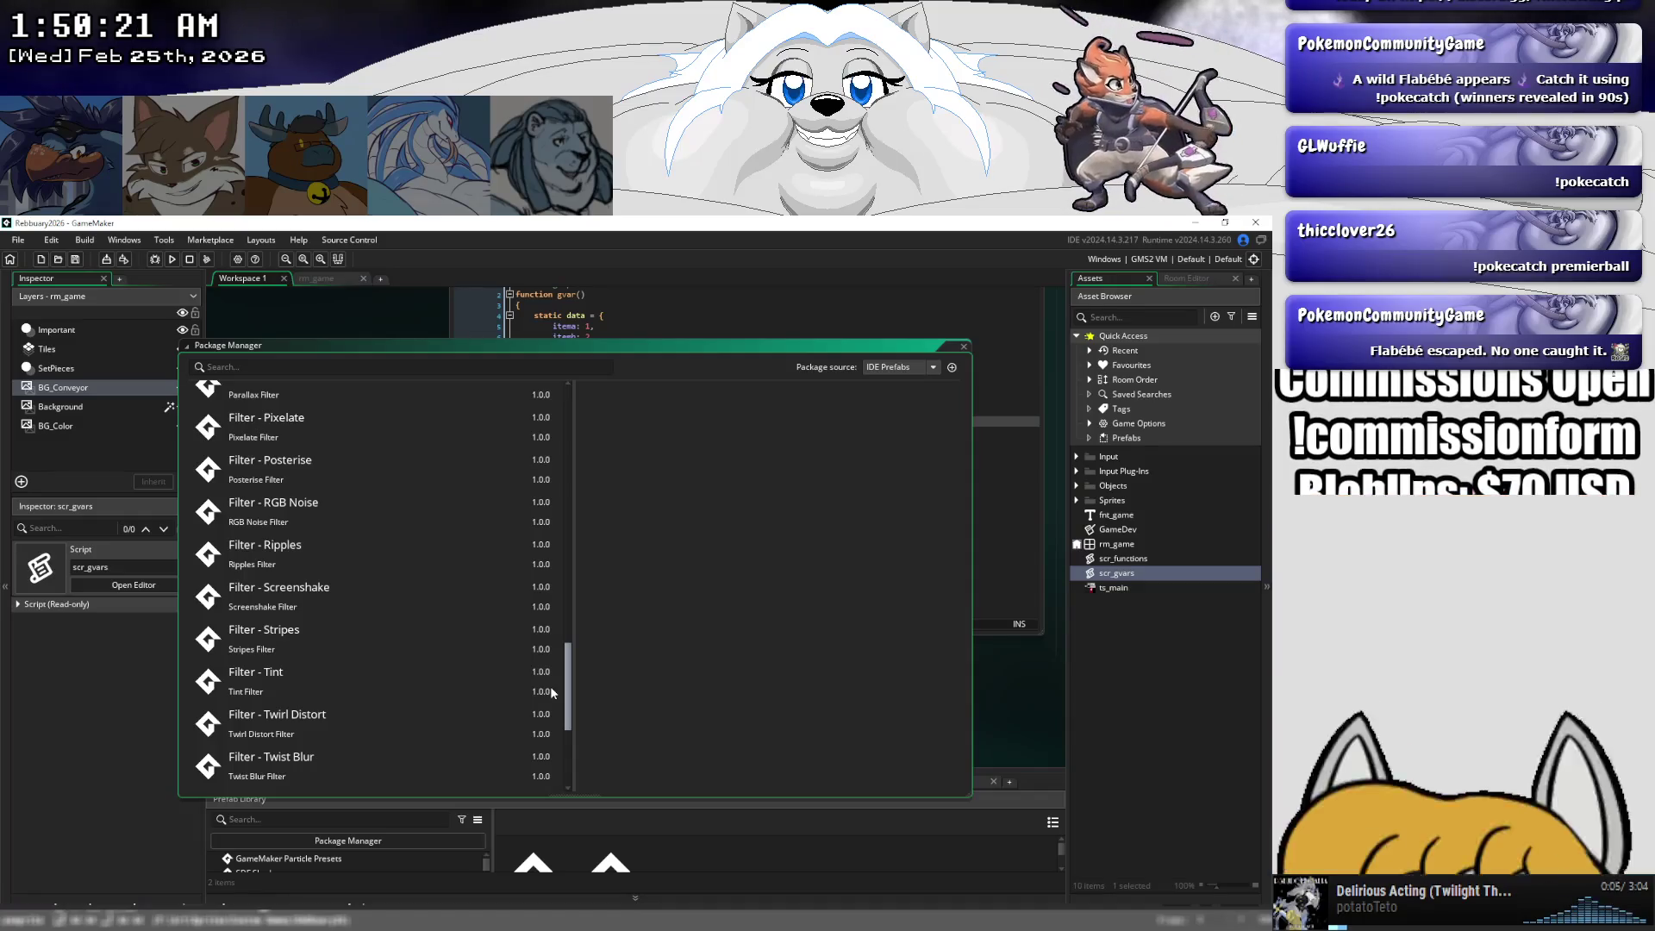
{"action": "mouse_move", "coordinate": [551, 686]}
{"action": "left_mouse_down"}
{"action": "mouse_move", "coordinate": [583, 402]}
{"action": "mouse_move", "coordinate": [582, 748]}
{"action": "mouse_move", "coordinate": [598, 392]}
{"action": "left_mouse_up"}
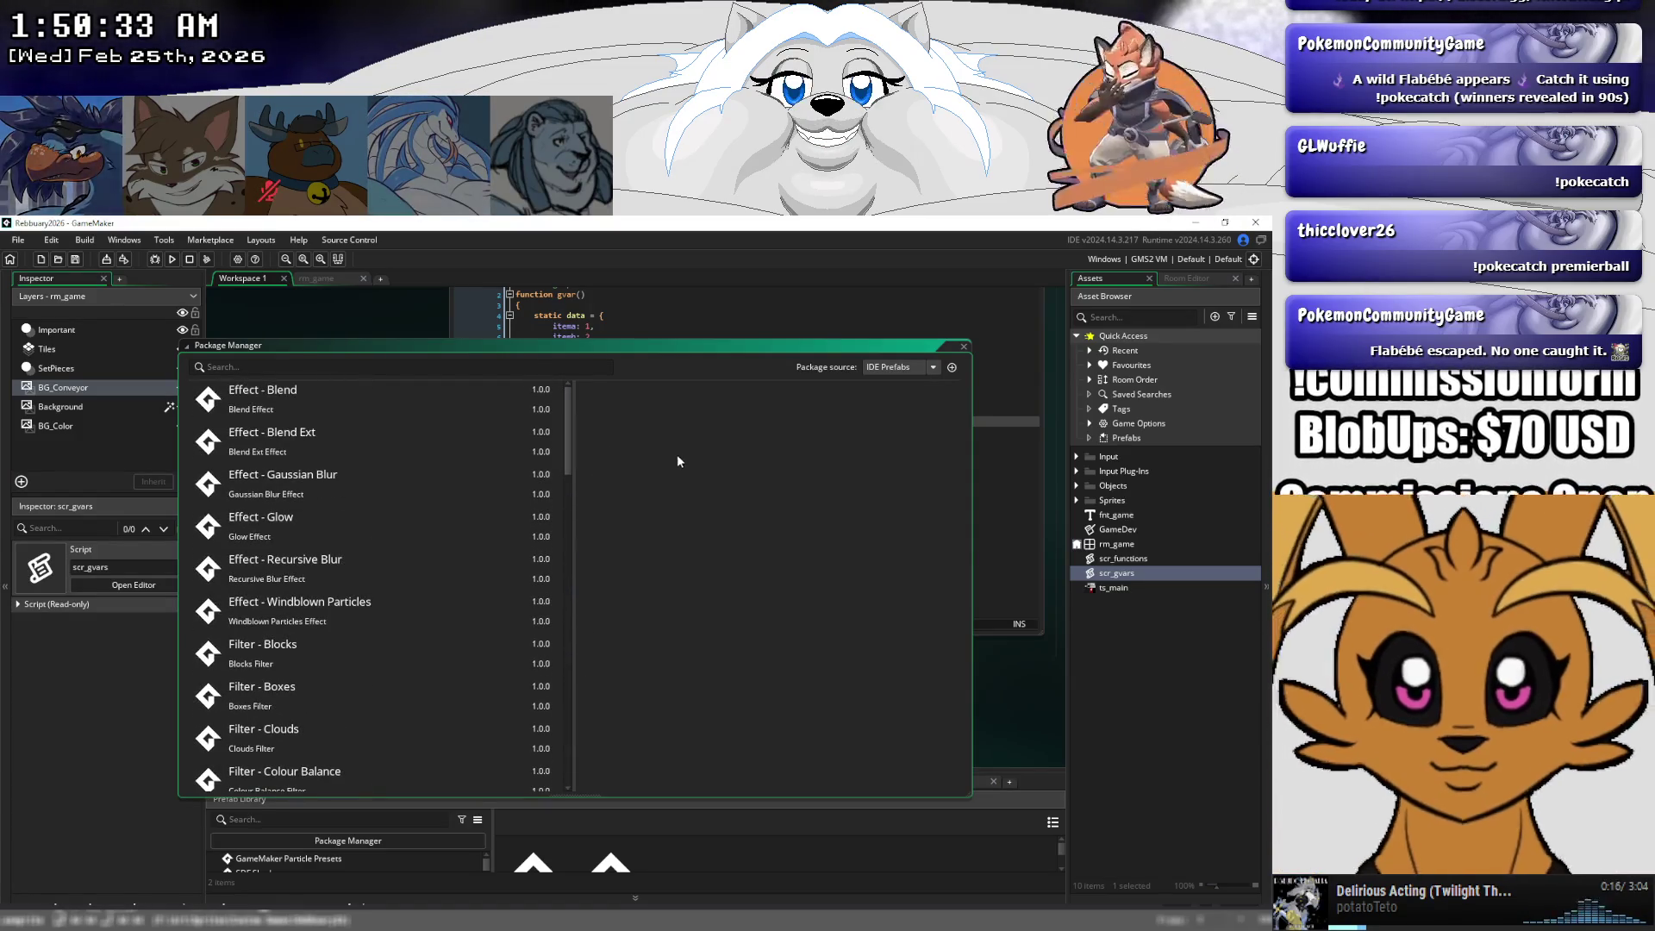
{"action": "left_click", "coordinate": [880, 368]}
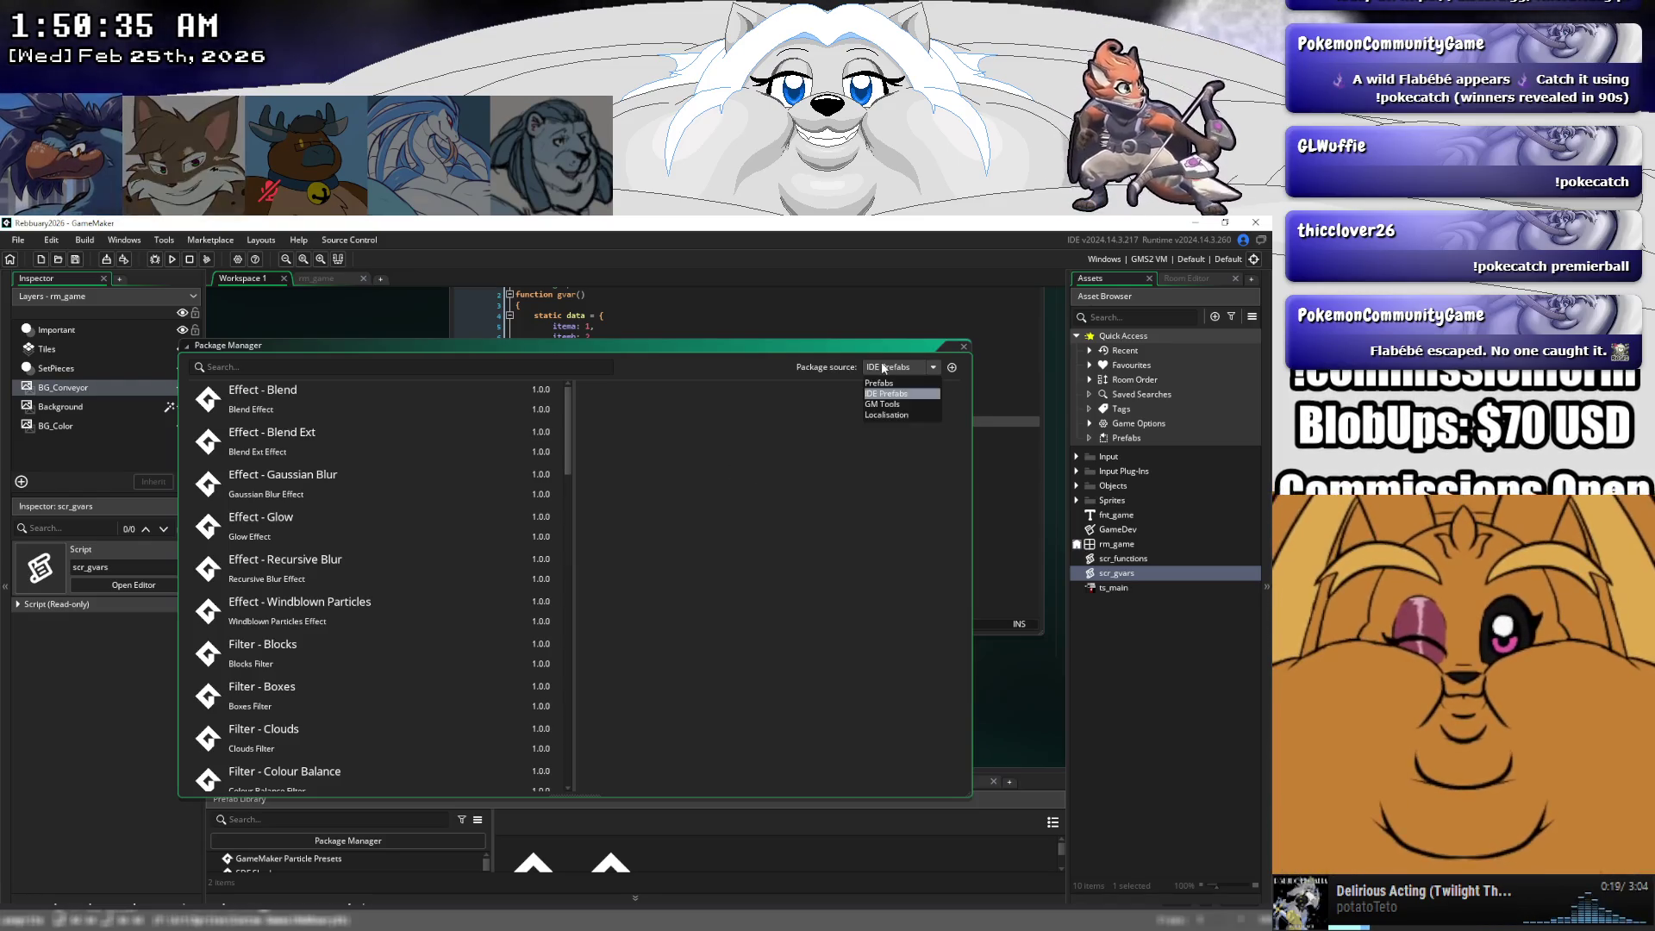
- Browse the GM Tools and Localisation sources, return to Prefabs, and cancel the source settings
{"action": "left_click", "coordinate": [881, 404]}
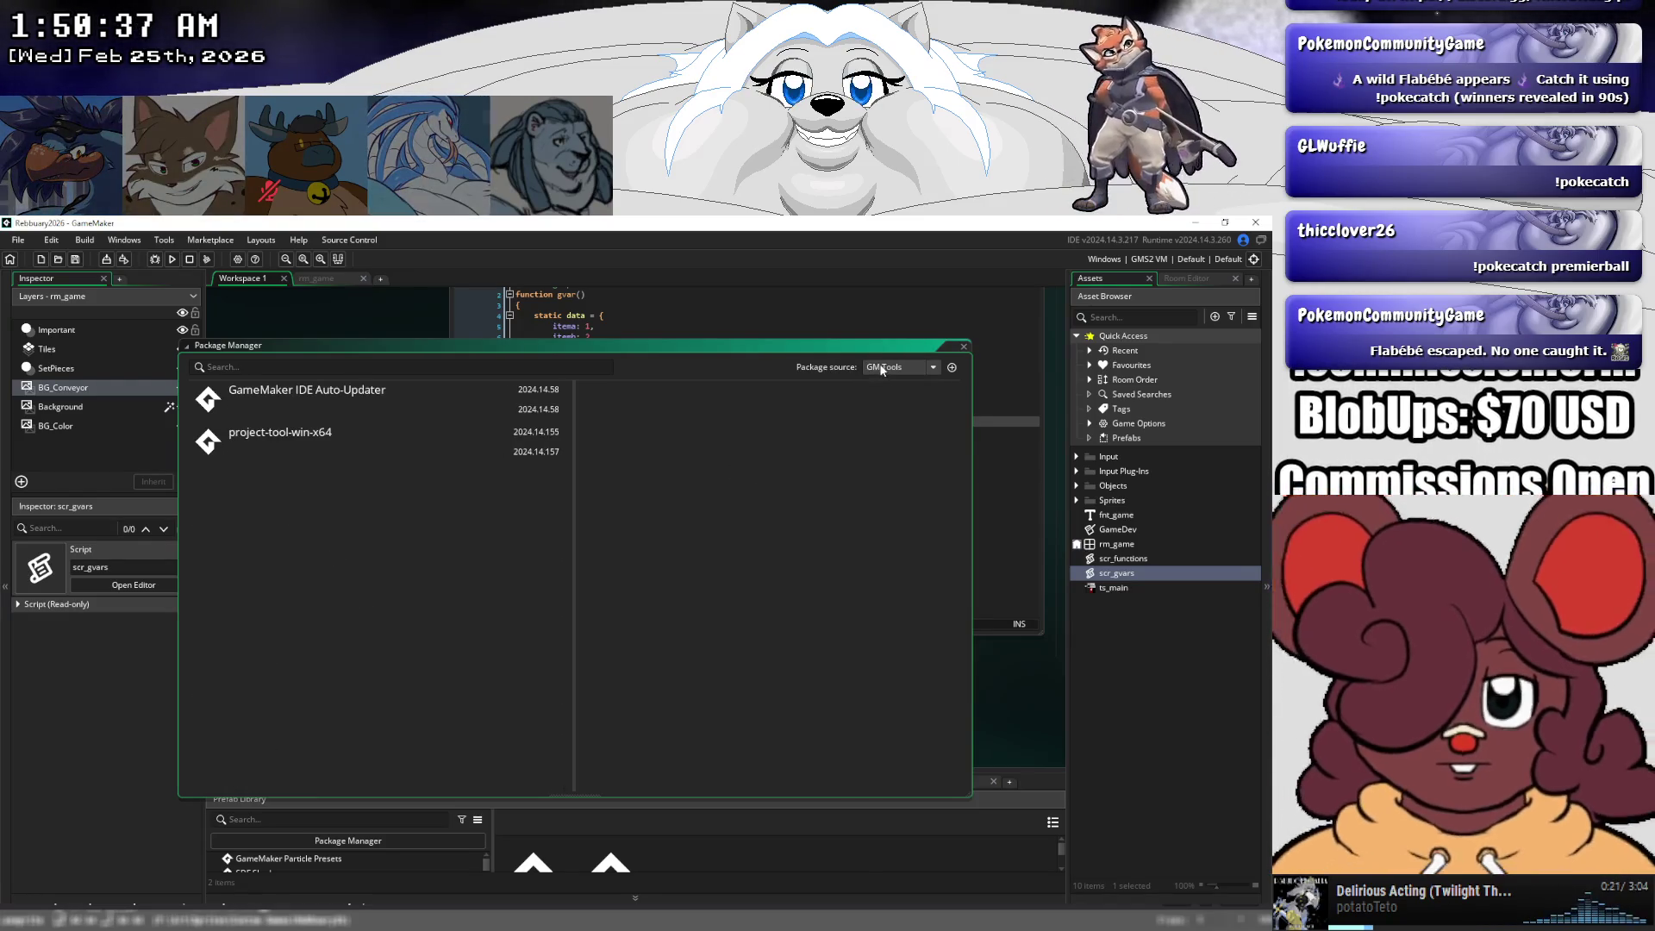
{"action": "left_click", "coordinate": [881, 368]}
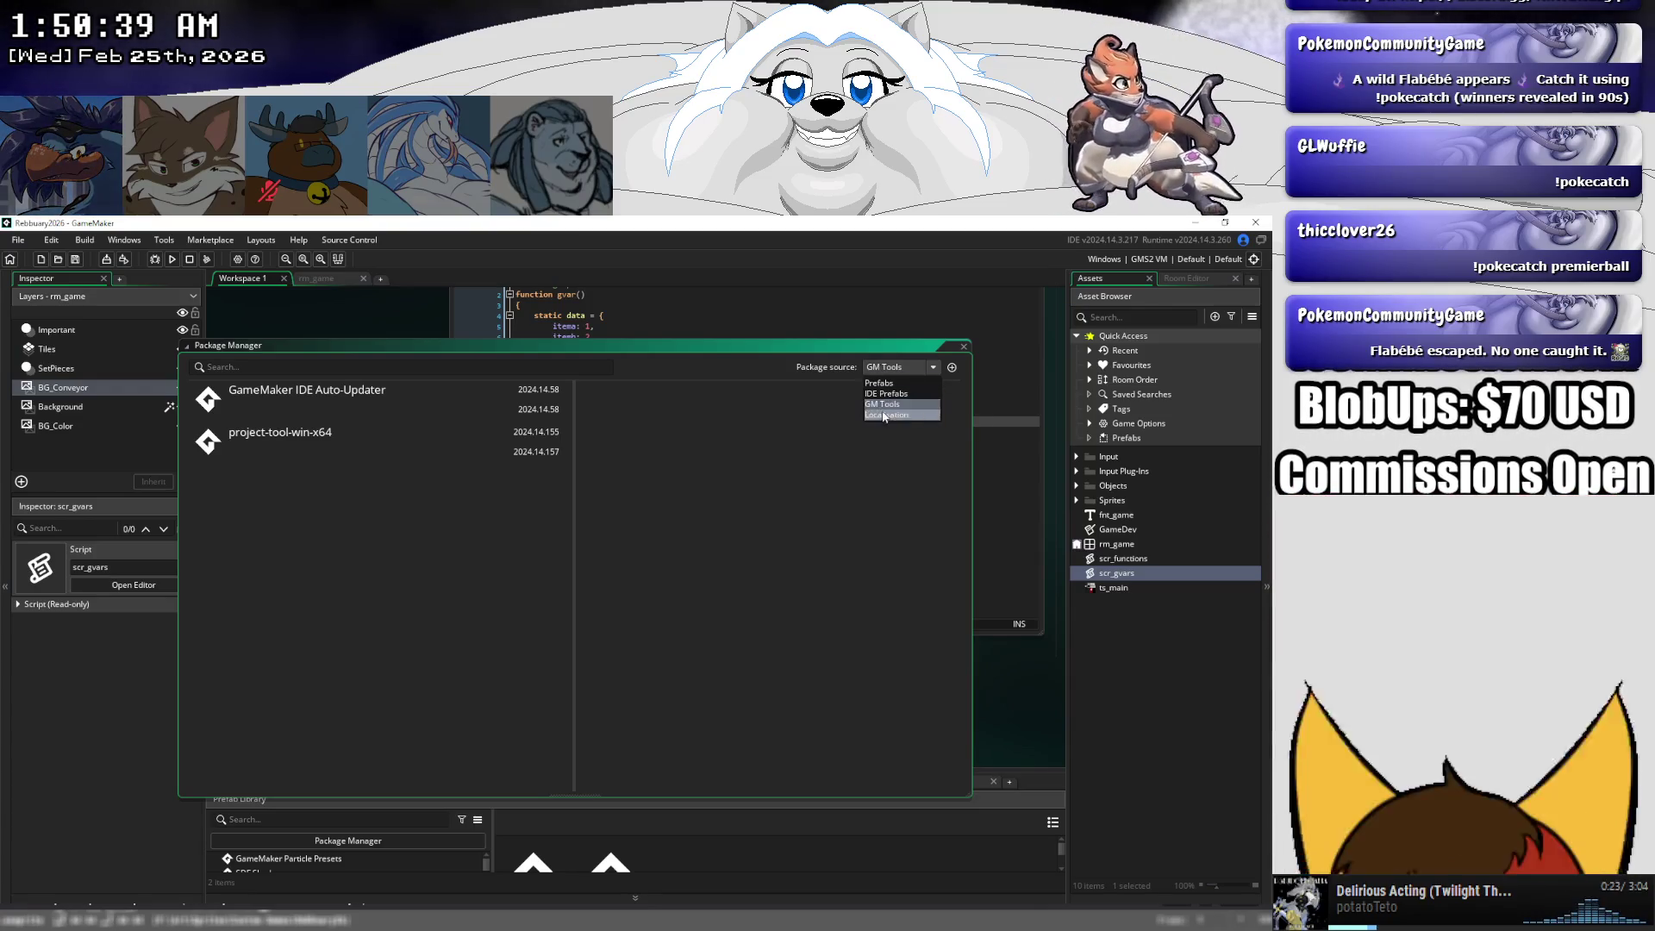
{"action": "left_click", "coordinate": [883, 417]}
{"action": "left_click", "coordinate": [884, 384]}
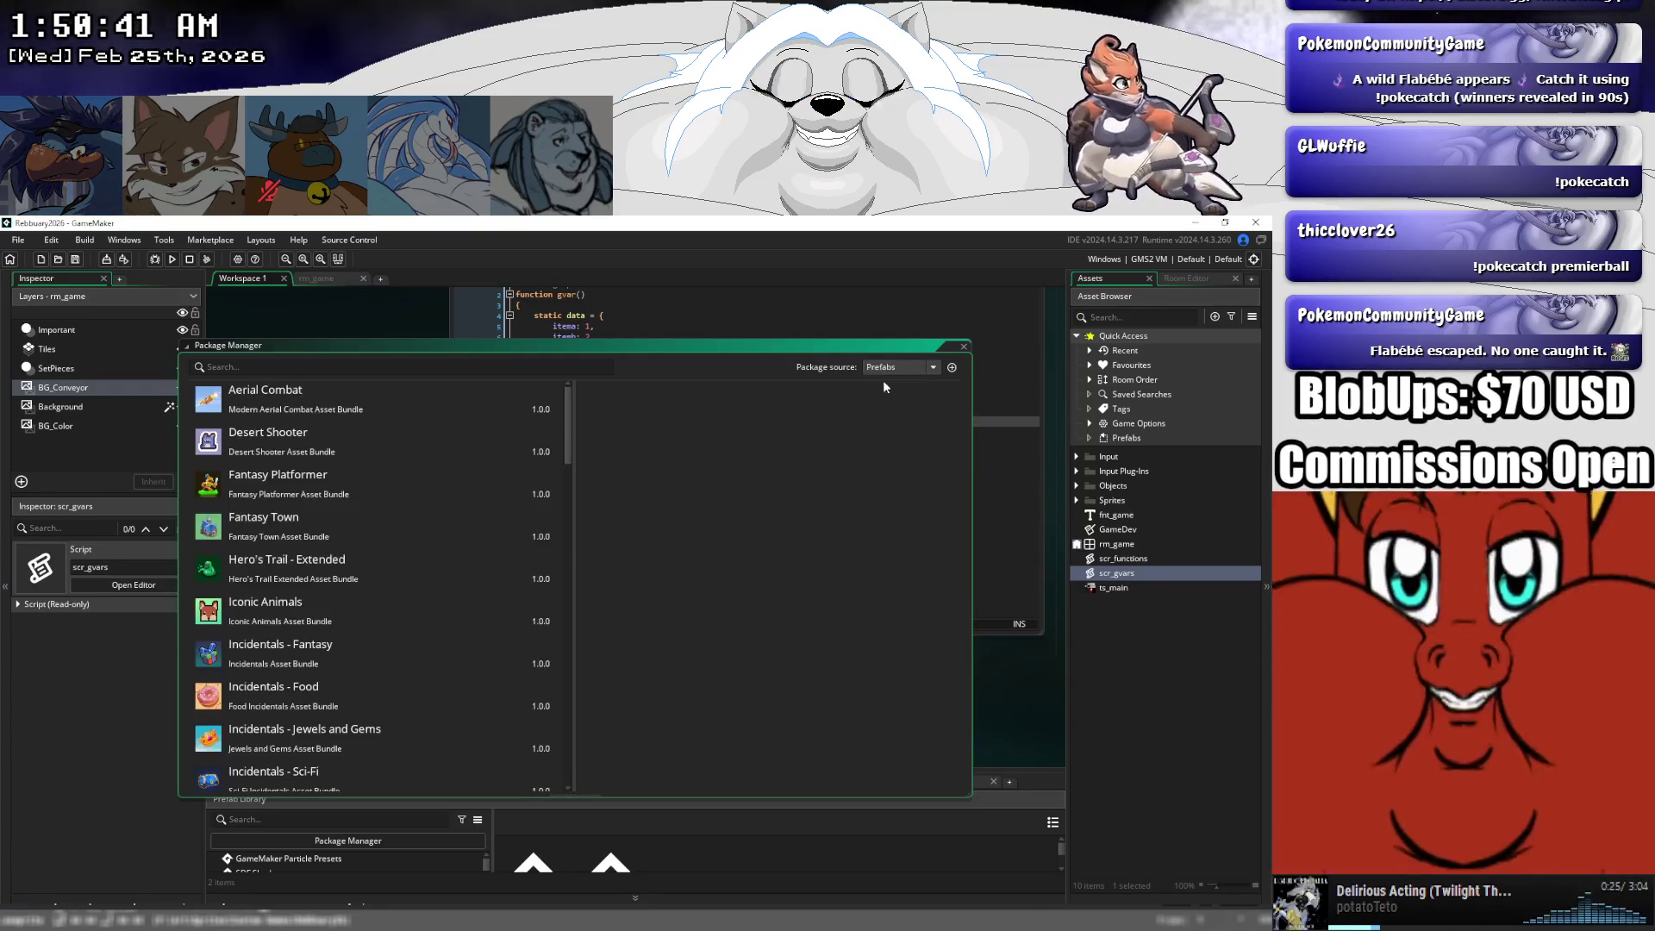
{"action": "left_click", "coordinate": [951, 368]}
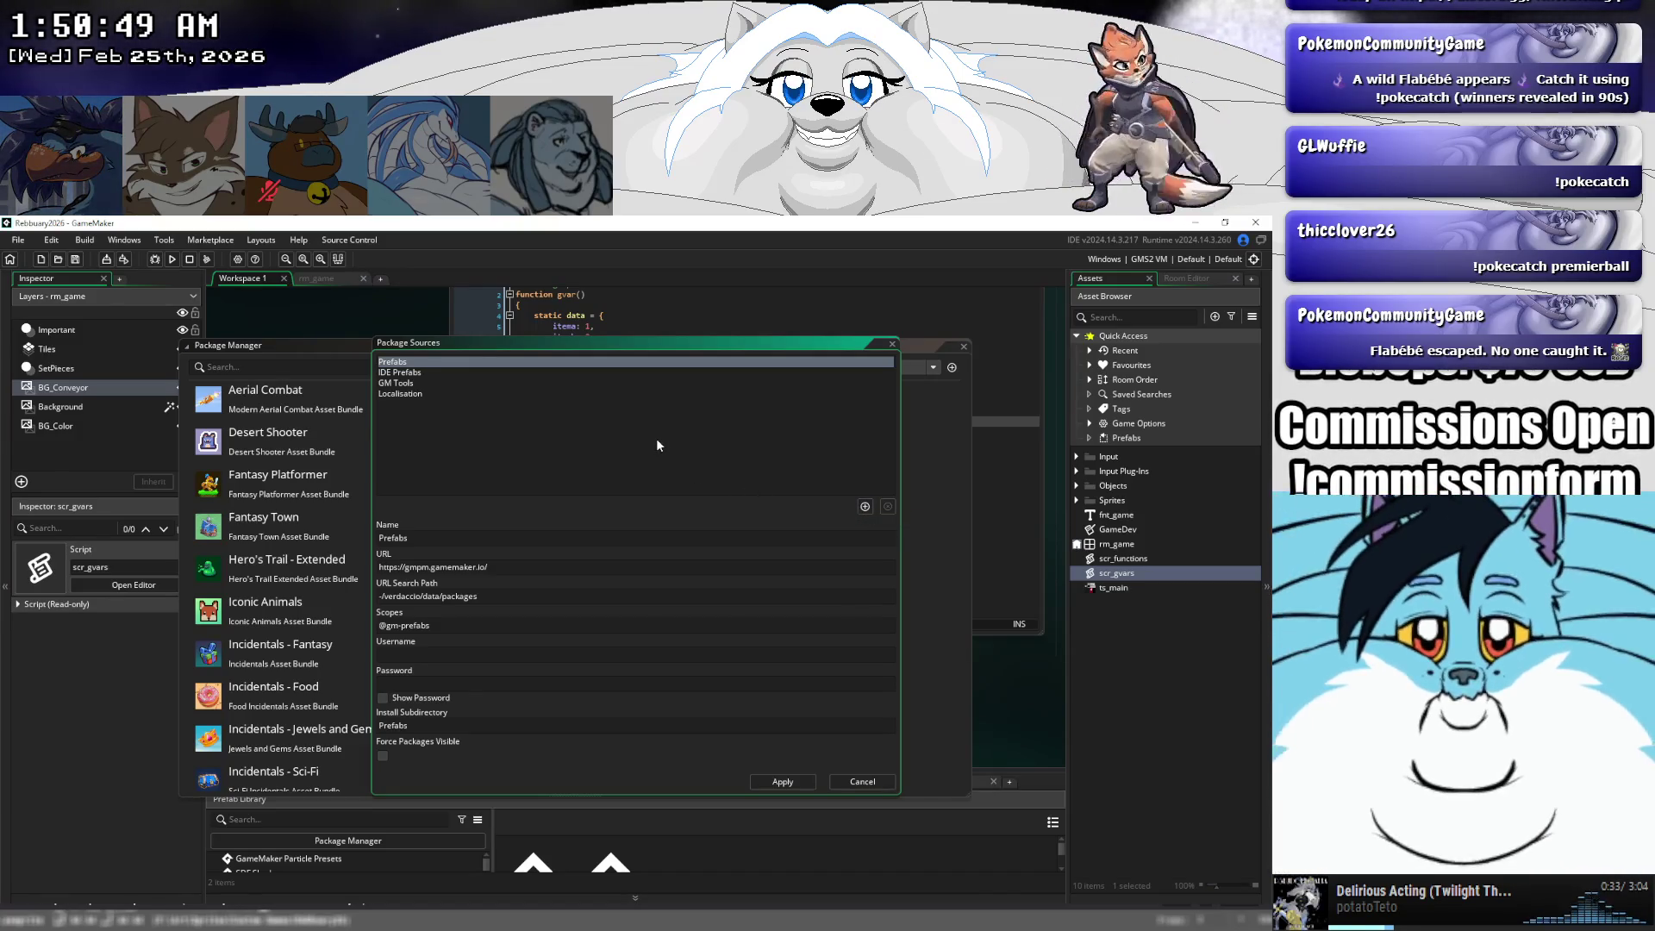
{"action": "left_click", "coordinate": [656, 445]}
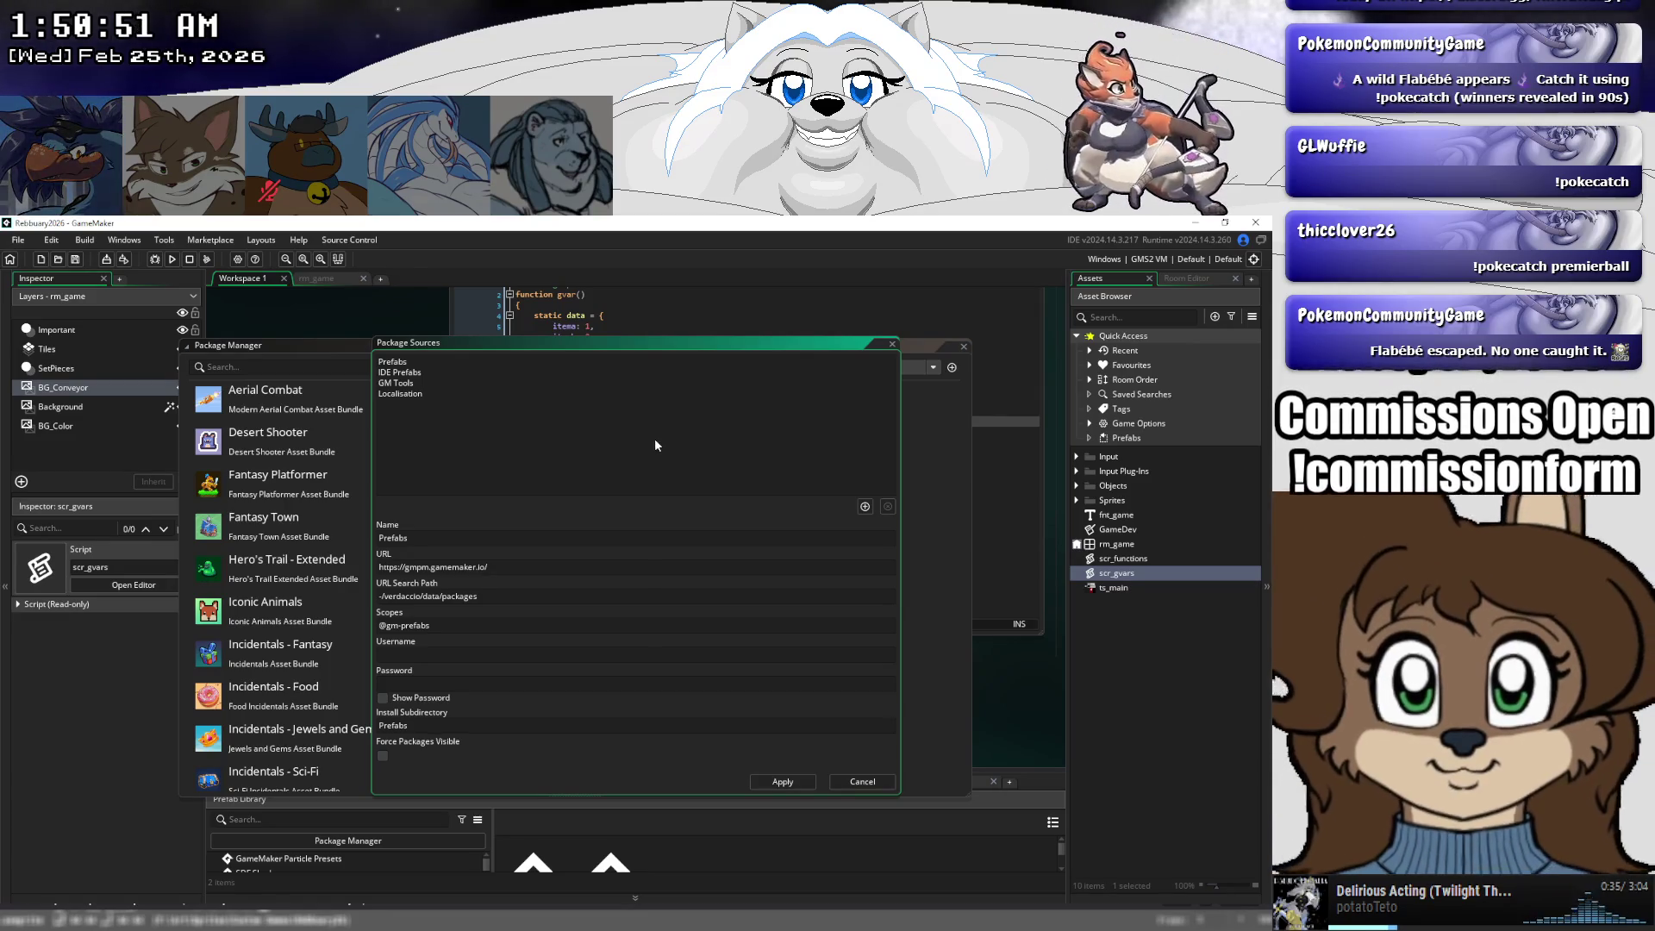
{"action": "left_click", "coordinate": [850, 782]}
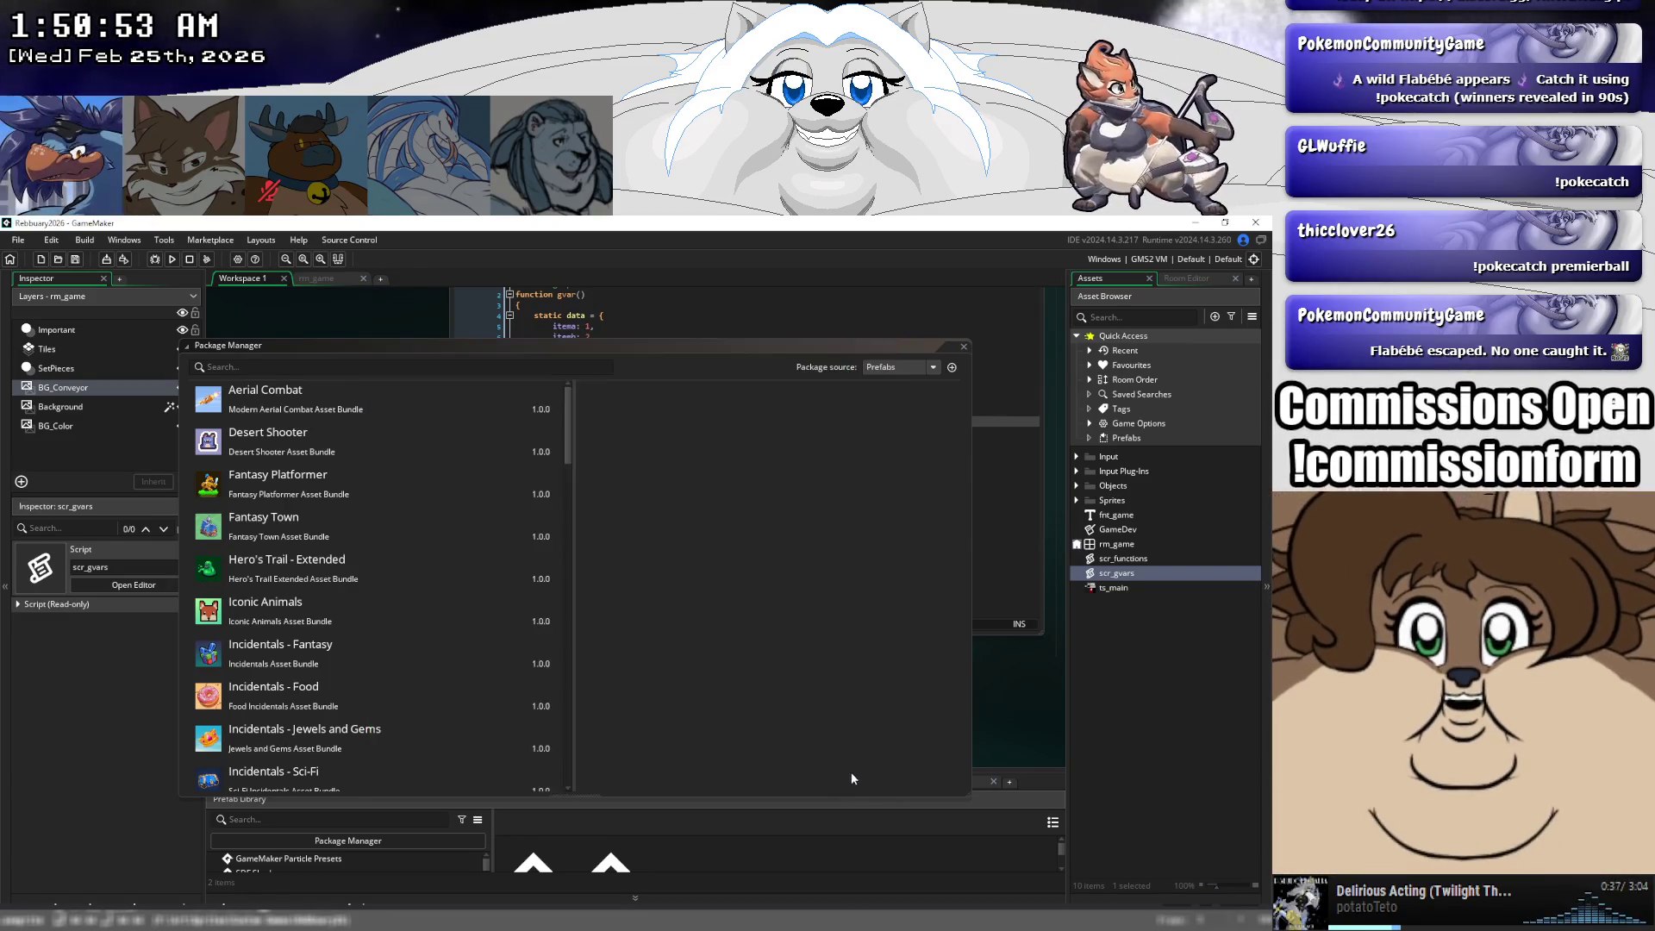
- Close the Package Manager and add blank lines around scr_gvars' example gvar calls
{"action": "left_click", "coordinate": [963, 346]}
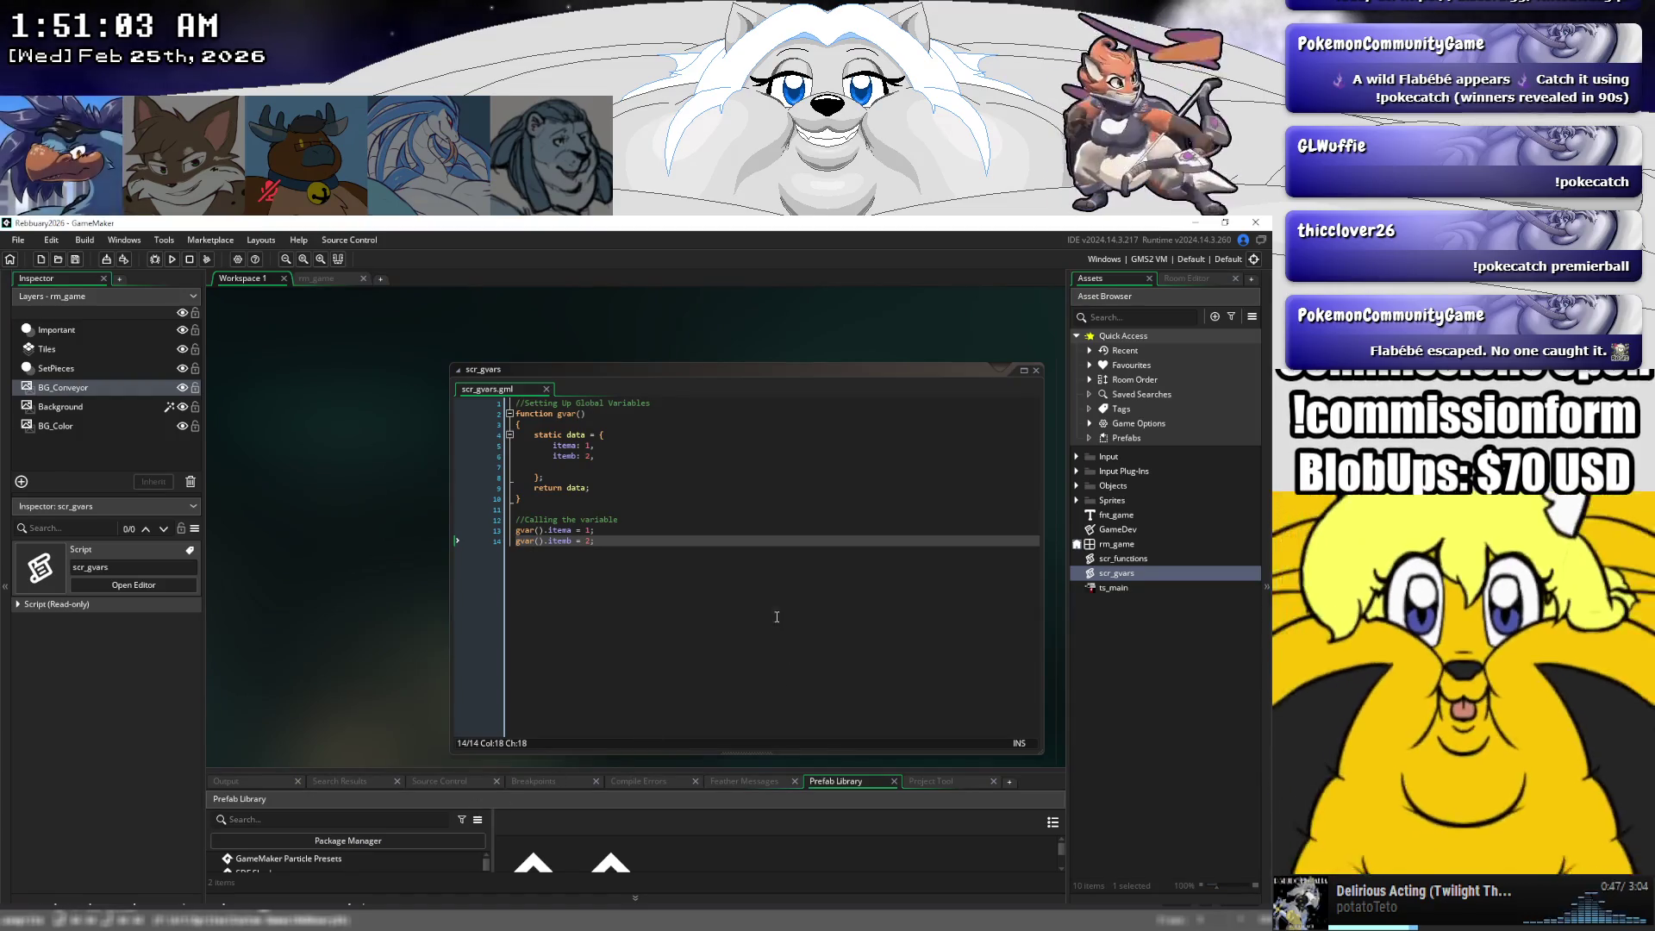
{"action": "left_click", "coordinate": [590, 531]}
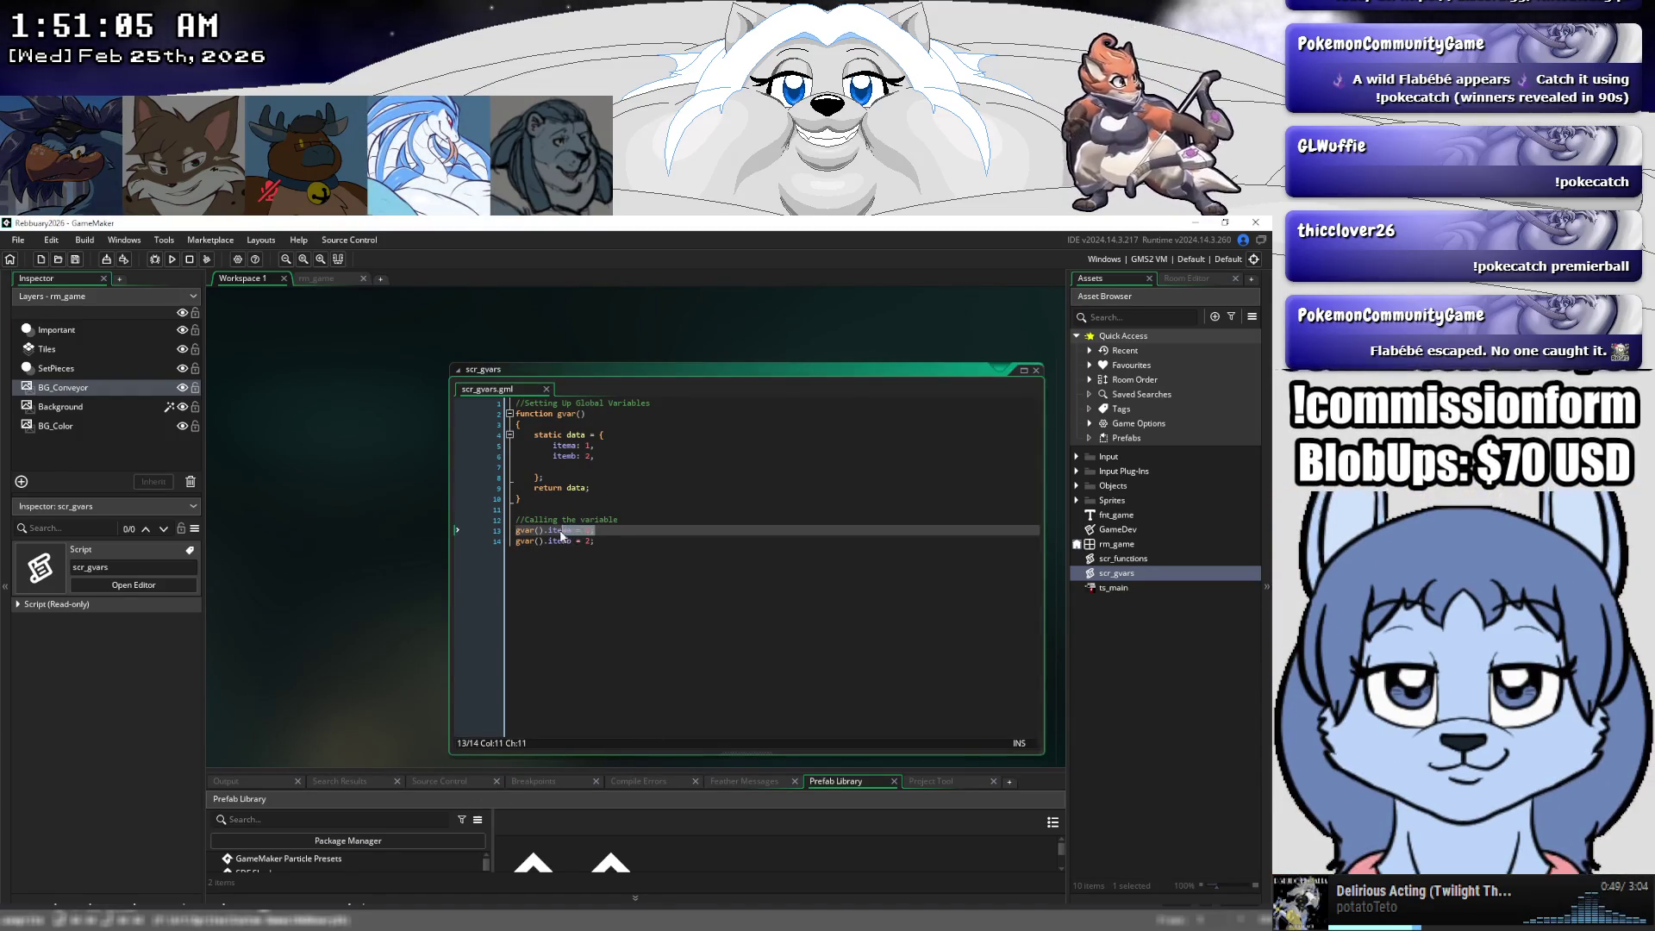
{"action": "left_click", "coordinate": [552, 531]}
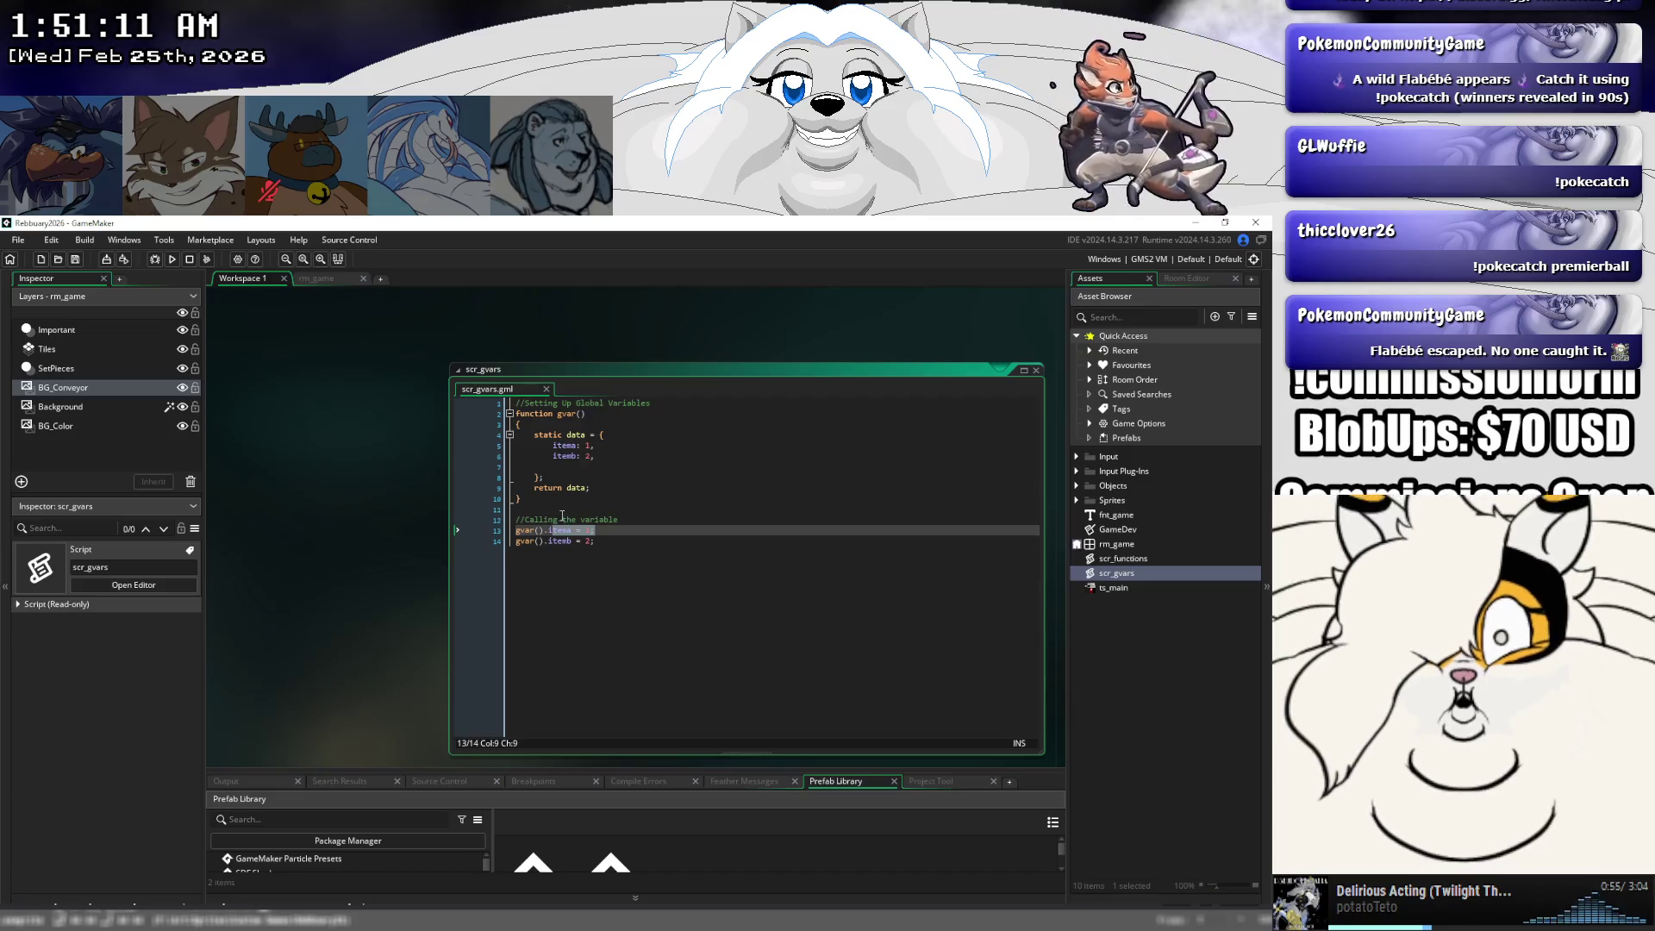
{"action": "left_click", "coordinate": [561, 514]}
{"action": "key", "text": "Return"}
{"action": "type", "text": "/"}
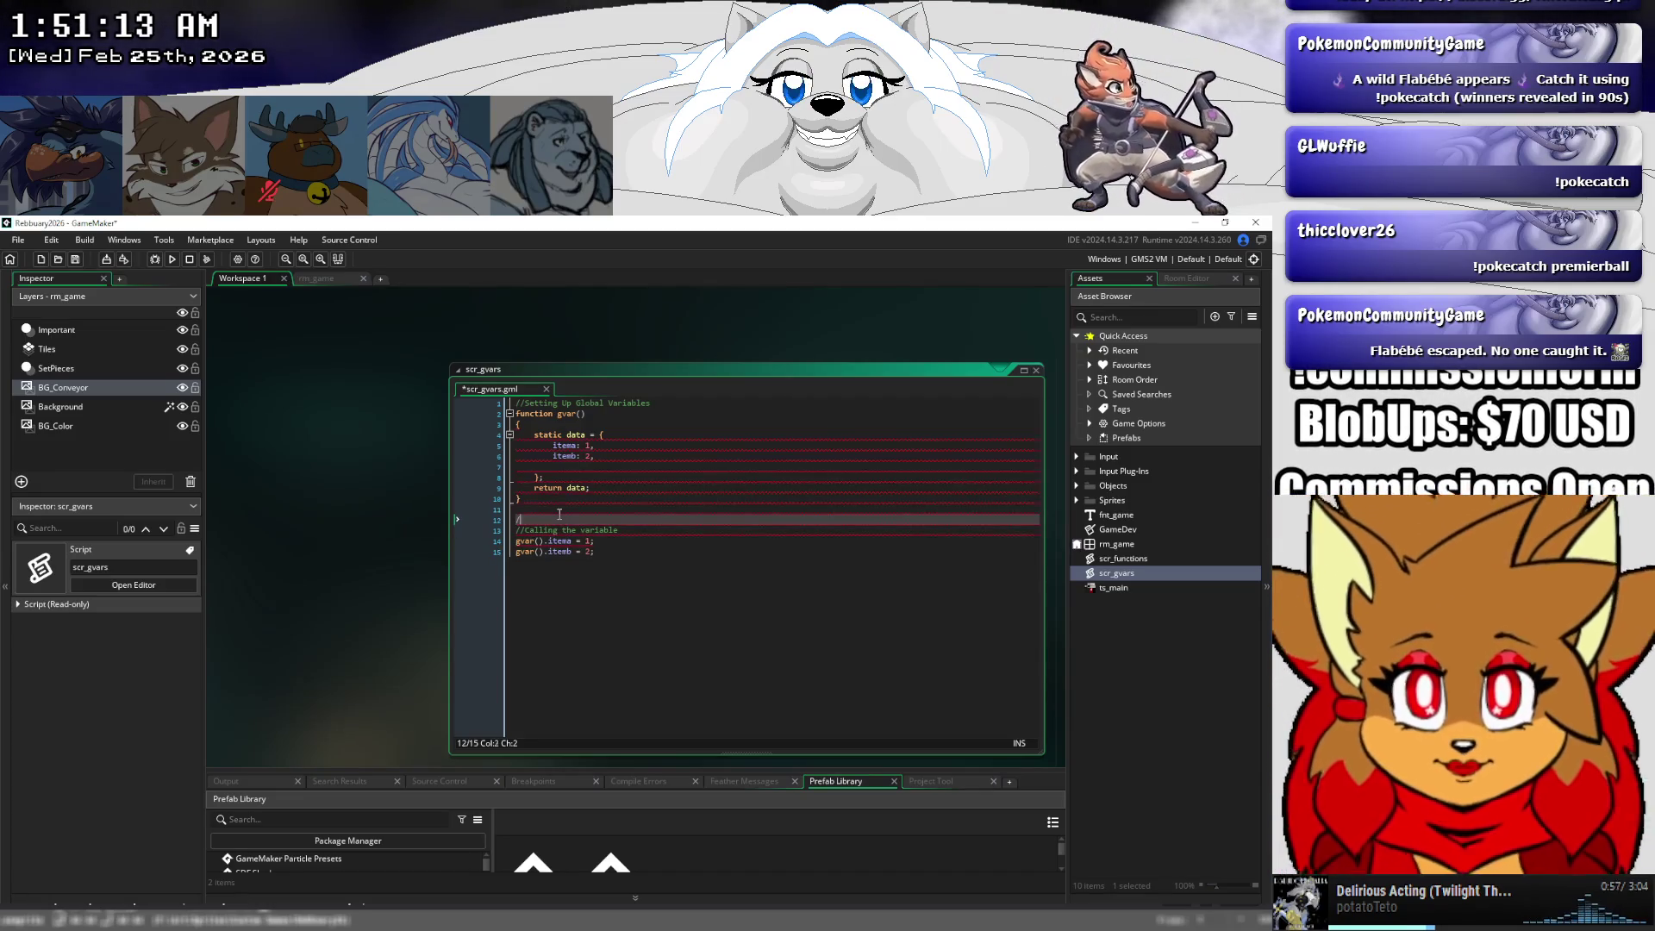
{"action": "type", "text": "*"}
{"action": "key", "text": "Down"}
{"action": "key", "text": "Down"}
{"action": "key", "text": "Down"}
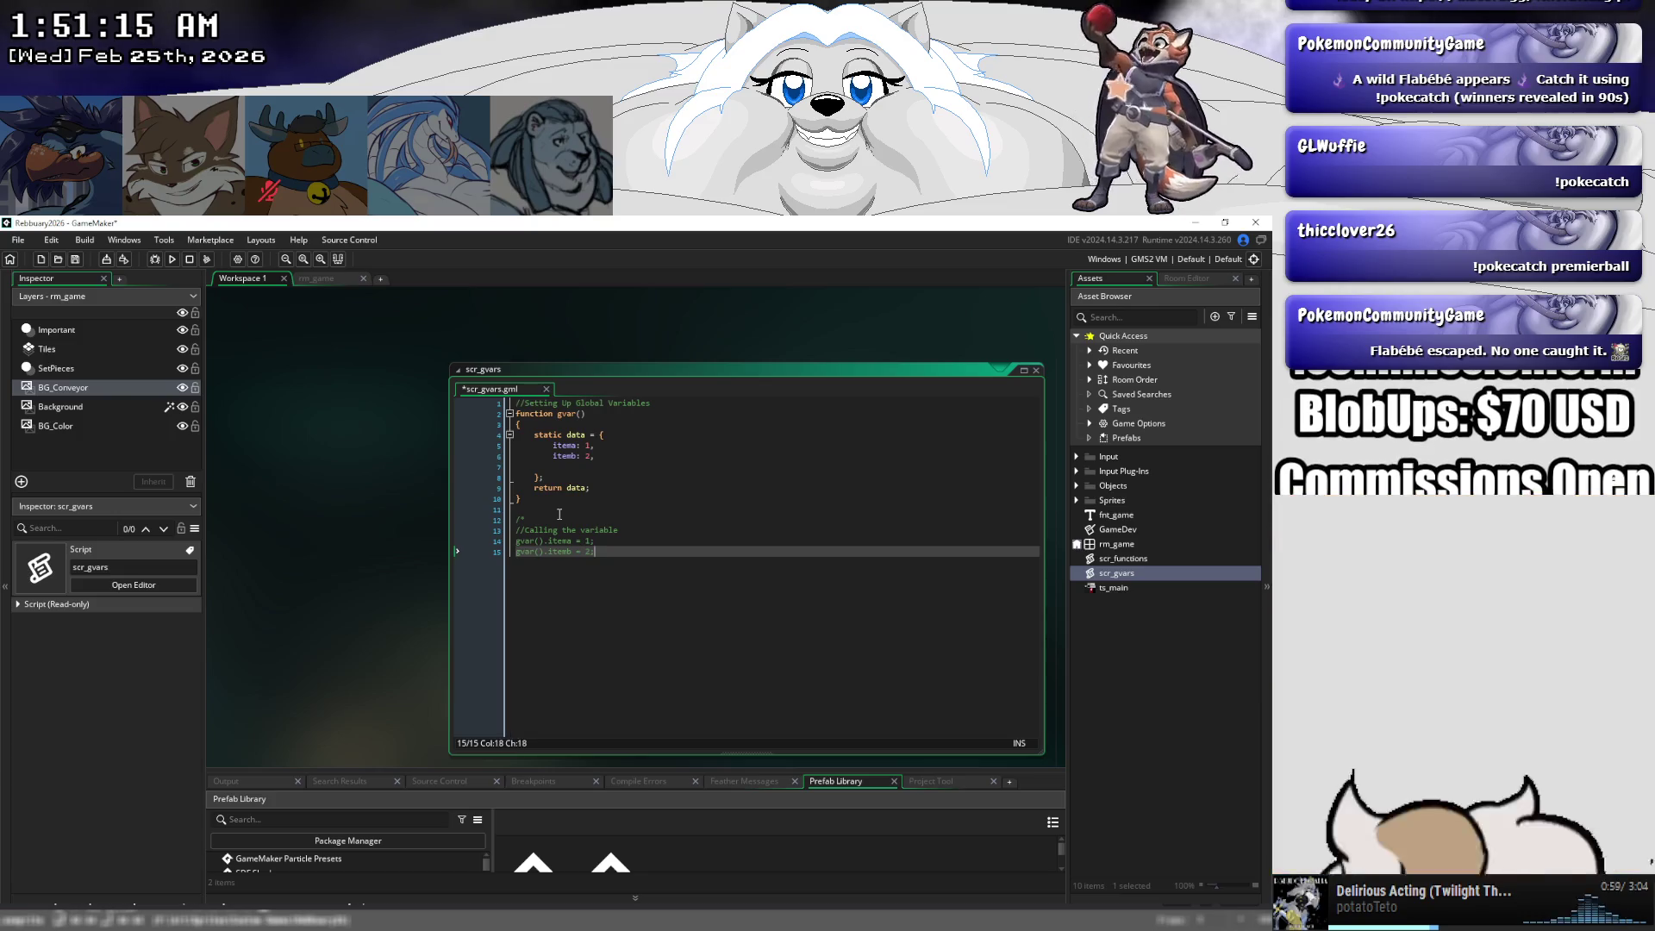
{"action": "key", "text": "Return"}
{"action": "type", "text": "//"}
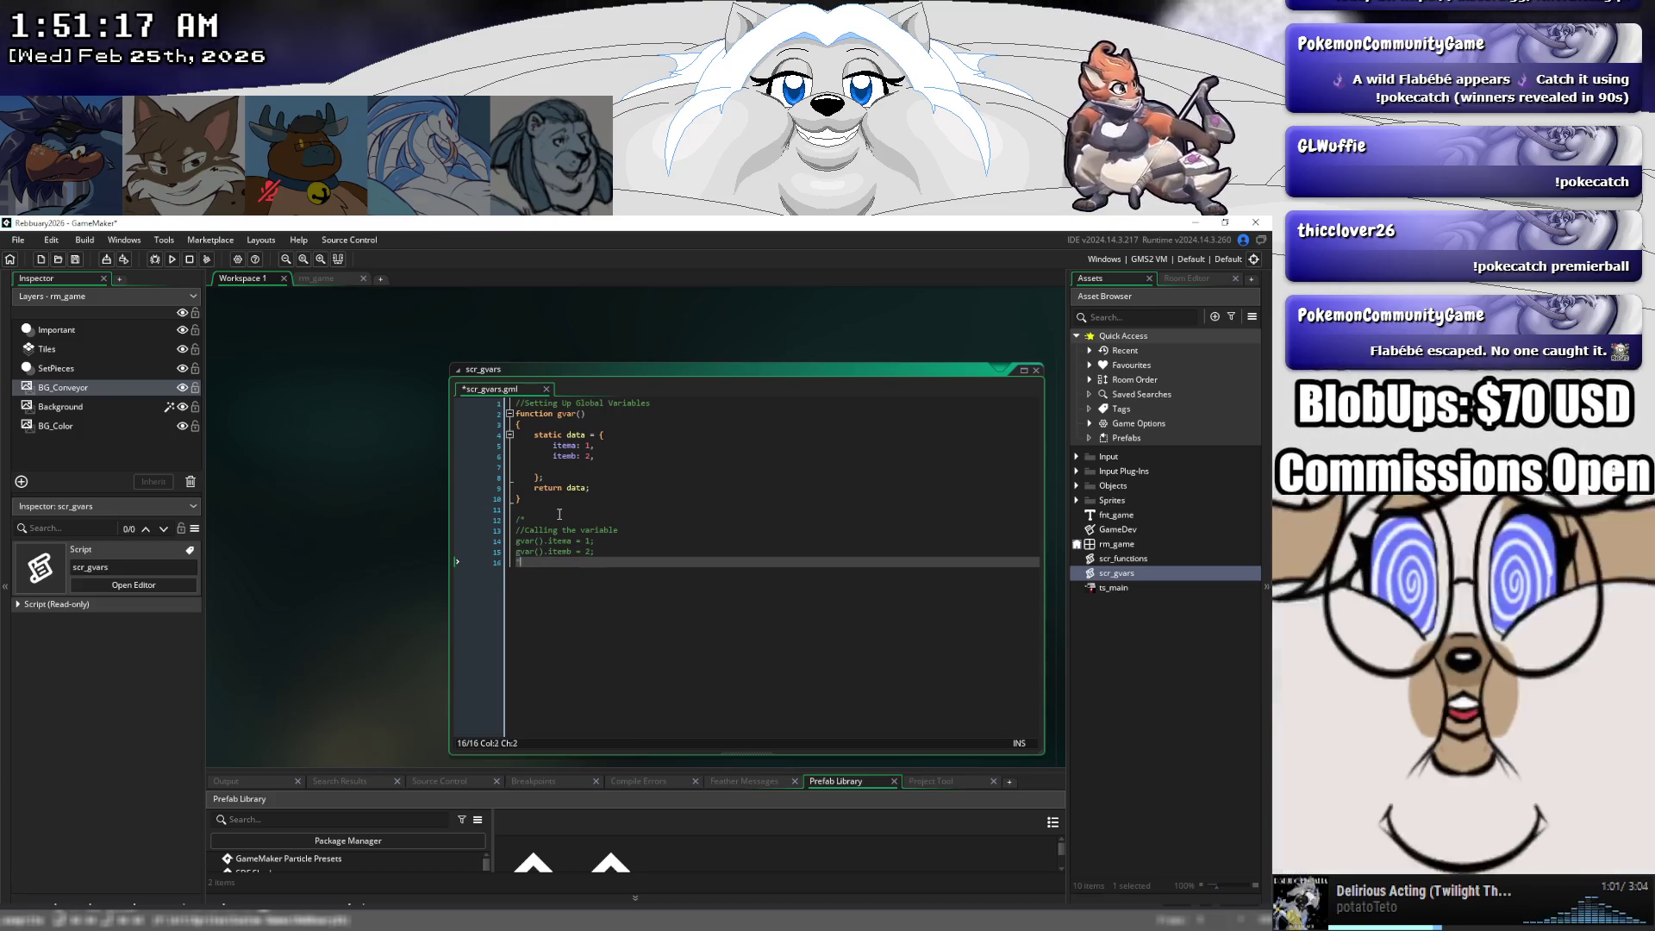
- Rename the struct's itema field to lbs and change its value to 250
{"action": "left_click", "coordinate": [578, 445]}
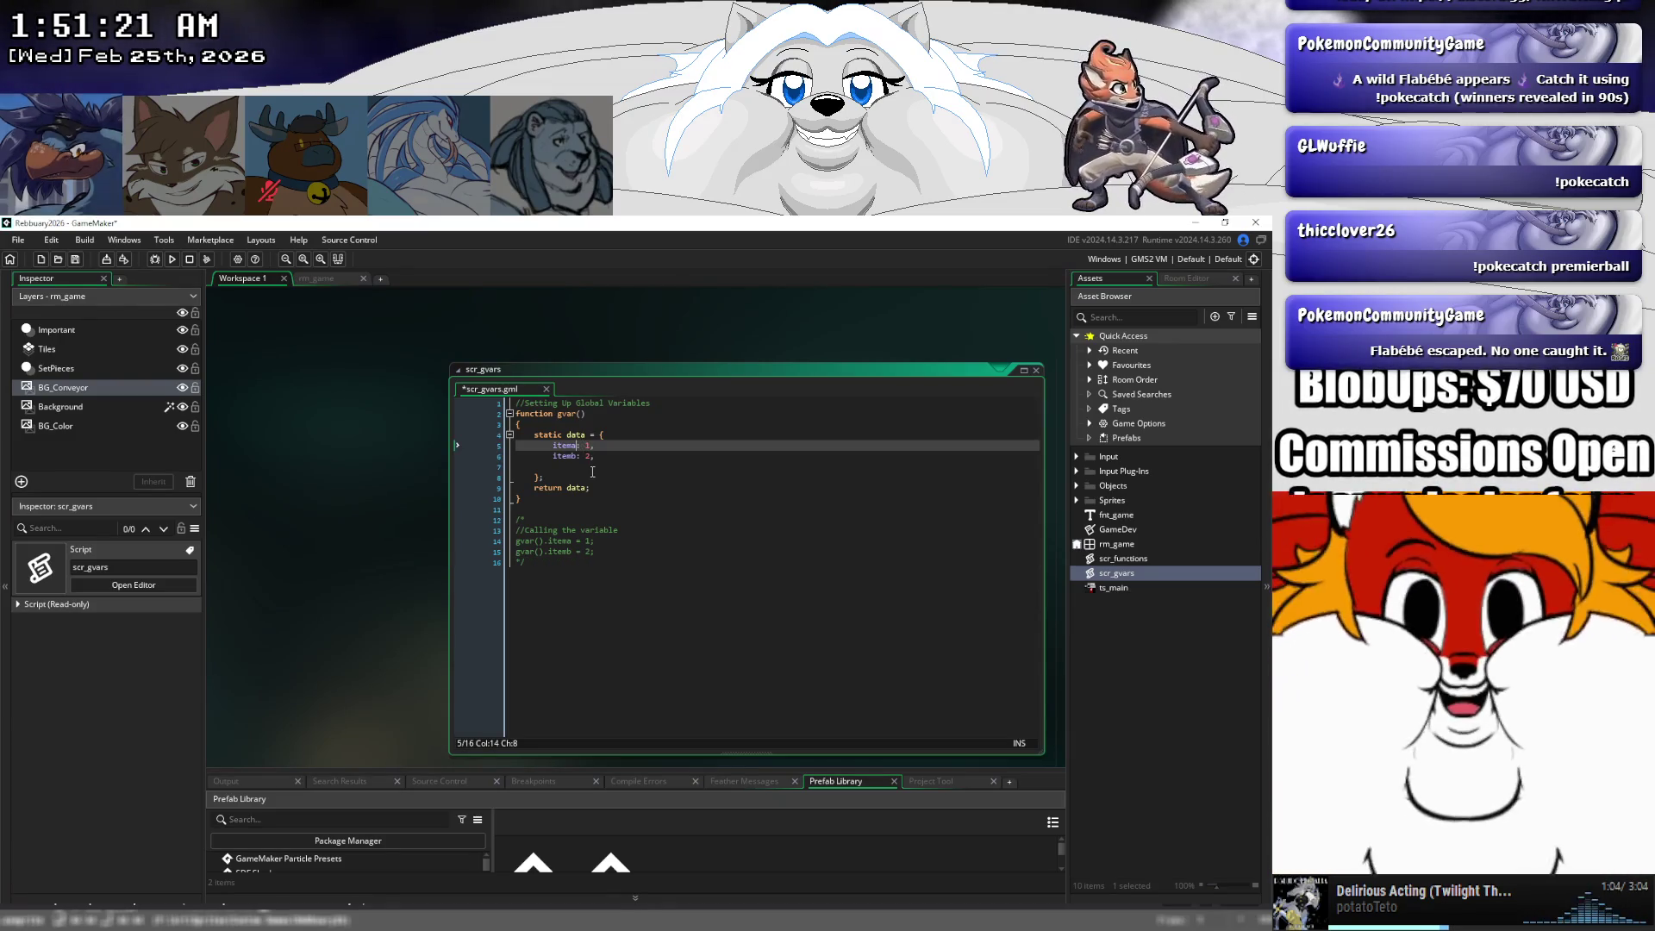
{"action": "key", "text": "BackSpace"}
{"action": "key", "text": "BackSpace"}
{"action": "key", "text": "BackSpace"}
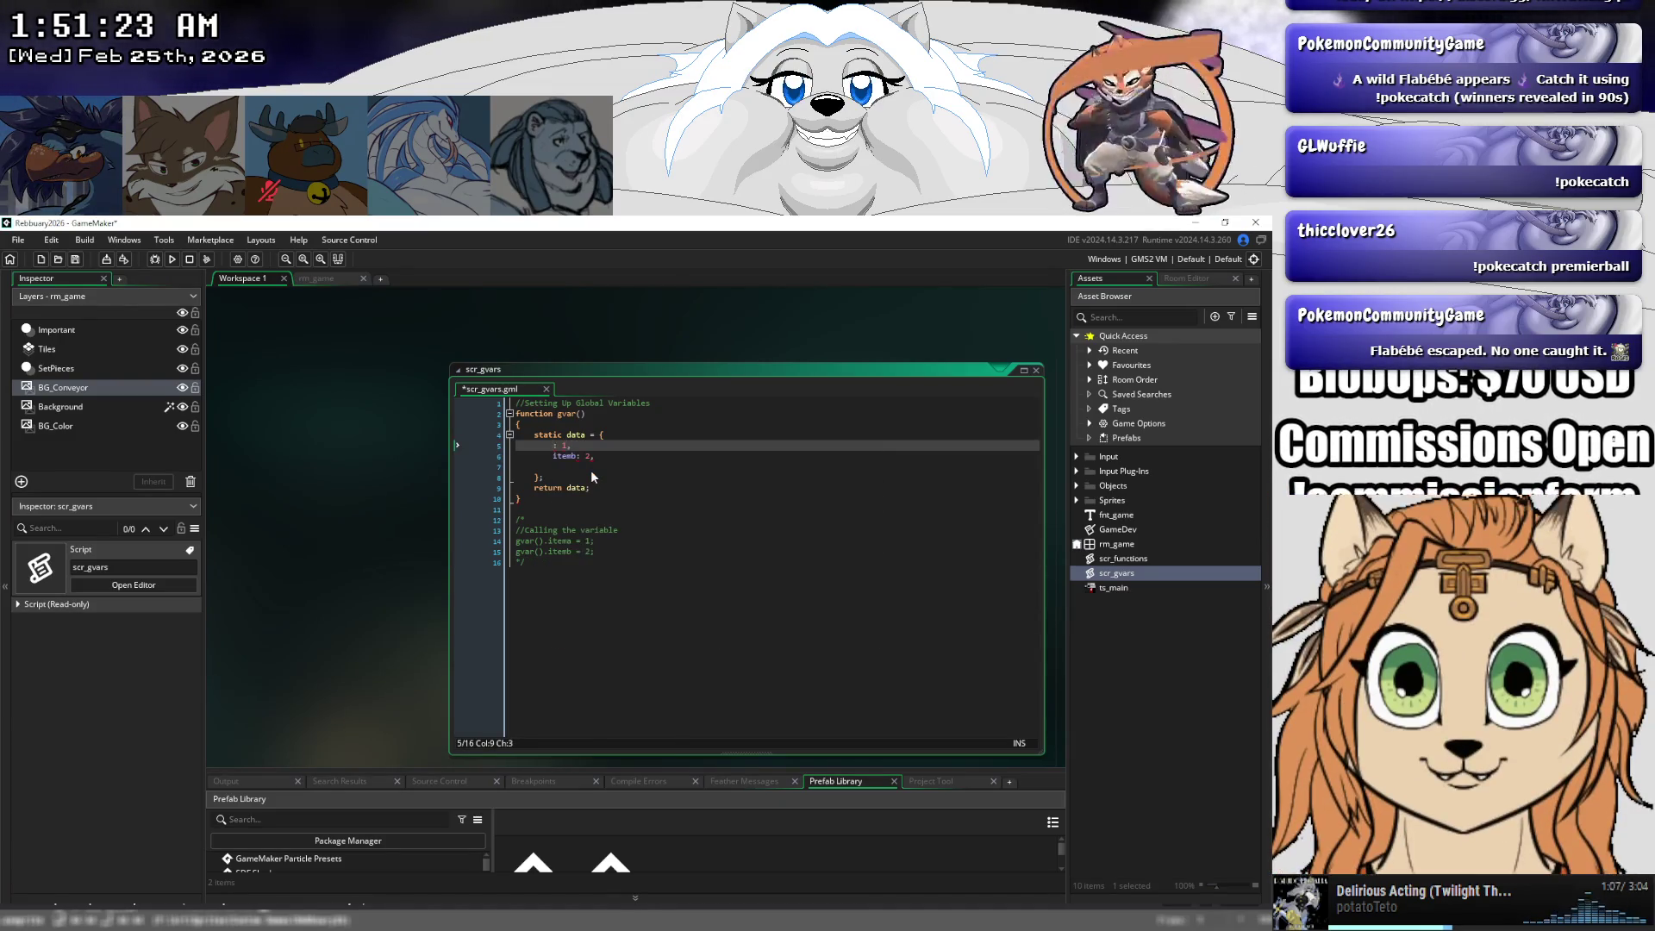
{"action": "type", "text": "lbs"}
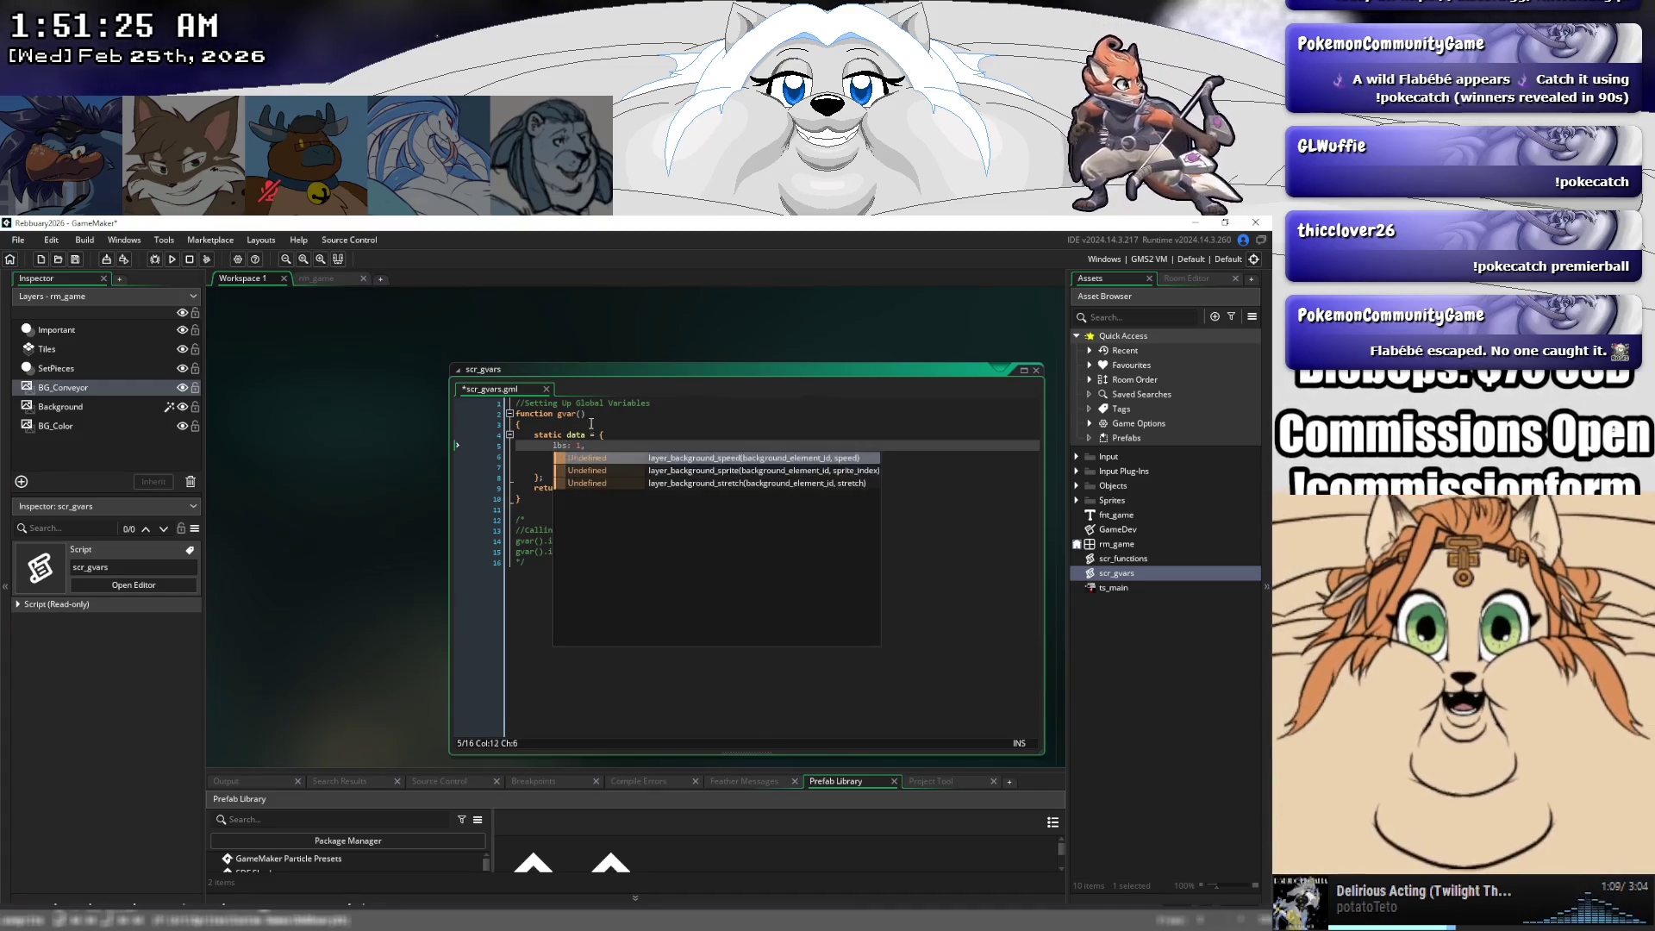
{"action": "key", "text": "Escape"}
{"action": "key", "text": "Up"}
{"action": "key", "text": "Up"}
{"action": "left_click", "coordinate": [575, 457]}
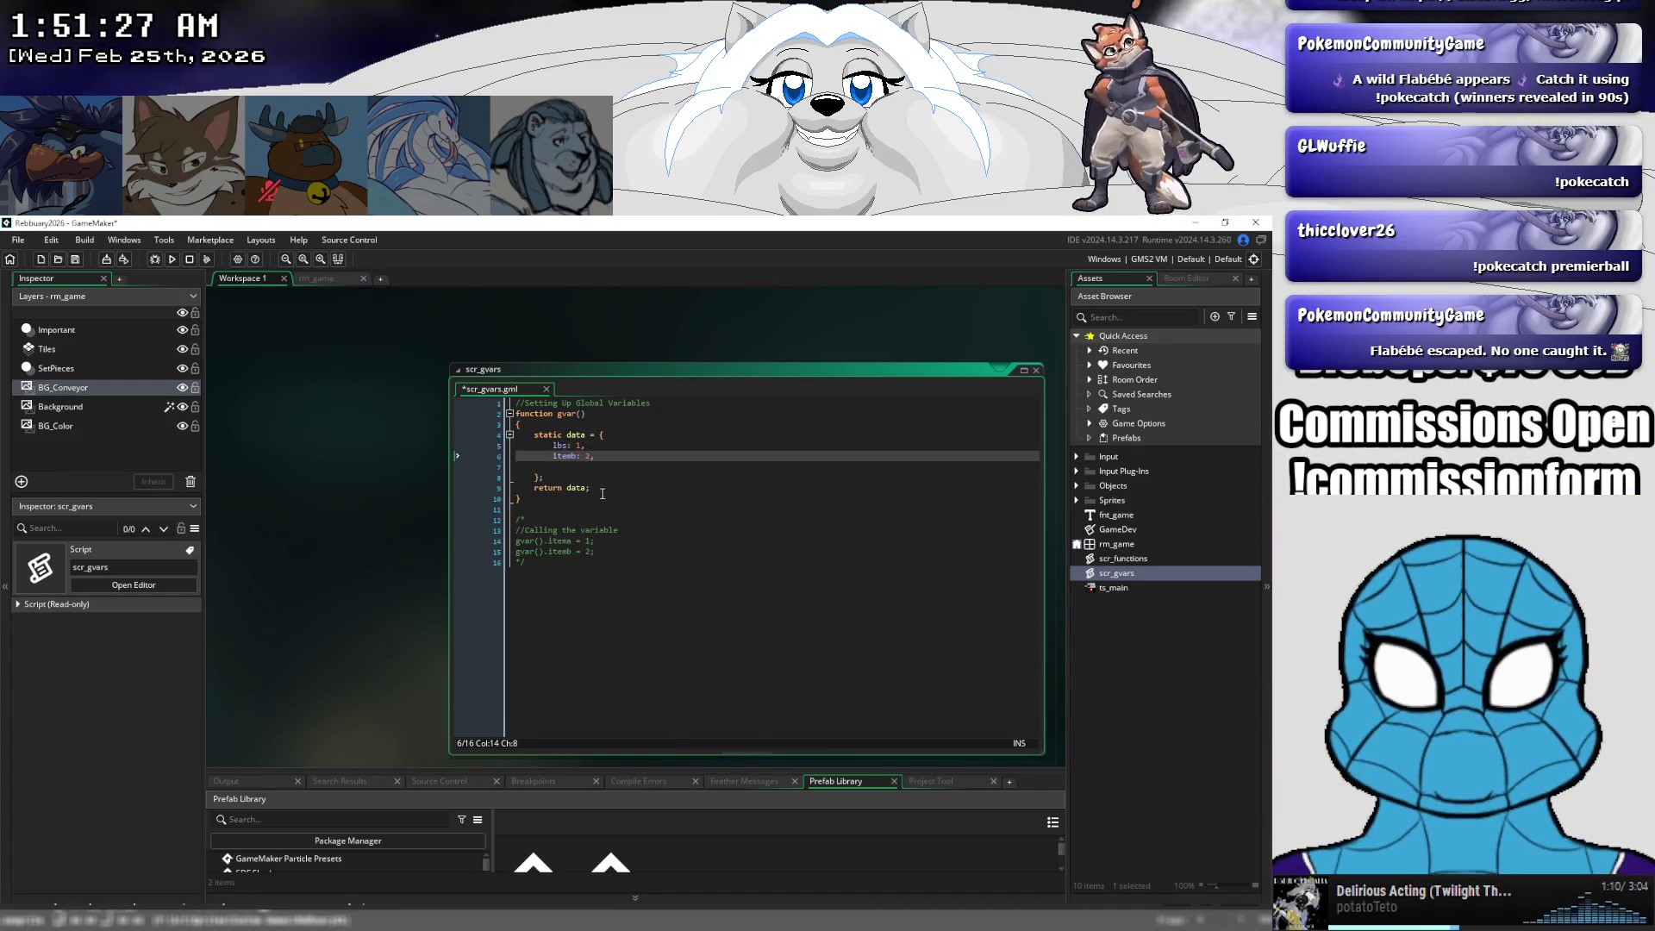
{"action": "key", "text": "Up"}
{"action": "key", "text": "Right"}
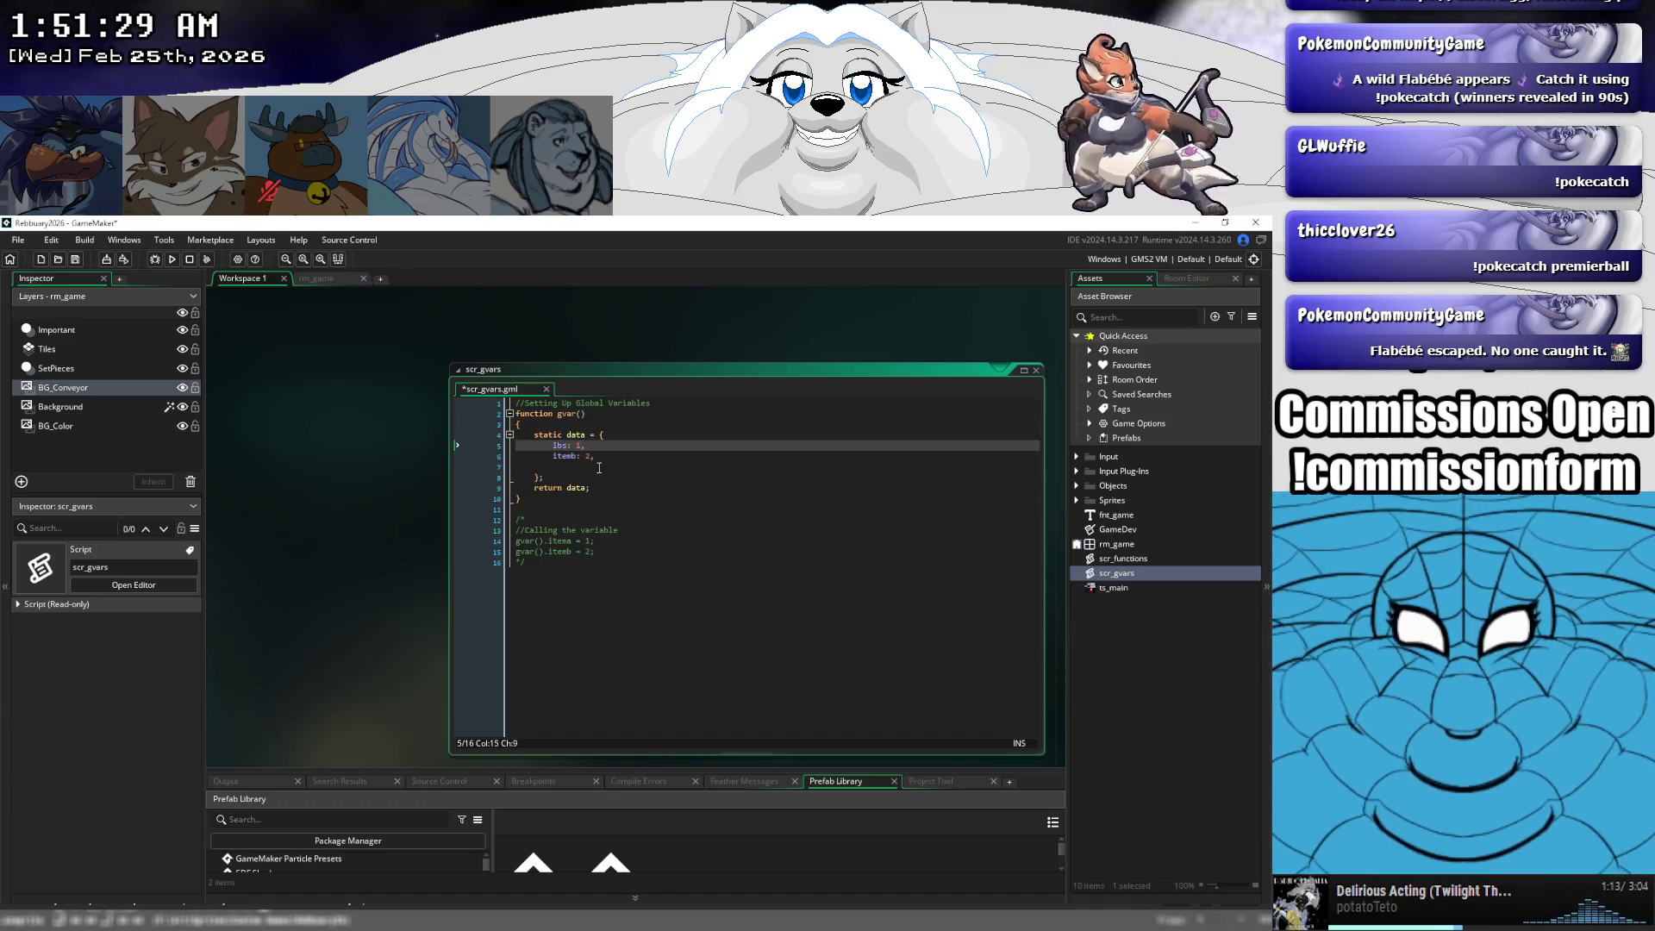
{"action": "type", "text": "50"}
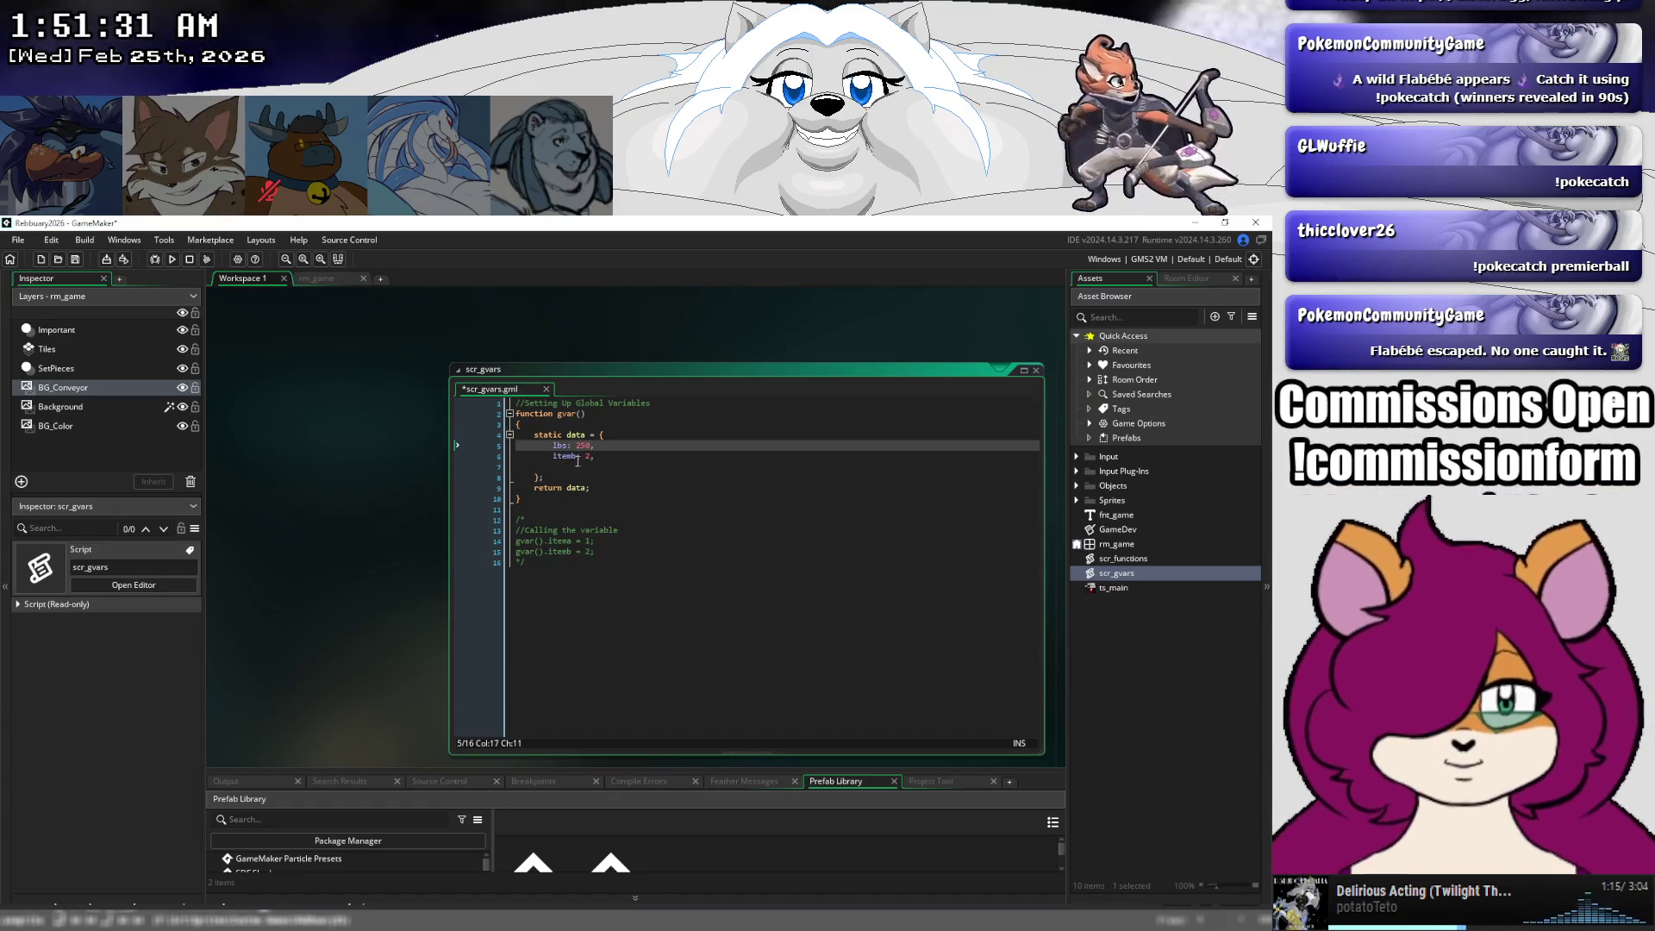
{"action": "left_click", "coordinate": [577, 457]}
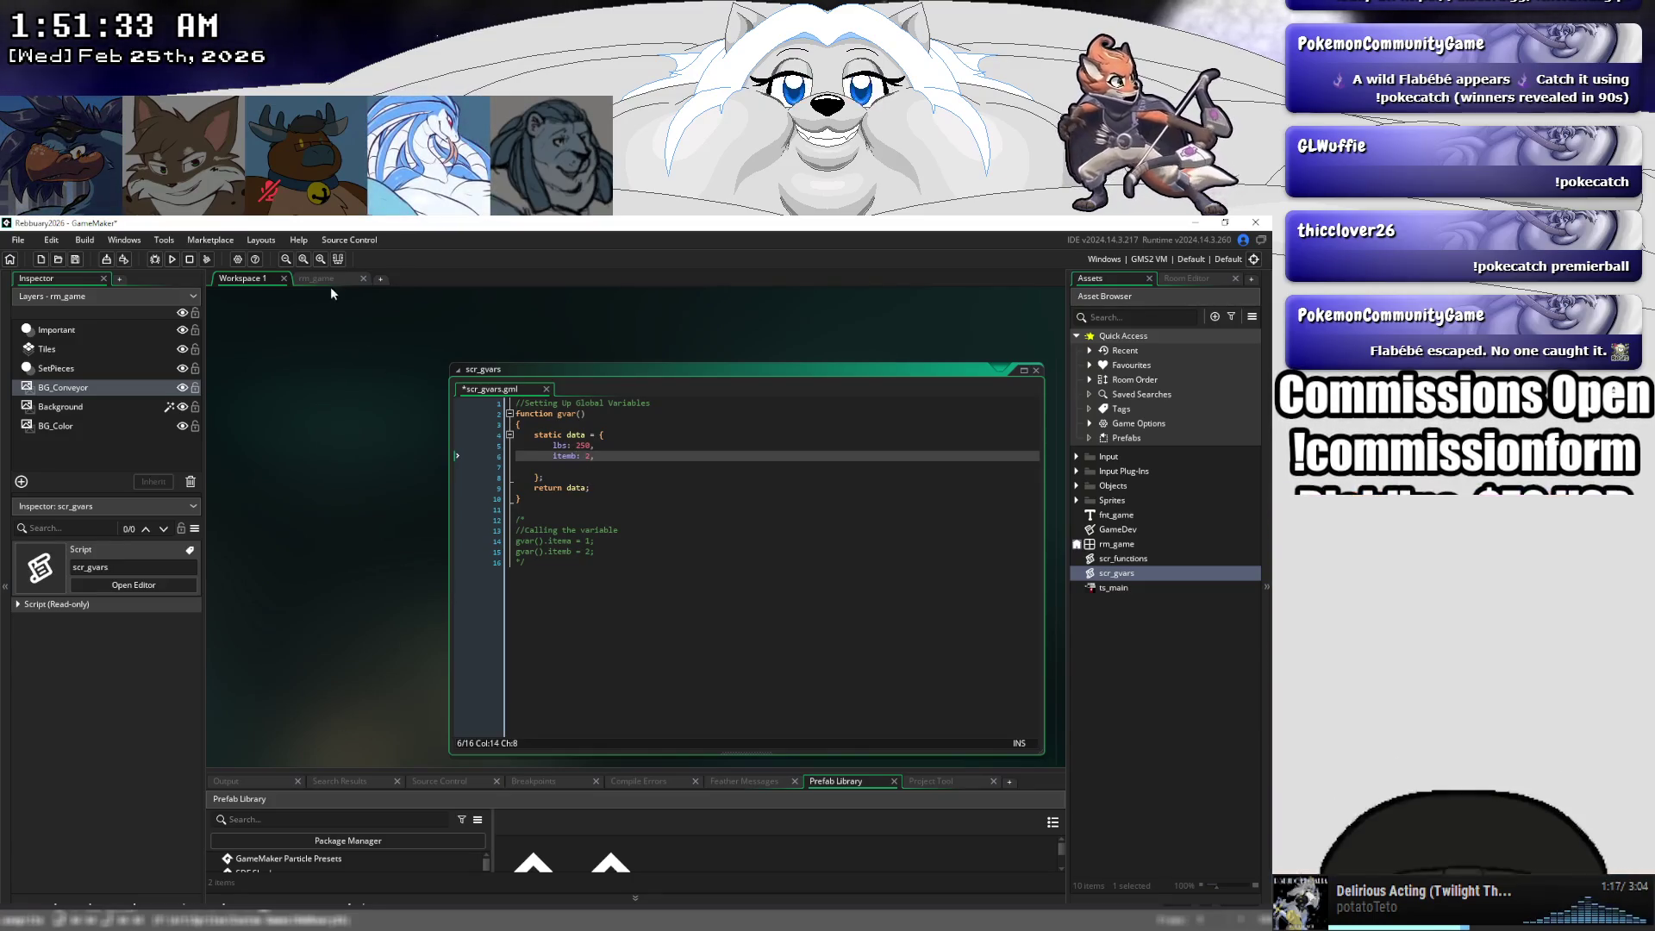
{"action": "left_click", "coordinate": [320, 278]}
{"action": "left_click", "coordinate": [246, 278]}
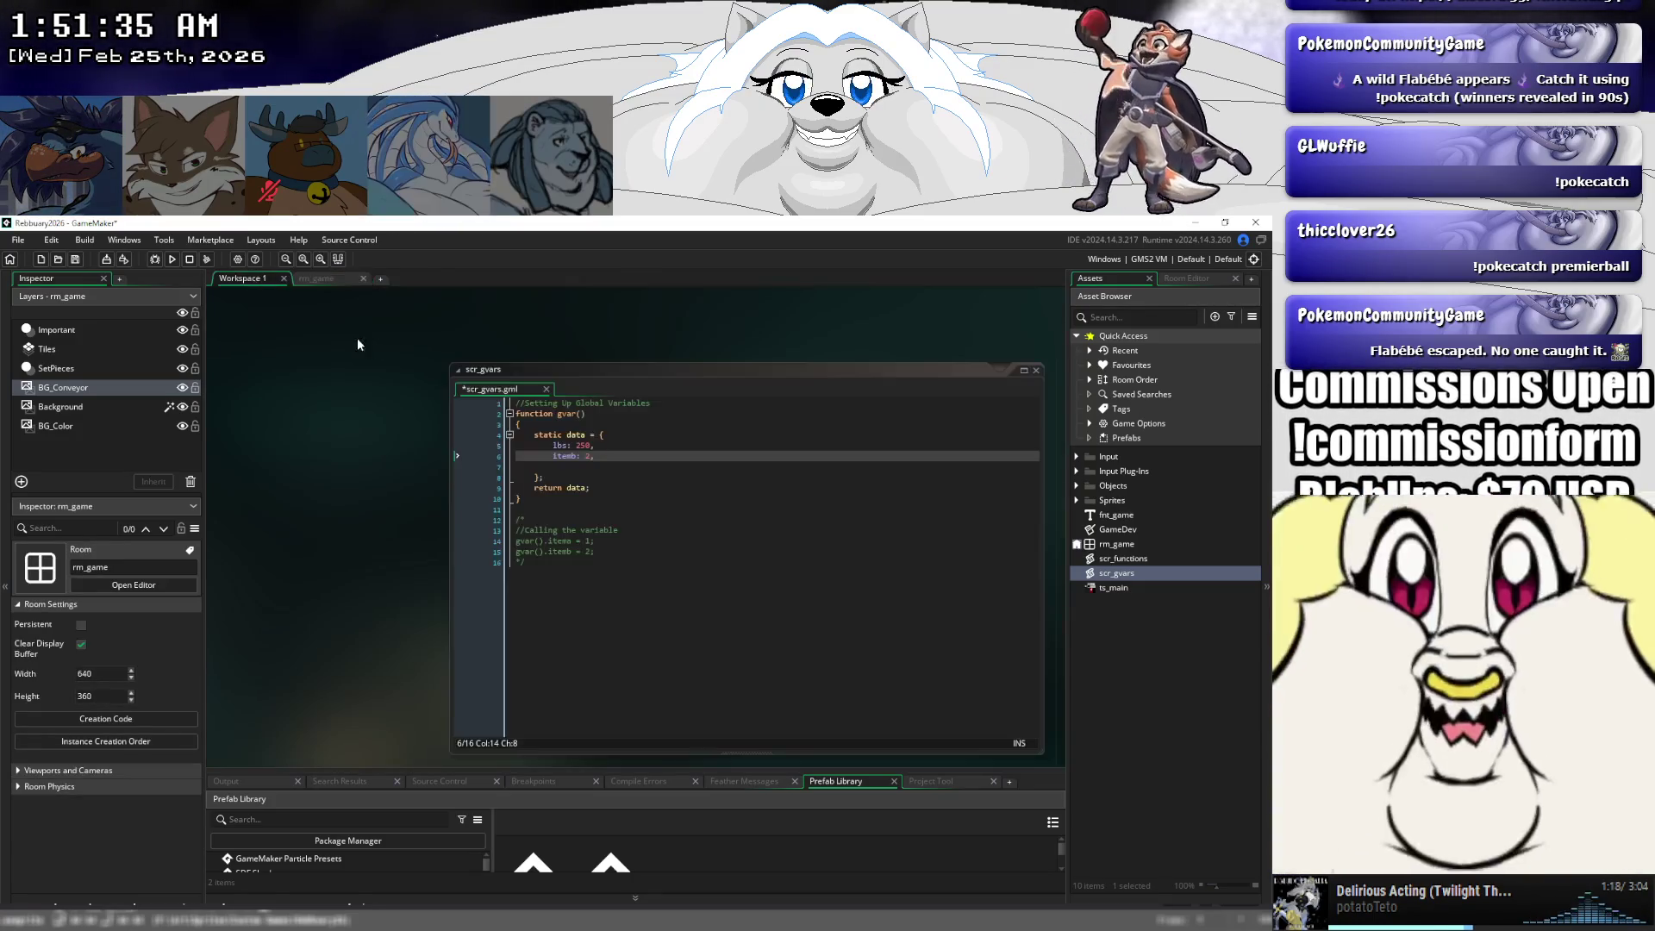
- Close the obj_rebbecca_base editor and move the scr_gvars window to the centre
{"action": "scroll", "coordinate": [367, 385], "scroll_direction": "up", "scroll_amount": 10}
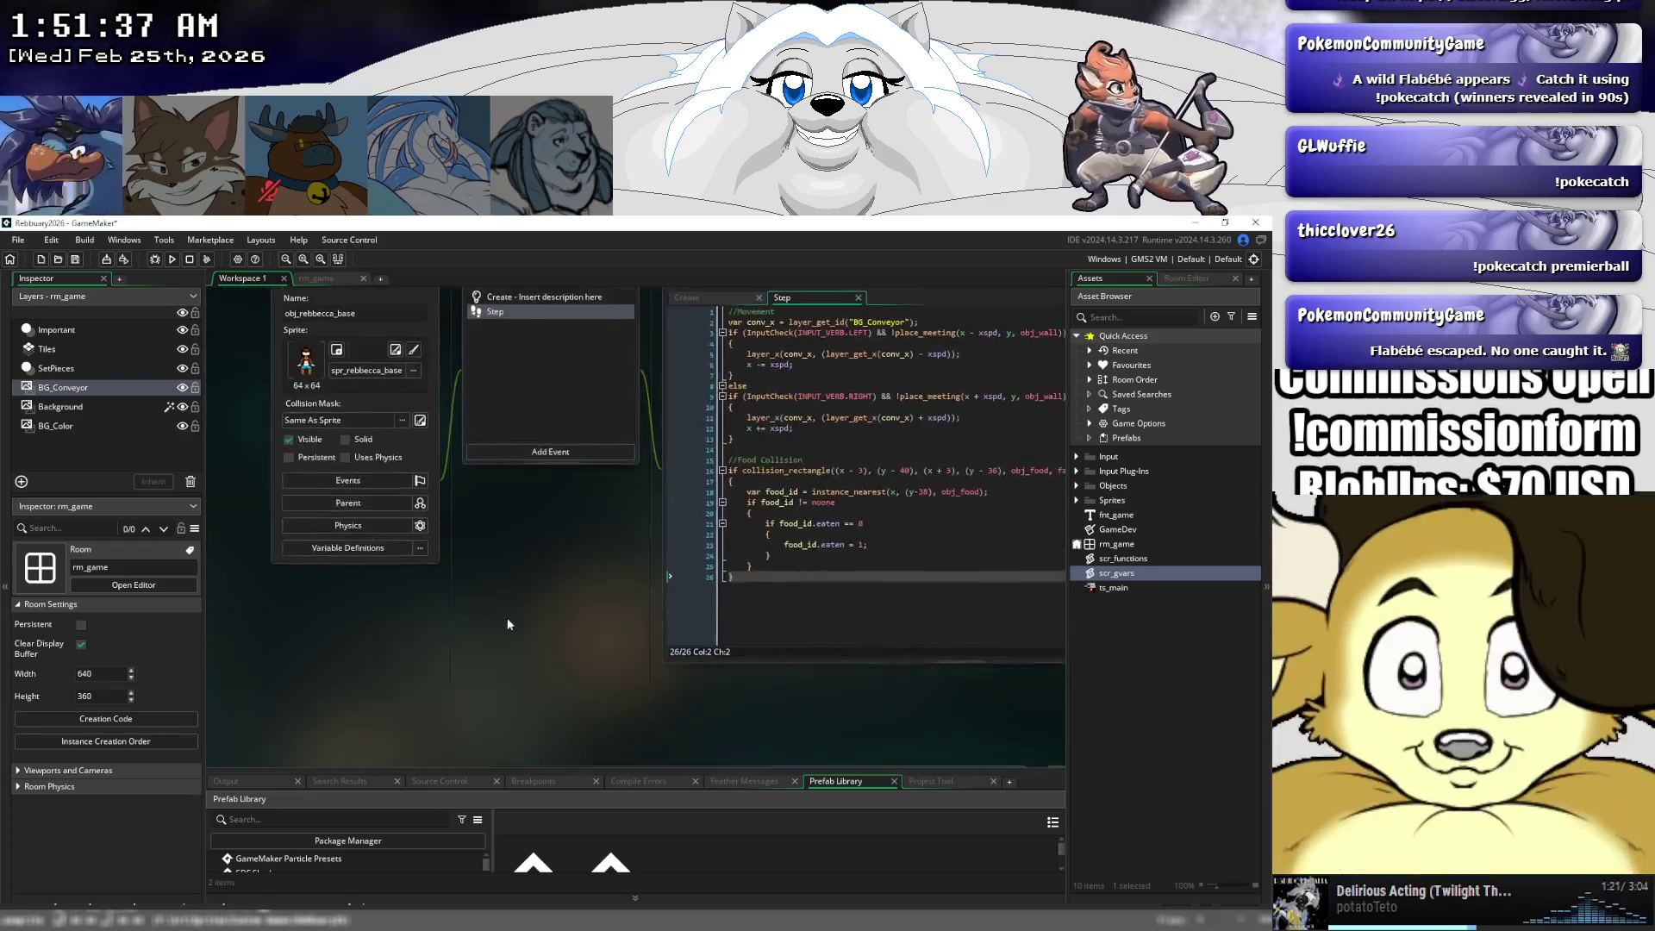
{"action": "scroll", "coordinate": [507, 603], "scroll_direction": "up", "scroll_amount": 5}
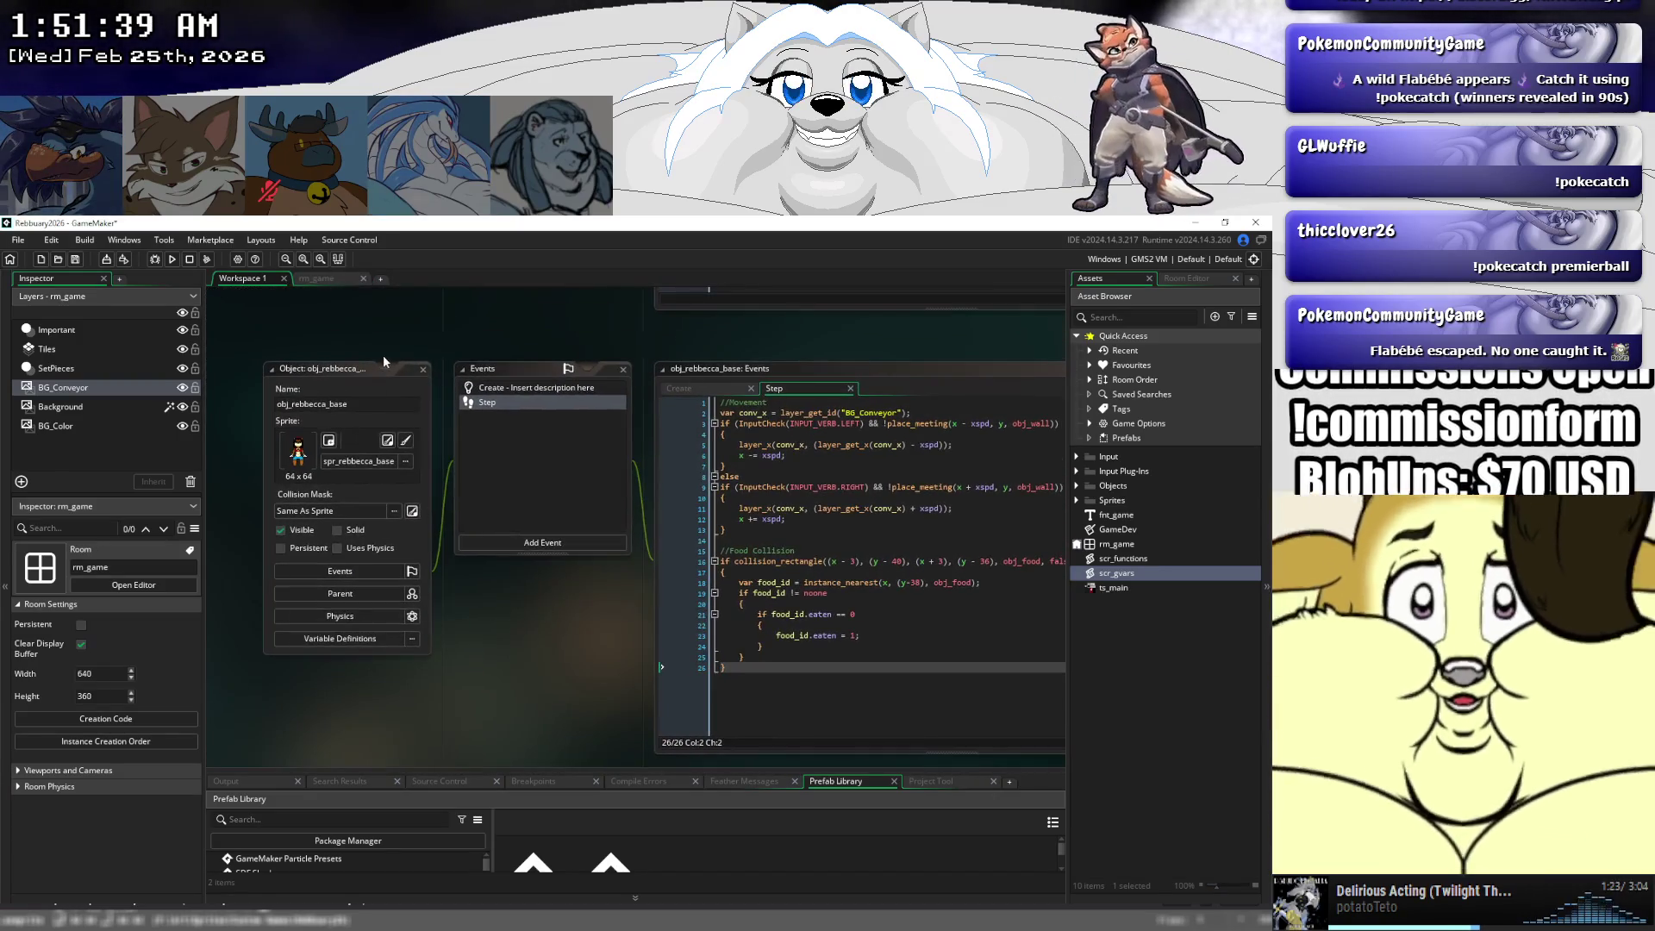
{"action": "left_click", "coordinate": [424, 369]}
{"action": "scroll", "coordinate": [464, 412], "scroll_direction": "down", "scroll_amount": 3}
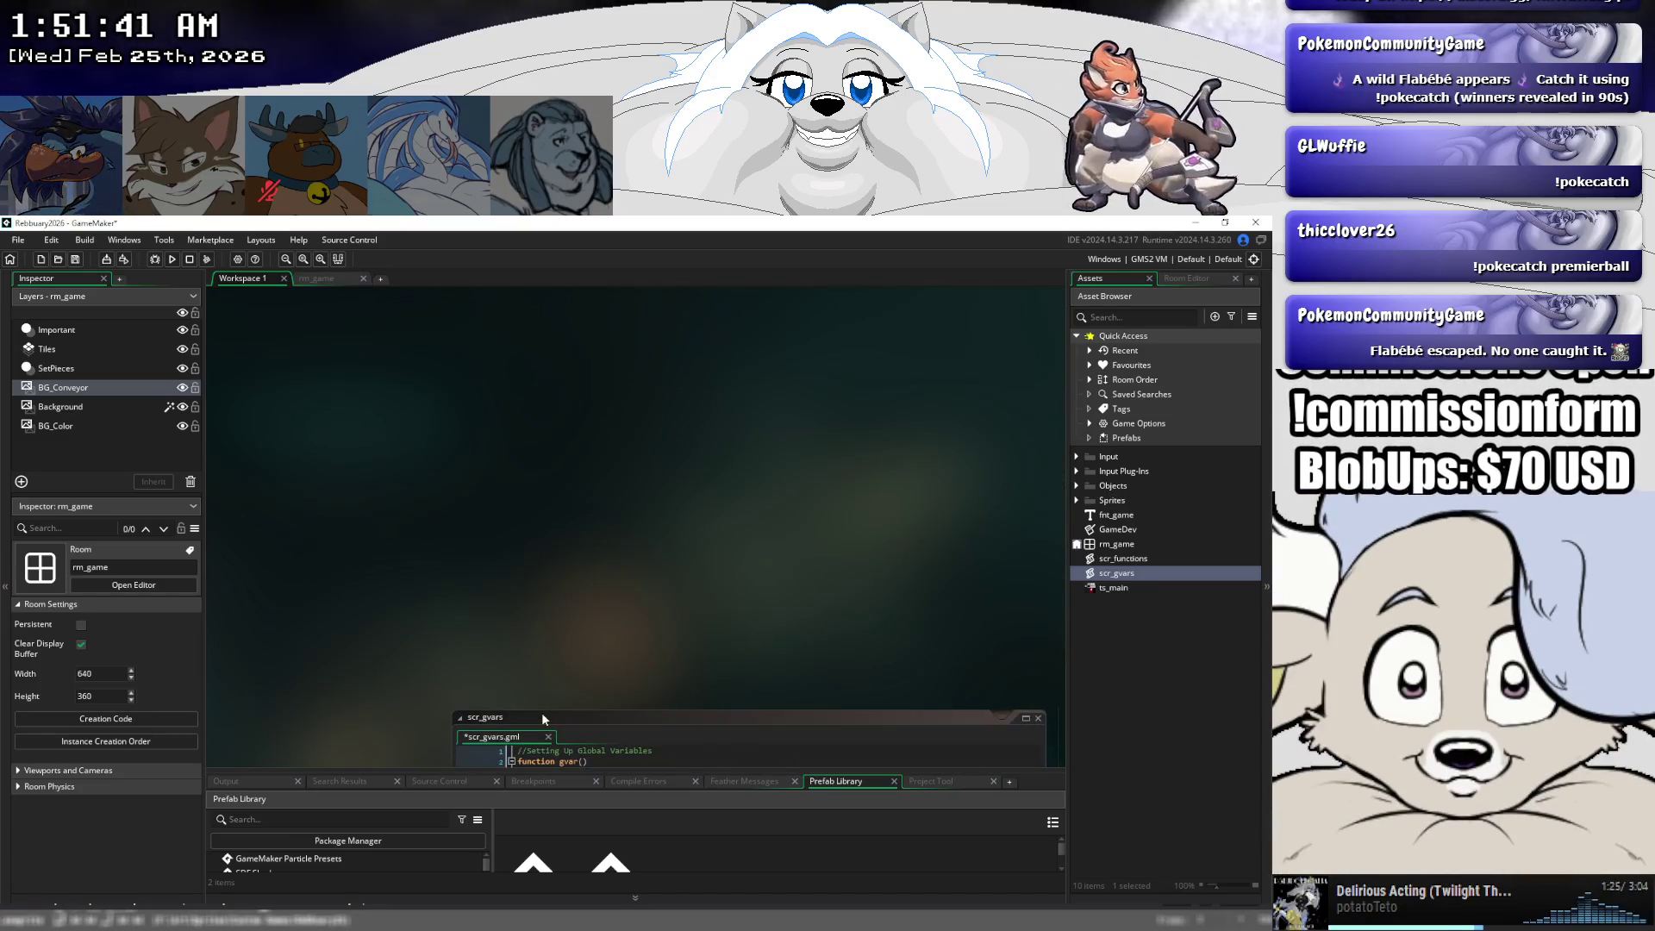
{"action": "mouse_move", "coordinate": [542, 711]}
{"action": "left_mouse_down"}
{"action": "mouse_move", "coordinate": [465, 321]}
{"action": "mouse_move", "coordinate": [379, 594]}
{"action": "mouse_move", "coordinate": [374, 543]}
{"action": "left_mouse_up"}
- Review obj_game's Draw event HUD code and reorder its Create and Draw tabs
{"action": "scroll", "coordinate": [363, 475], "scroll_direction": "up", "scroll_amount": 5}
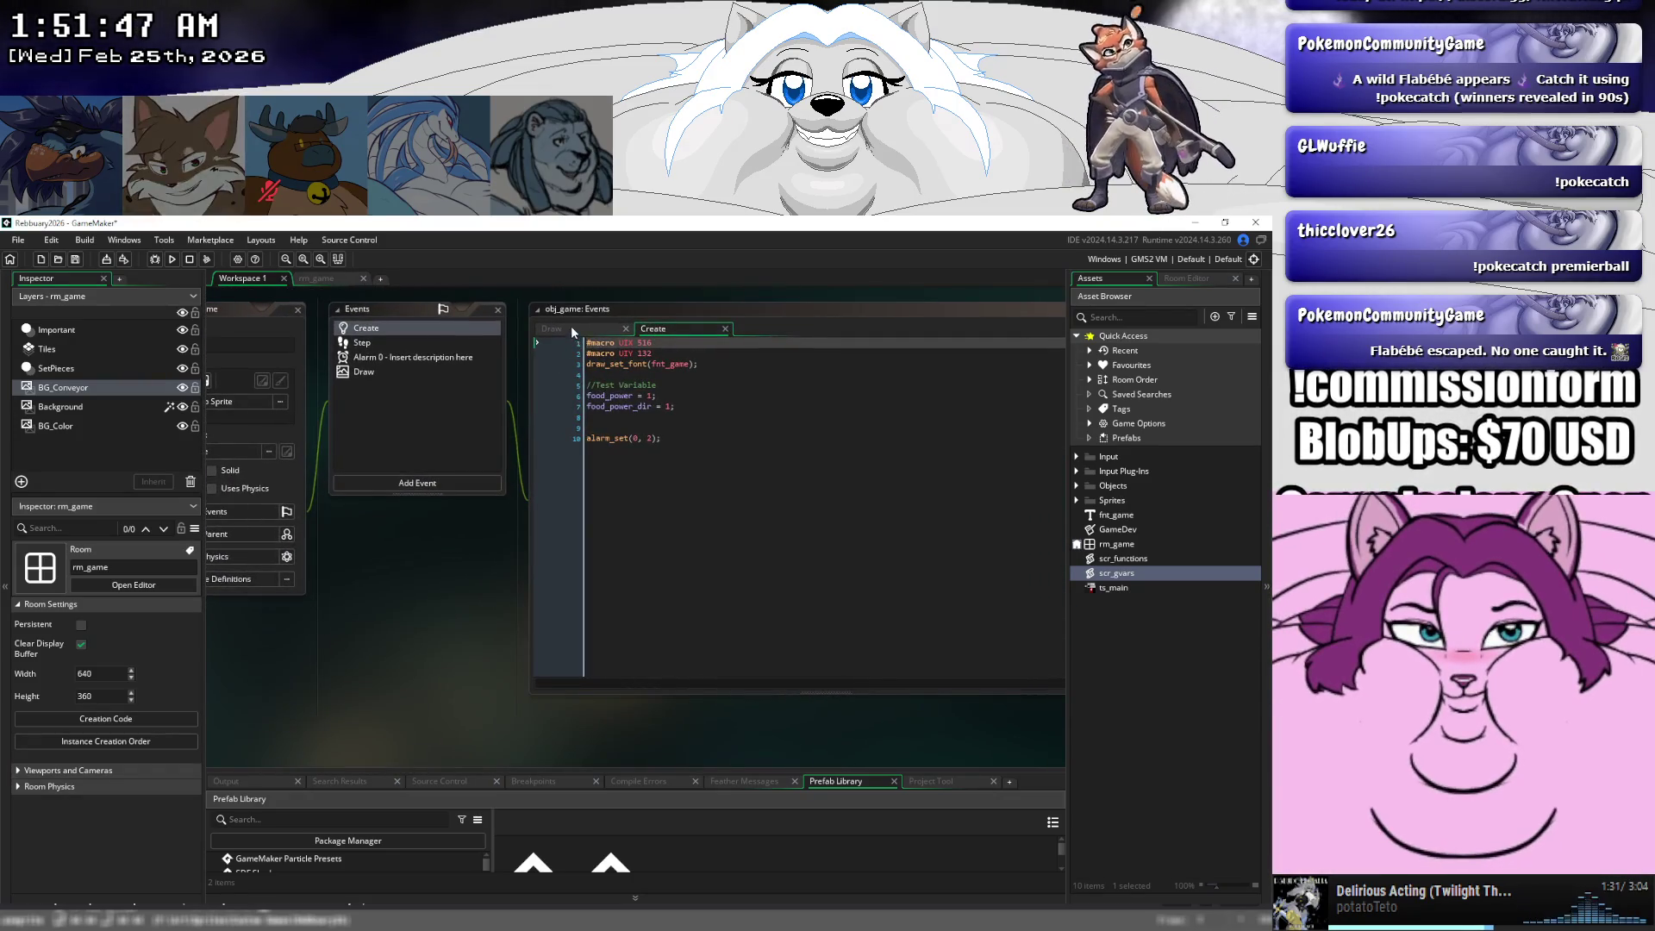
{"action": "left_click", "coordinate": [571, 328]}
{"action": "left_click_drag", "start_coordinate": [566, 328], "coordinate": [646, 341]}
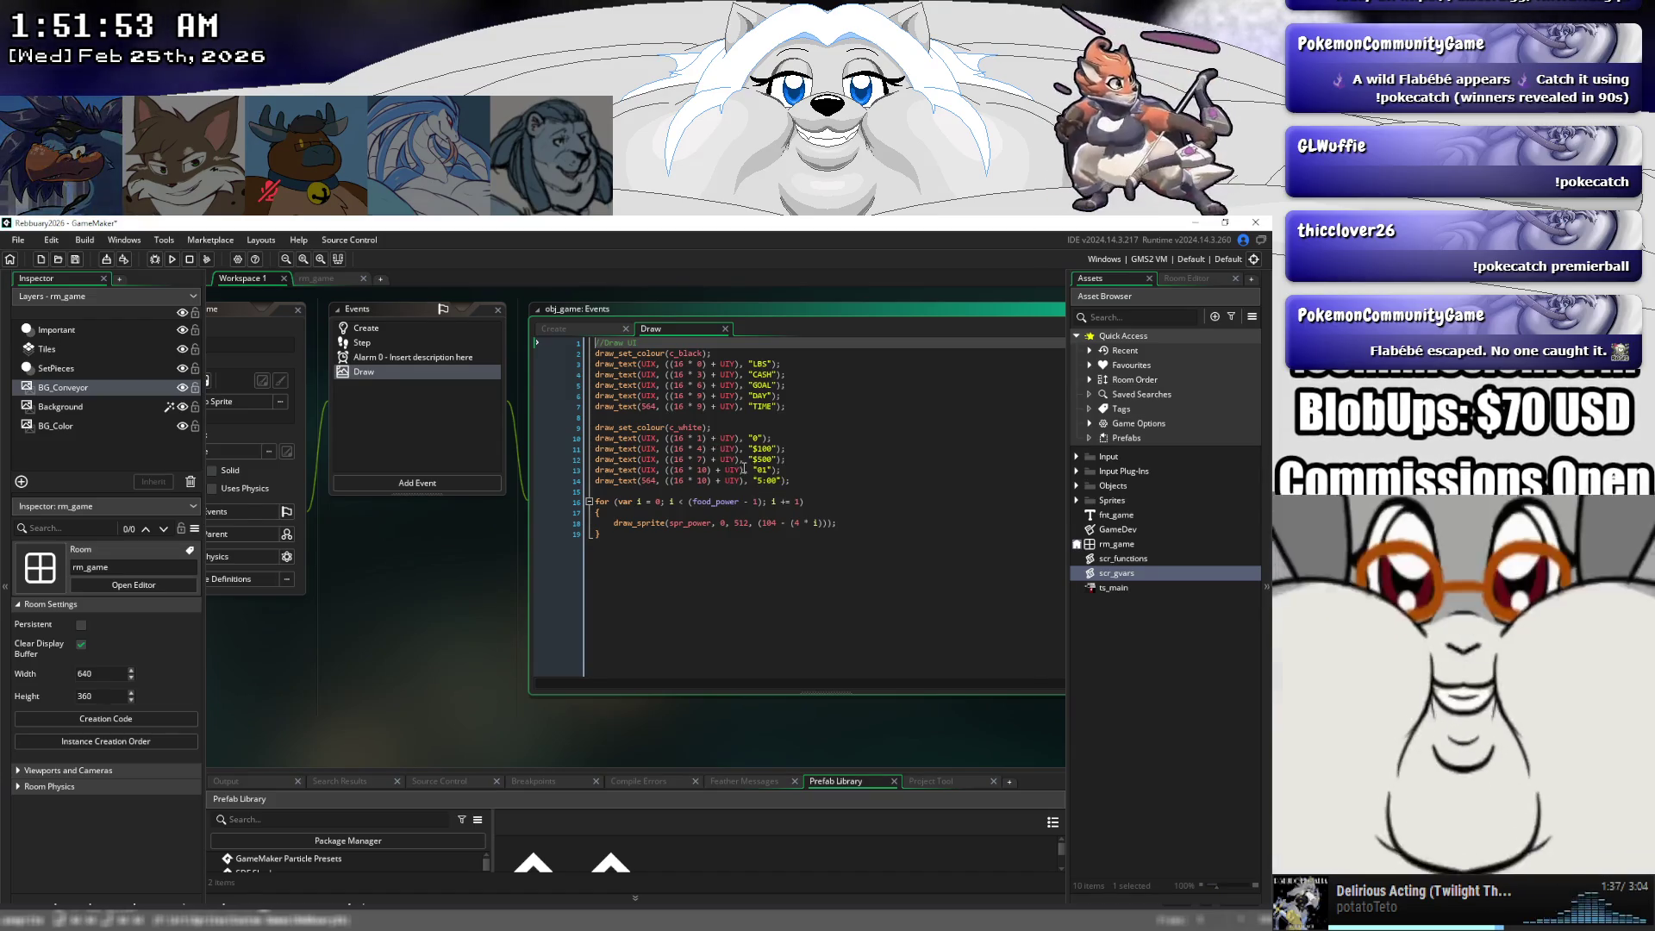
{"action": "scroll", "coordinate": [743, 467], "scroll_direction": "up", "scroll_amount": 1}
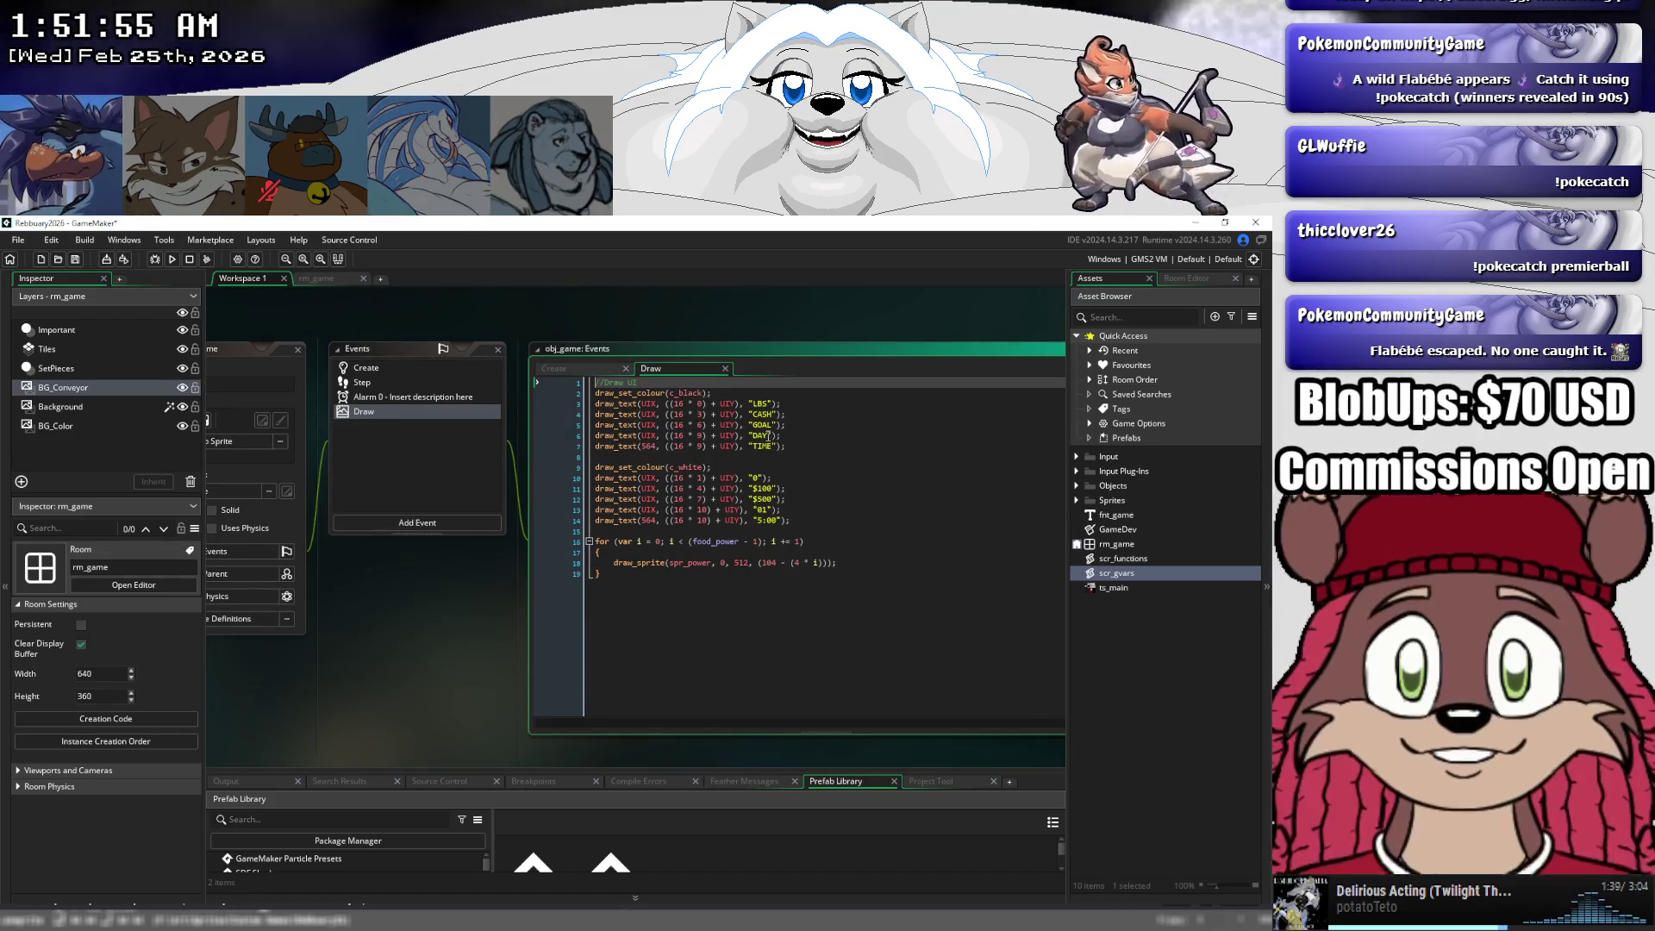
{"action": "scroll", "coordinate": [440, 583], "scroll_direction": "down", "scroll_amount": 3}
{"action": "scroll", "coordinate": [440, 583], "scroll_direction": "down", "scroll_amount": 4}
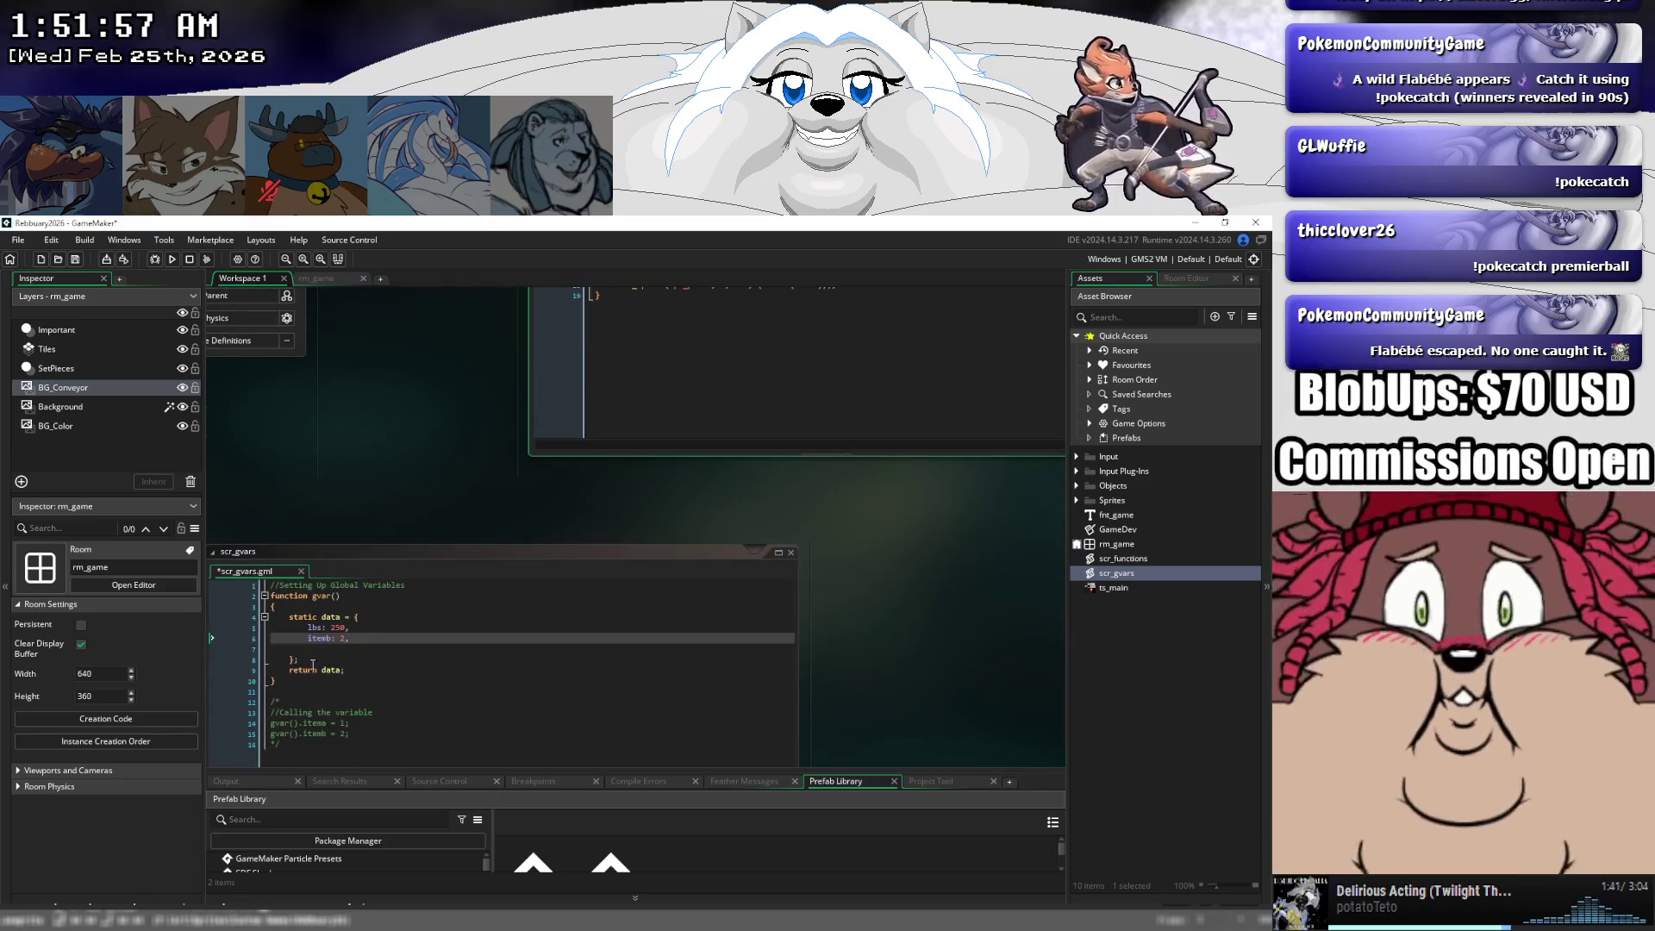
- Rename itemb to cash and add goal: 0, day: 1 and time: 0 fields to the gvar() struct
{"action": "double_click", "coordinate": [312, 638]}
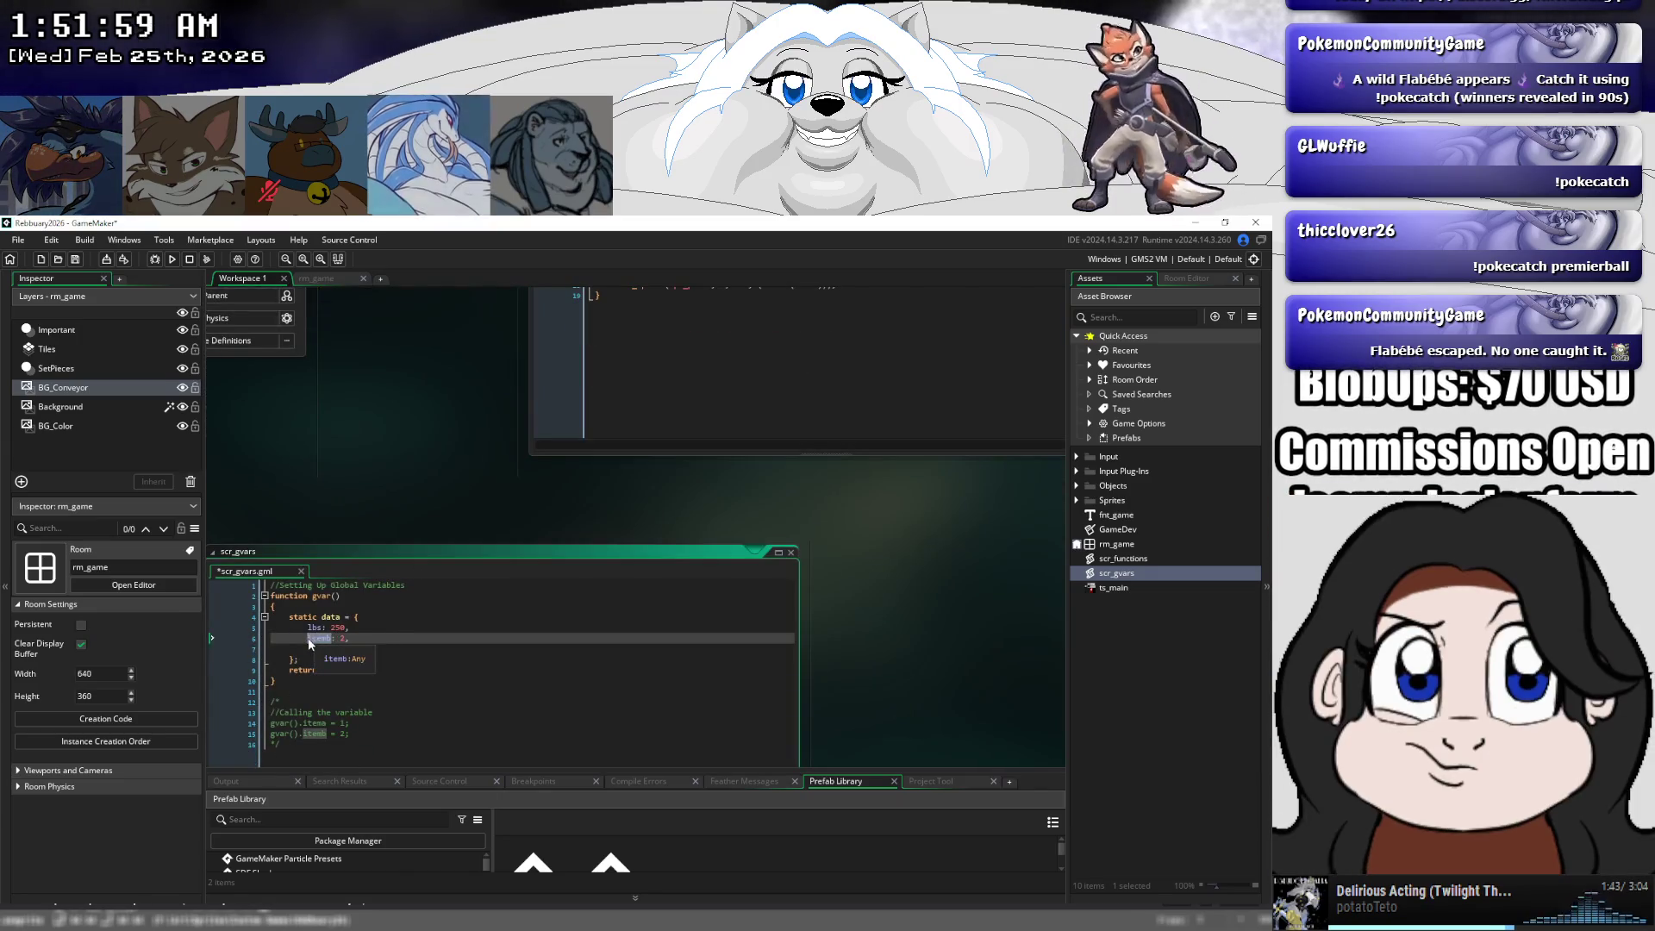
{"action": "type", "text": "cash"}
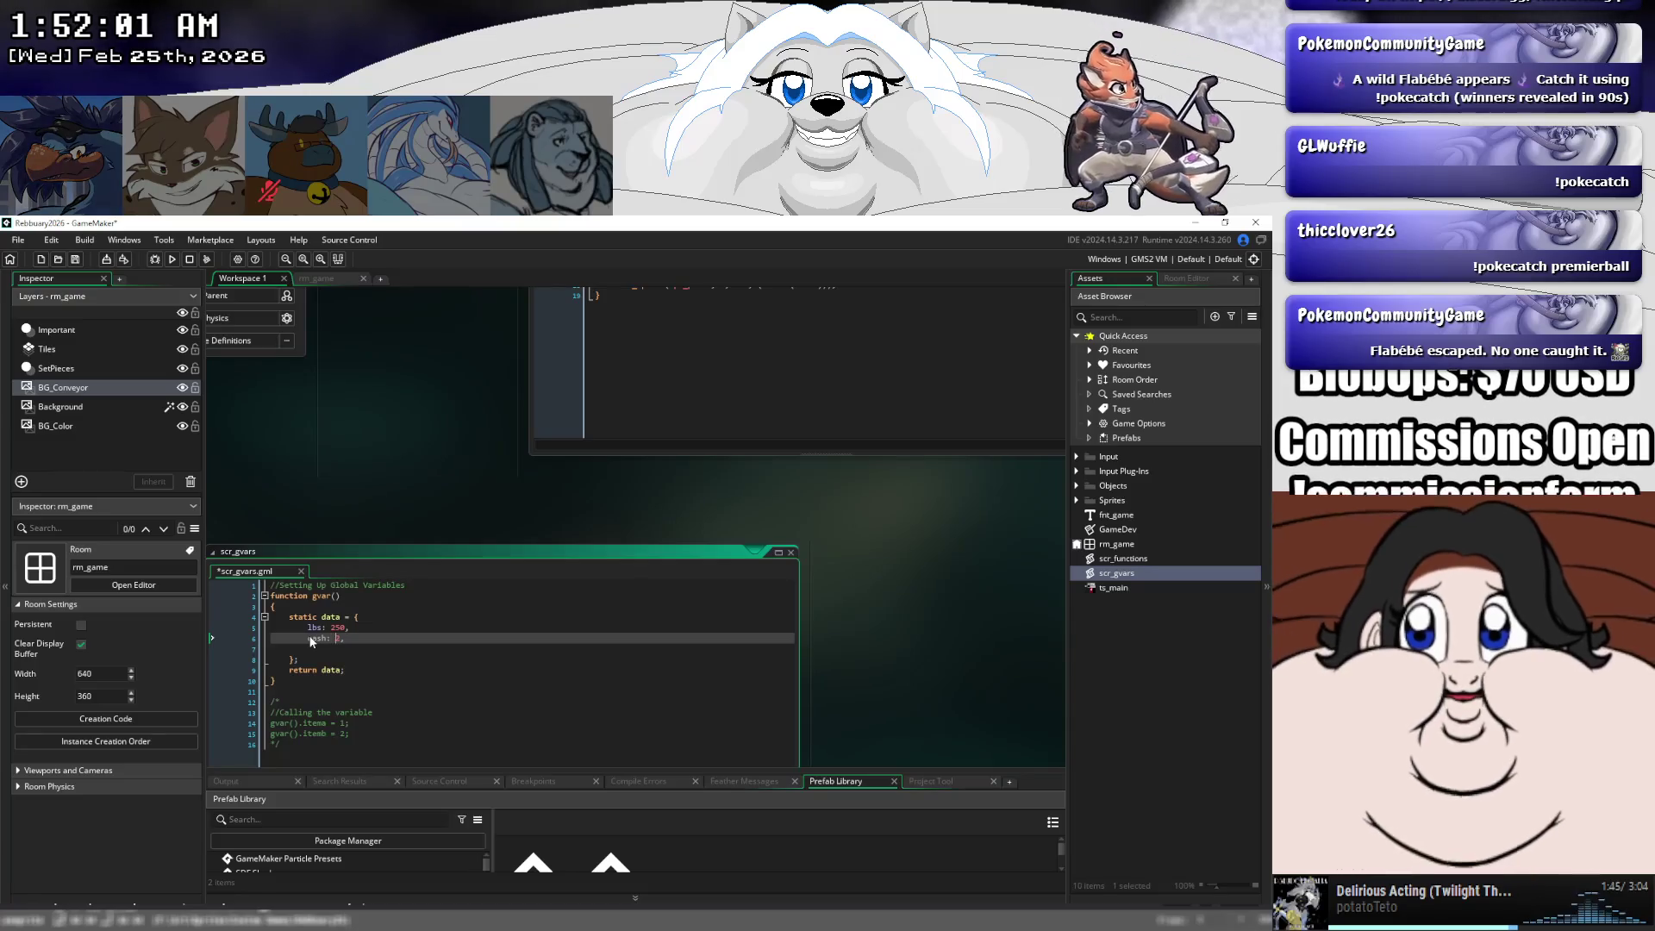
{"action": "key", "text": "End"}
{"action": "key", "text": "Return"}
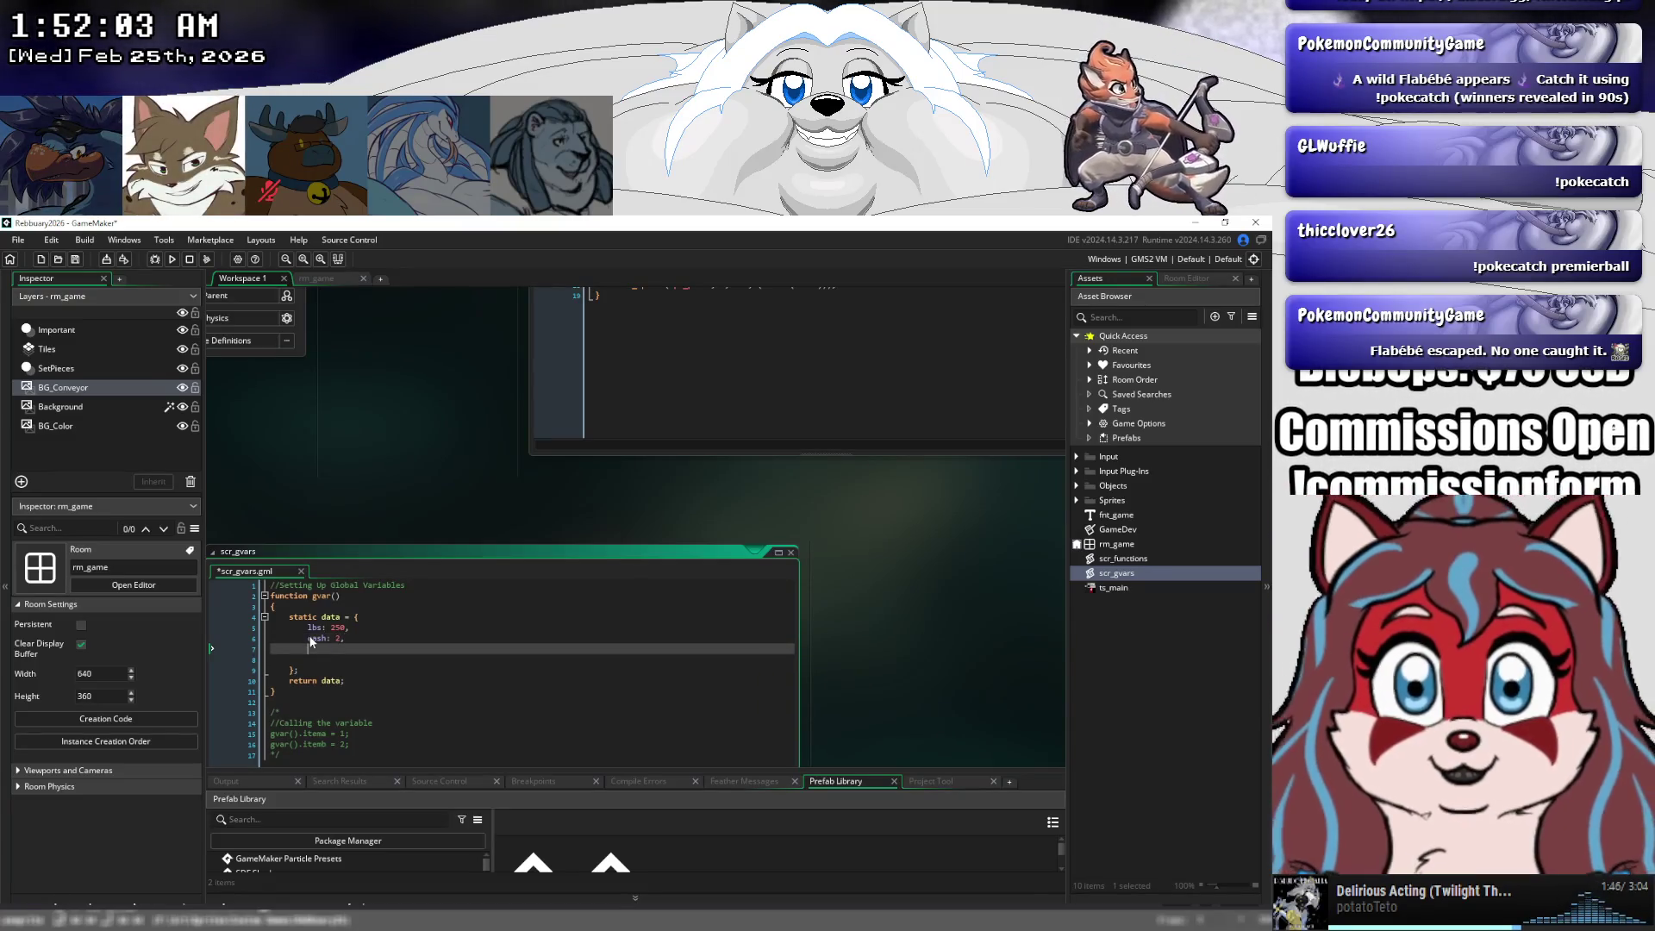
{"action": "type", "text": "go"}
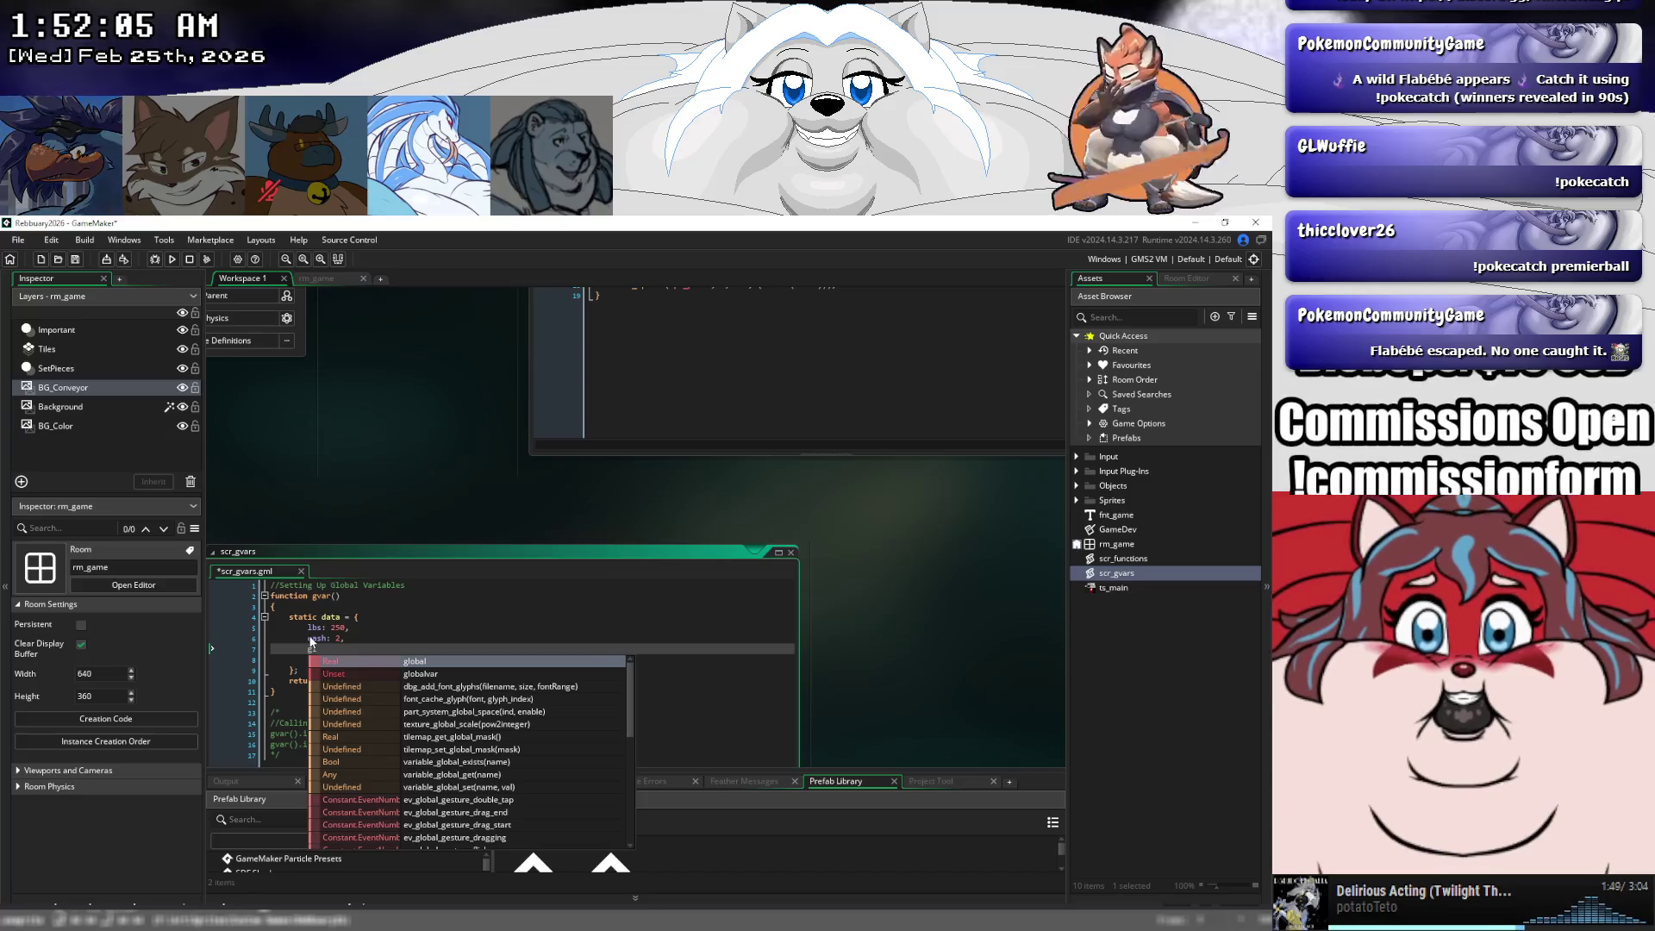
{"action": "type", "text": "al"}
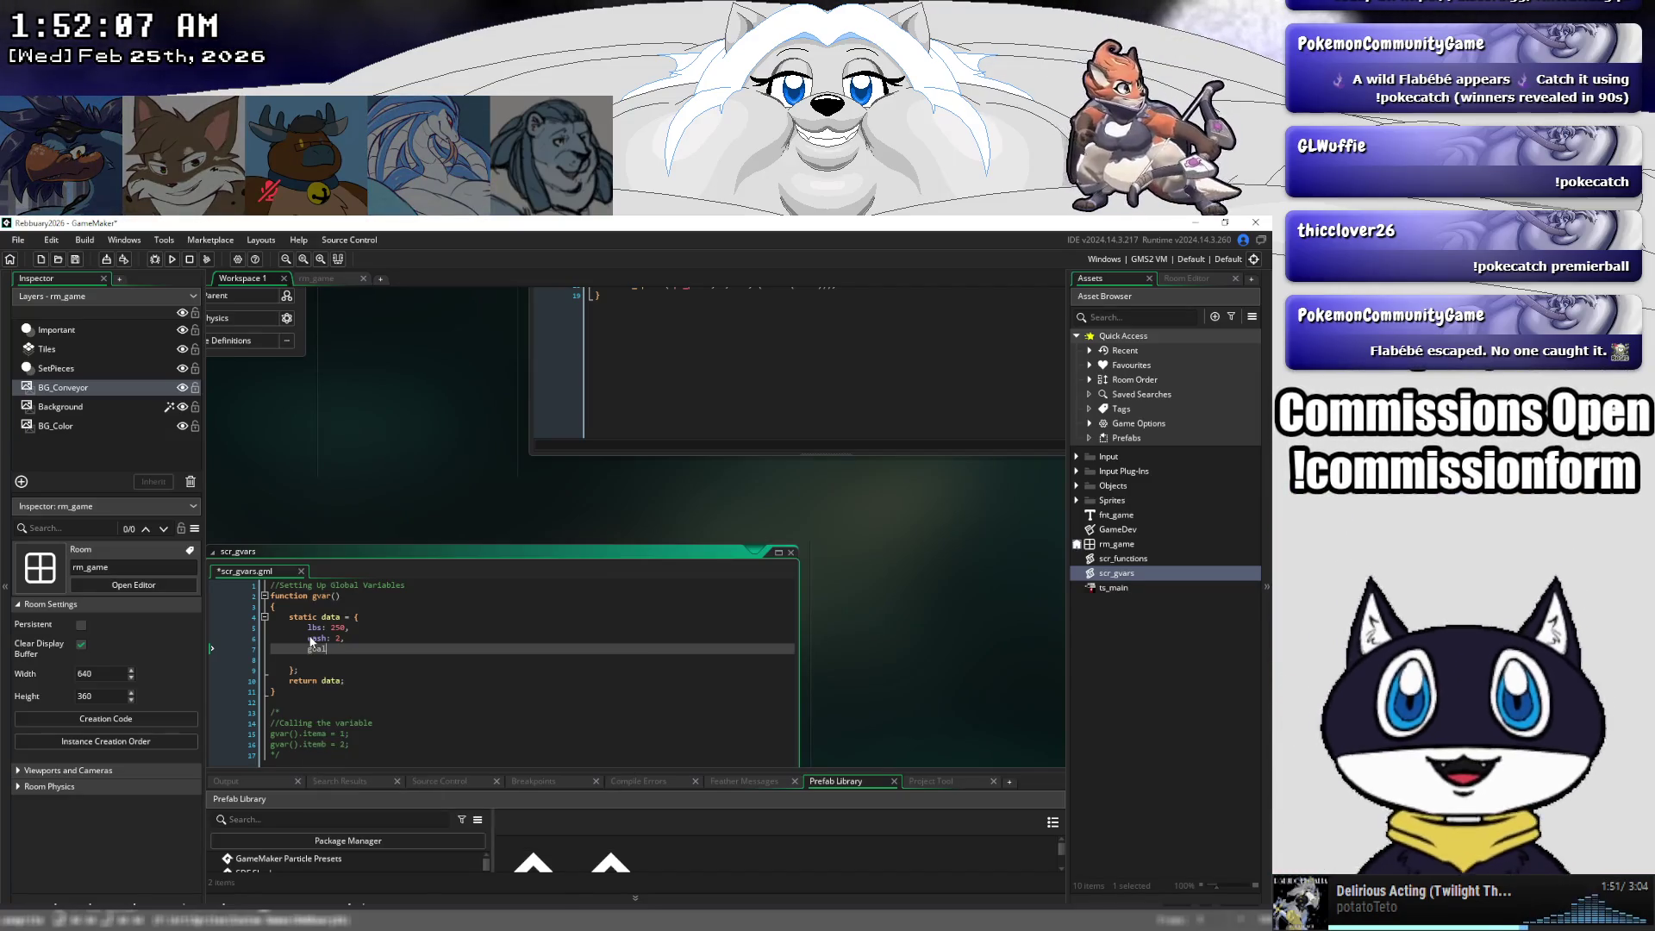
{"action": "type", "text": ": 0"}
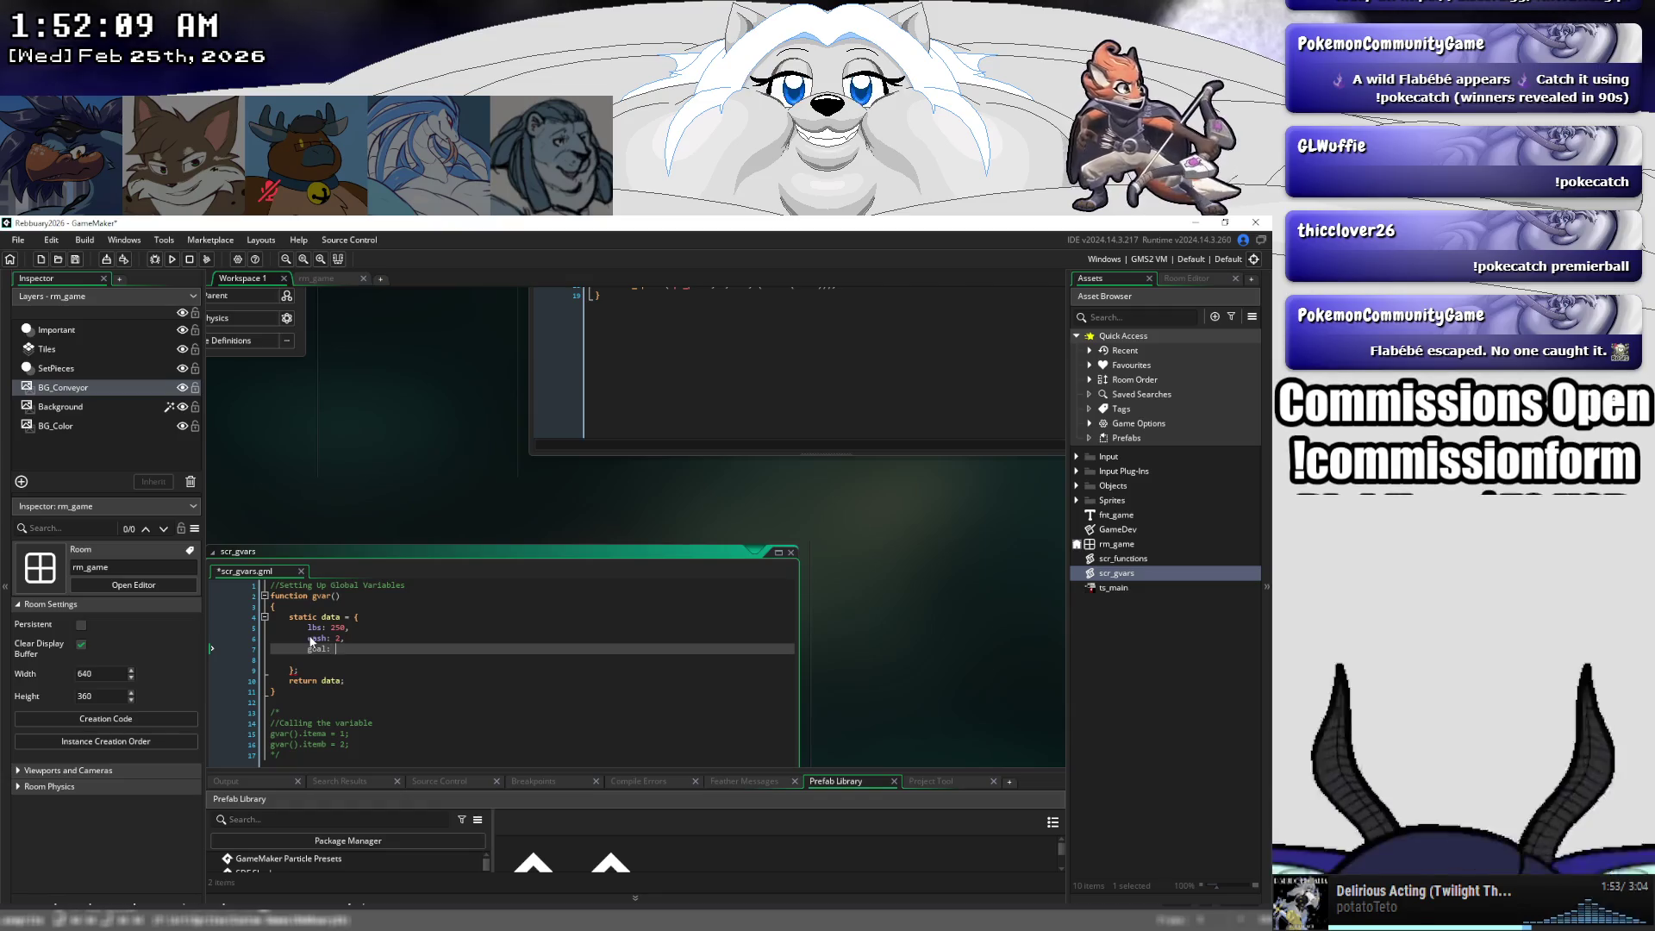
{"action": "type", "text": ","}
{"action": "key", "text": "Return"}
{"action": "type", "text": "d"}
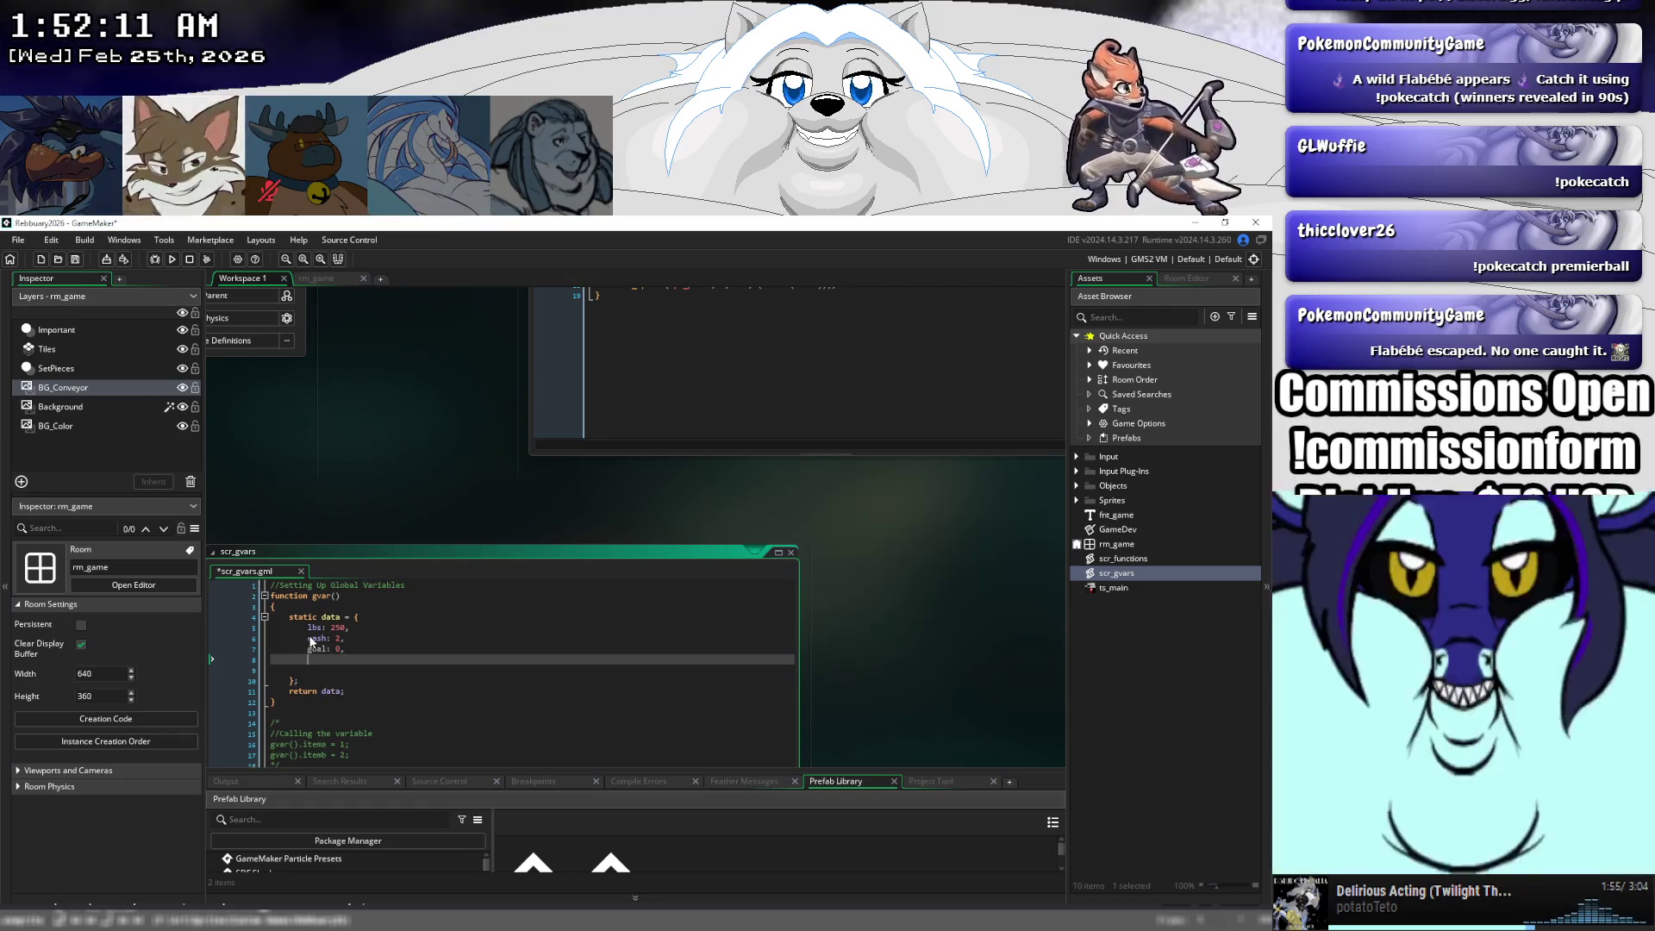
{"action": "type", "text": "ay: "}
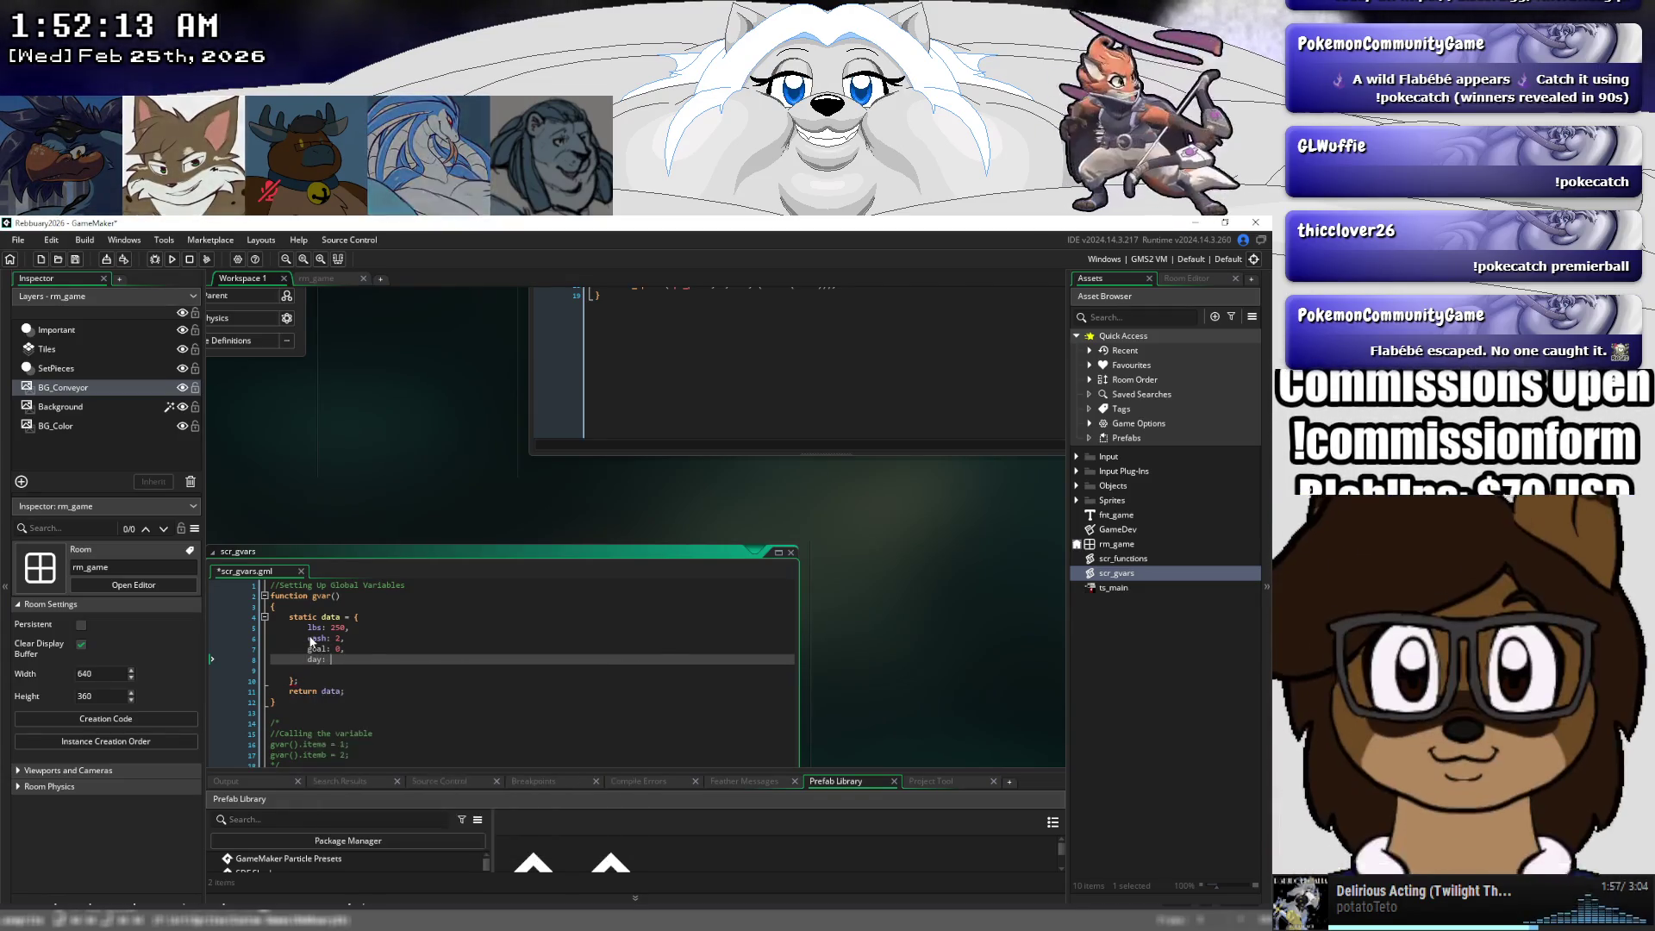
{"action": "type", "text": "1,"}
{"action": "key", "text": "Return"}
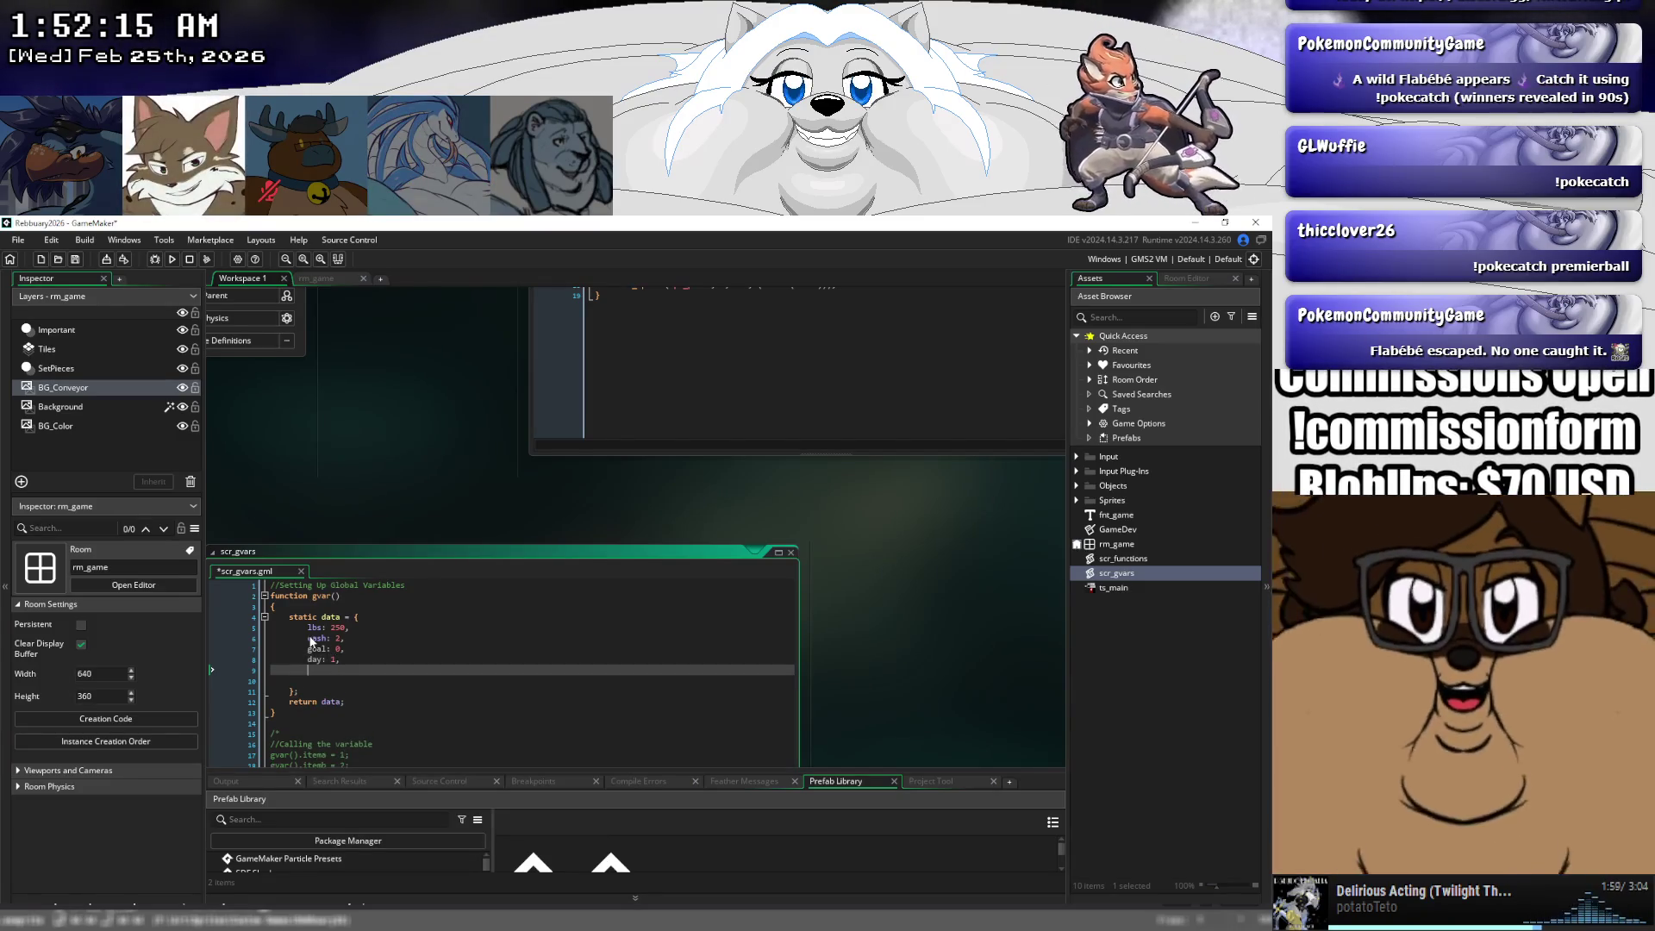
{"action": "type", "text": "time: "}
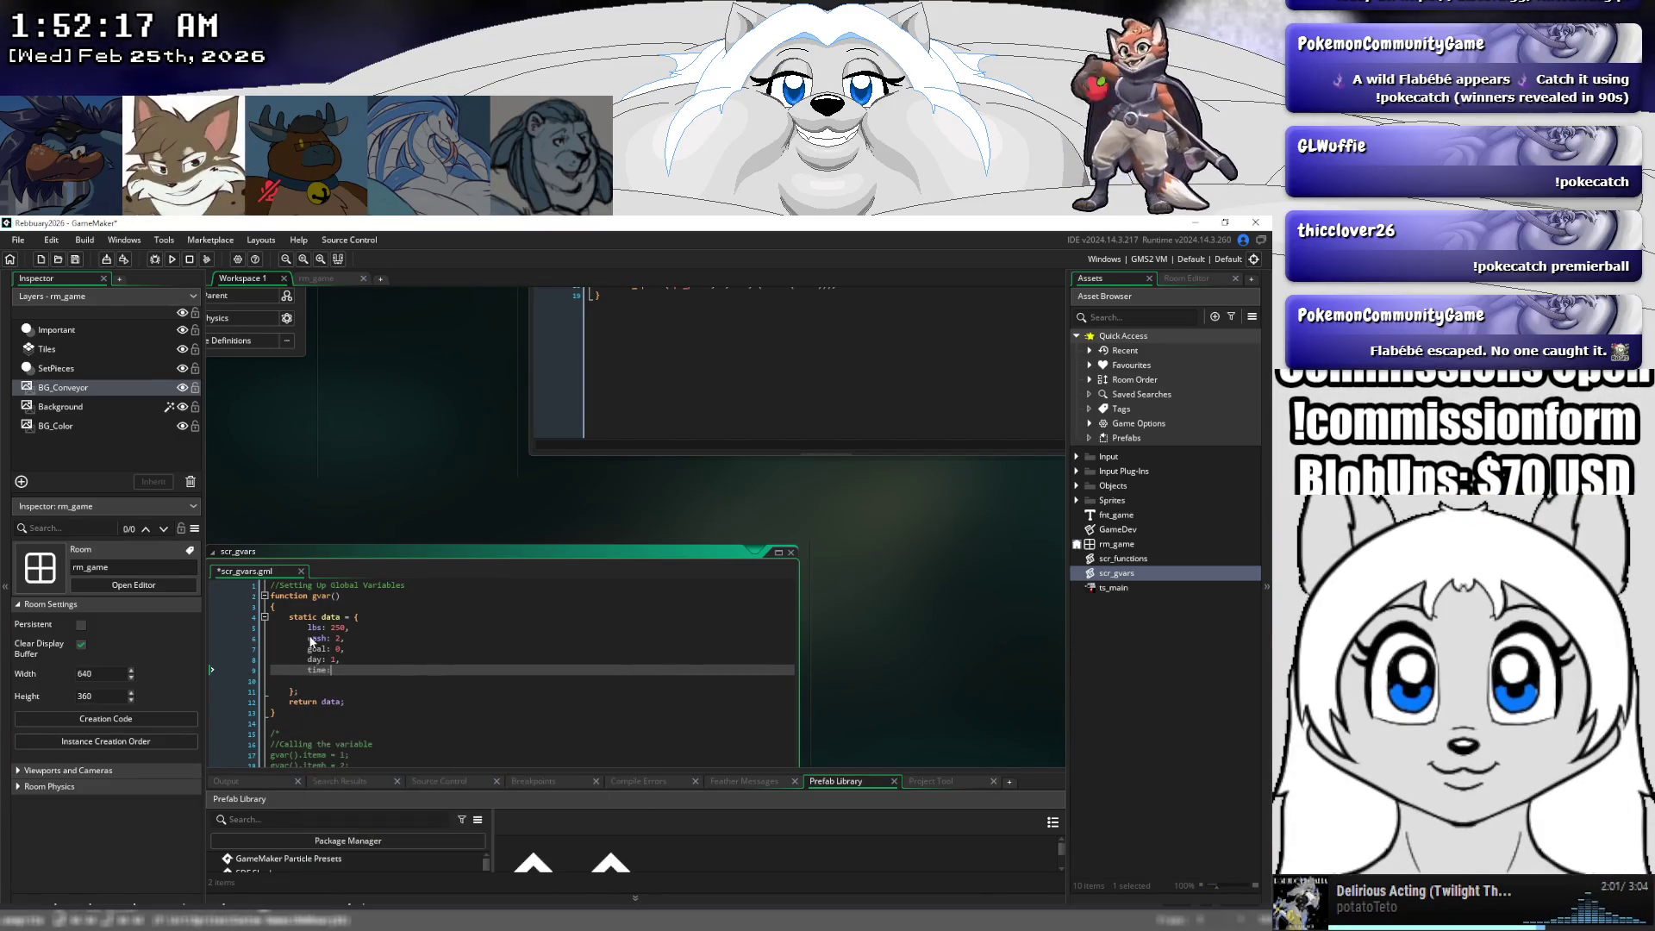
{"action": "type", "text": "0"}
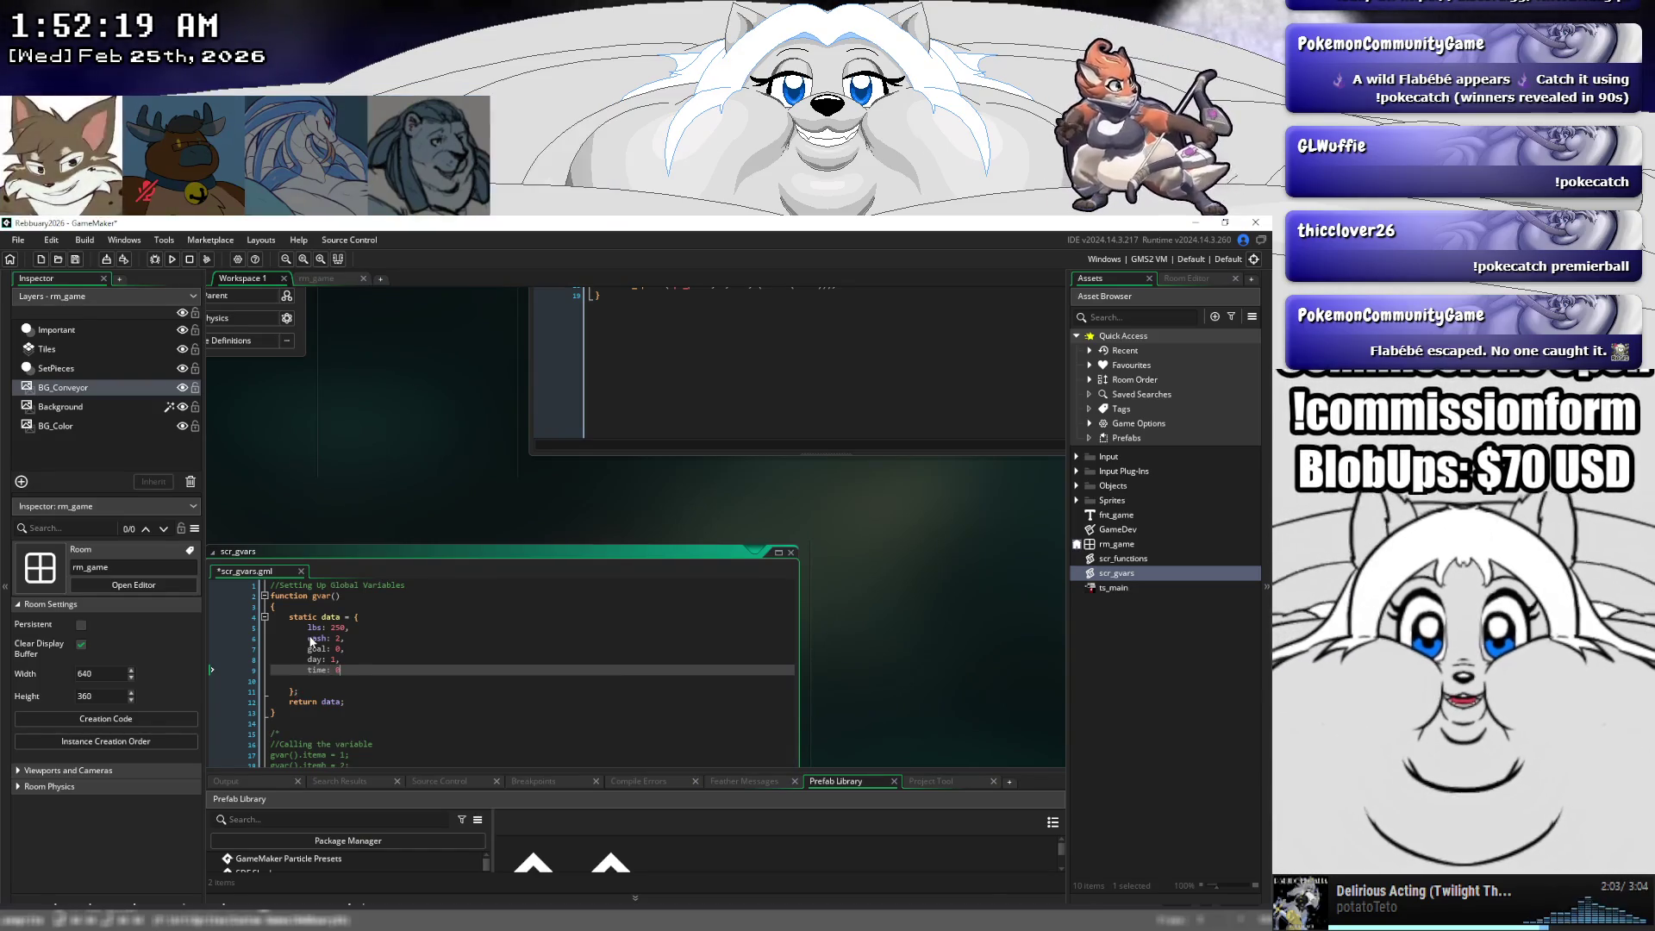
{"action": "type", "text": ";"}
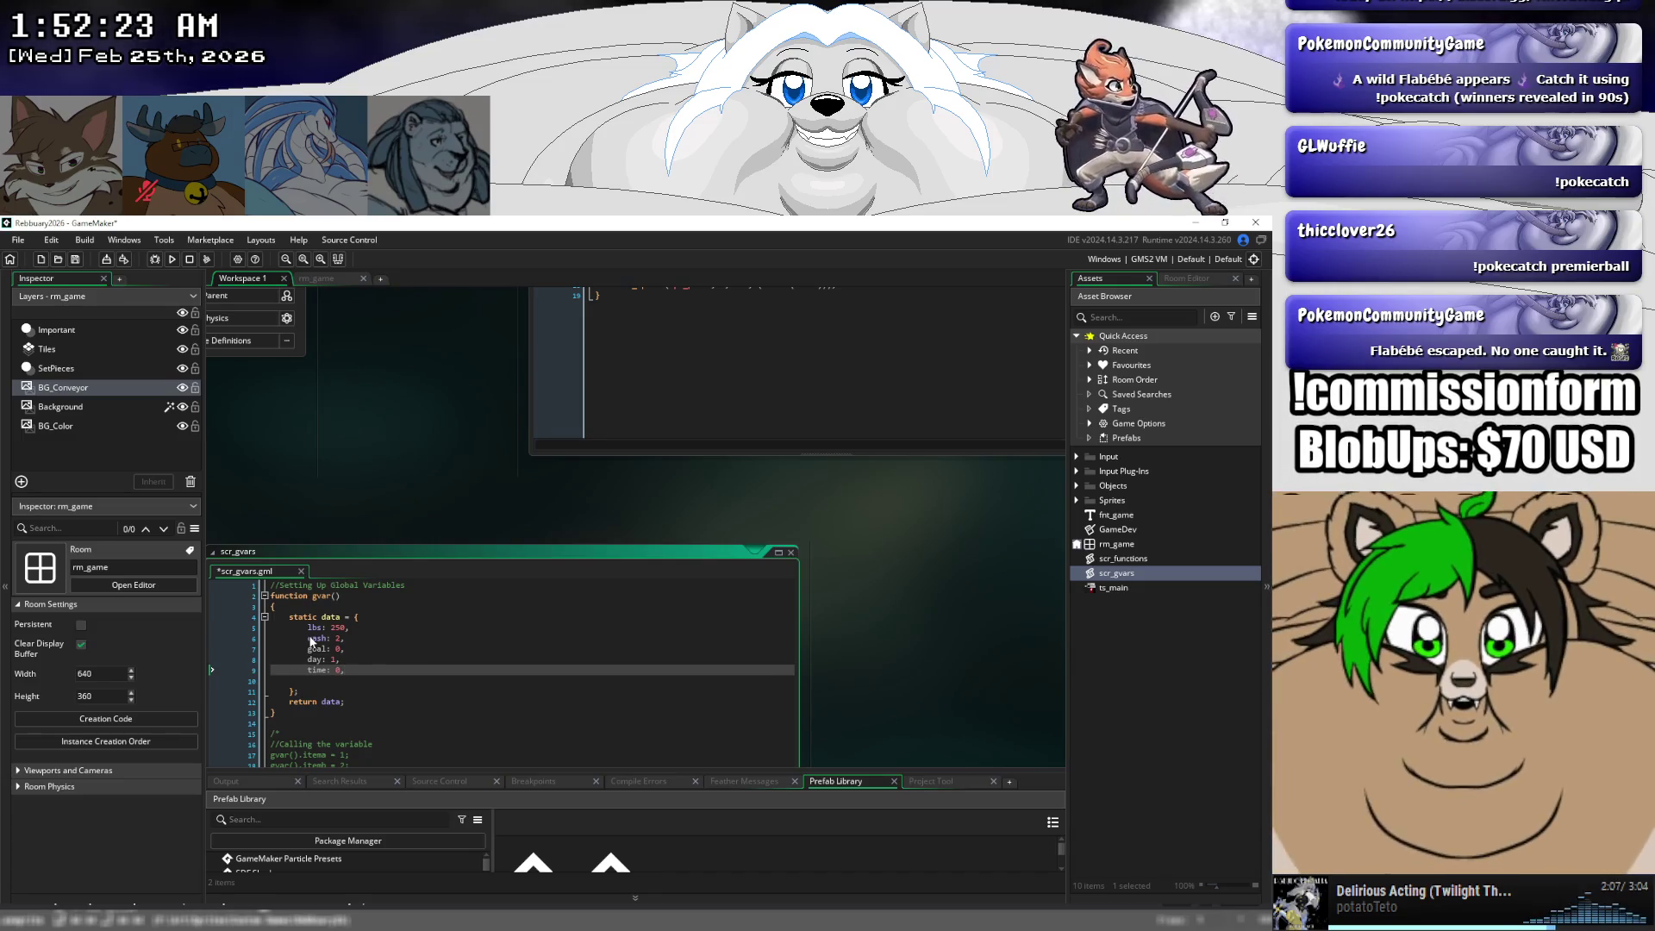
- Save scr_gvars and delete the empty line after the time field
{"action": "left_click", "coordinate": [373, 679]}
{"action": "key", "text": "ctrl+s"}
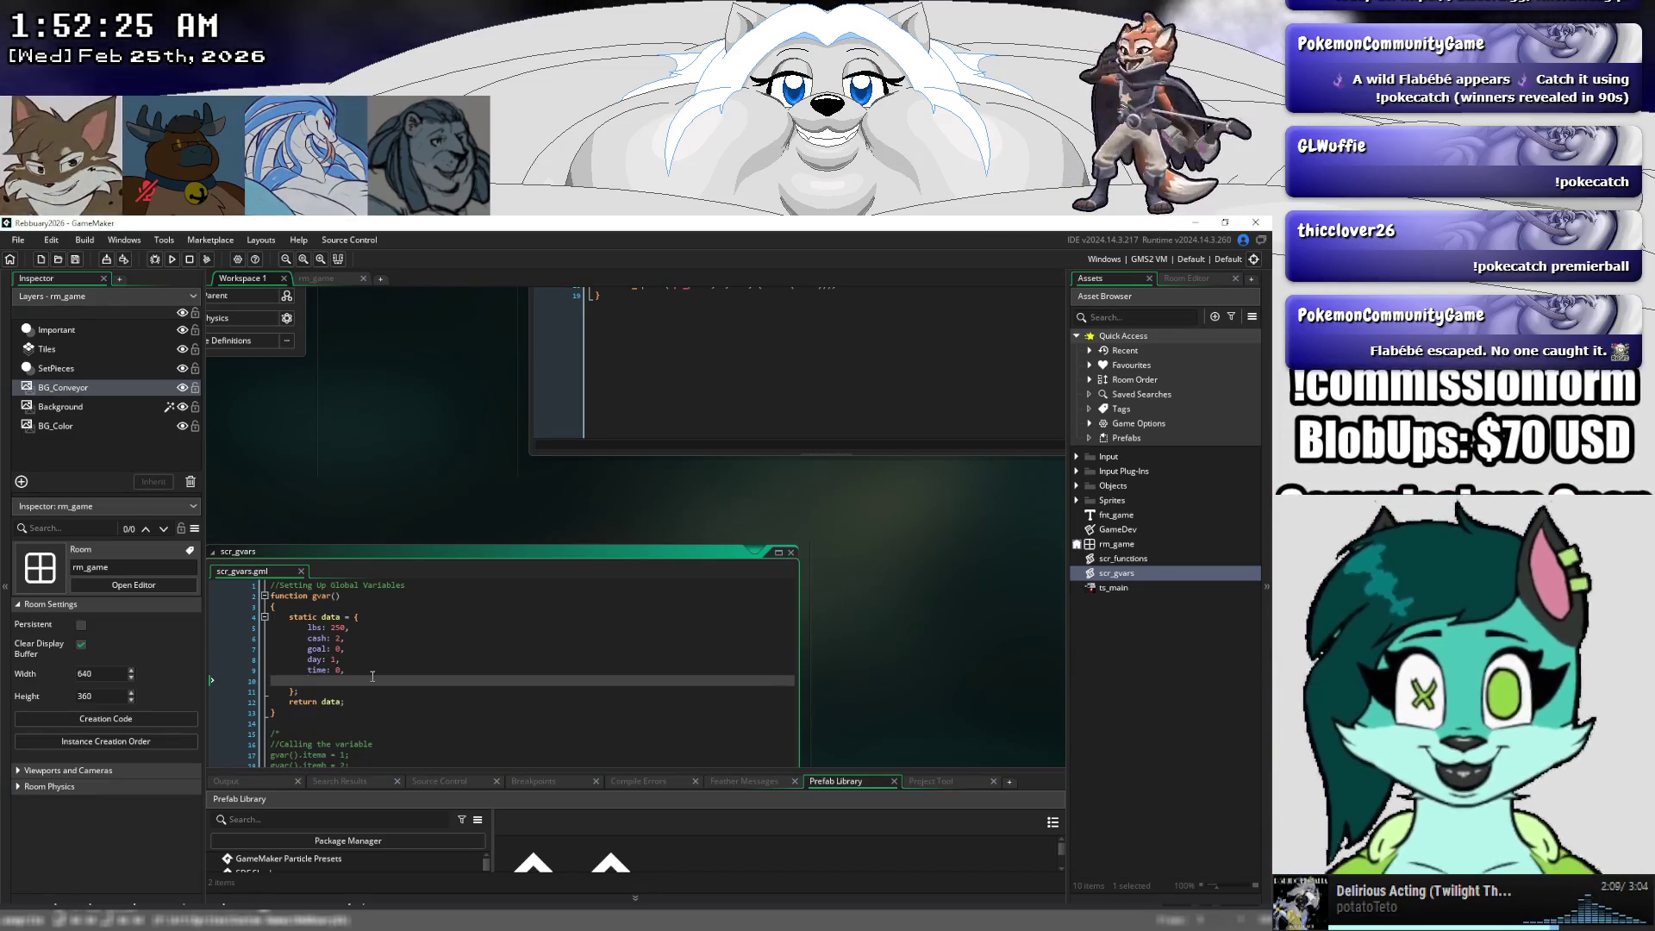
{"action": "left_click", "coordinate": [367, 669]}
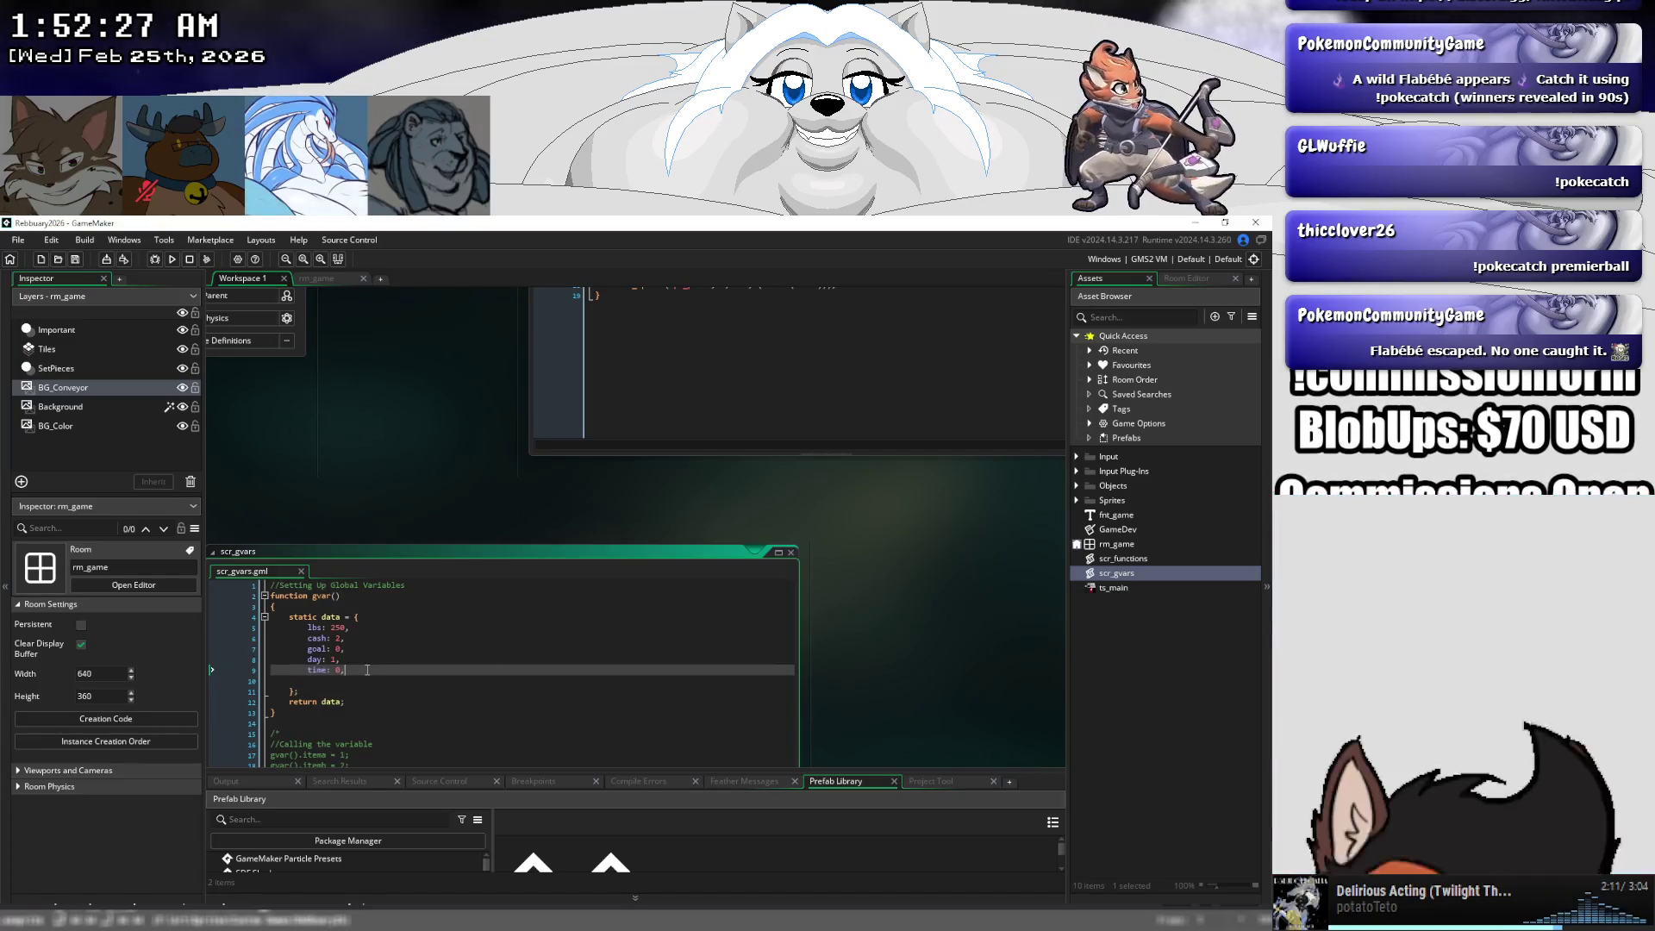
{"action": "key", "text": "Delete"}
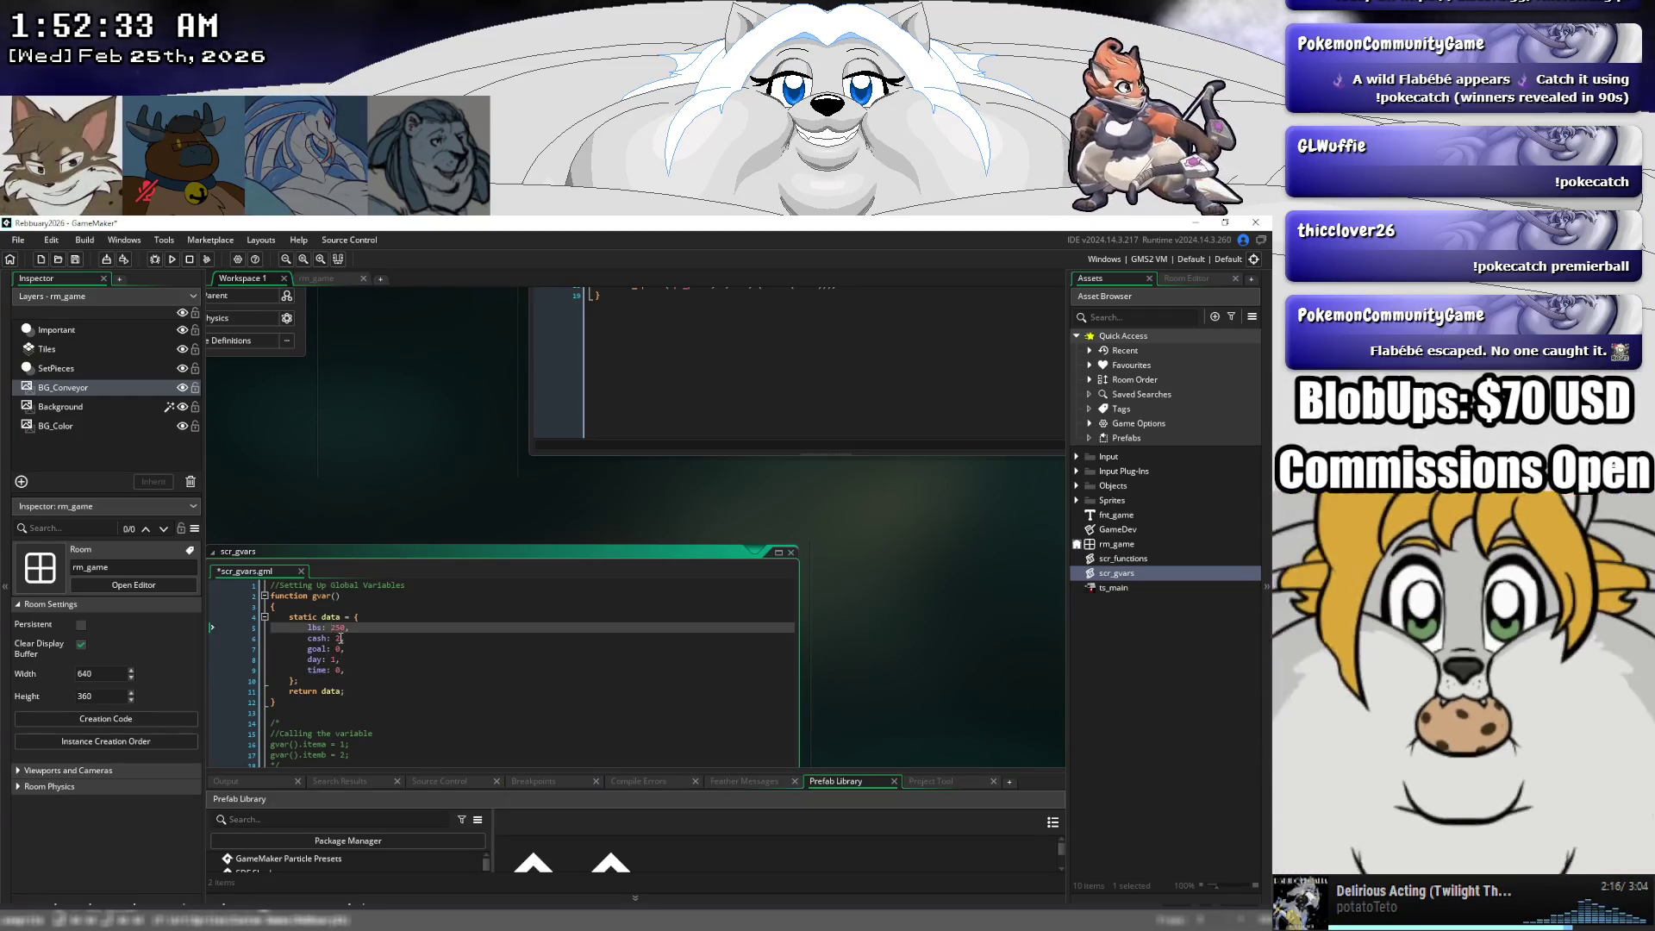
- Tab-align the cash and goal values with the lbs value
{"action": "left_click", "coordinate": [344, 627]}
{"action": "left_click", "coordinate": [338, 639]}
{"action": "key", "text": "Tab"}
{"action": "left_click", "coordinate": [335, 649]}
{"action": "key", "text": "Tab"}
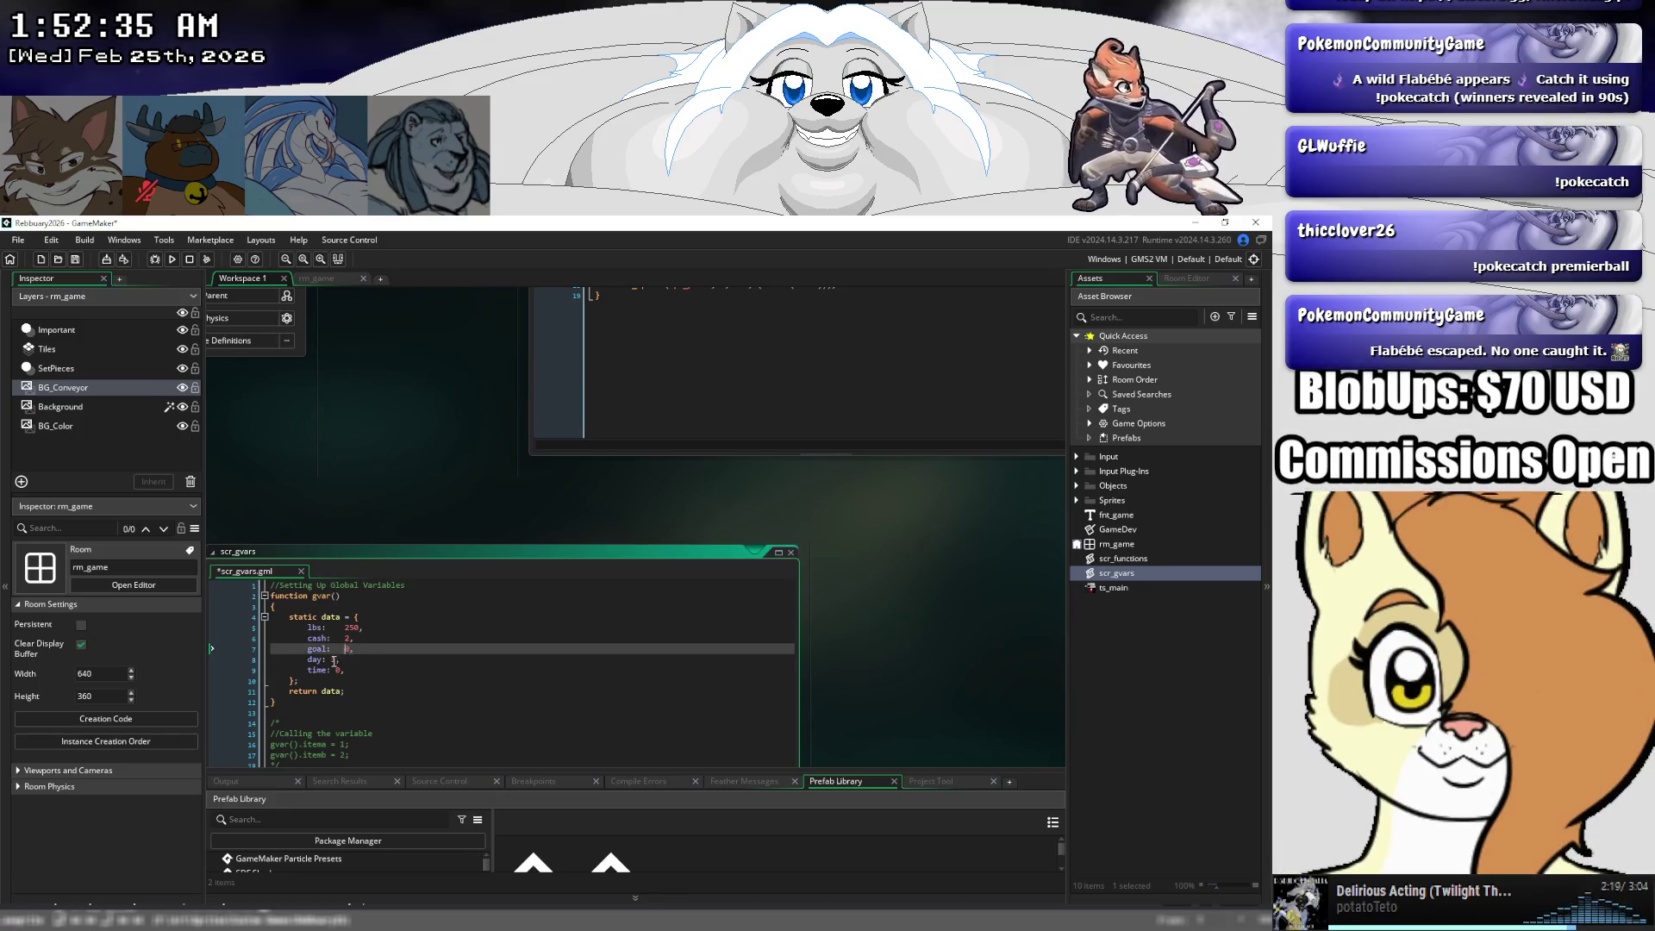
{"action": "left_click", "coordinate": [332, 659]}
{"action": "left_click", "coordinate": [335, 670]}
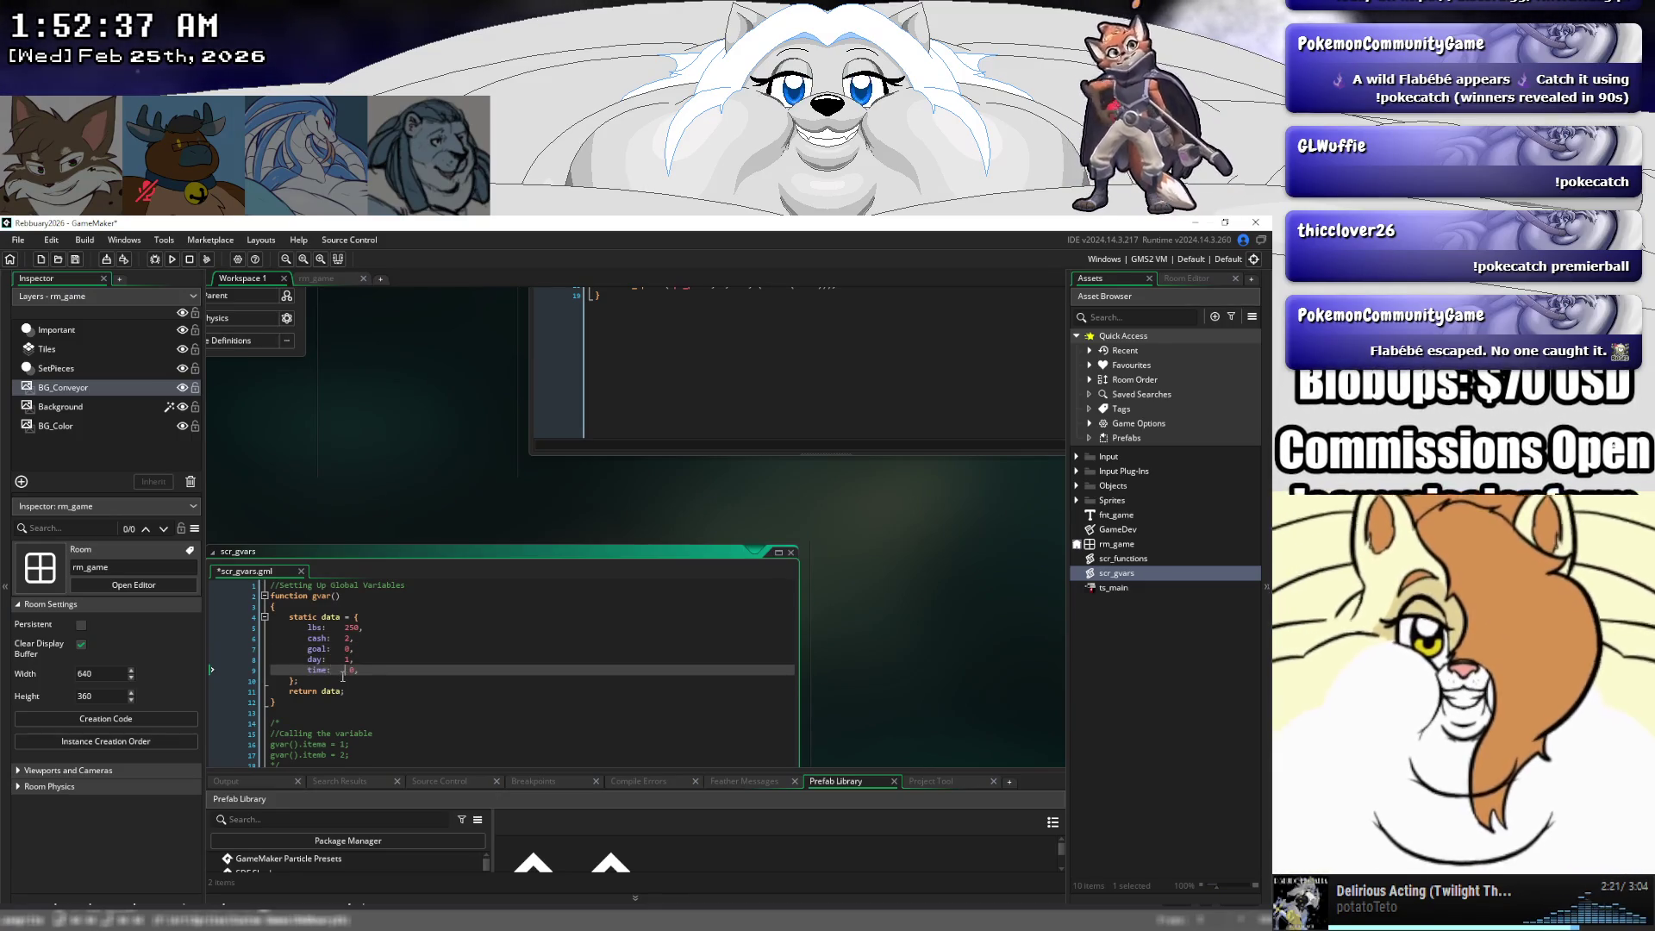
{"action": "key", "text": "Up"}
{"action": "key", "text": "Up"}
{"action": "key", "text": "Up"}
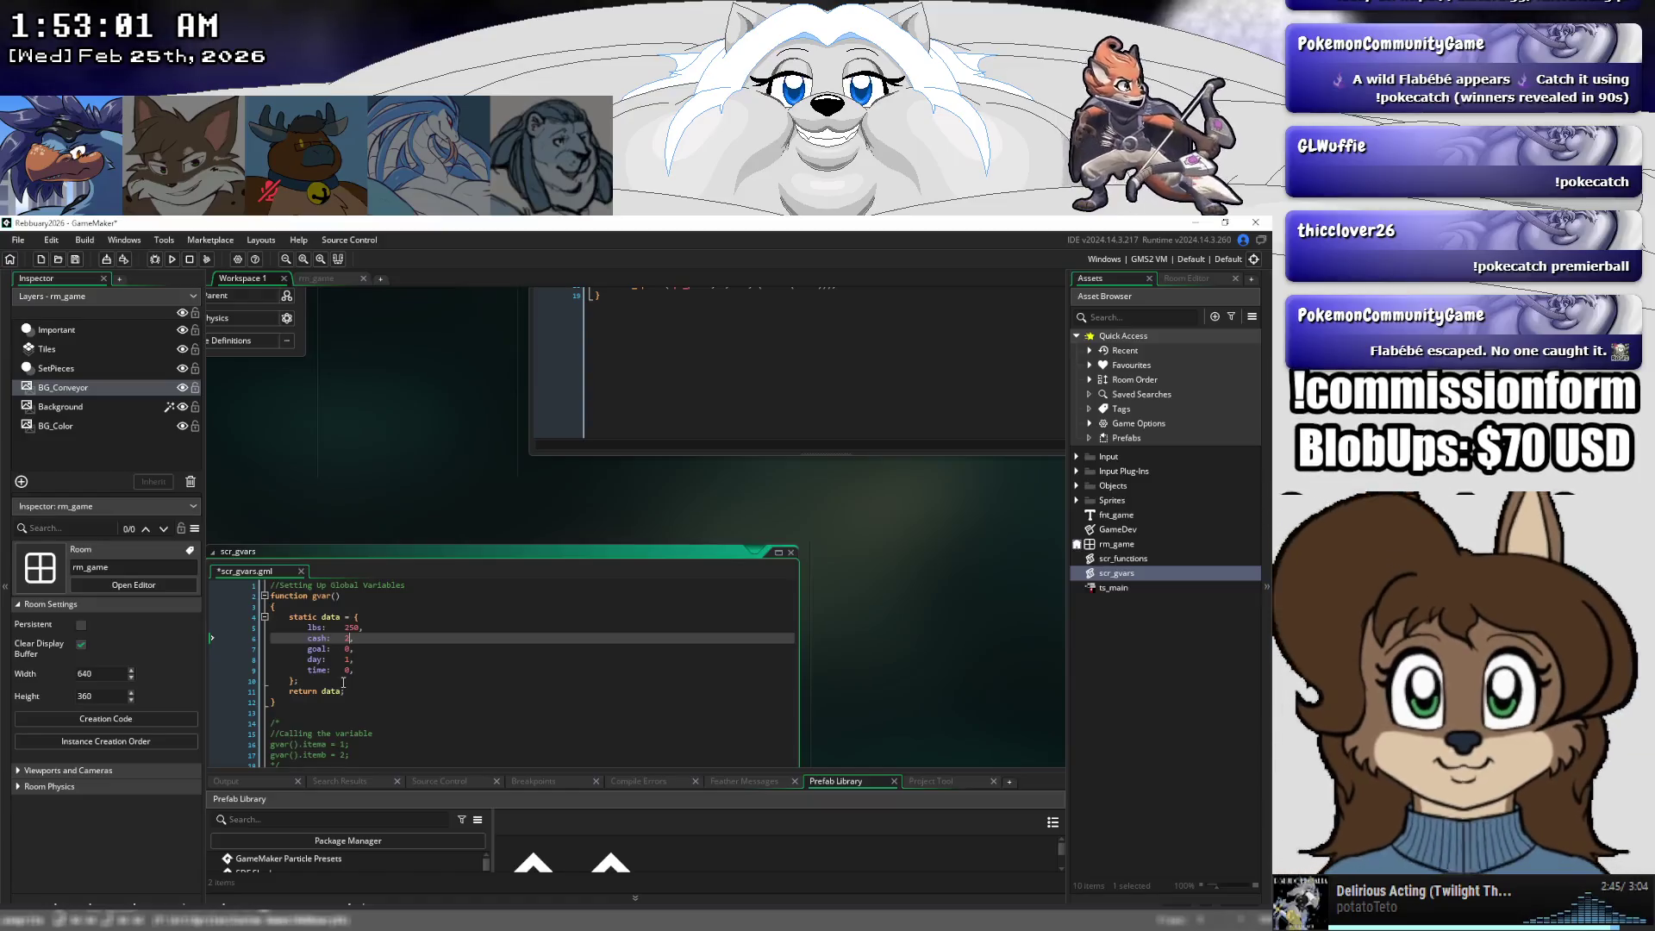
- Set cash to 0, goal to 50 and time to 300 in the gvar() struct, and save scr_gvars
{"action": "key", "text": "shift+Right"}
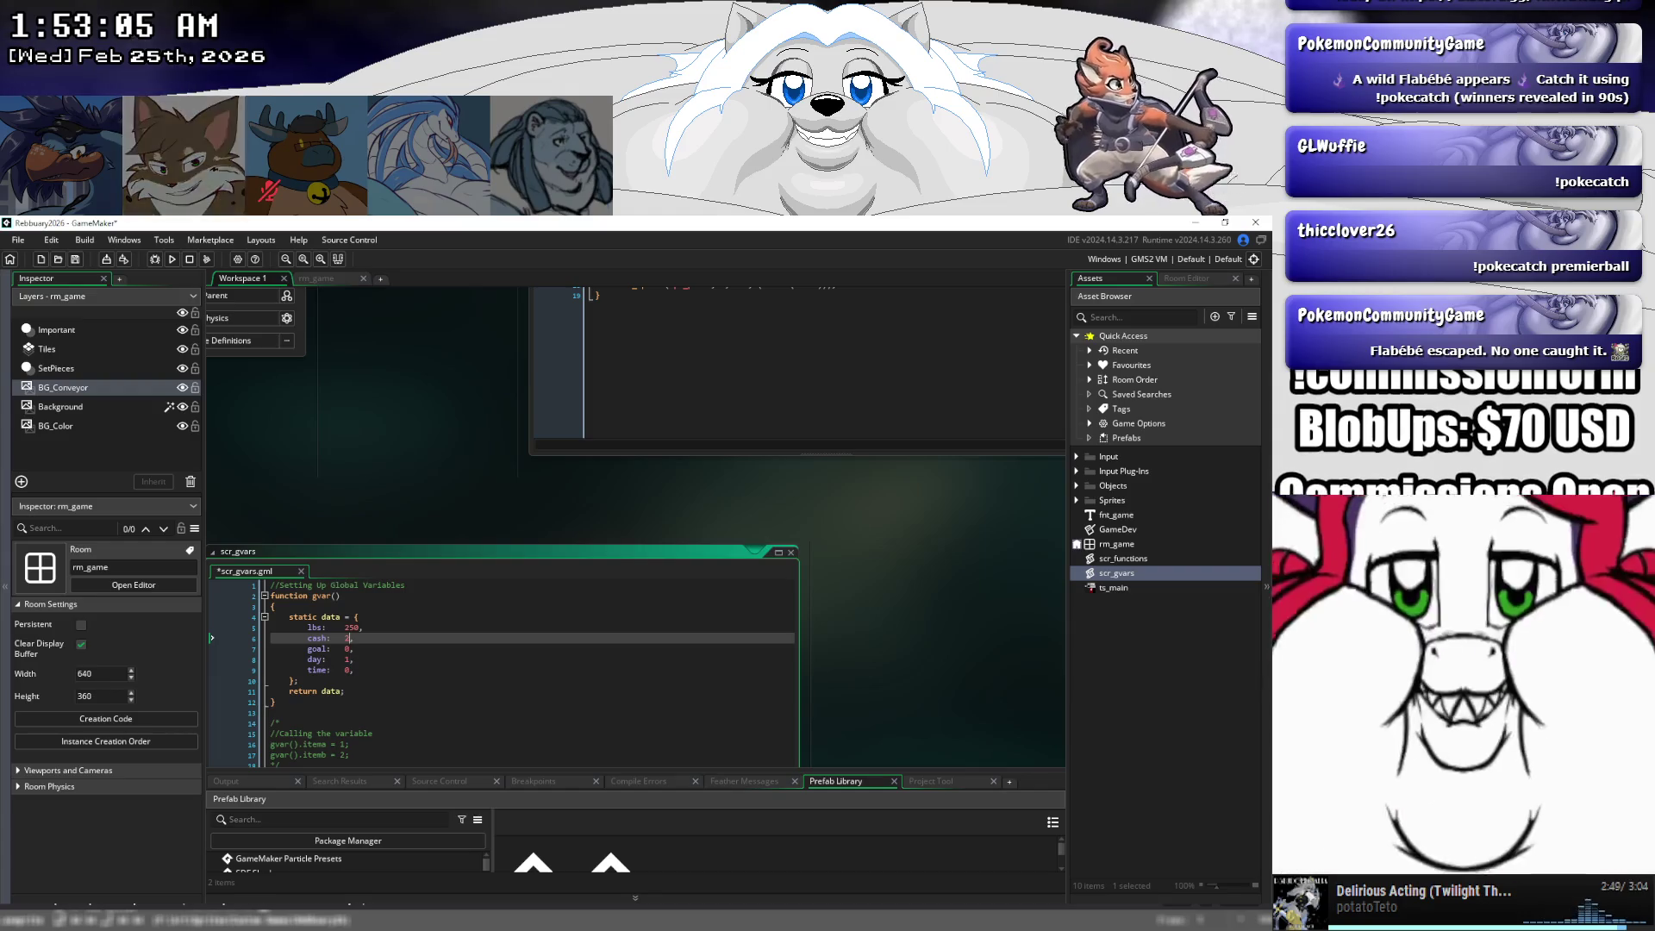
{"action": "double_click", "coordinate": [348, 637]}
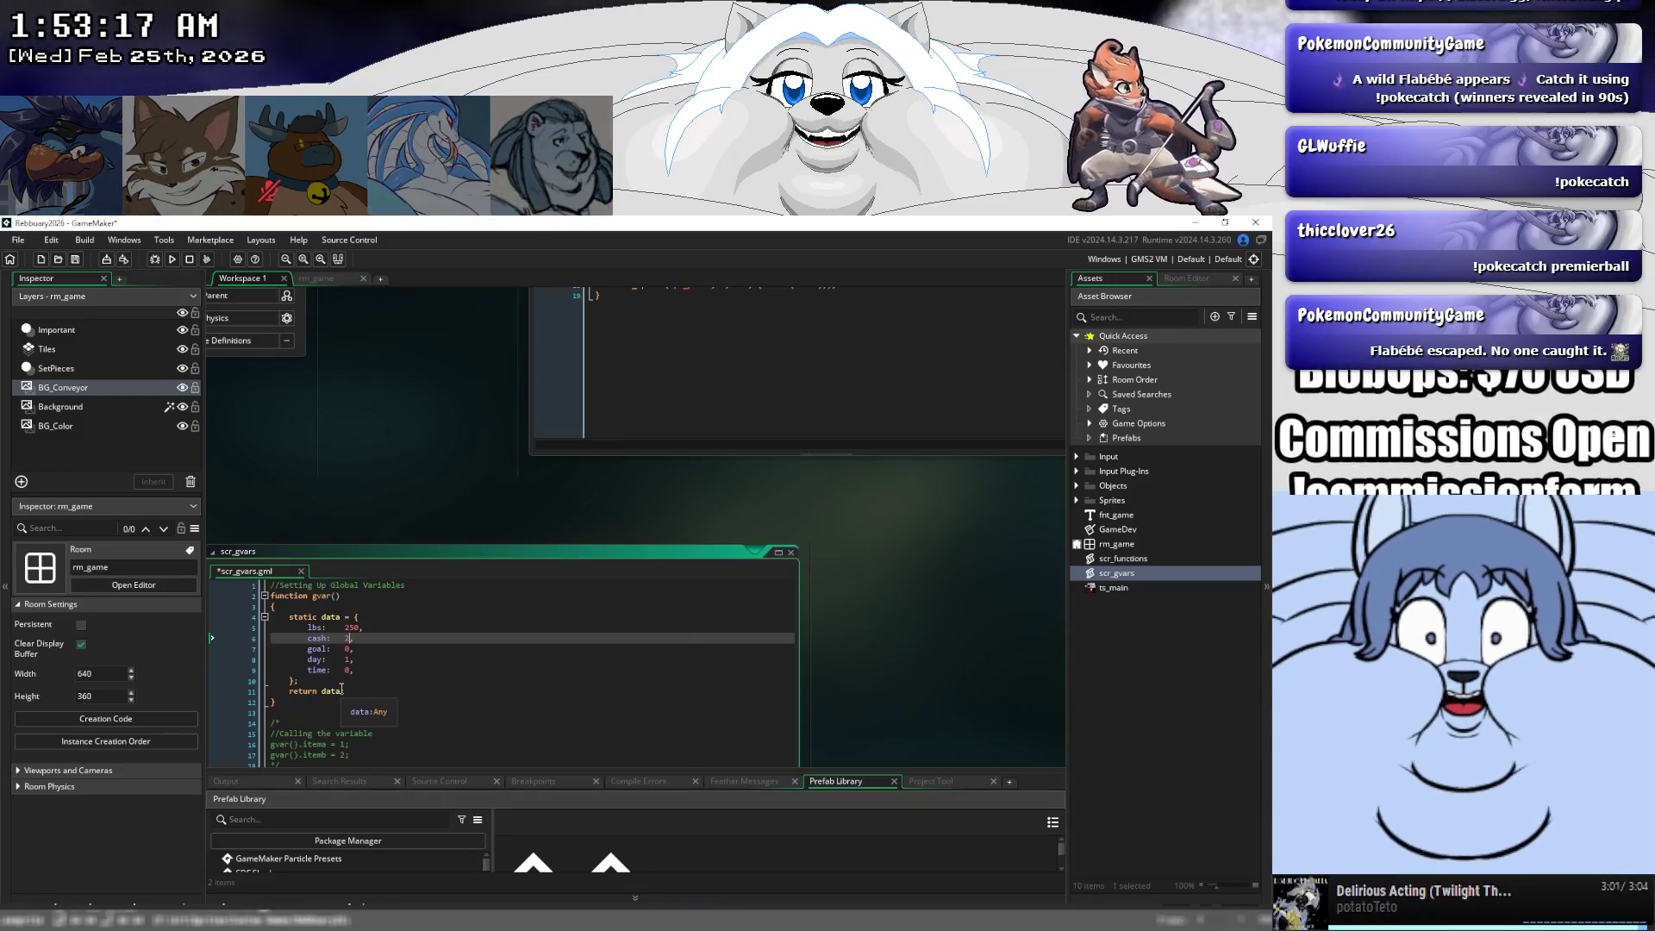
{"action": "key", "text": "BackSpace"}
{"action": "type", "text": "0"}
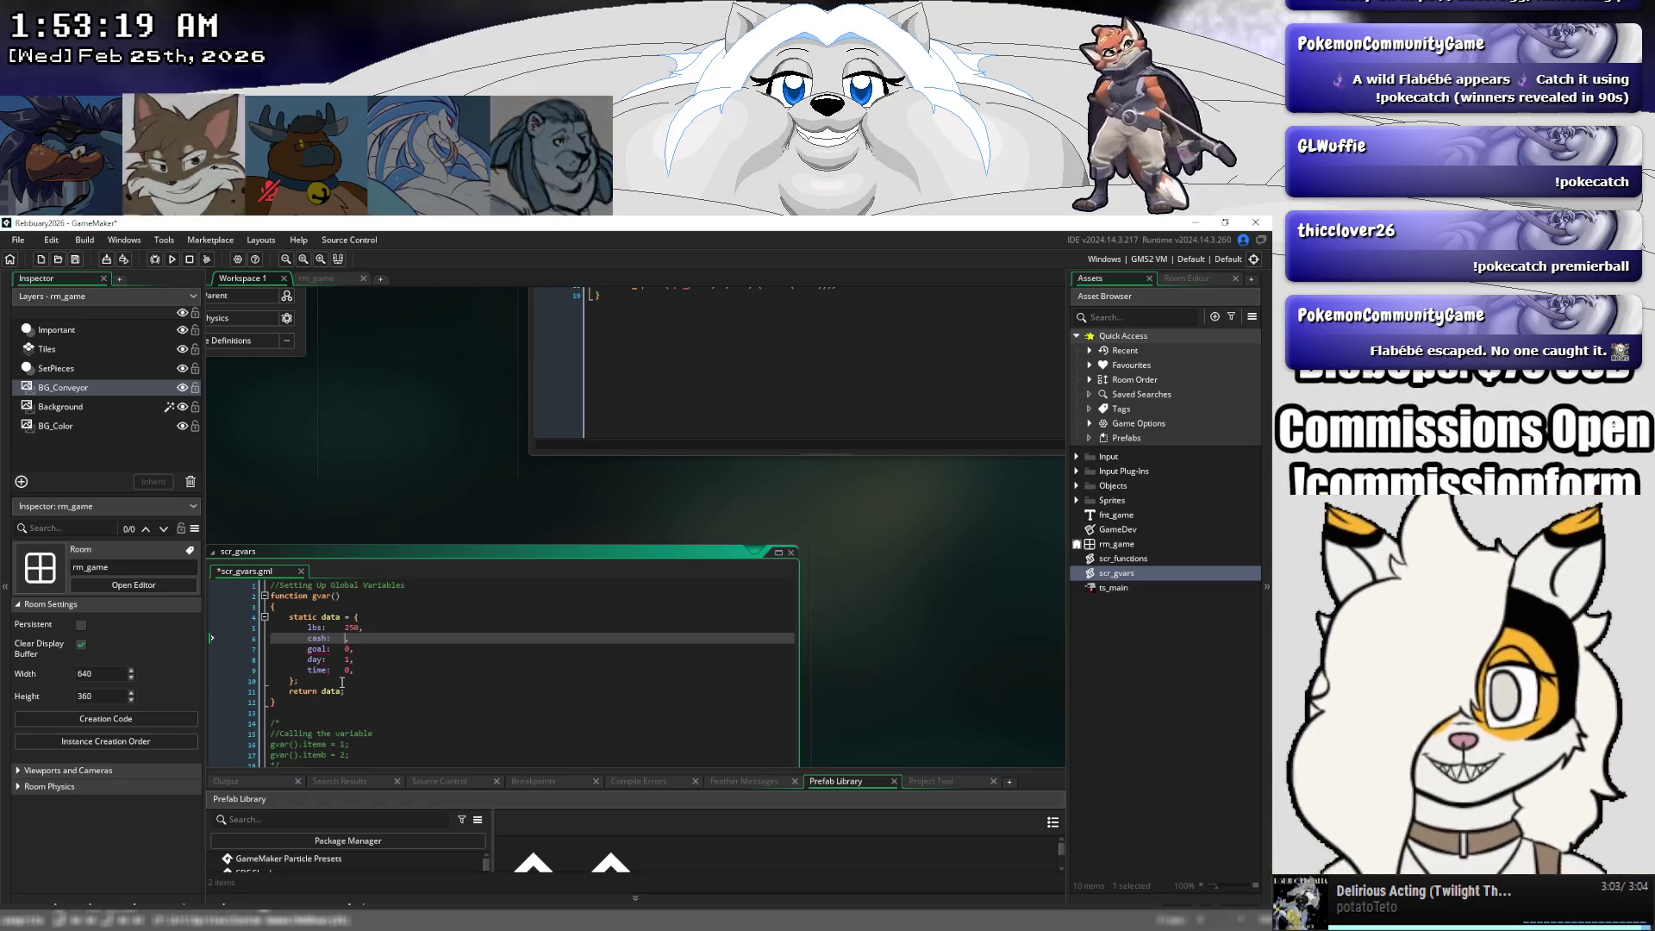
{"action": "key", "text": "Down"}
{"action": "key", "text": "BackSpace"}
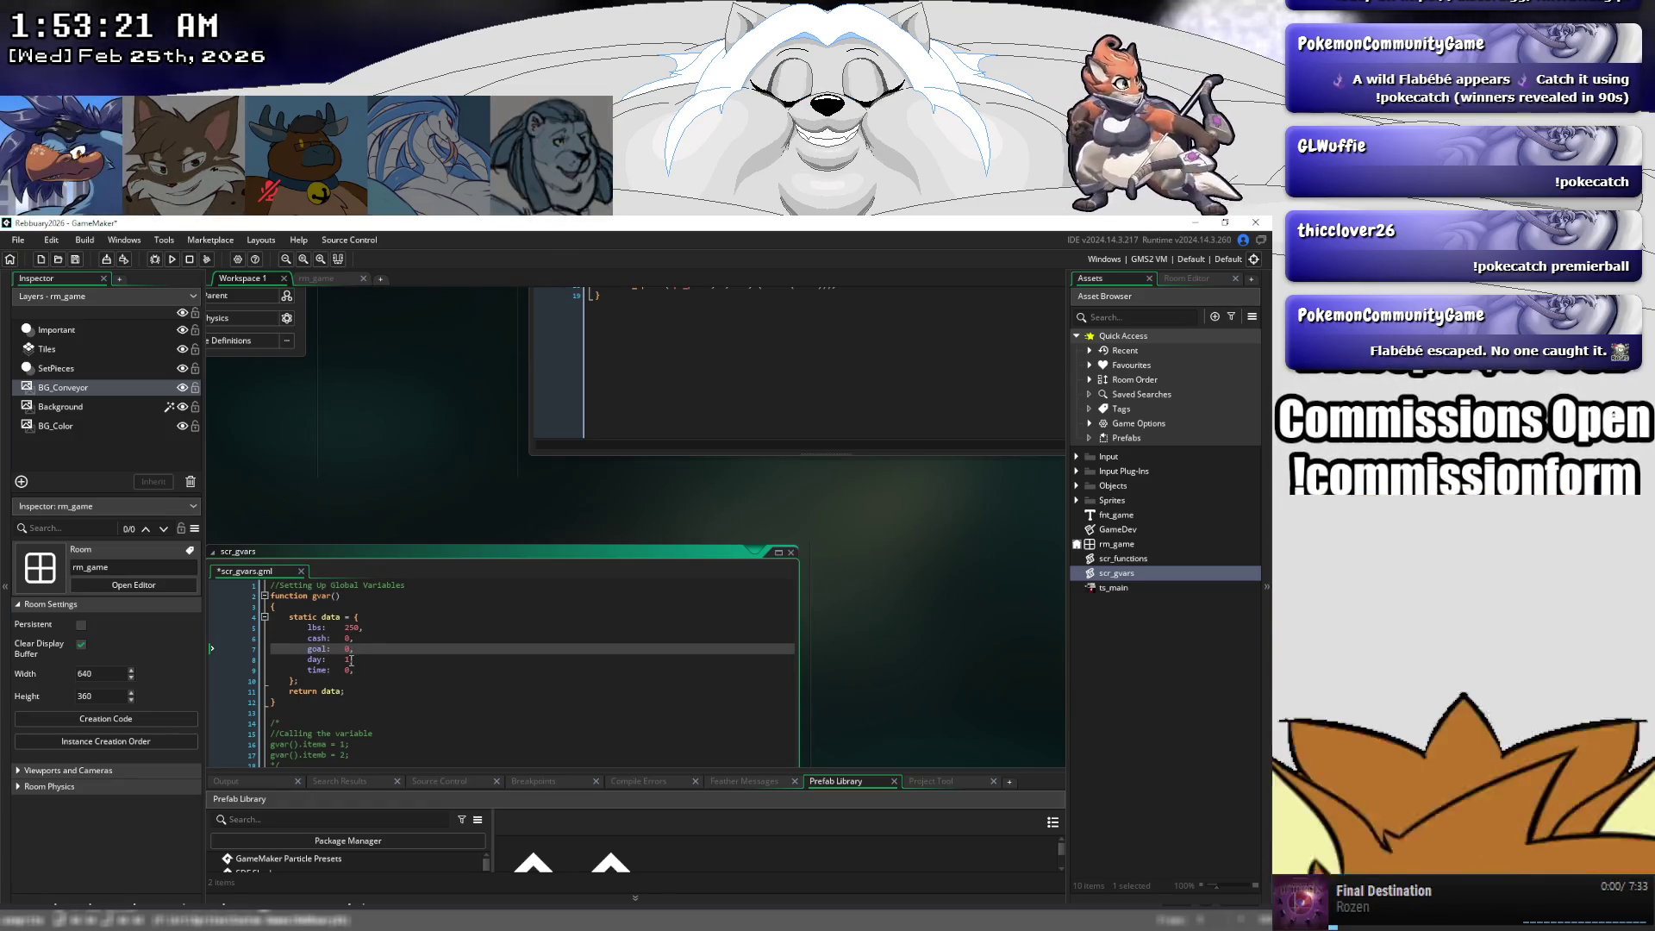
{"action": "type", "text": "15"}
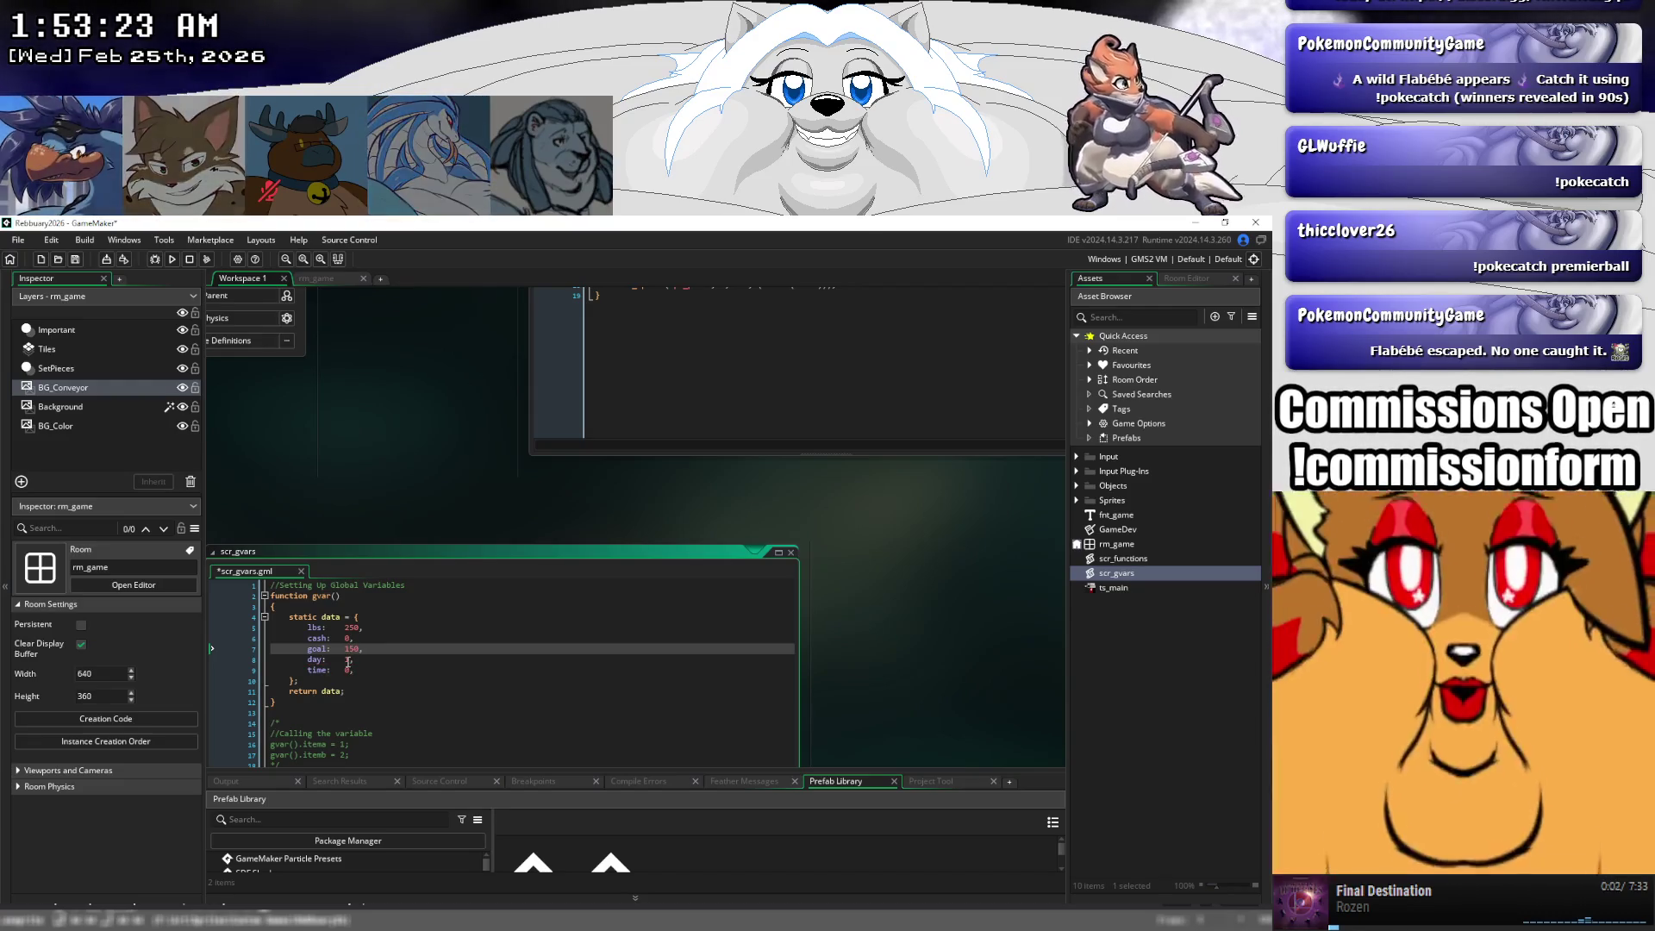
{"action": "key", "text": "BackSpace"}
{"action": "key", "text": "BackSpace"}
{"action": "type", "text": "50"}
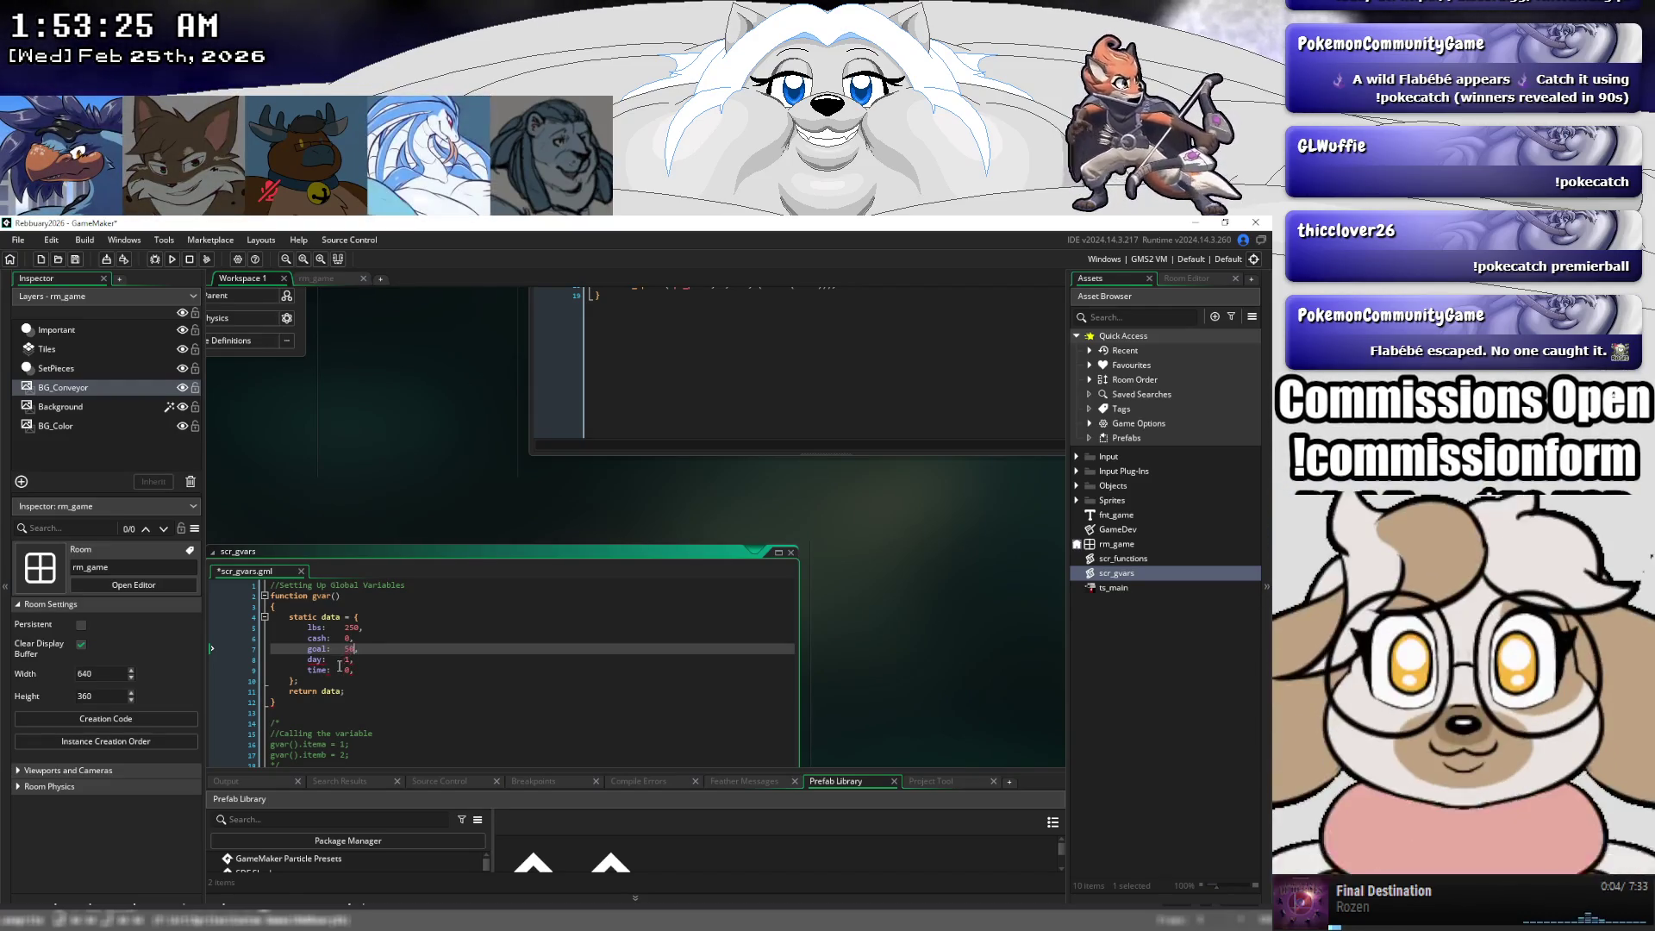
{"action": "left_click", "coordinate": [351, 669]}
{"action": "type", "text": ","}
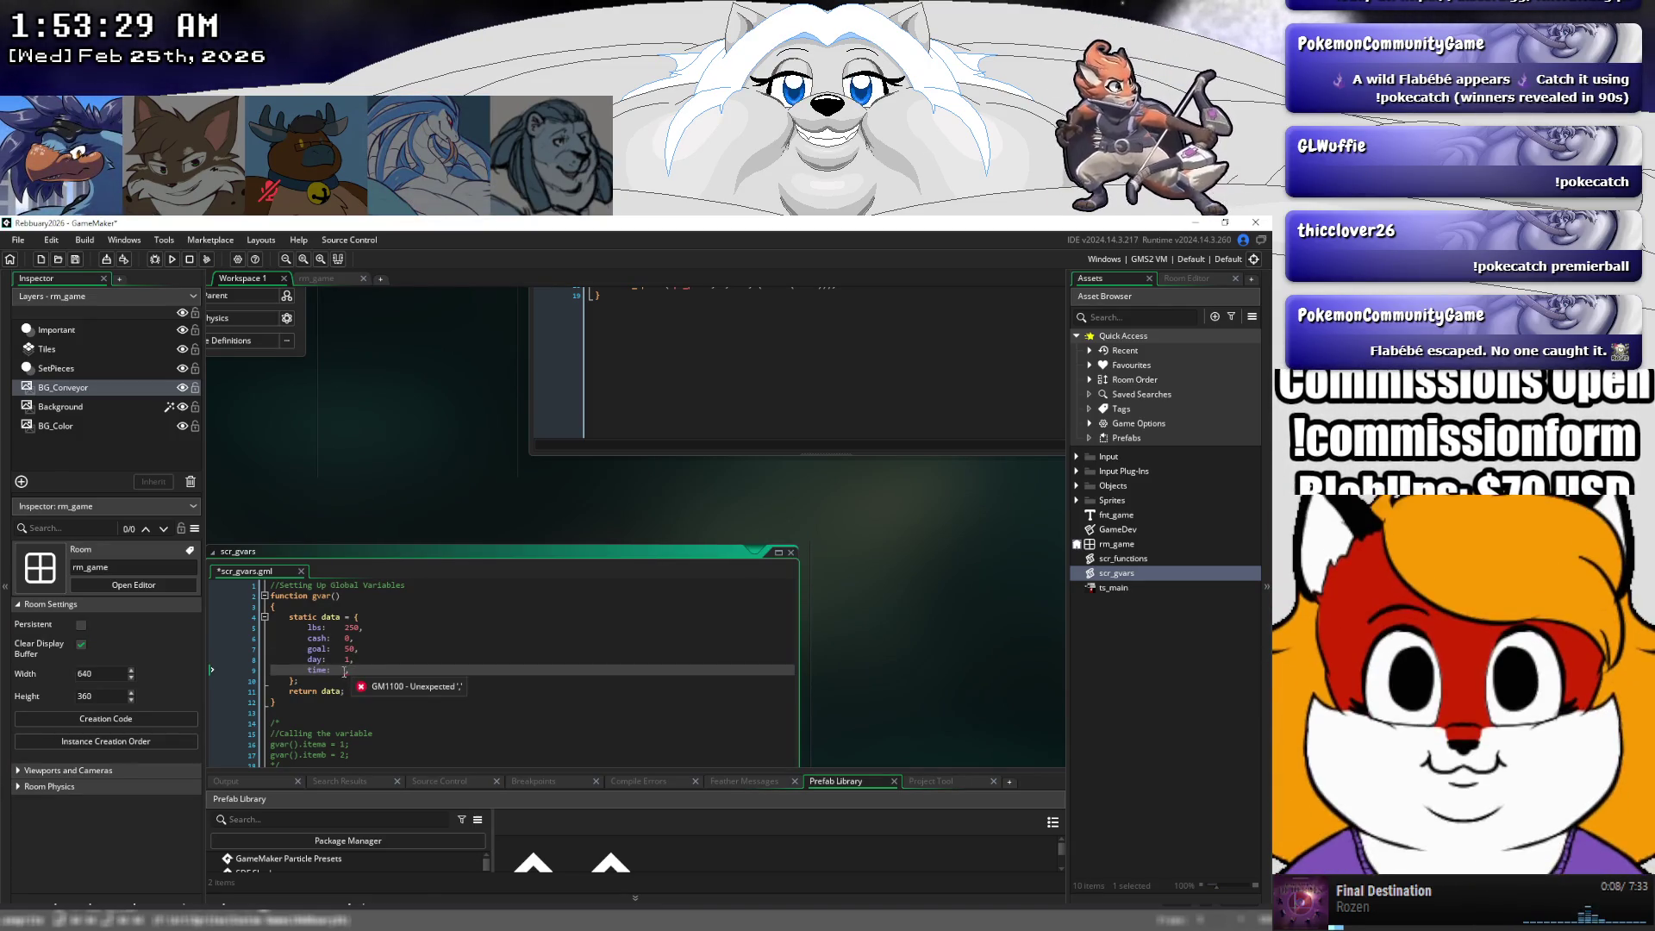
{"action": "type", "text": "300"}
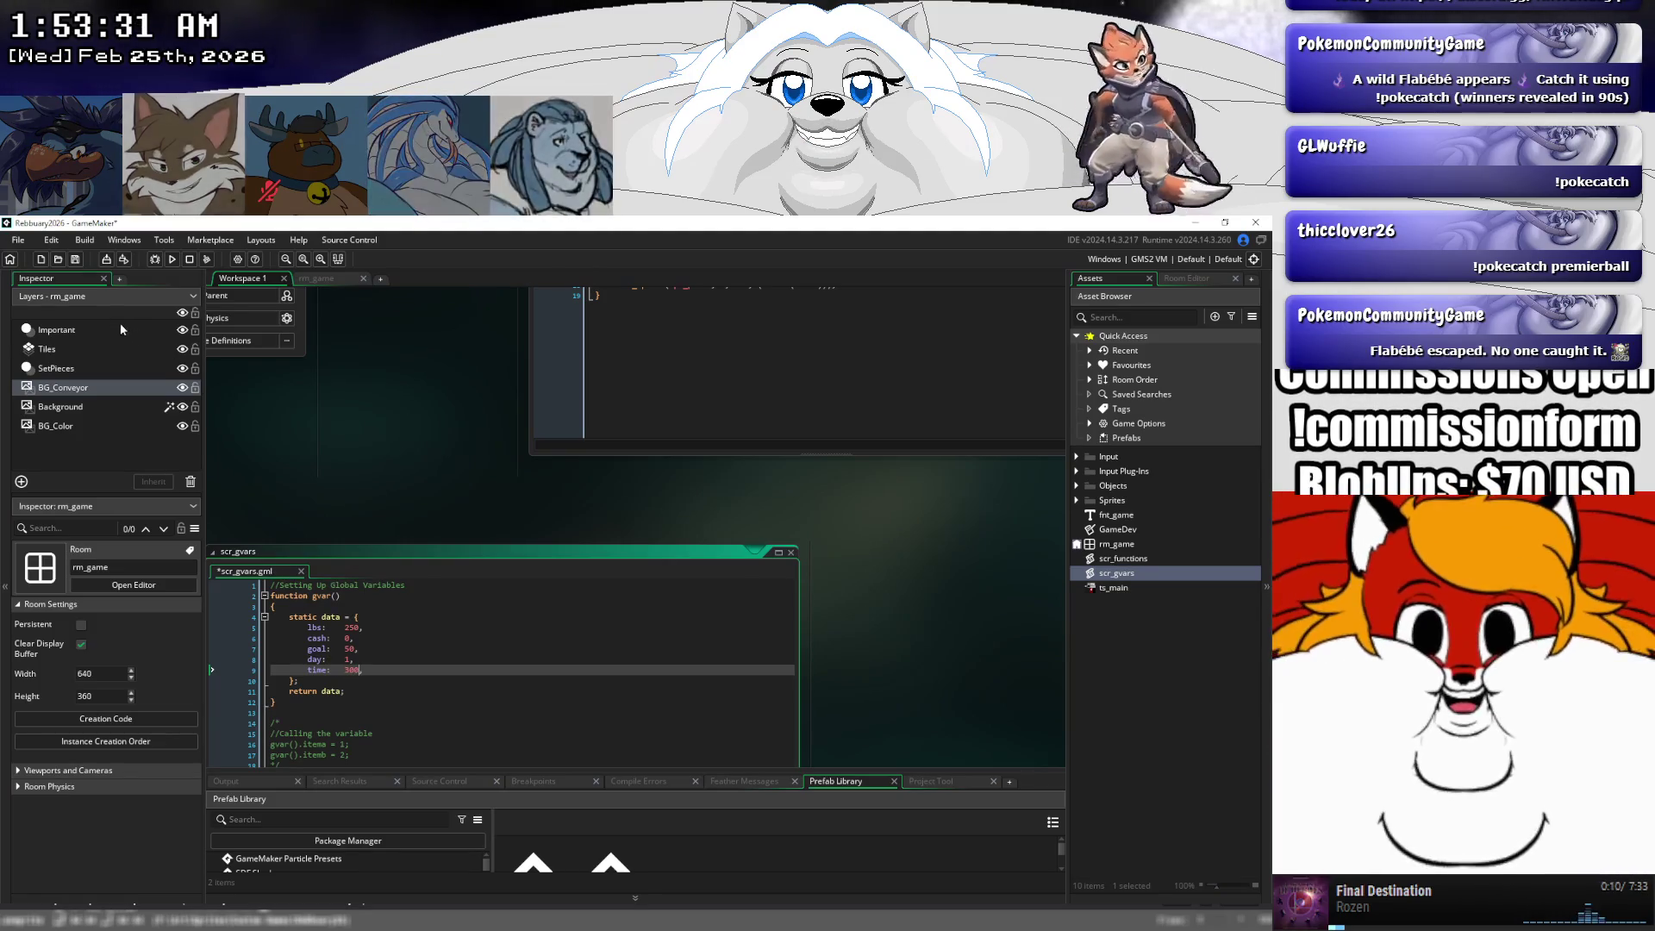
{"action": "left_click", "coordinate": [76, 263]}
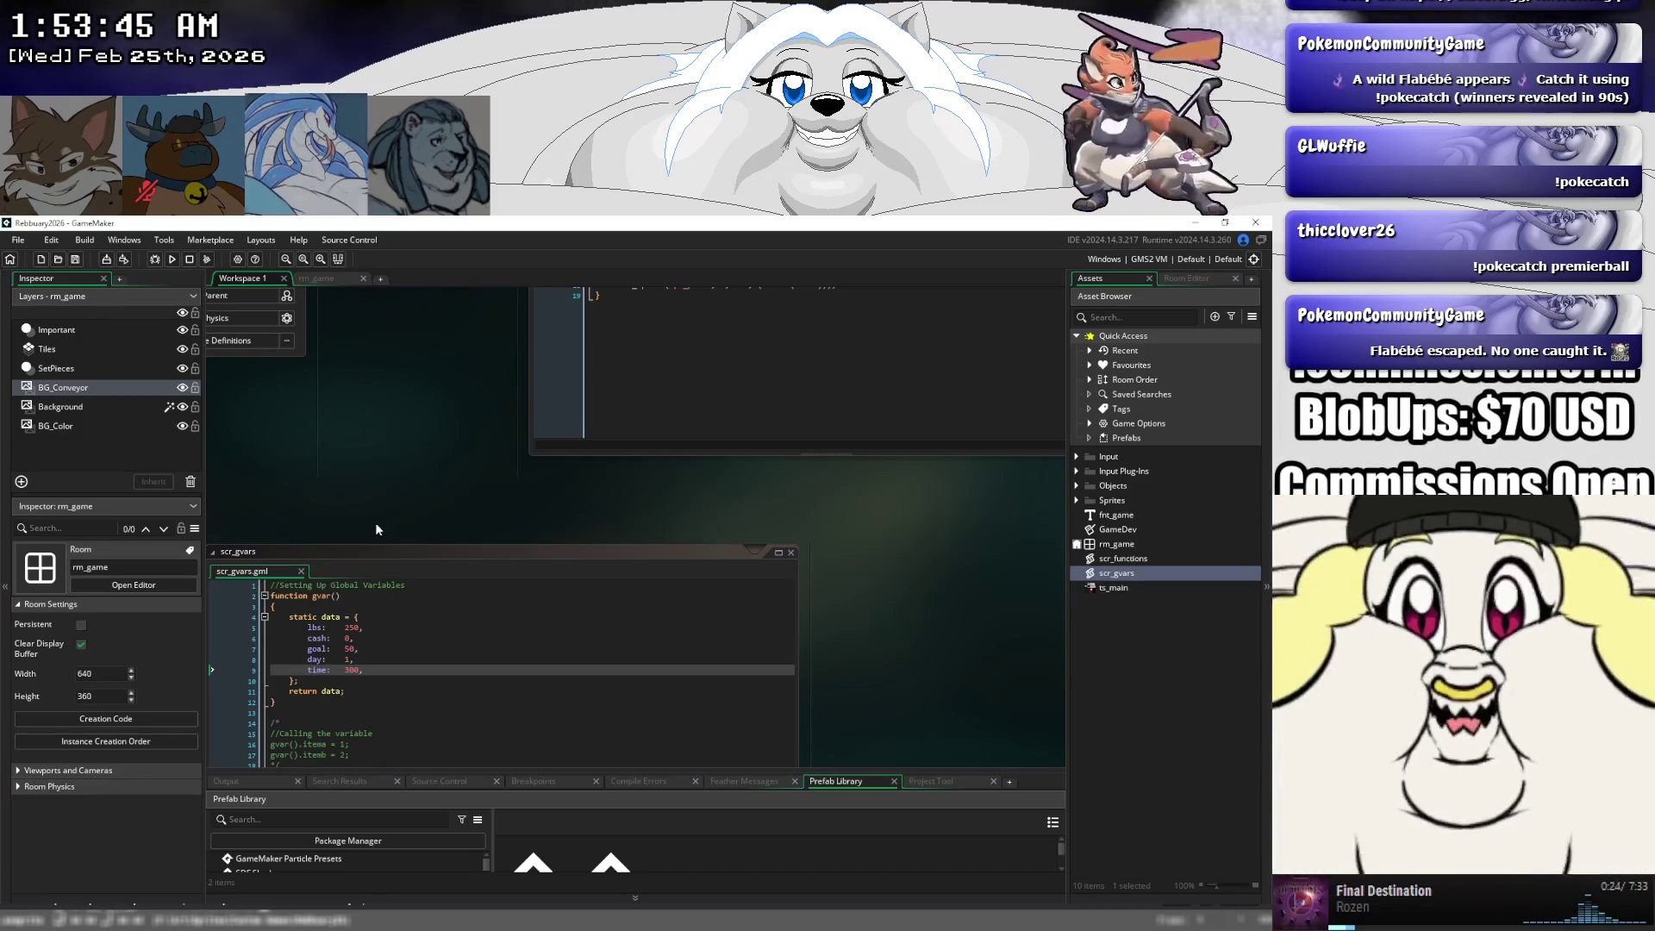
- Add a //Time Code comment to obj_game's Step event, then switch to its Create event
{"action": "left_click_drag", "start_coordinate": [369, 441], "coordinate": [343, 633]}
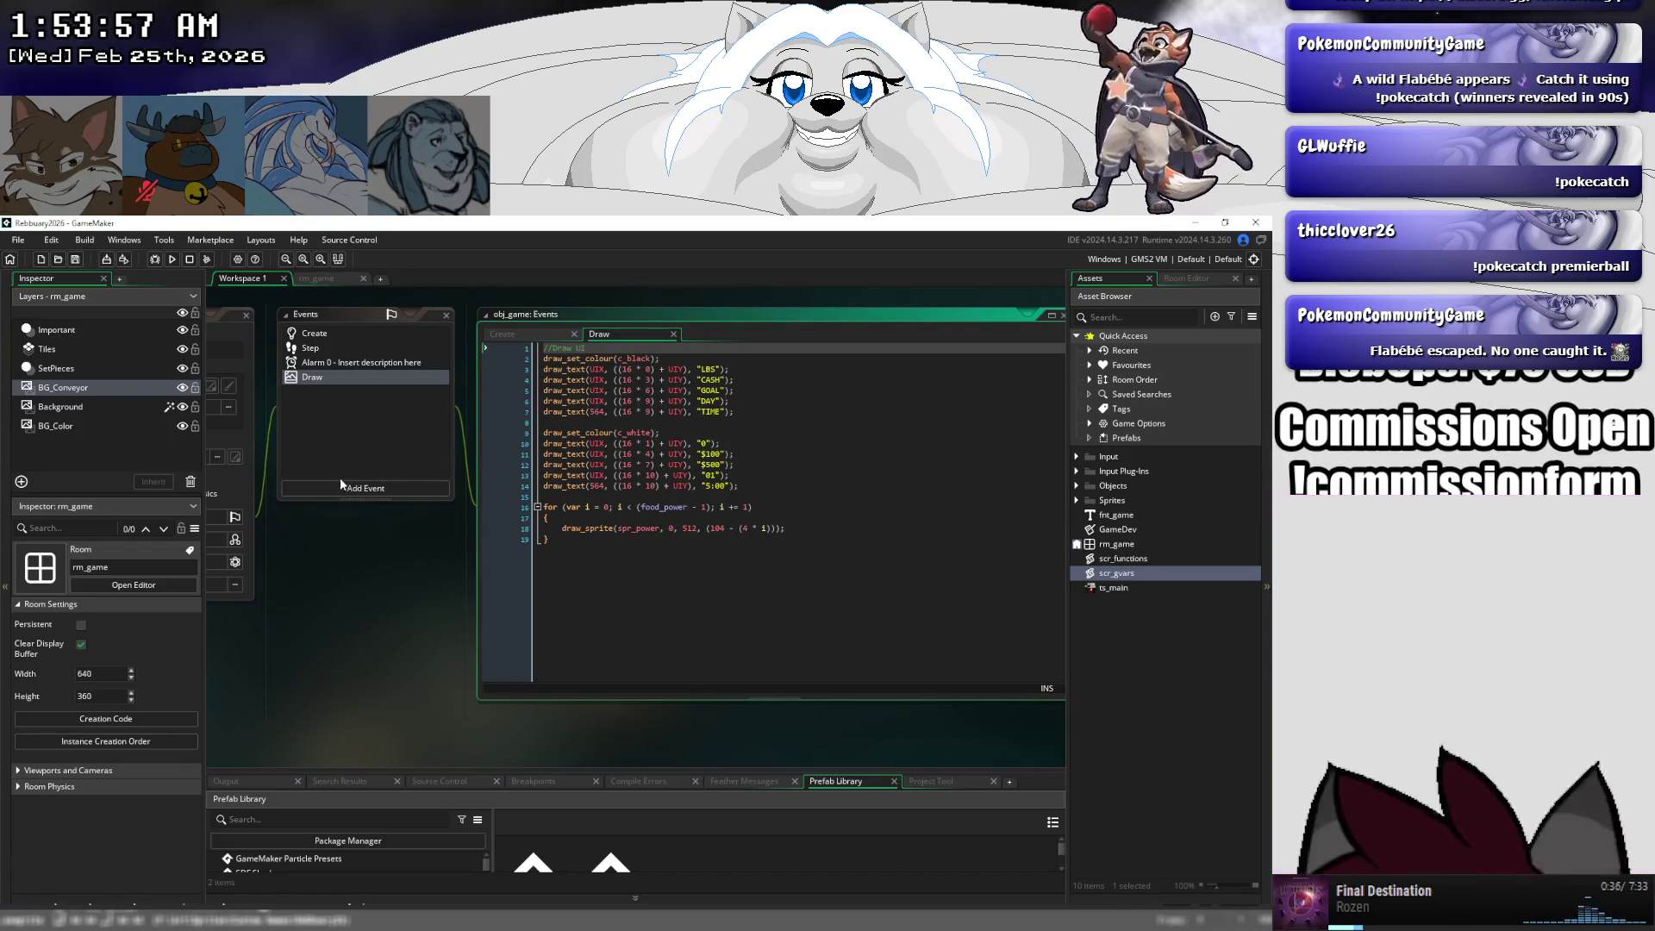
{"action": "left_click", "coordinate": [344, 349]}
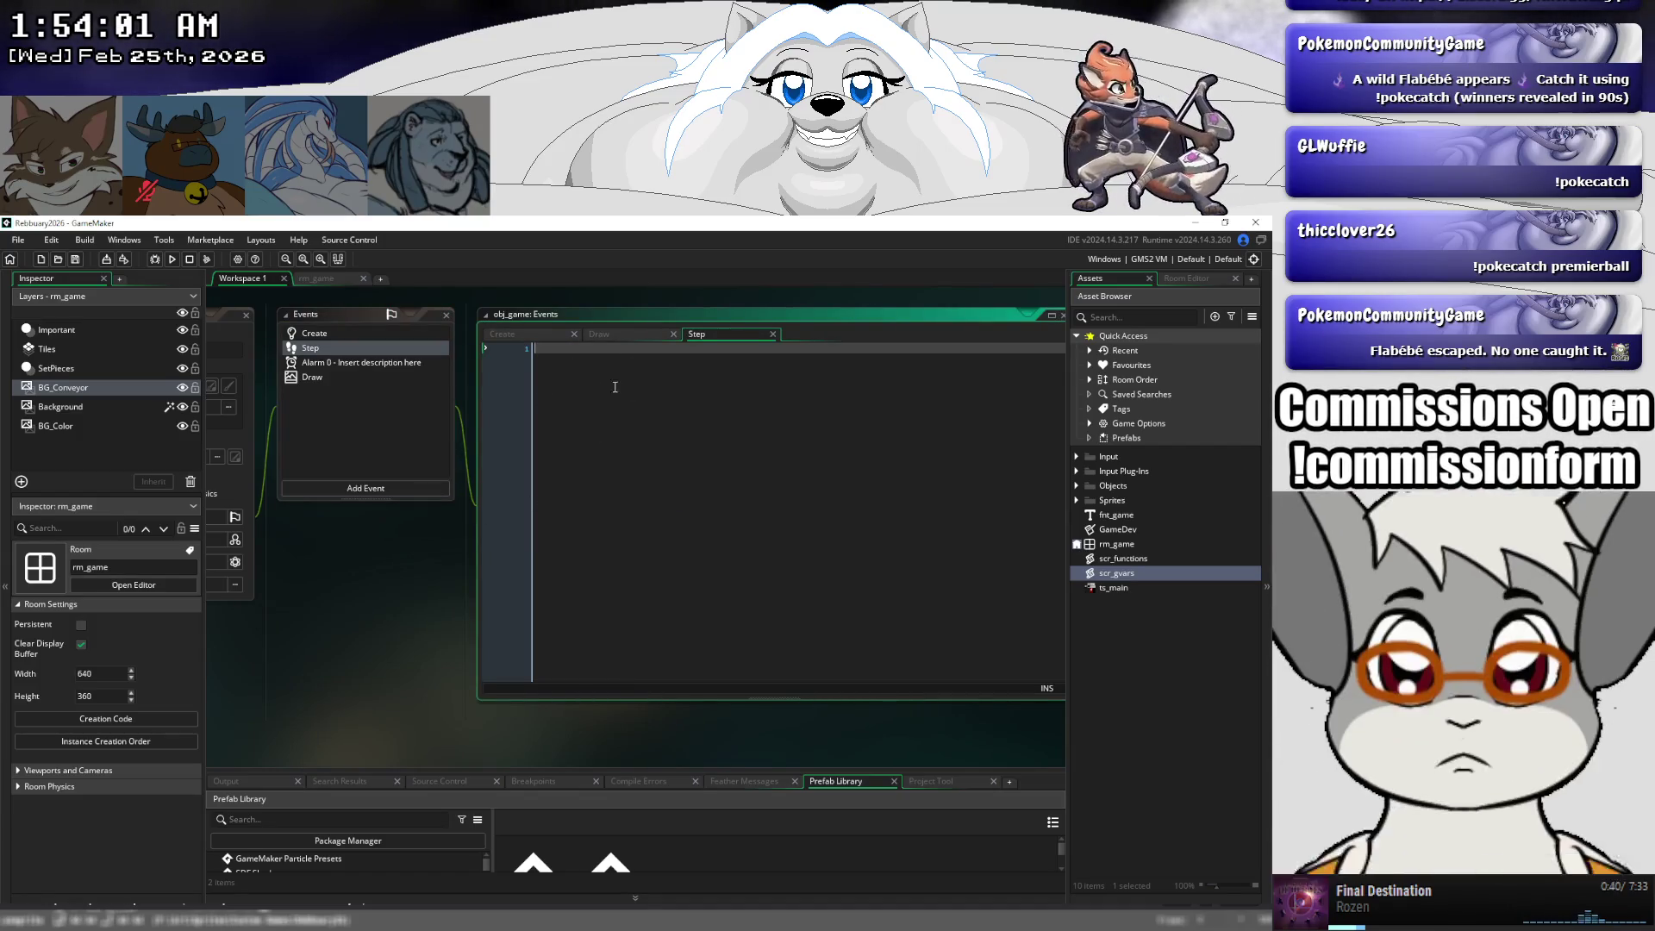
{"action": "type", "text": "/"}
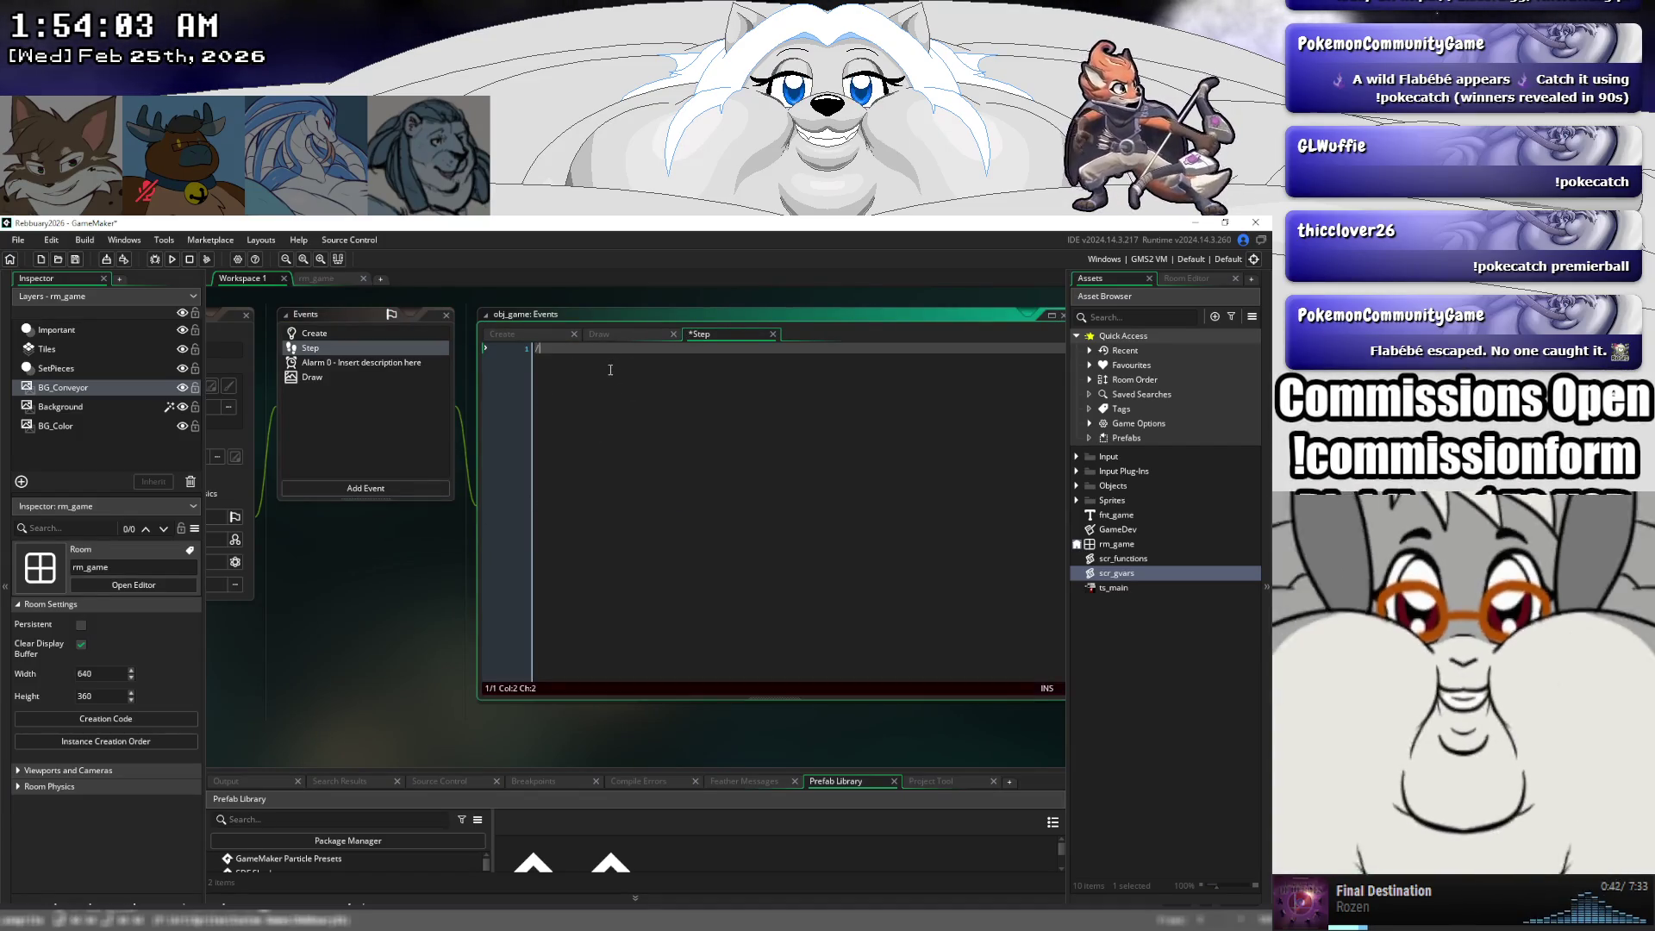
{"action": "type", "text": "Time Code"}
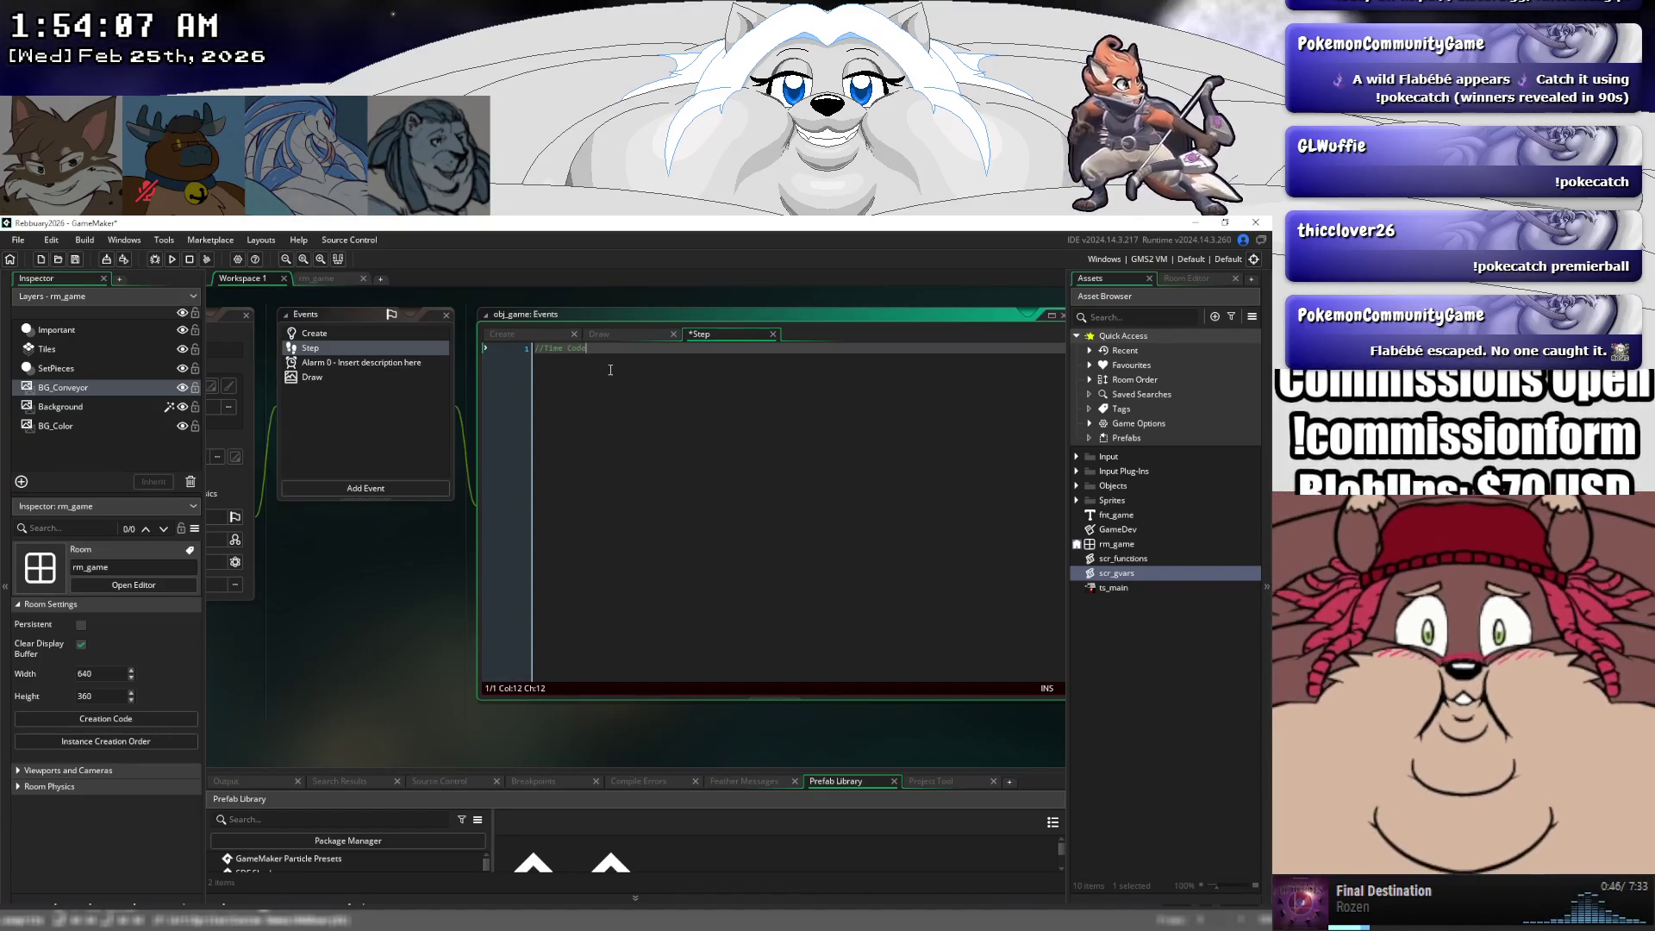
{"action": "key", "text": "Return"}
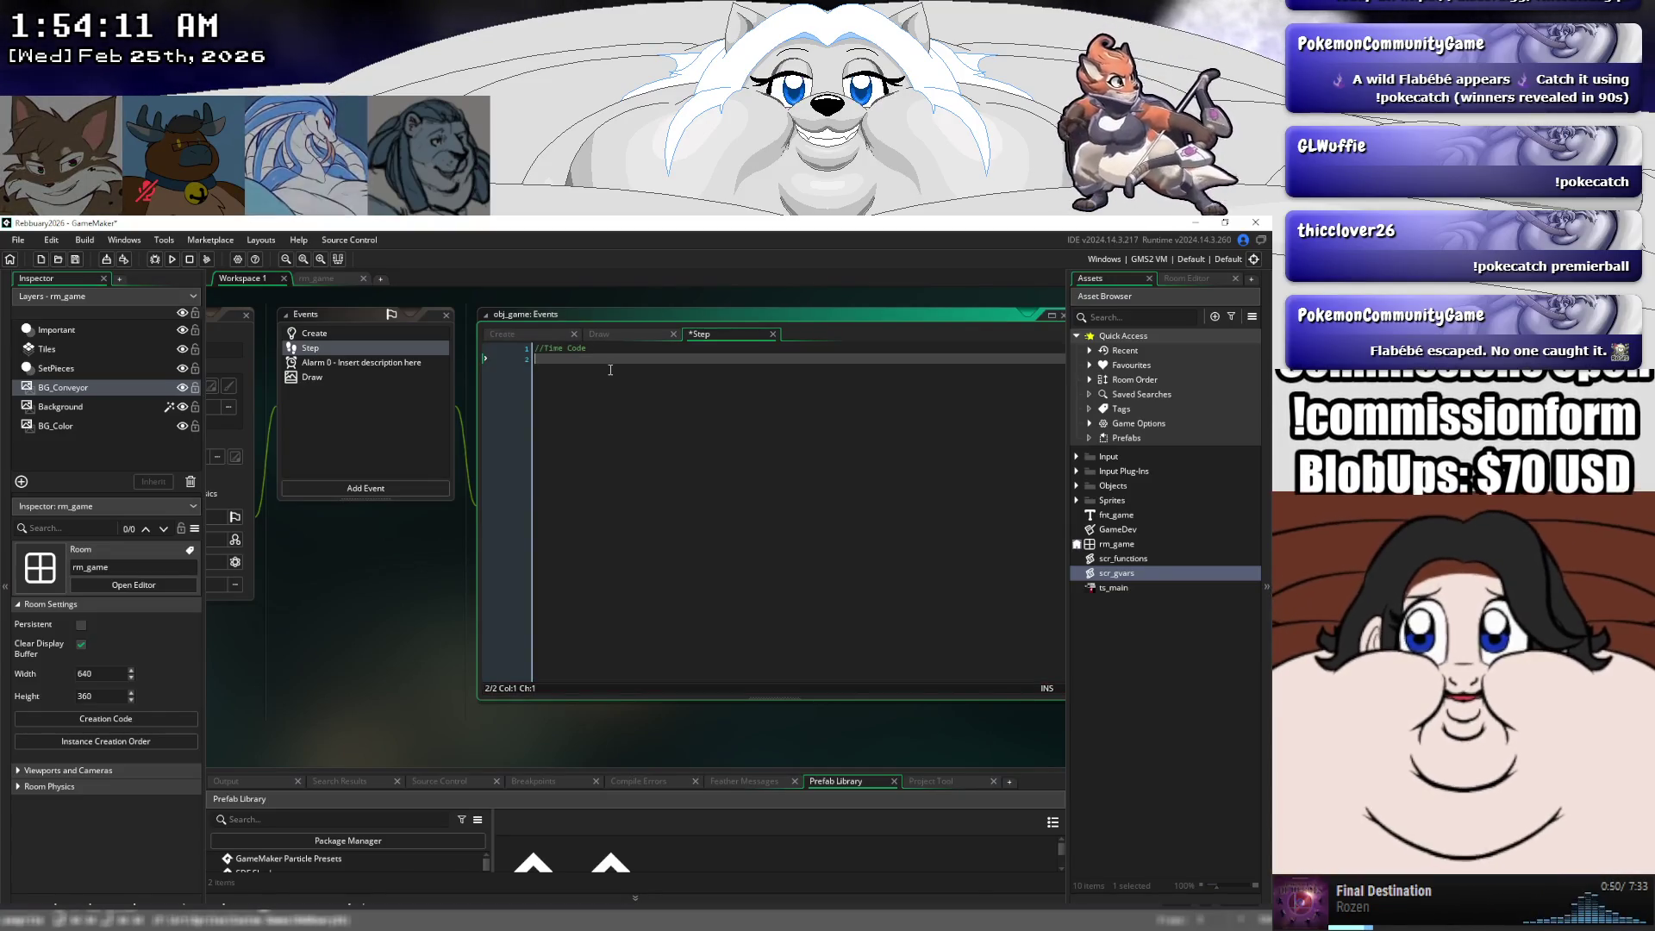
{"action": "type", "text": "g"}
{"action": "key", "text": "BackSpace"}
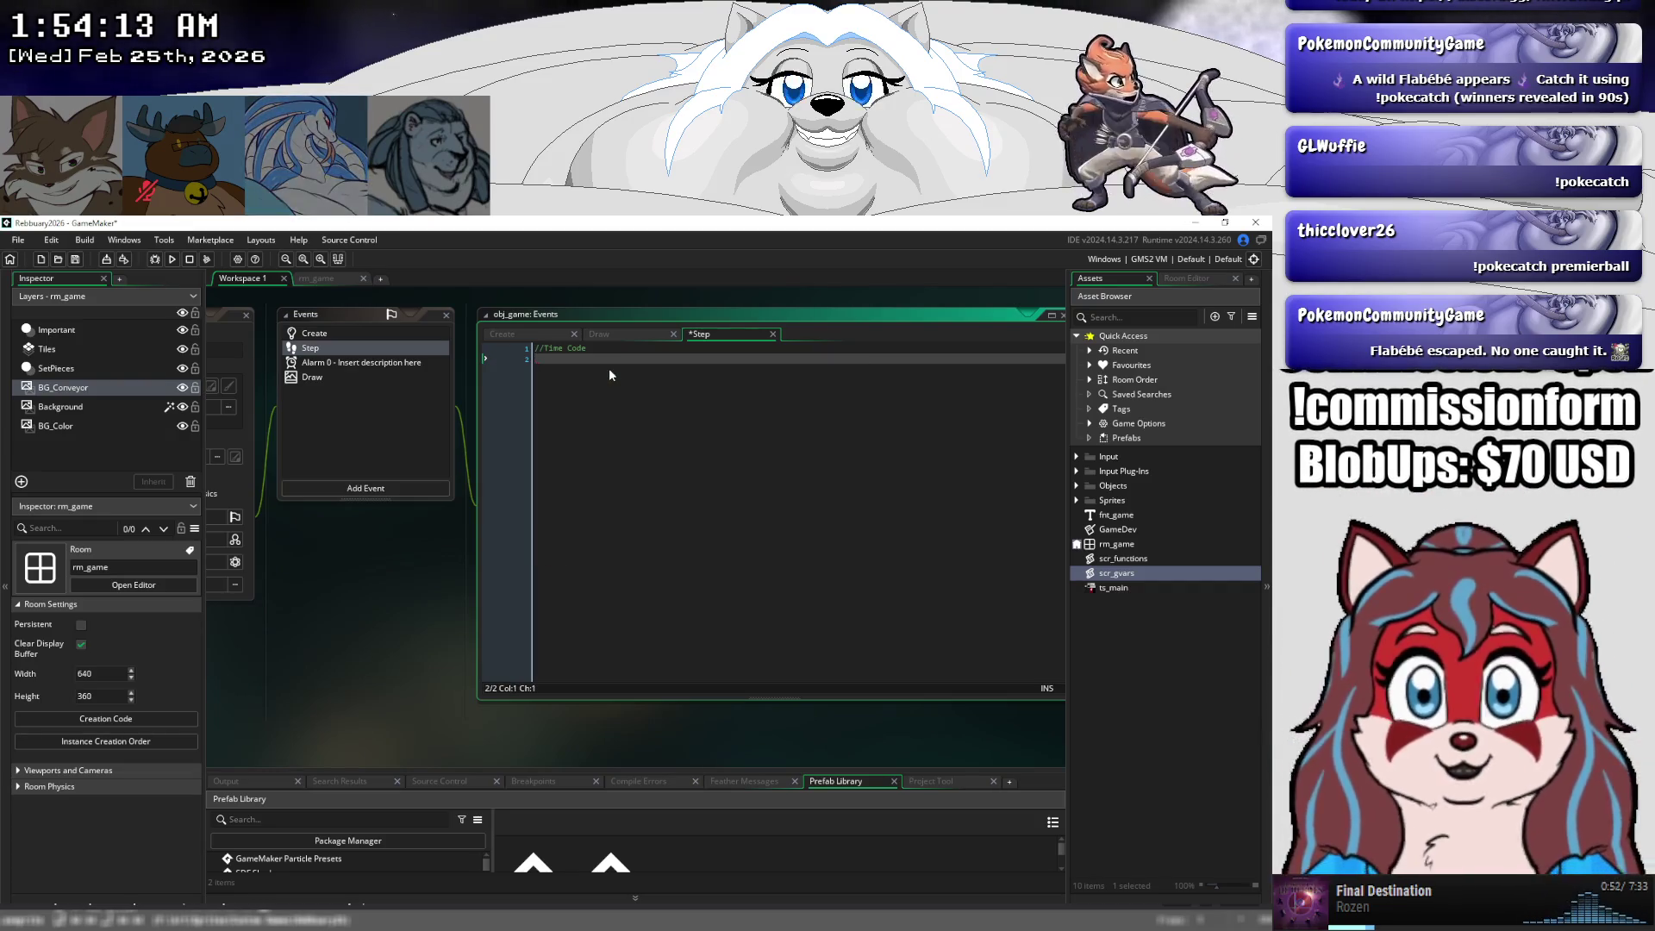
{"action": "left_click", "coordinate": [528, 335]}
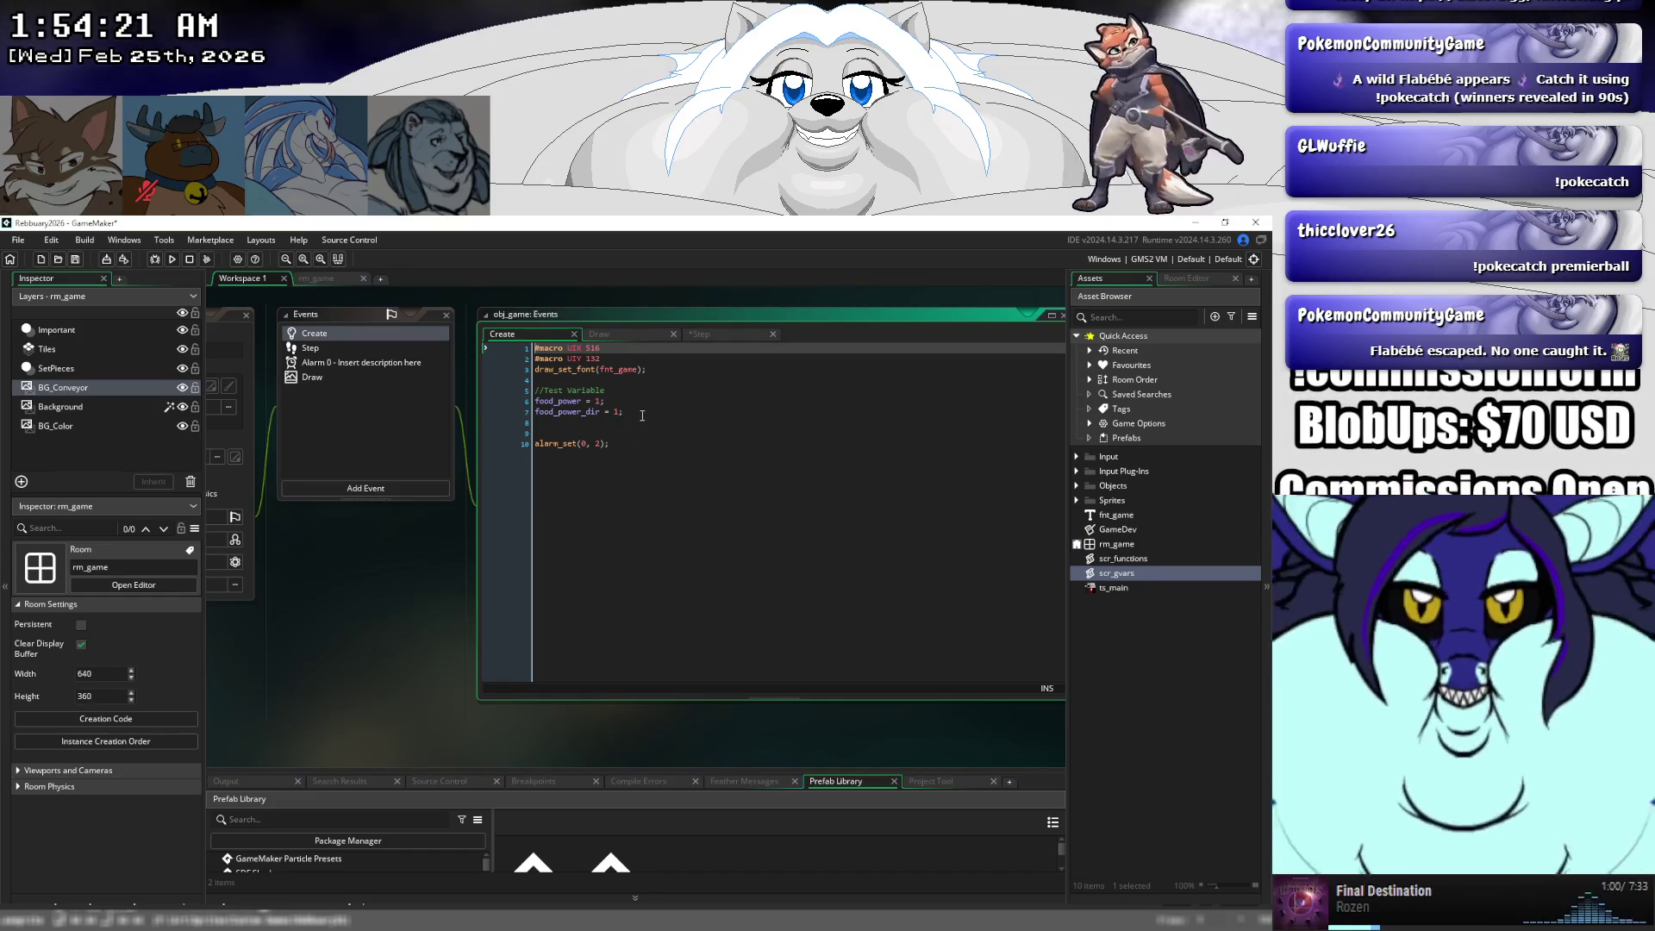
- Add a time_hour line below food_power_dir that reads gvar().time
{"action": "left_click", "coordinate": [642, 415]}
{"action": "key", "text": "Return"}
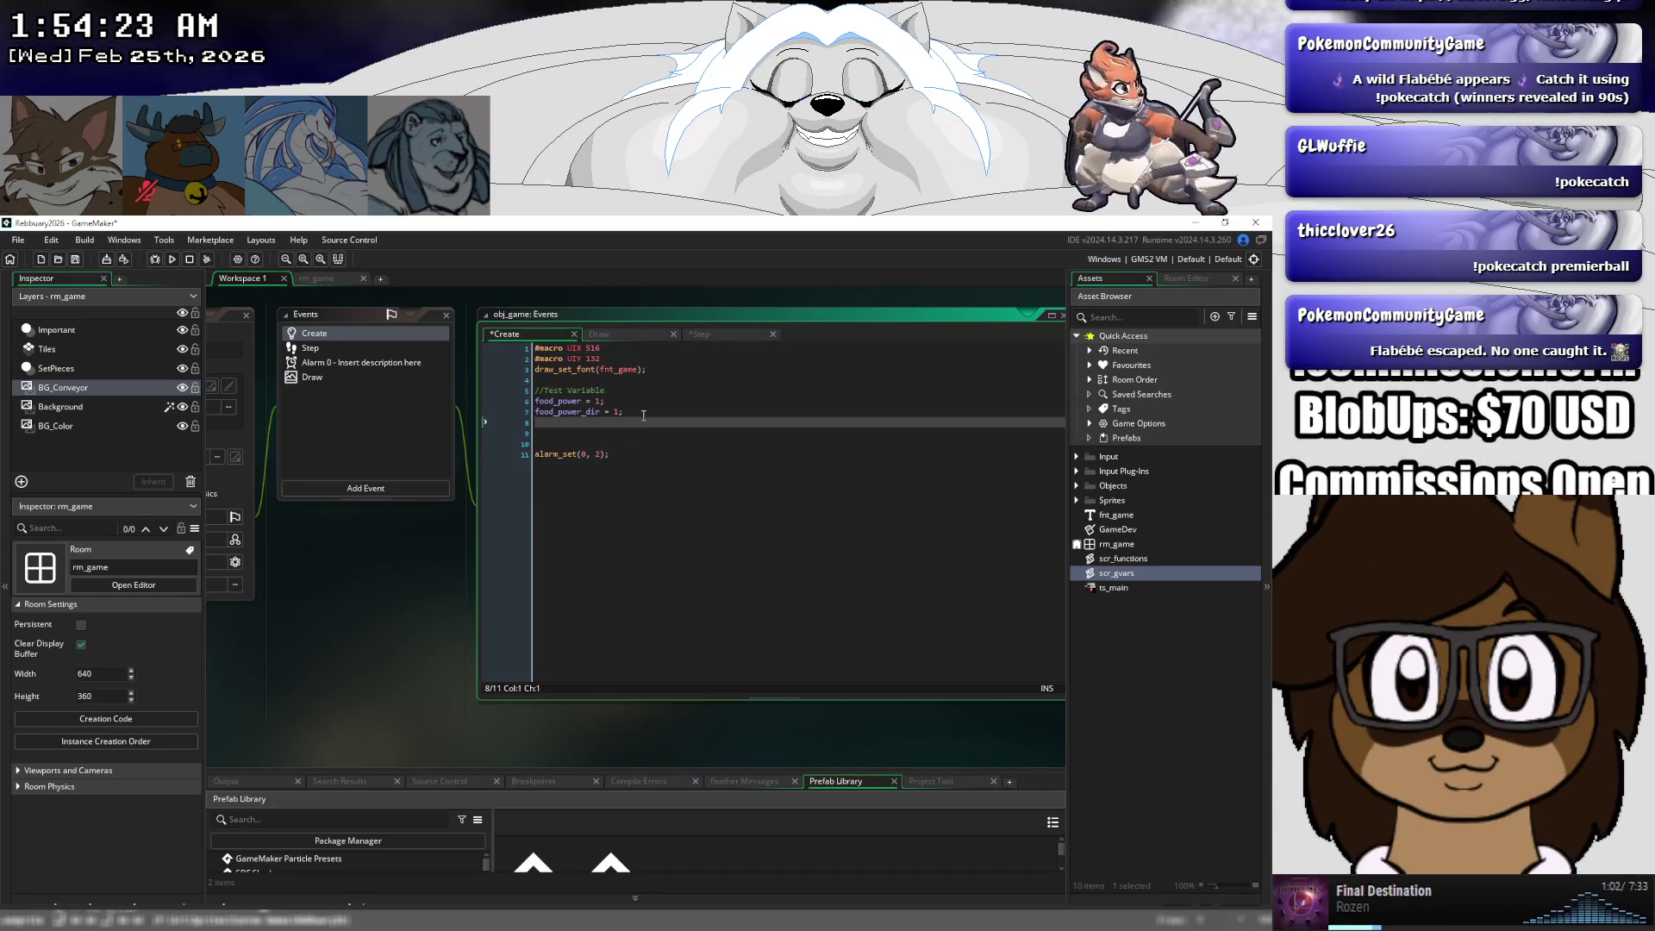
{"action": "type", "text": "time_hour ="}
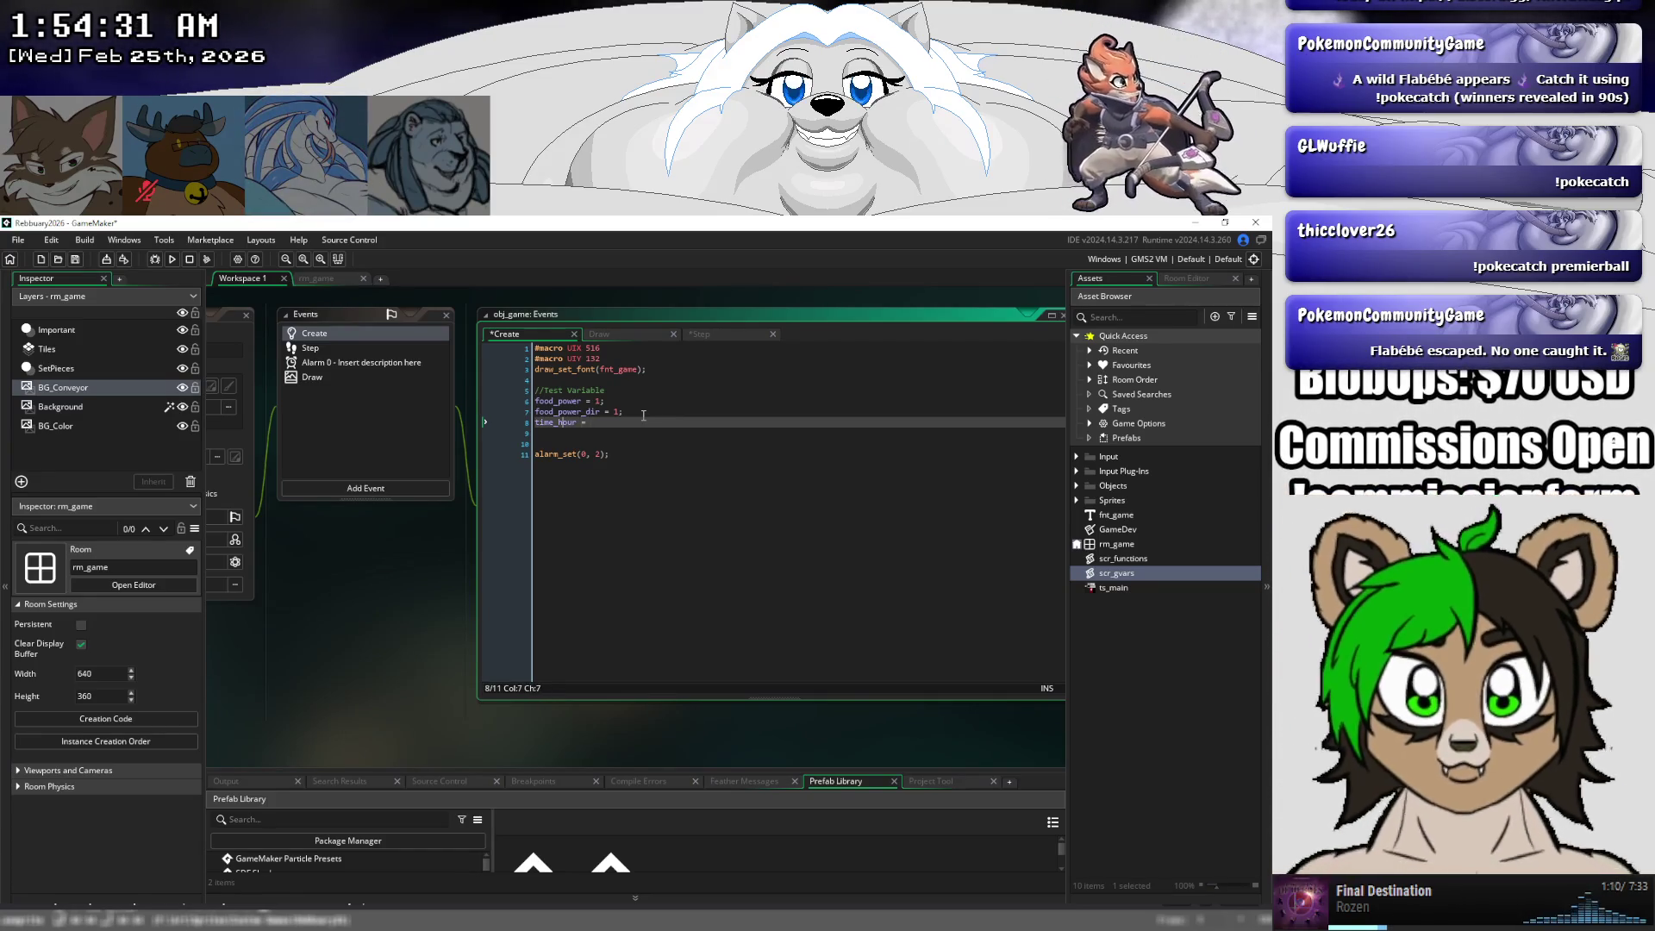
{"action": "key", "text": "Return"}
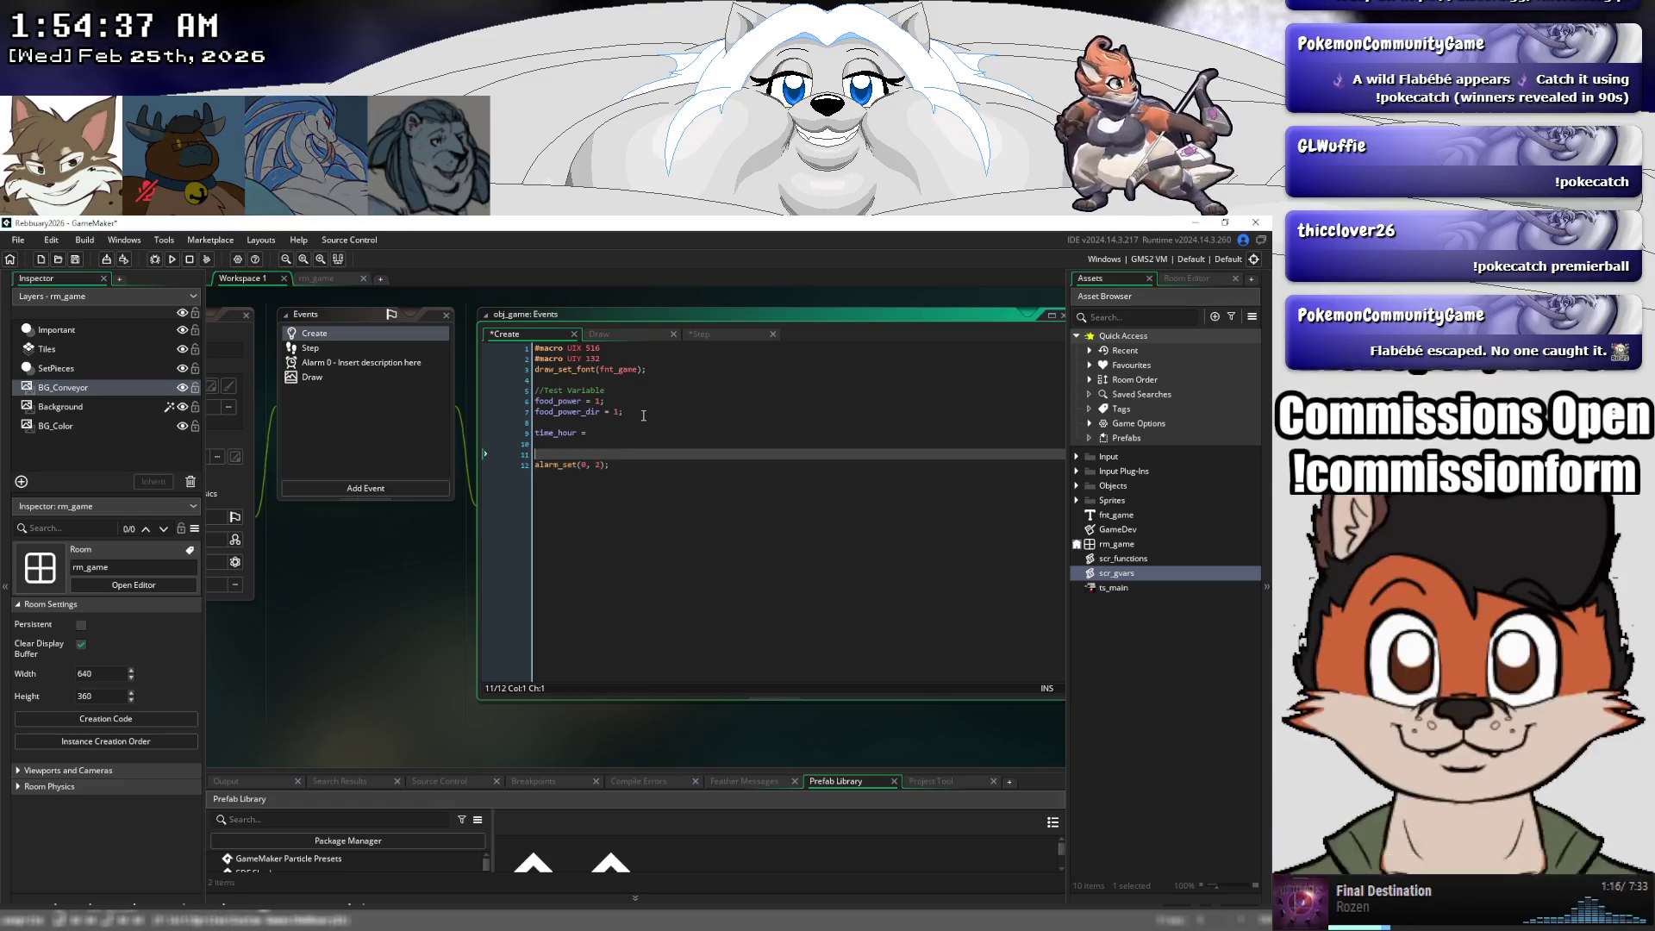
{"action": "key", "text": "End"}
{"action": "type", "text": "gv"}
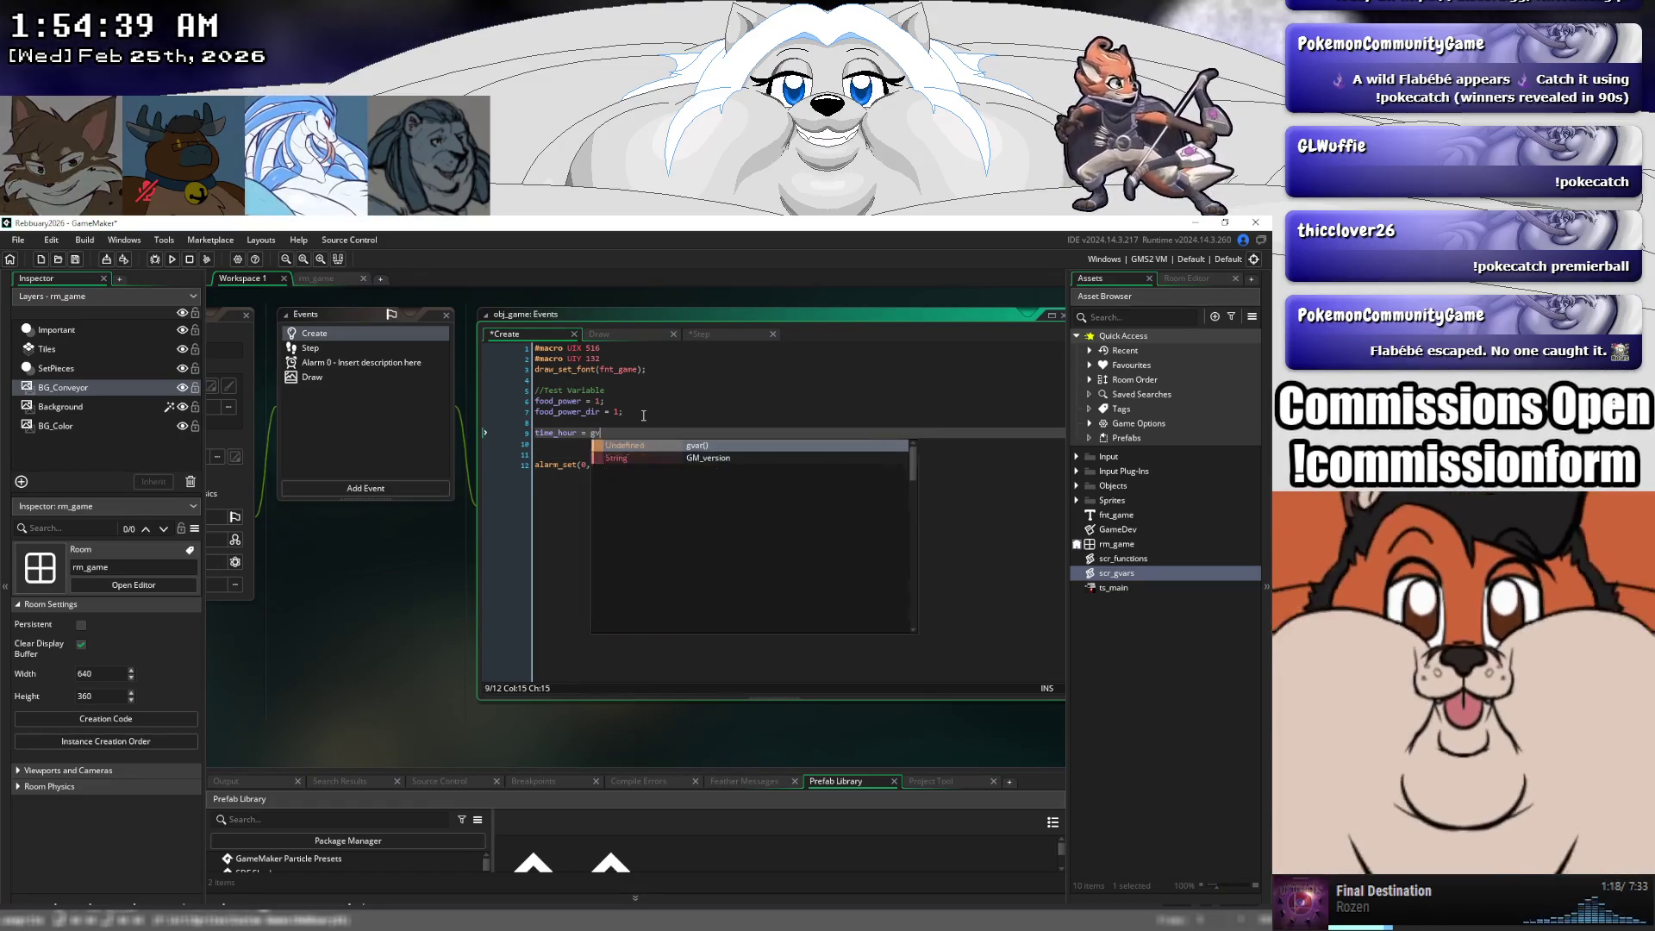
{"action": "type", "text": "ar()."}
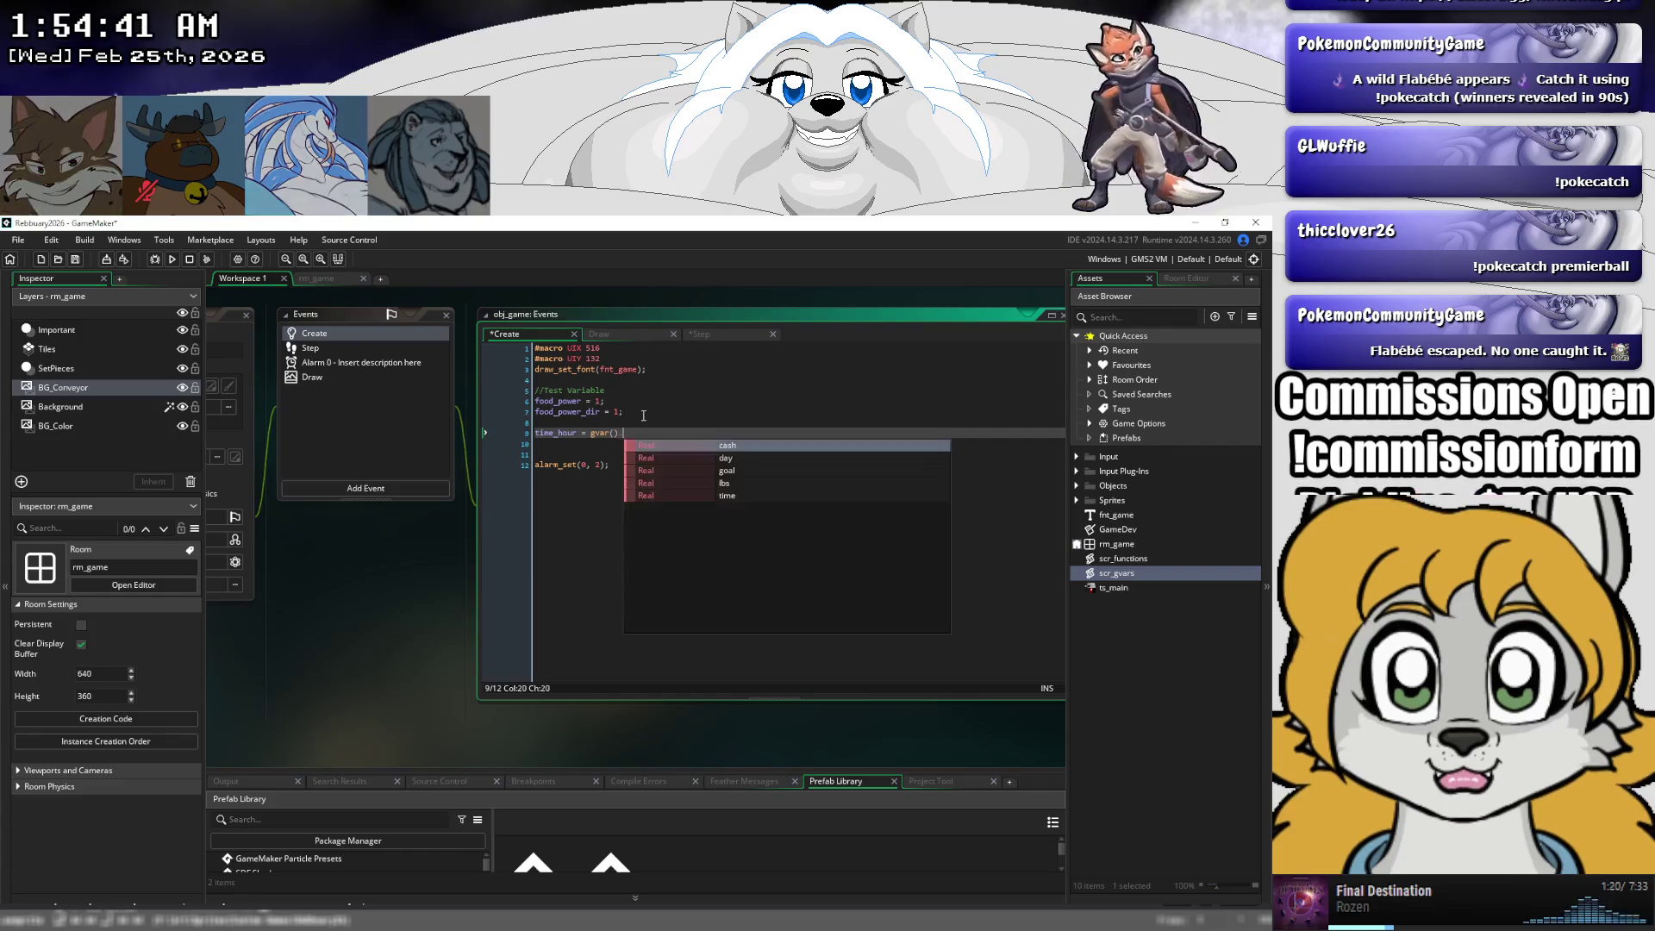
{"action": "key", "text": "Down"}
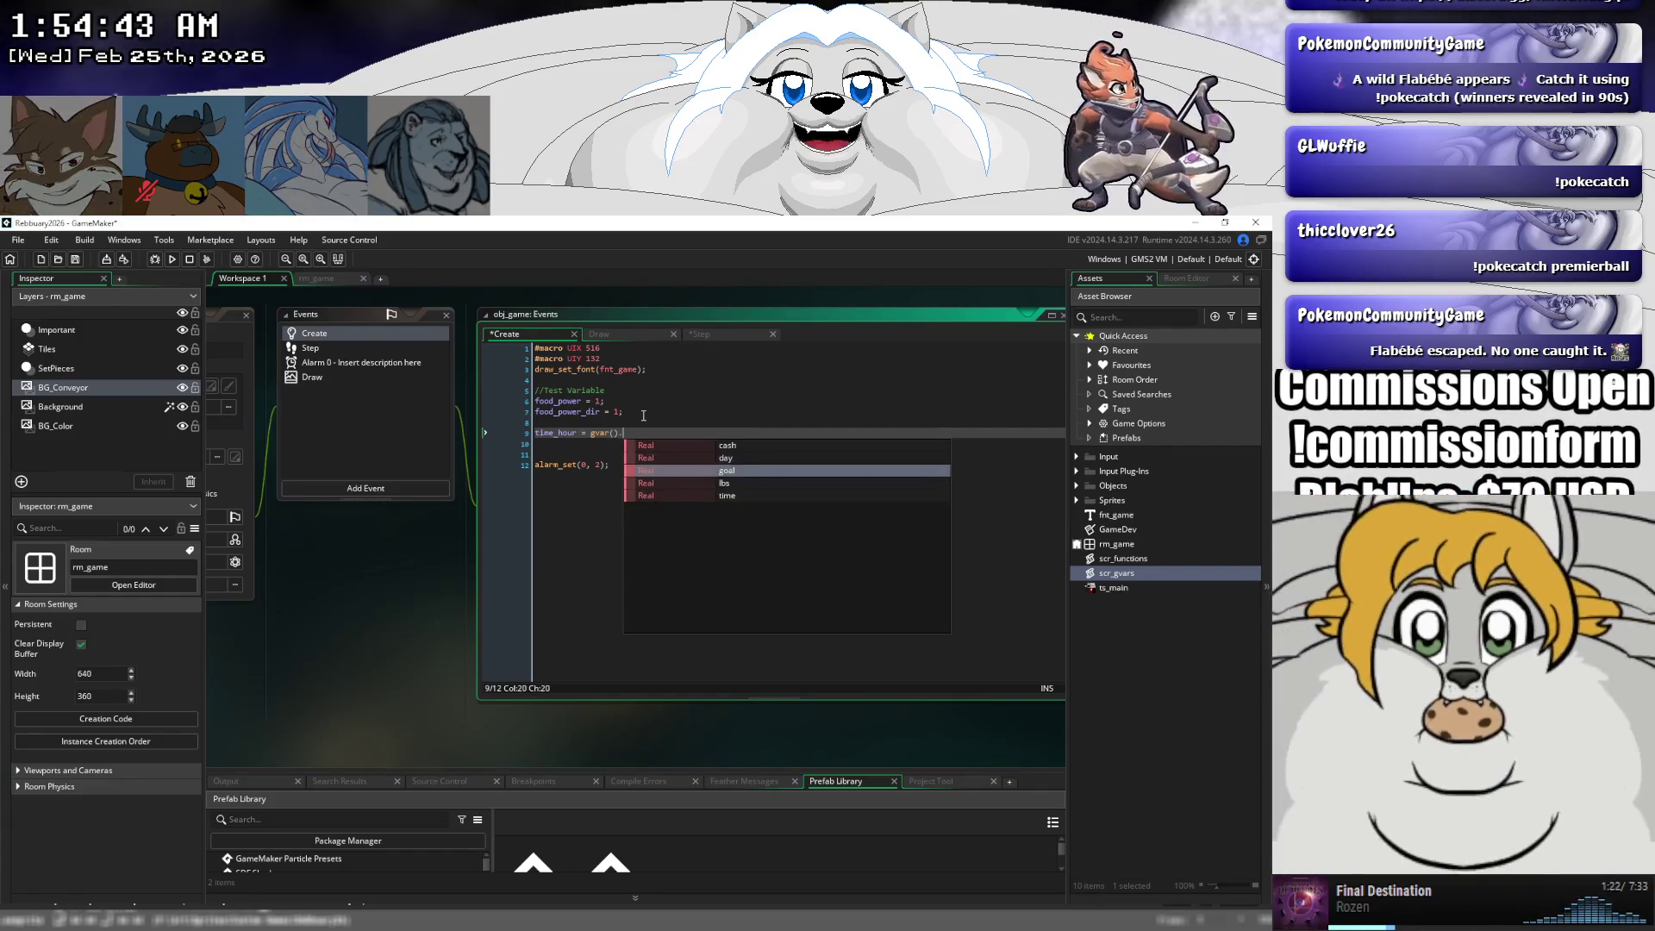
{"action": "key", "text": "Down"}
{"action": "key", "text": "Down"}
{"action": "key", "text": "Down"}
{"action": "key", "text": "Return"}
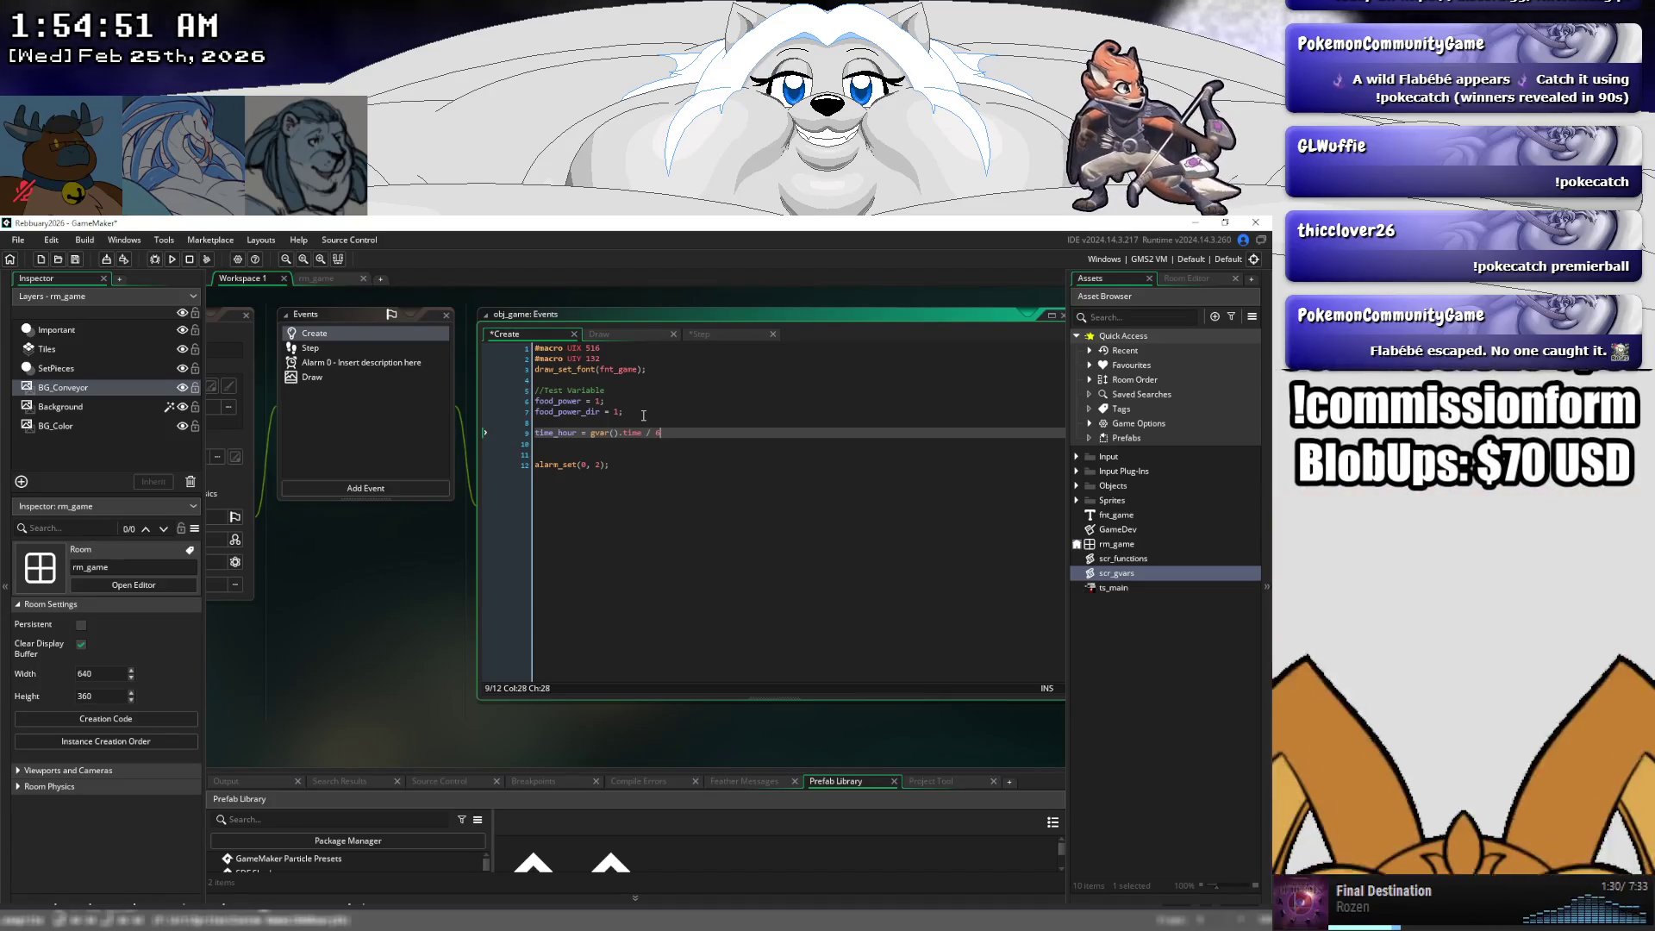
{"action": "type", "text": ")"}
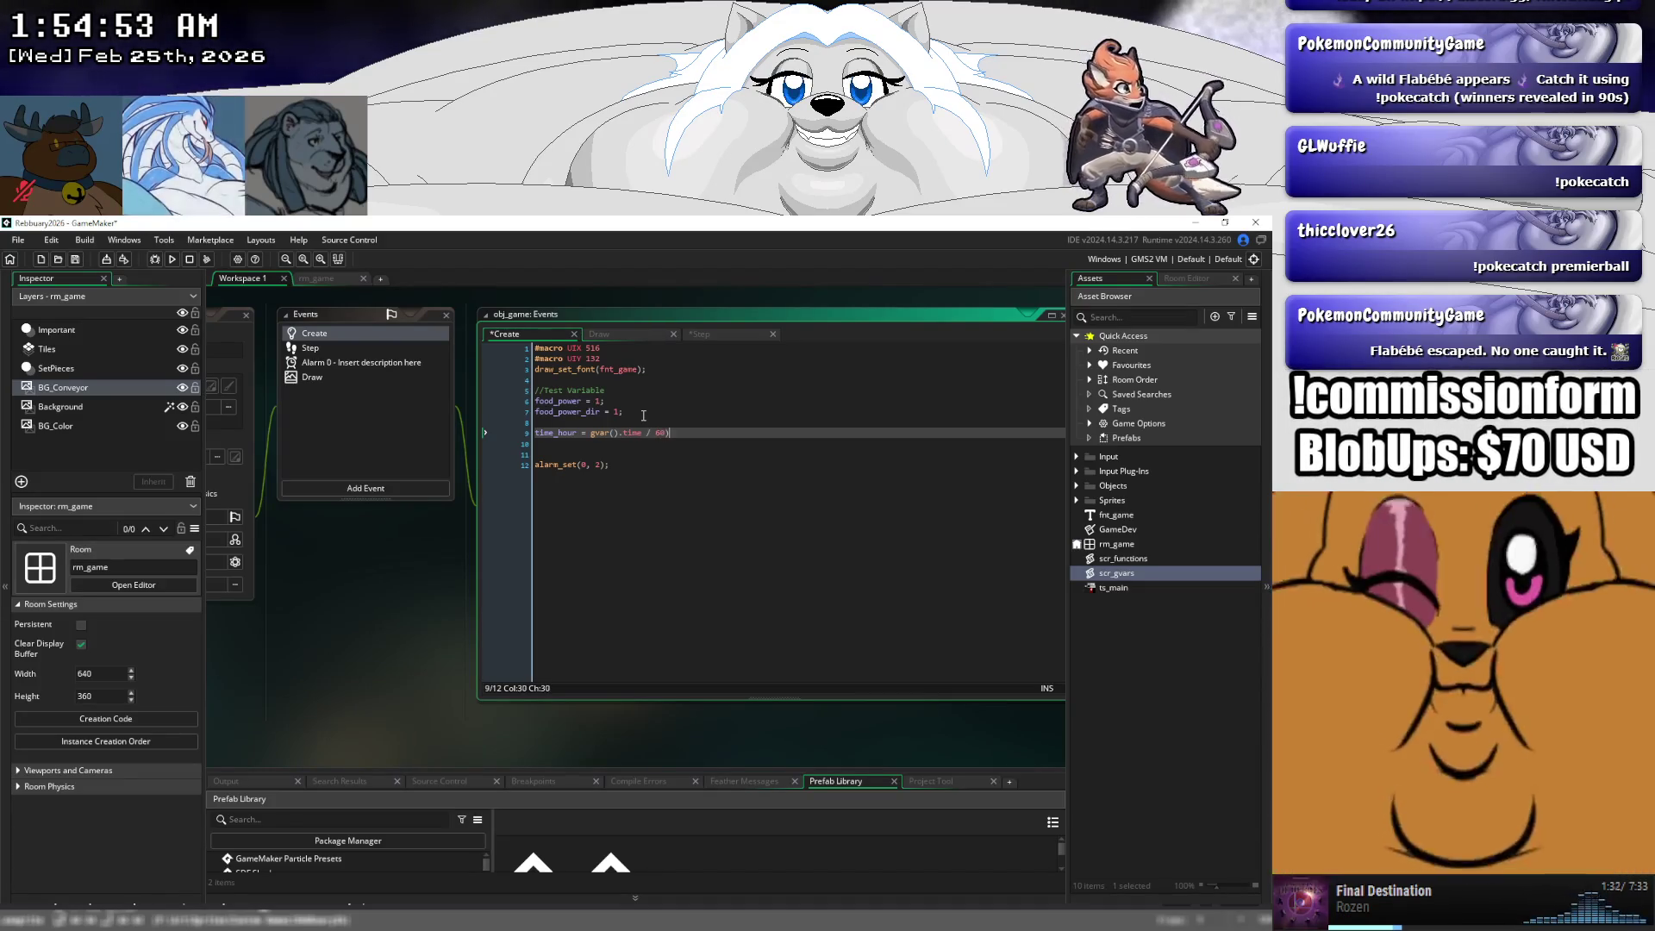
- Wrap the expression in floor to give time_hour = floor(gvar().time / 60);
{"action": "key", "text": "ctrl+Left"}
{"action": "key", "text": "ctrl+Left"}
{"action": "key", "text": "ctrl+Left"}
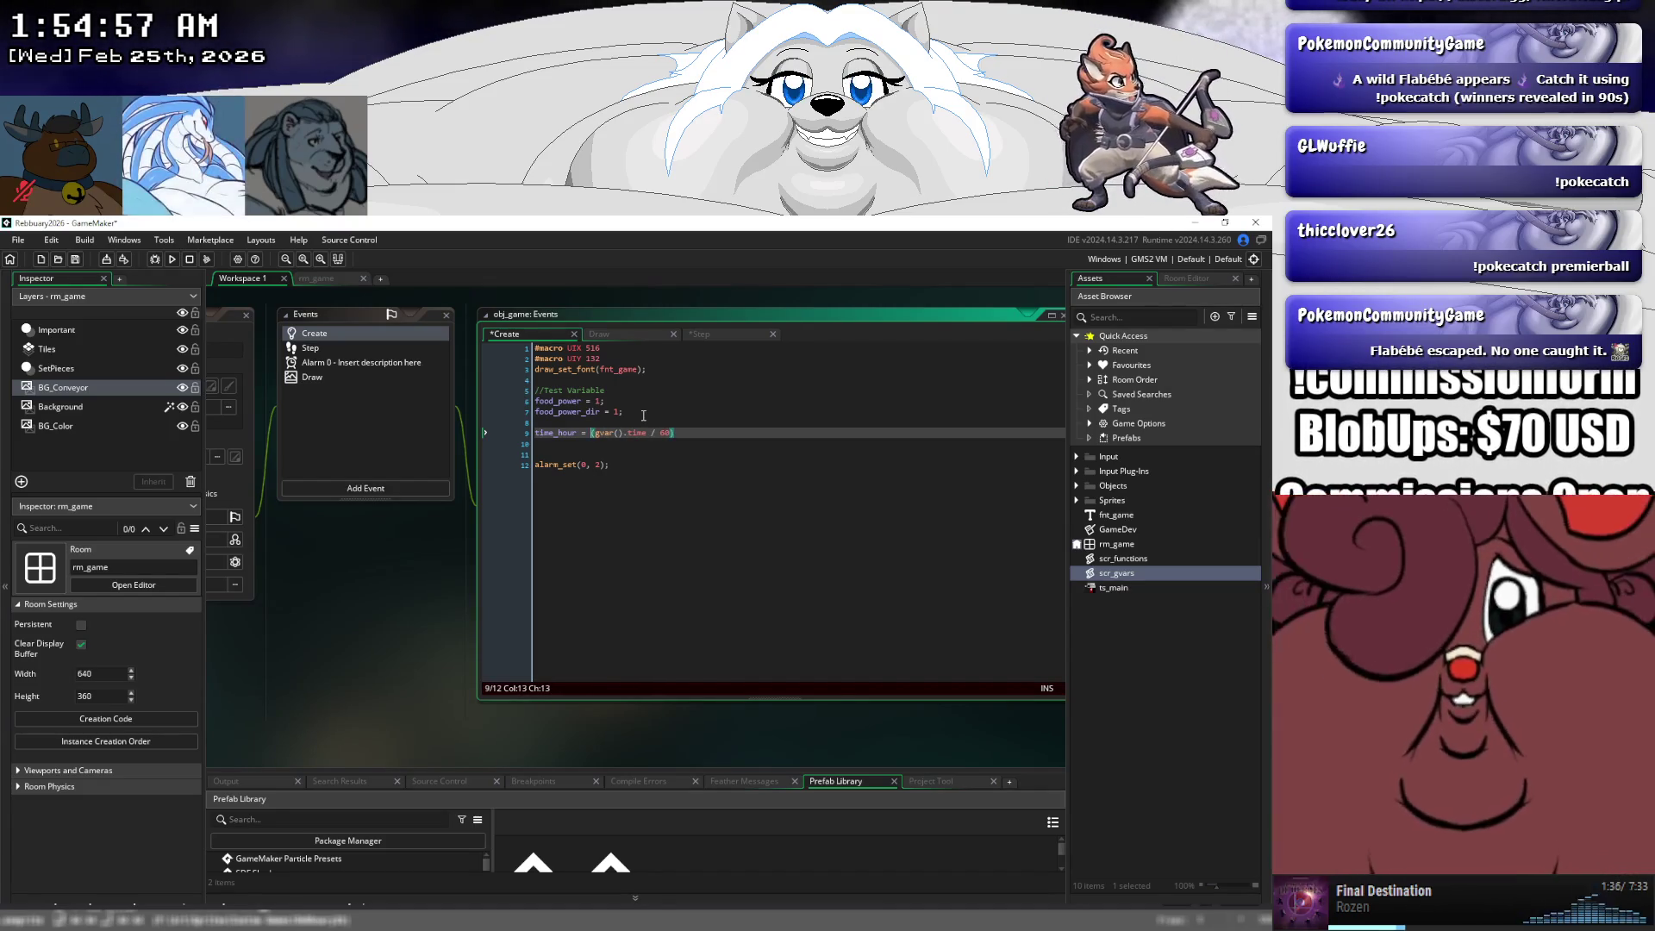
{"action": "key", "text": "Left"}
{"action": "type", "text": "ceil"}
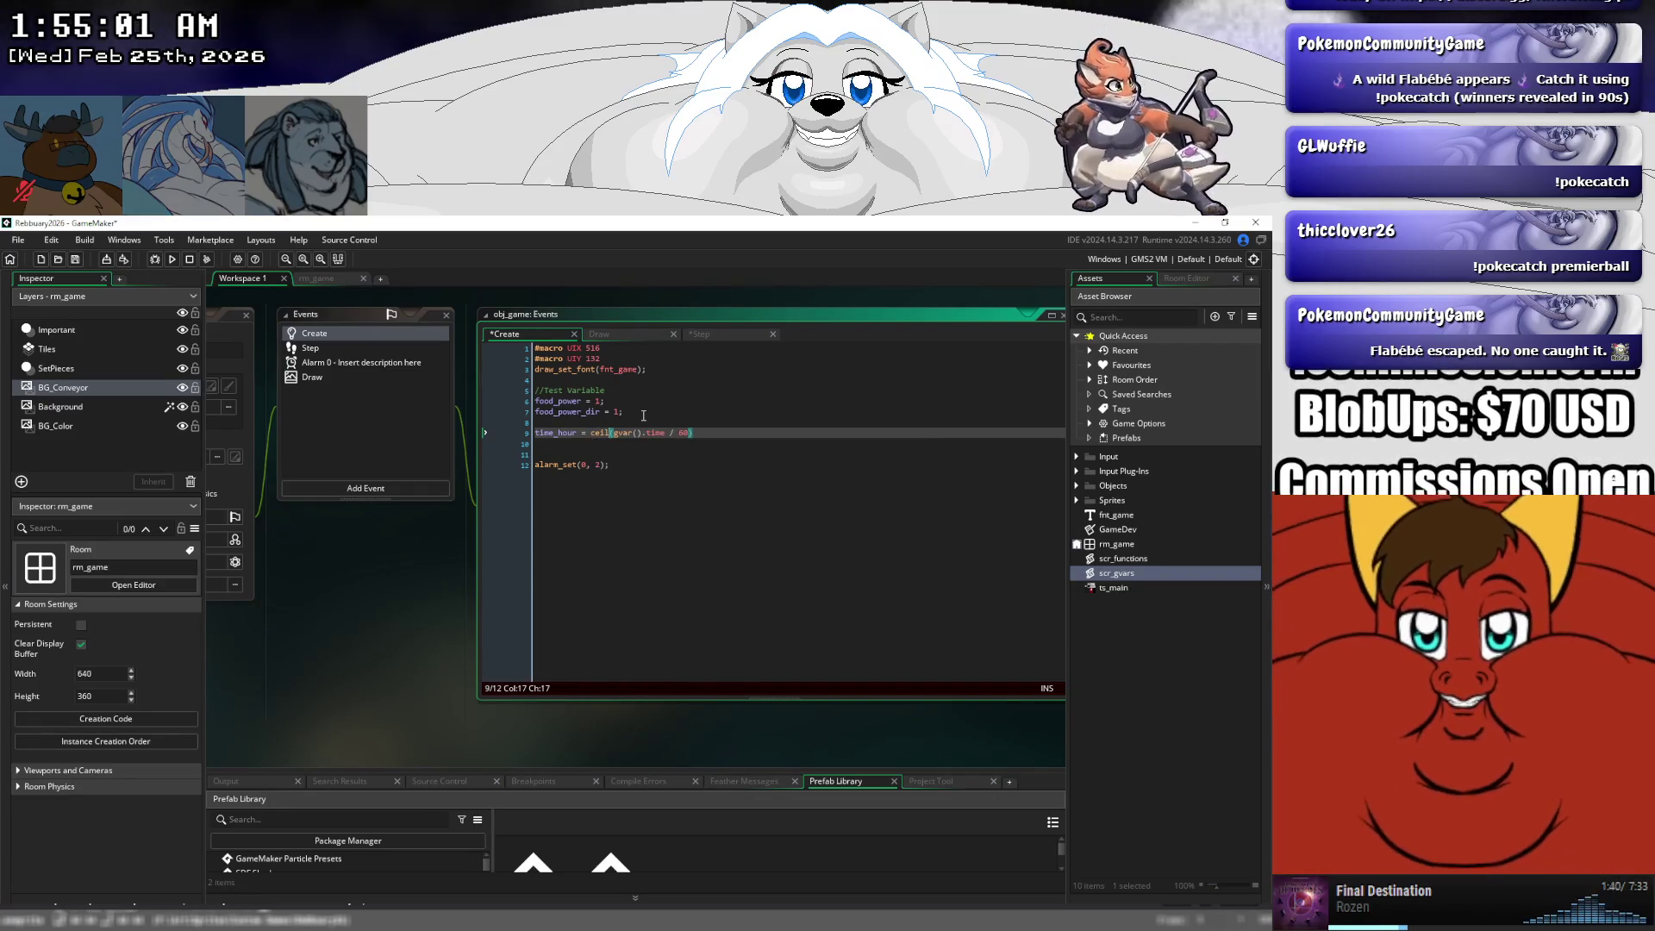
{"action": "key", "text": "Left"}
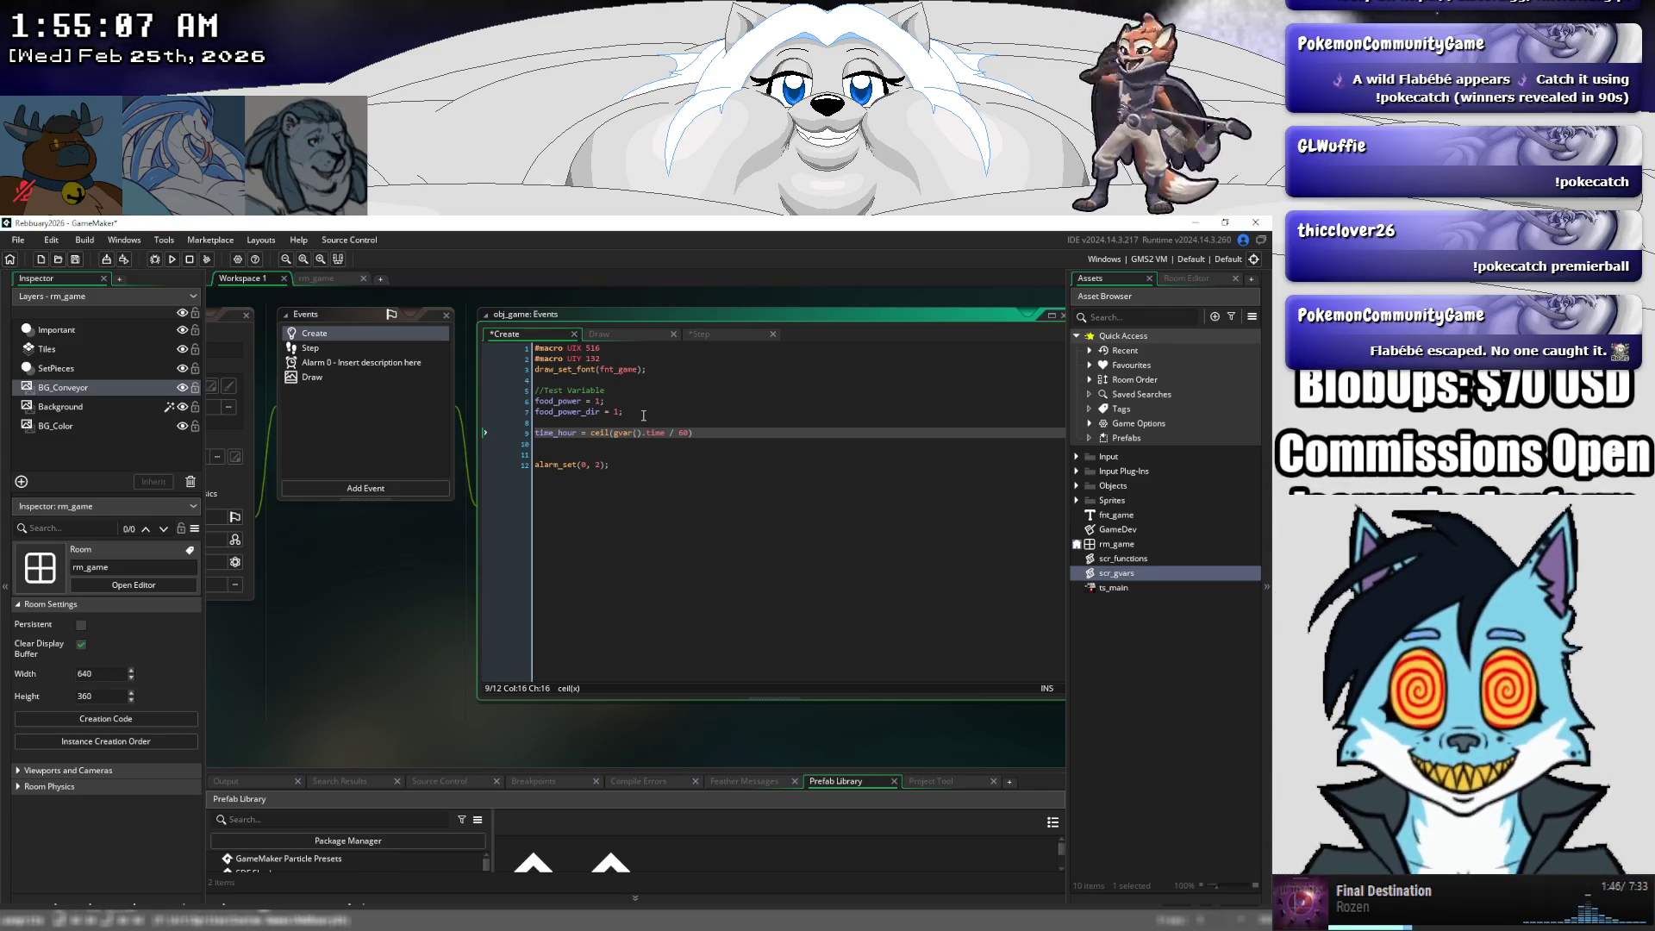
{"action": "key", "text": "Right"}
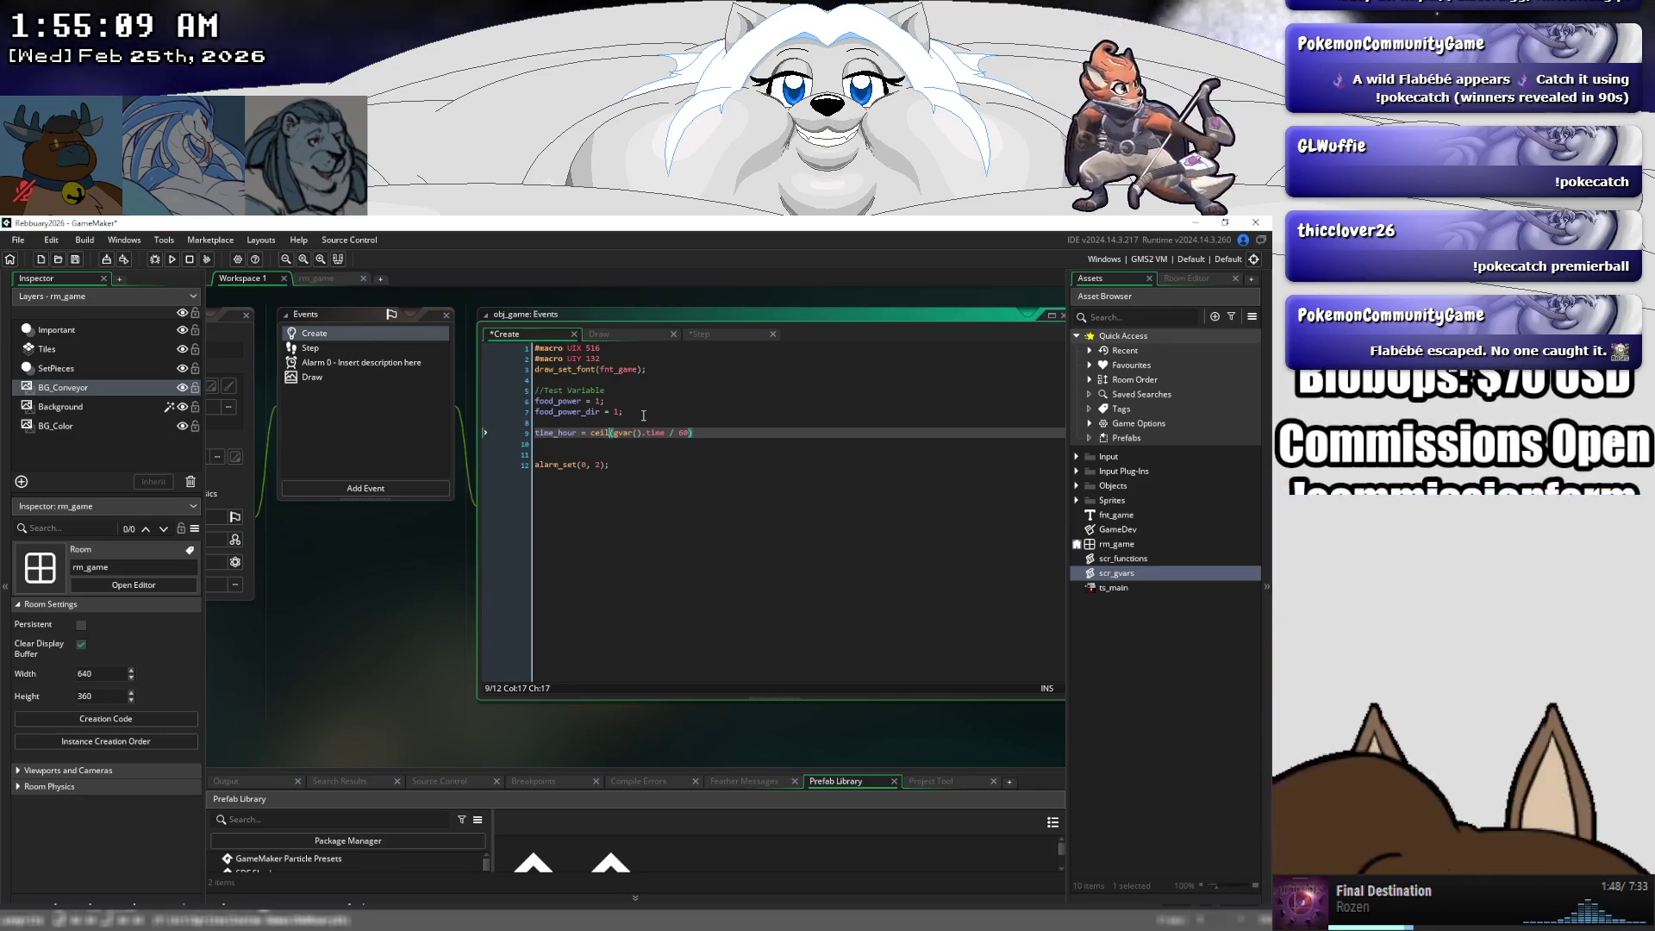
{"action": "key", "text": "BackSpace"}
{"action": "key", "text": "BackSpace"}
{"action": "key", "text": "BackSpace"}
{"action": "type", "text": "fl"}
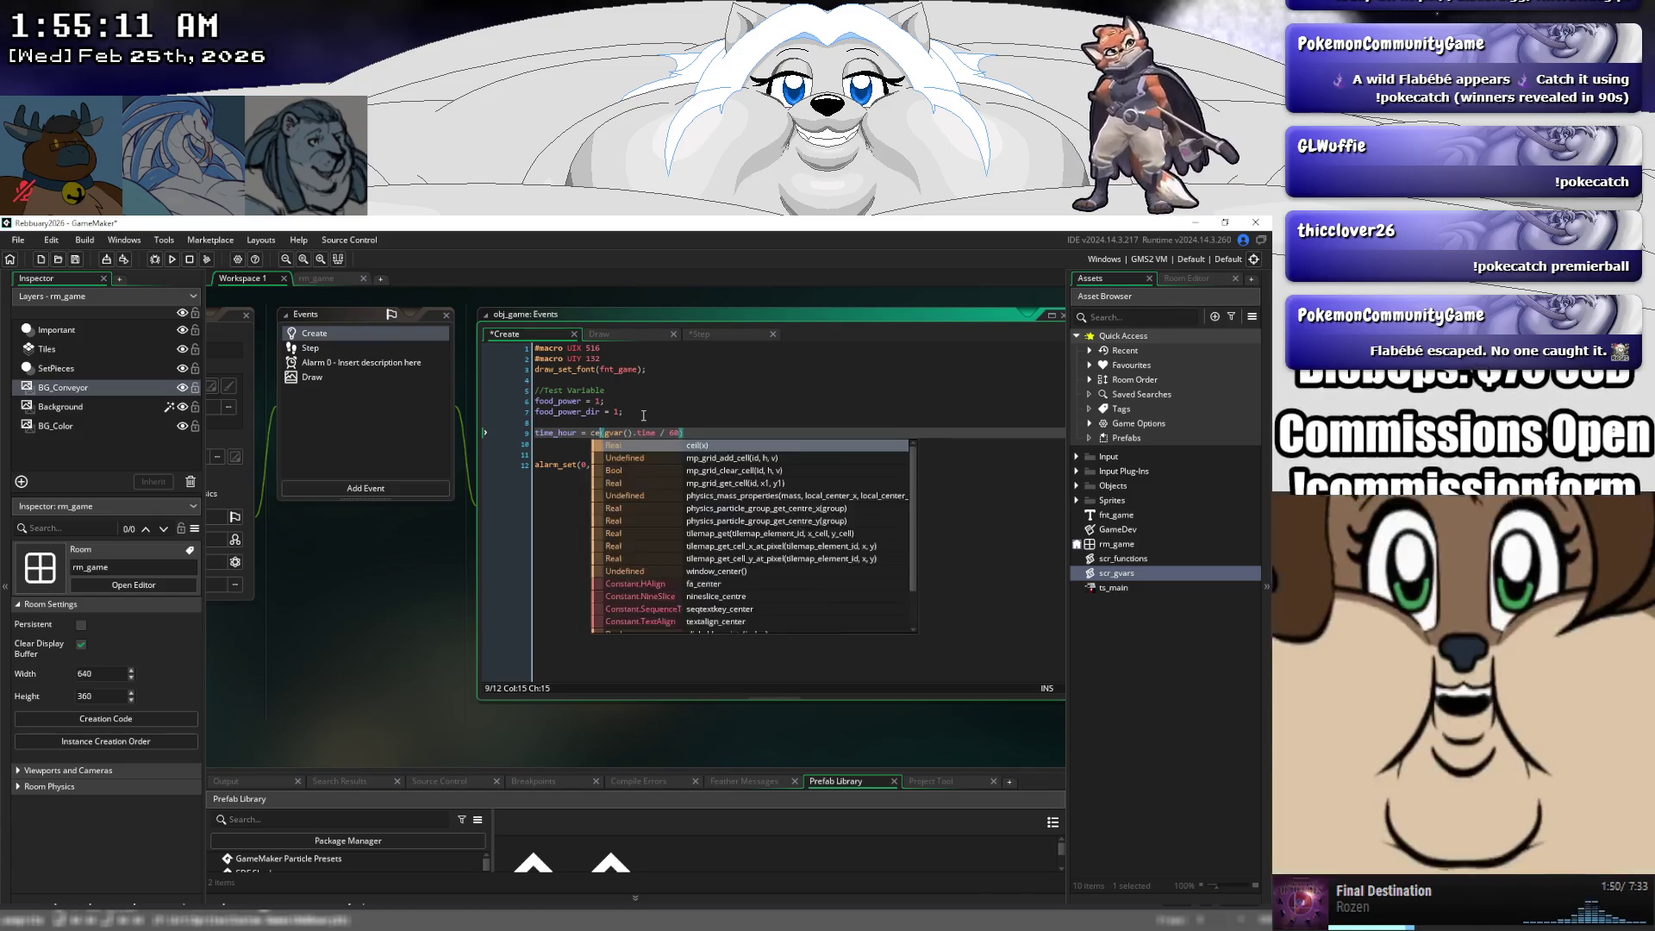
{"action": "type", "text": "oor"}
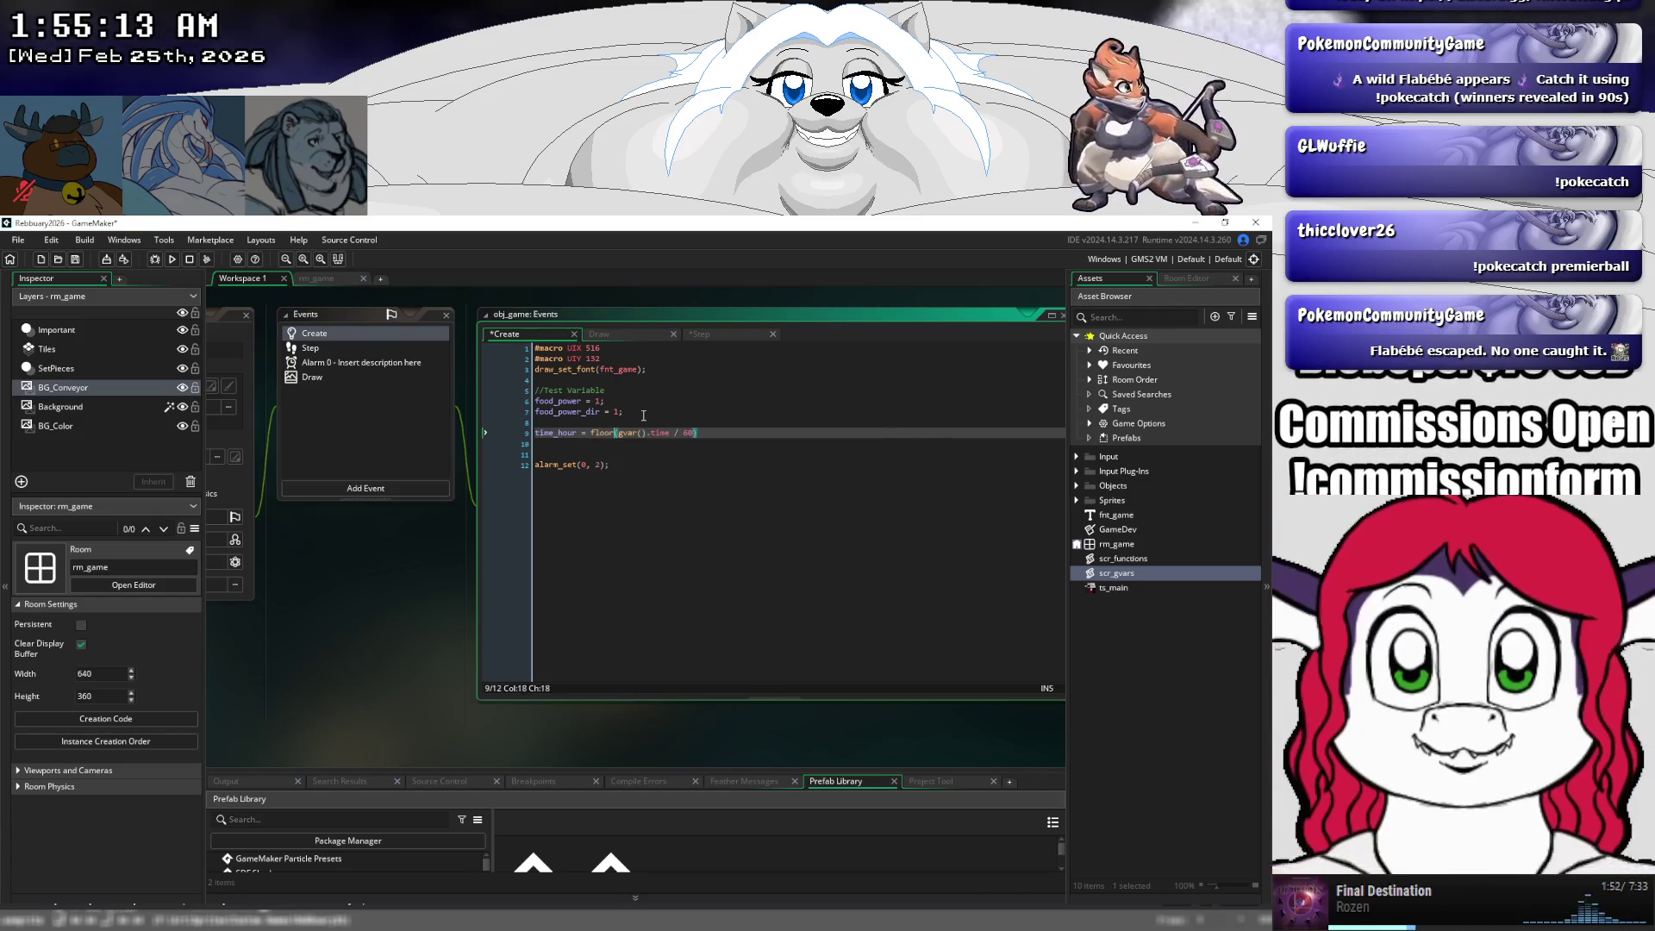
{"action": "left_click", "coordinate": [728, 432]}
{"action": "type", "text": ");"}
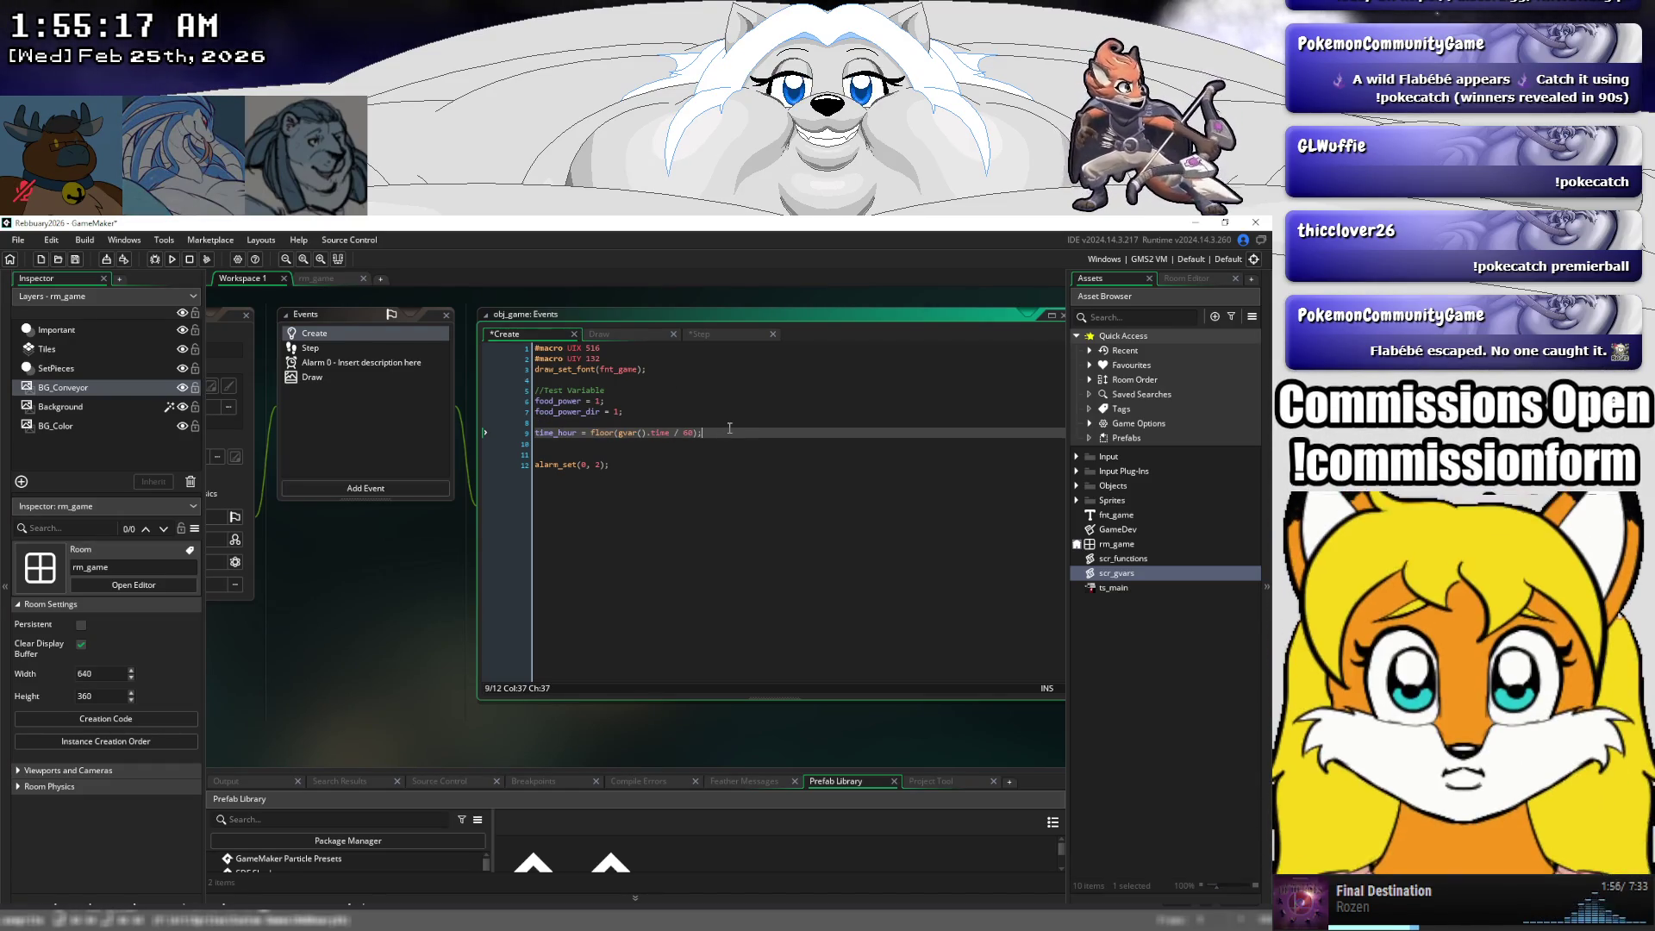
{"action": "key", "text": "Return"}
{"action": "type", "text": "tim"}
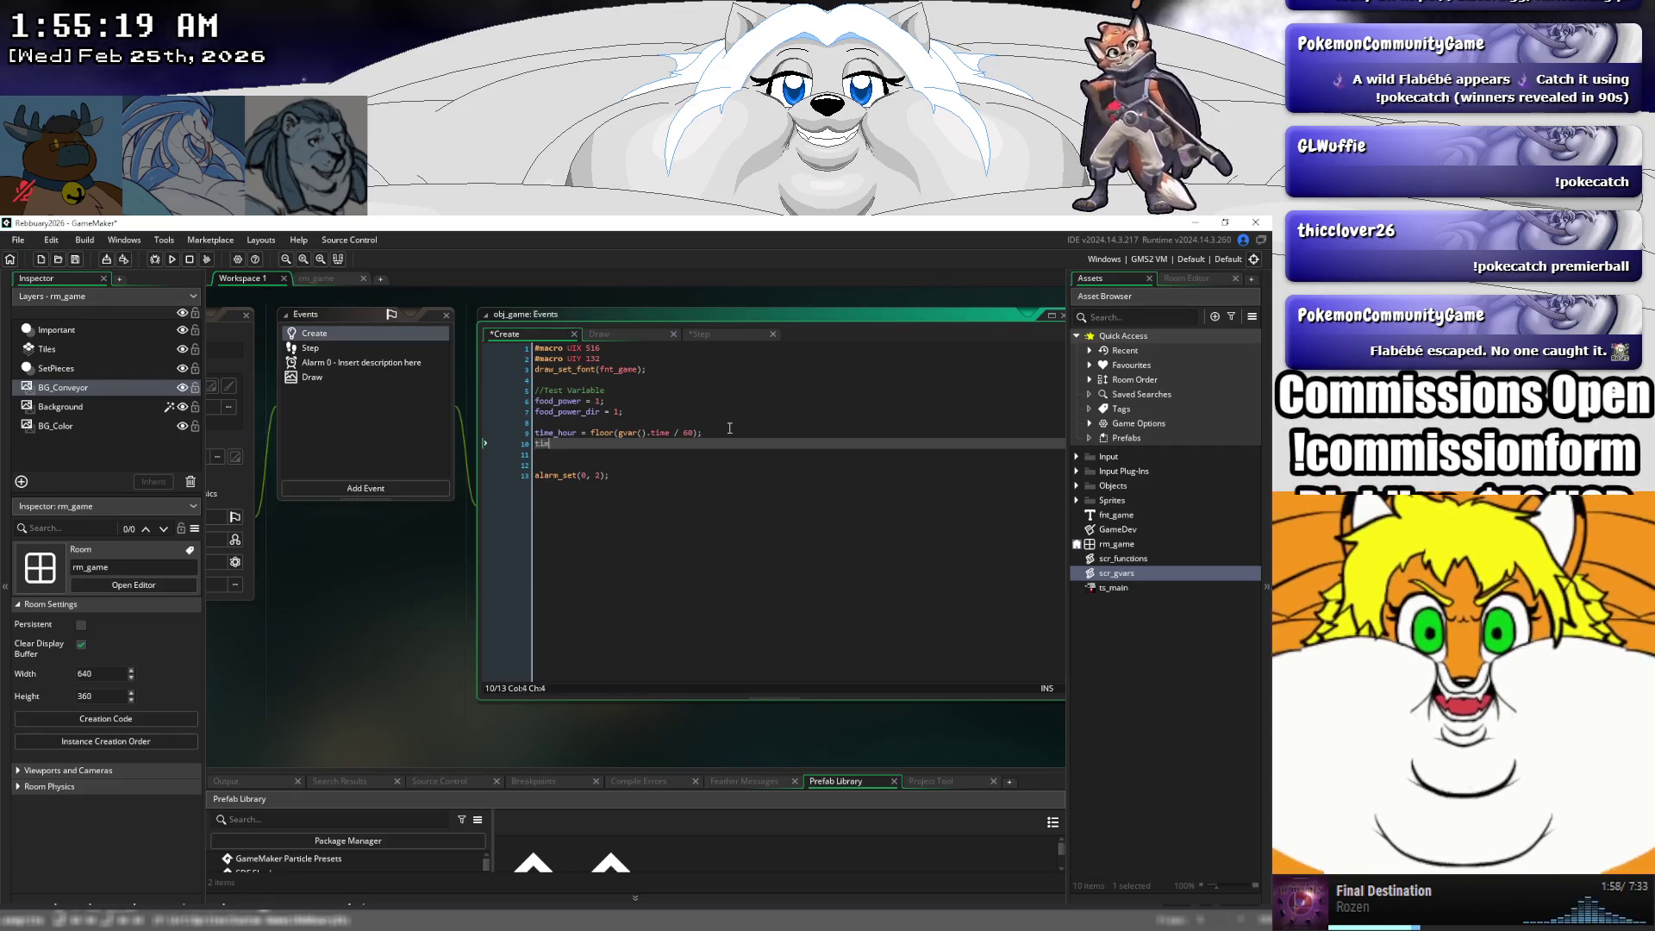
- Rename the time_hour variable to time_min
{"action": "type", "text": "e_day"}
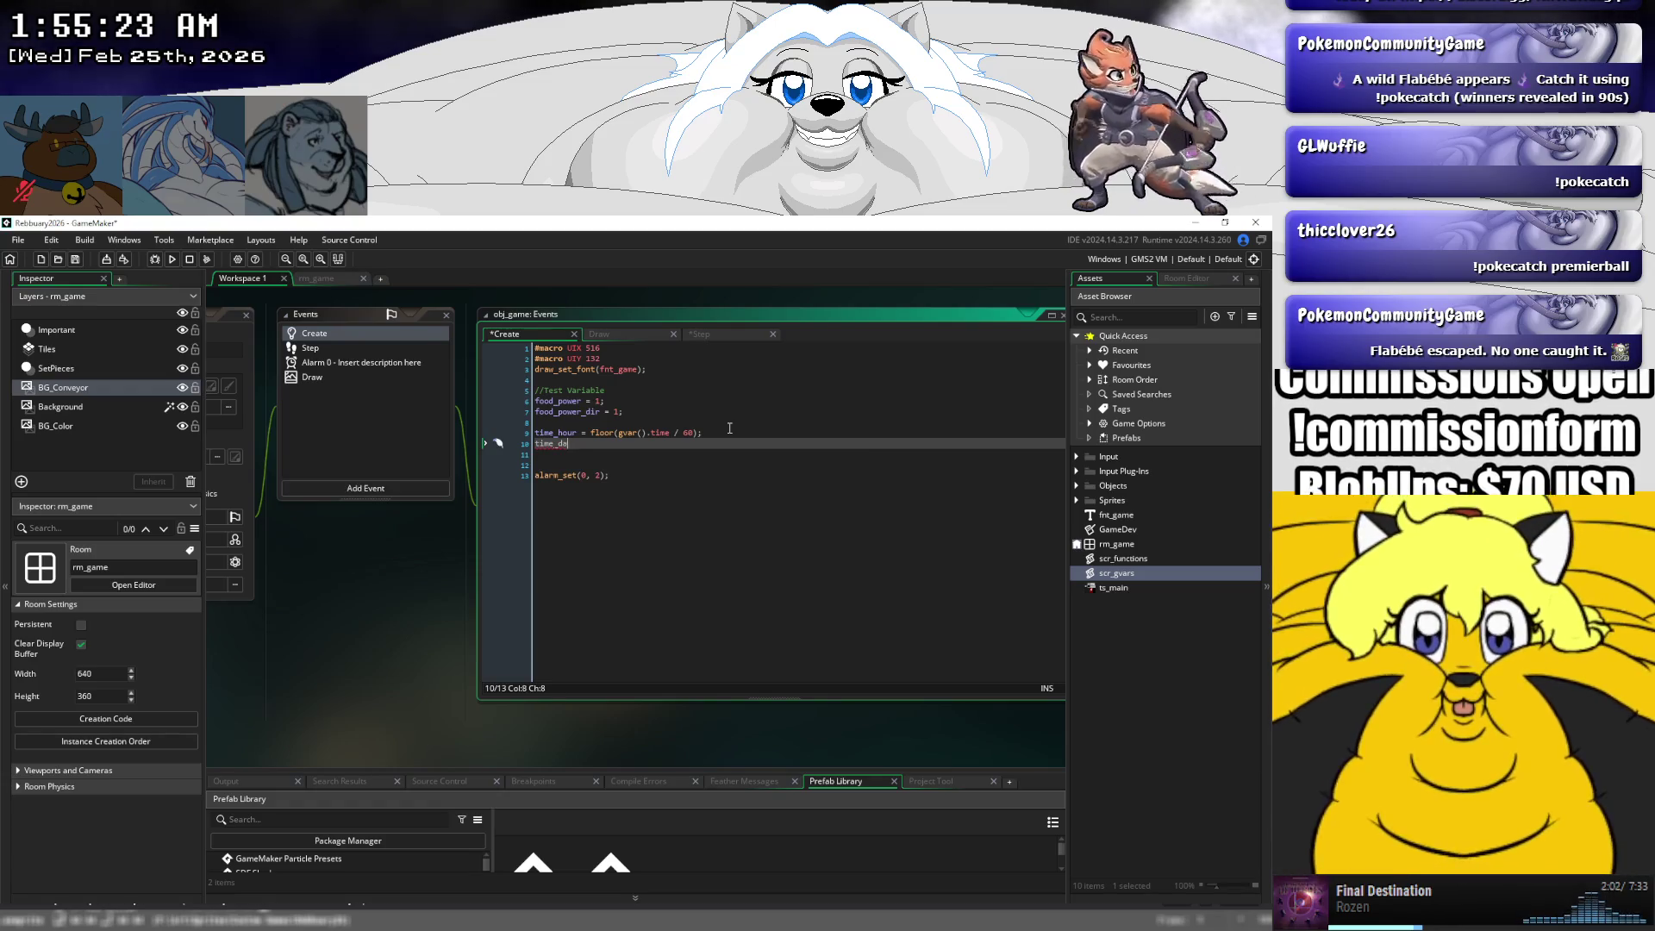
{"action": "key", "text": "BackSpace"}
{"action": "key", "text": "BackSpace"}
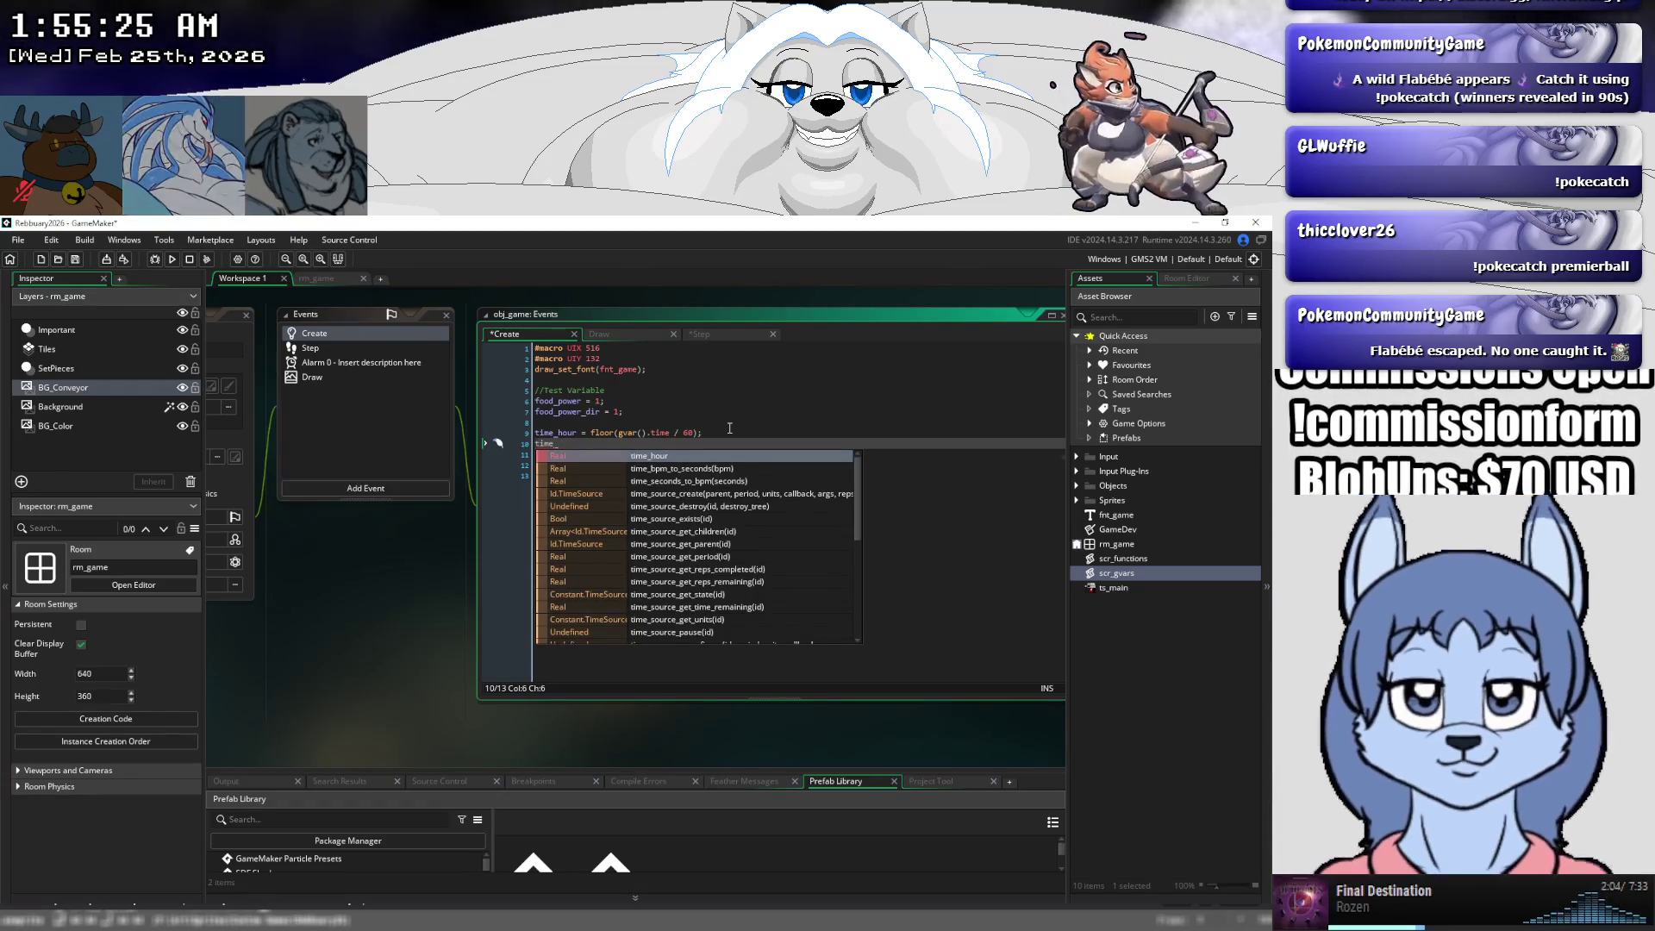
{"action": "key", "text": "Escape"}
{"action": "key", "text": "Up"}
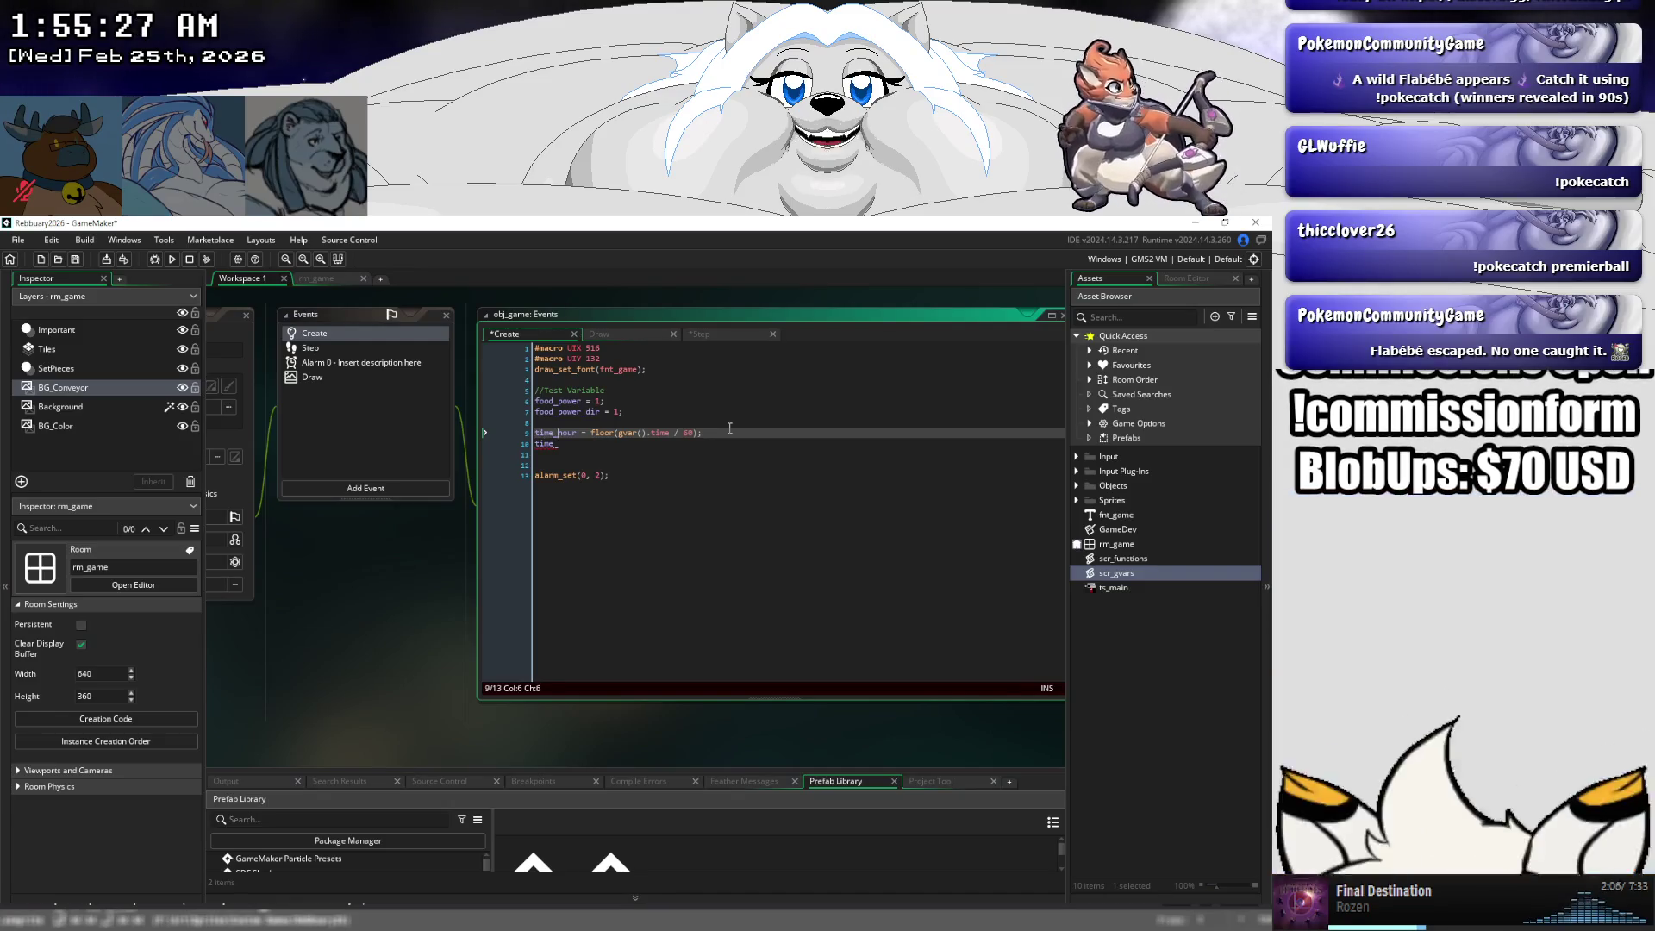
{"action": "key", "text": "ctrl+Right"}
{"action": "key", "text": "BackSpace"}
{"action": "key", "text": "BackSpace"}
{"action": "key", "text": "BackSpace"}
{"action": "type", "text": "min"}
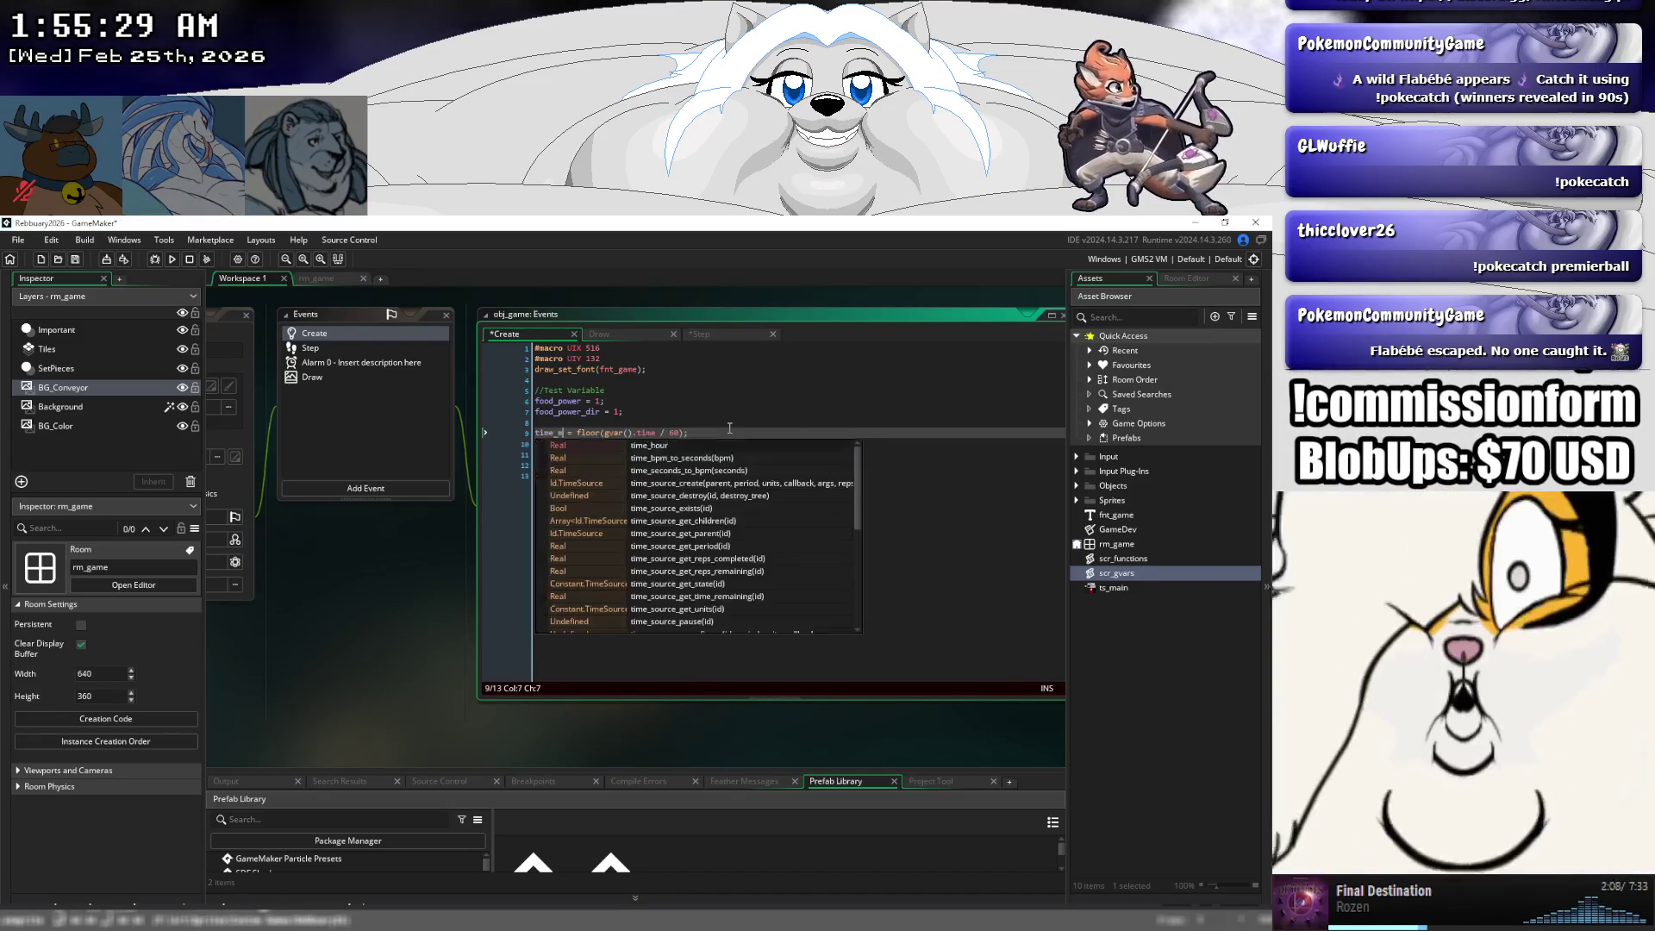
{"action": "key", "text": "Down"}
- Add the line time_sec = (gvar().time - (time_min * 60)); below time_min
{"action": "type", "text": "sec"}
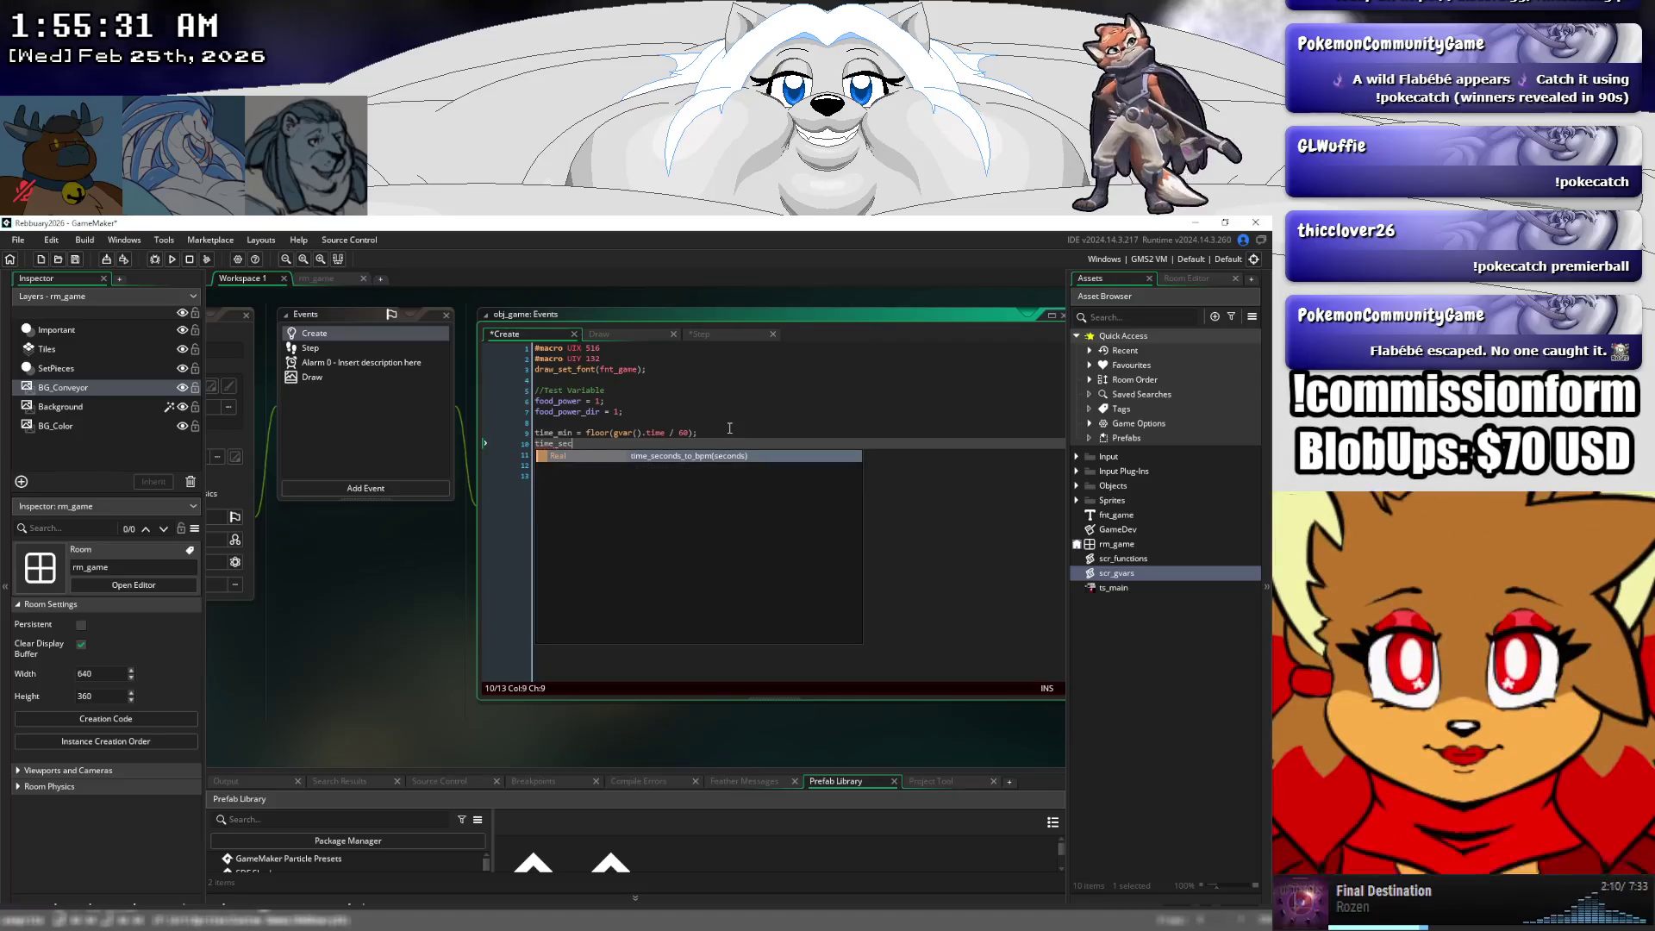
{"action": "type", "text": " = "}
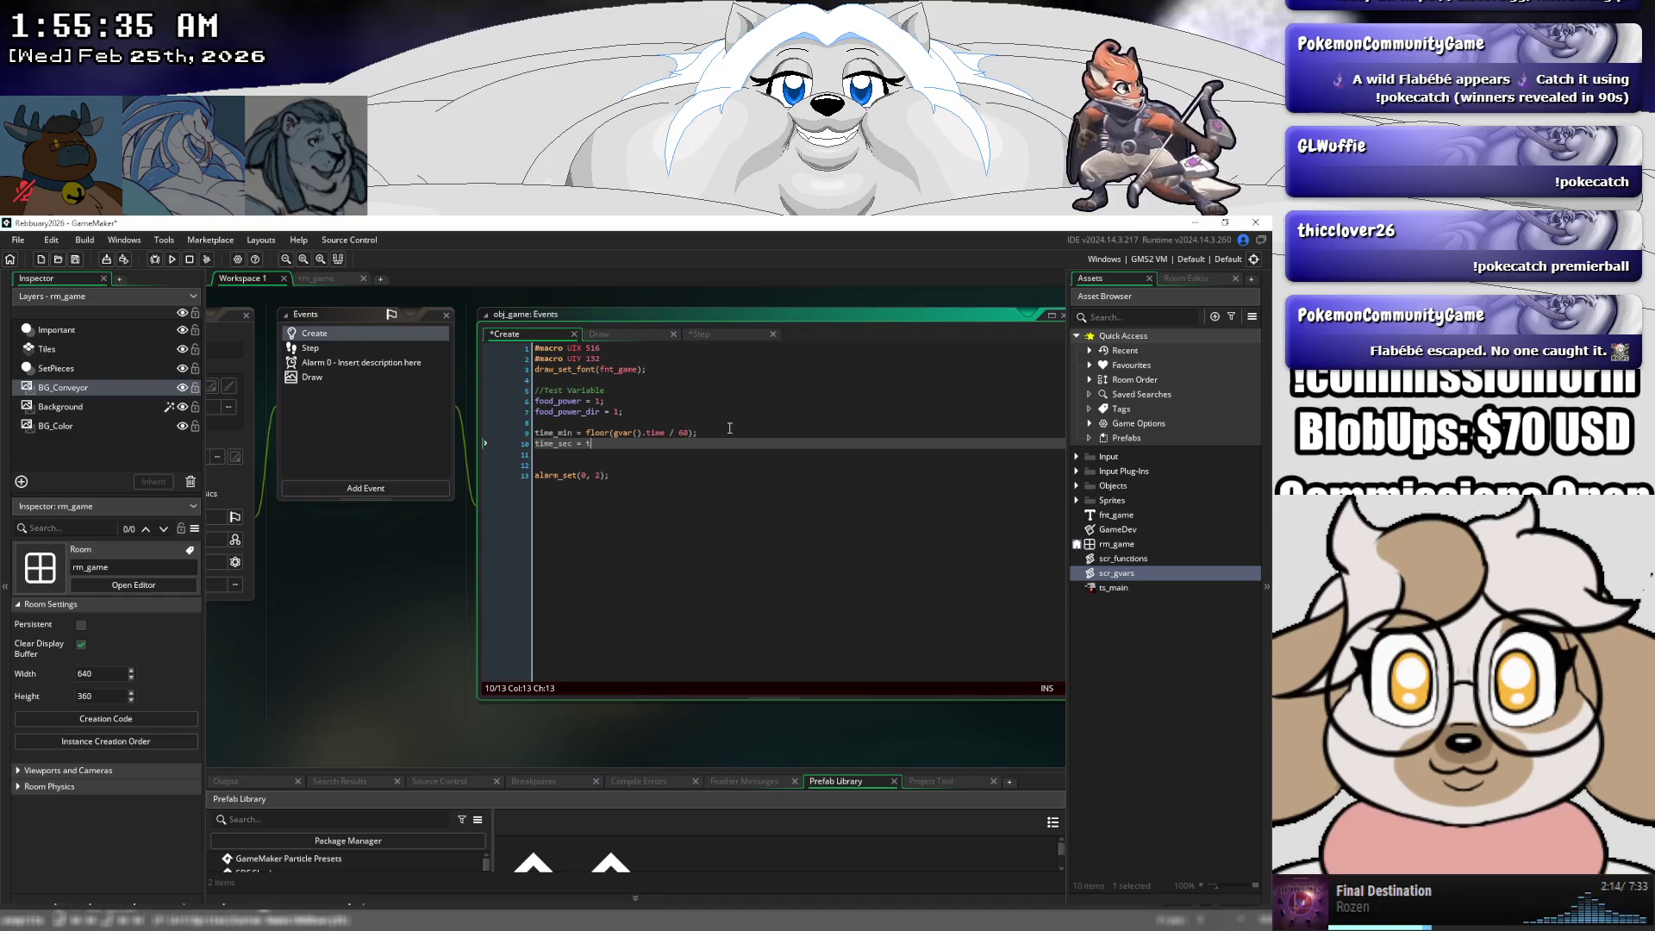
{"action": "type", "text": "time_min *"}
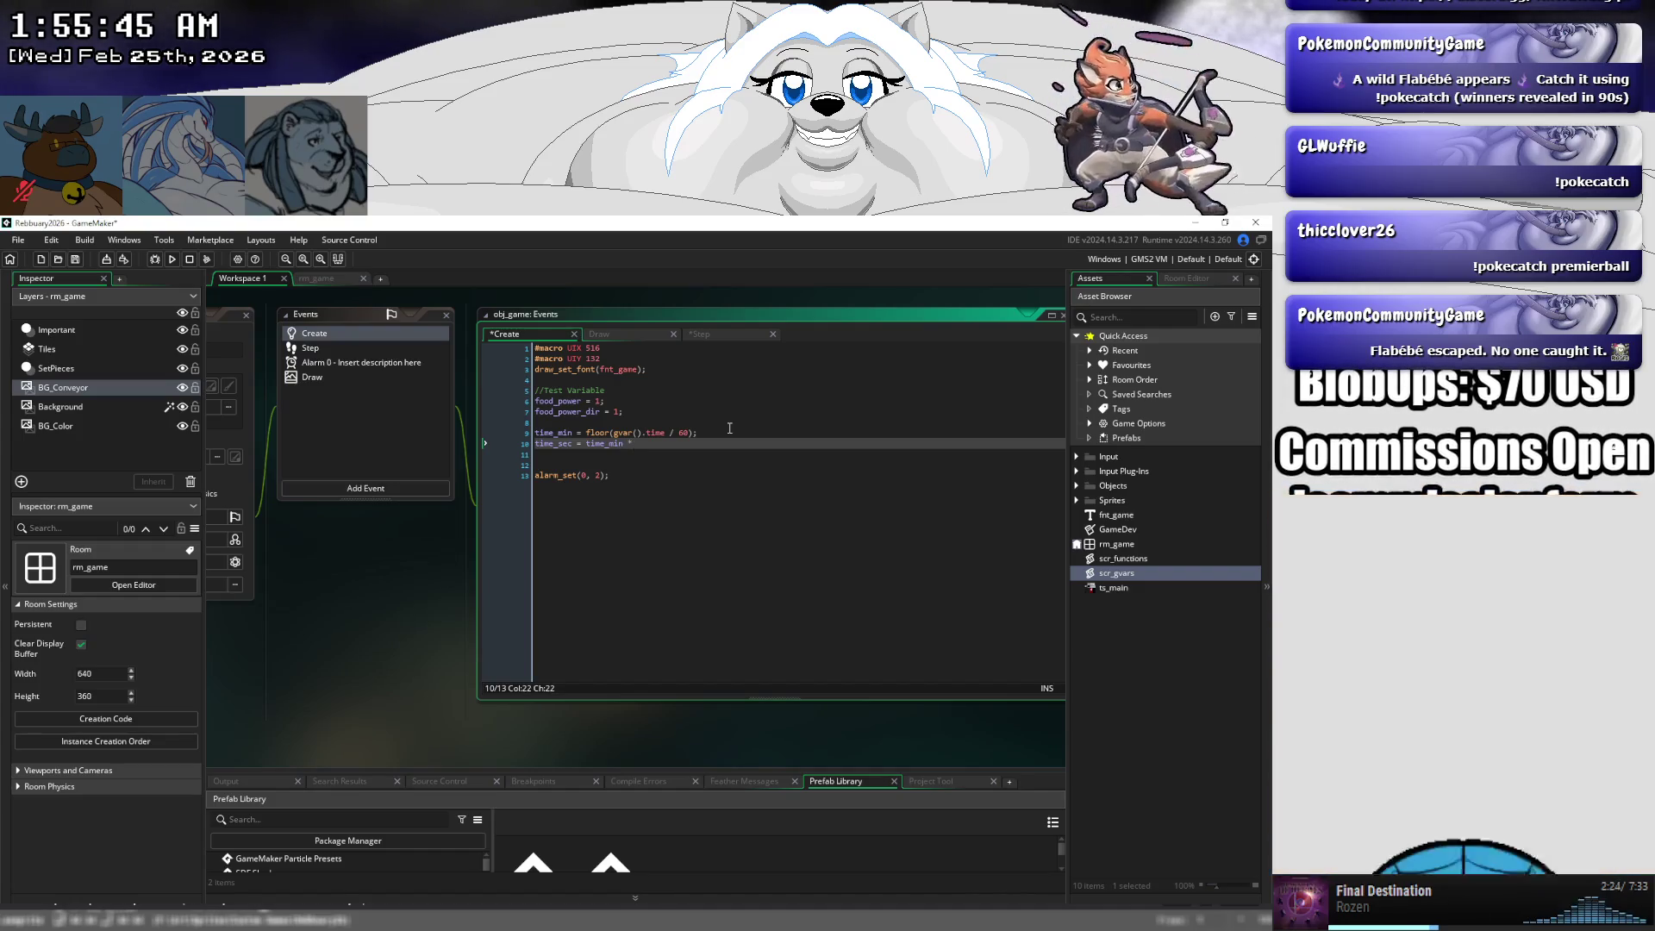
{"action": "type", "text": " 60"}
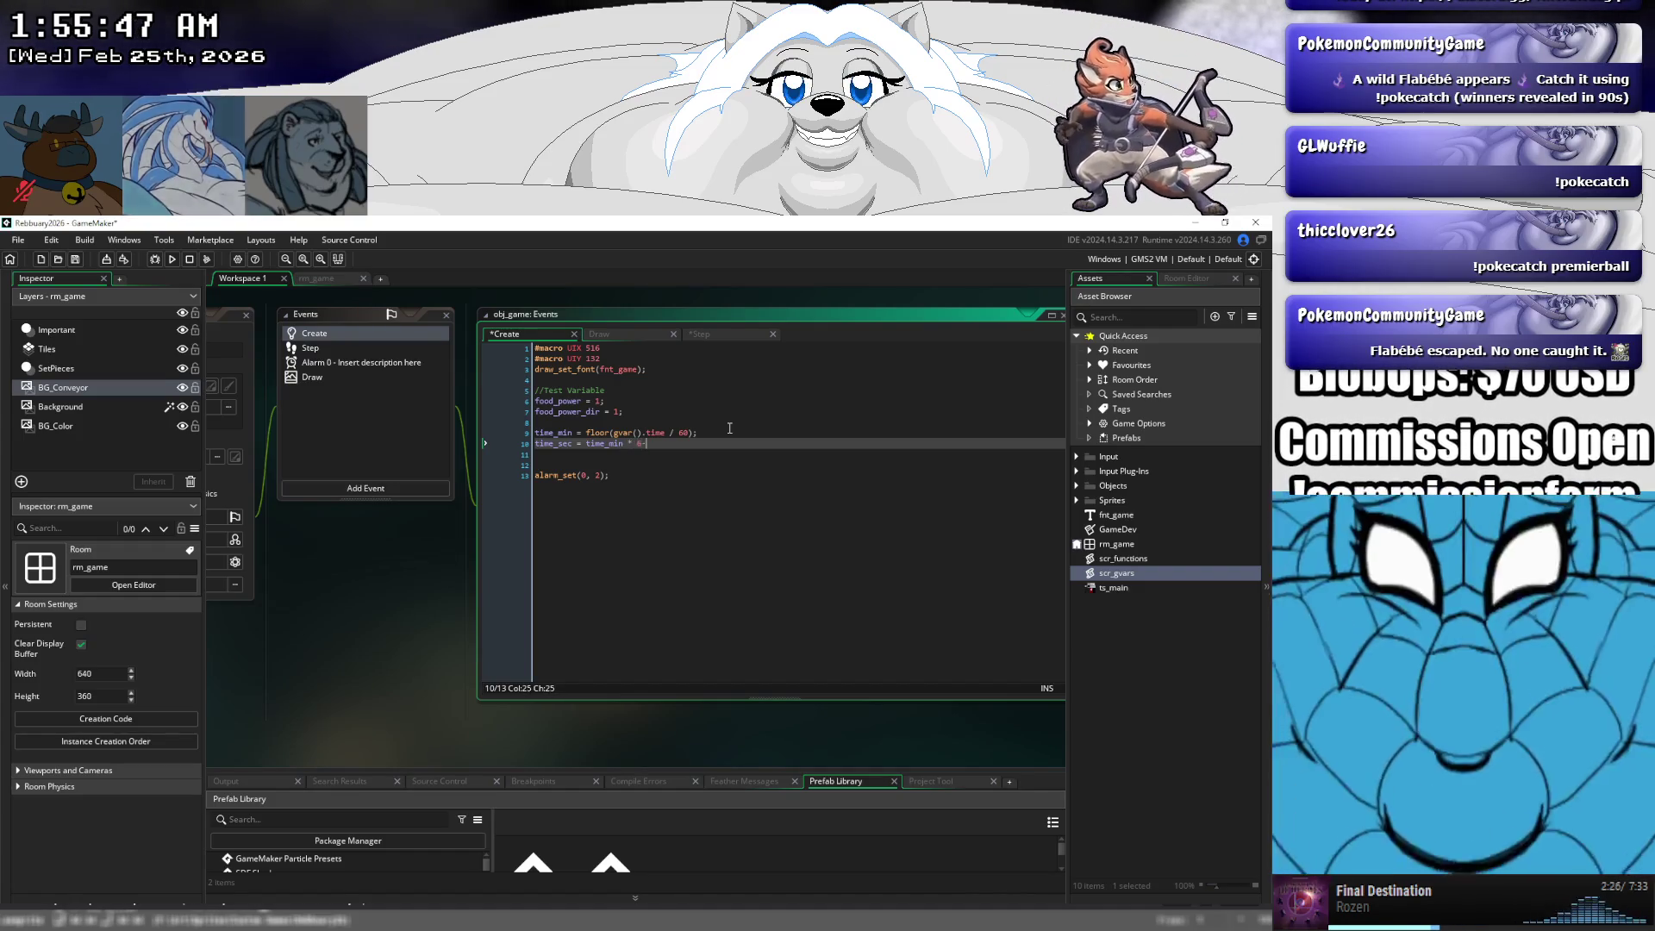
{"action": "type", "text": "0"}
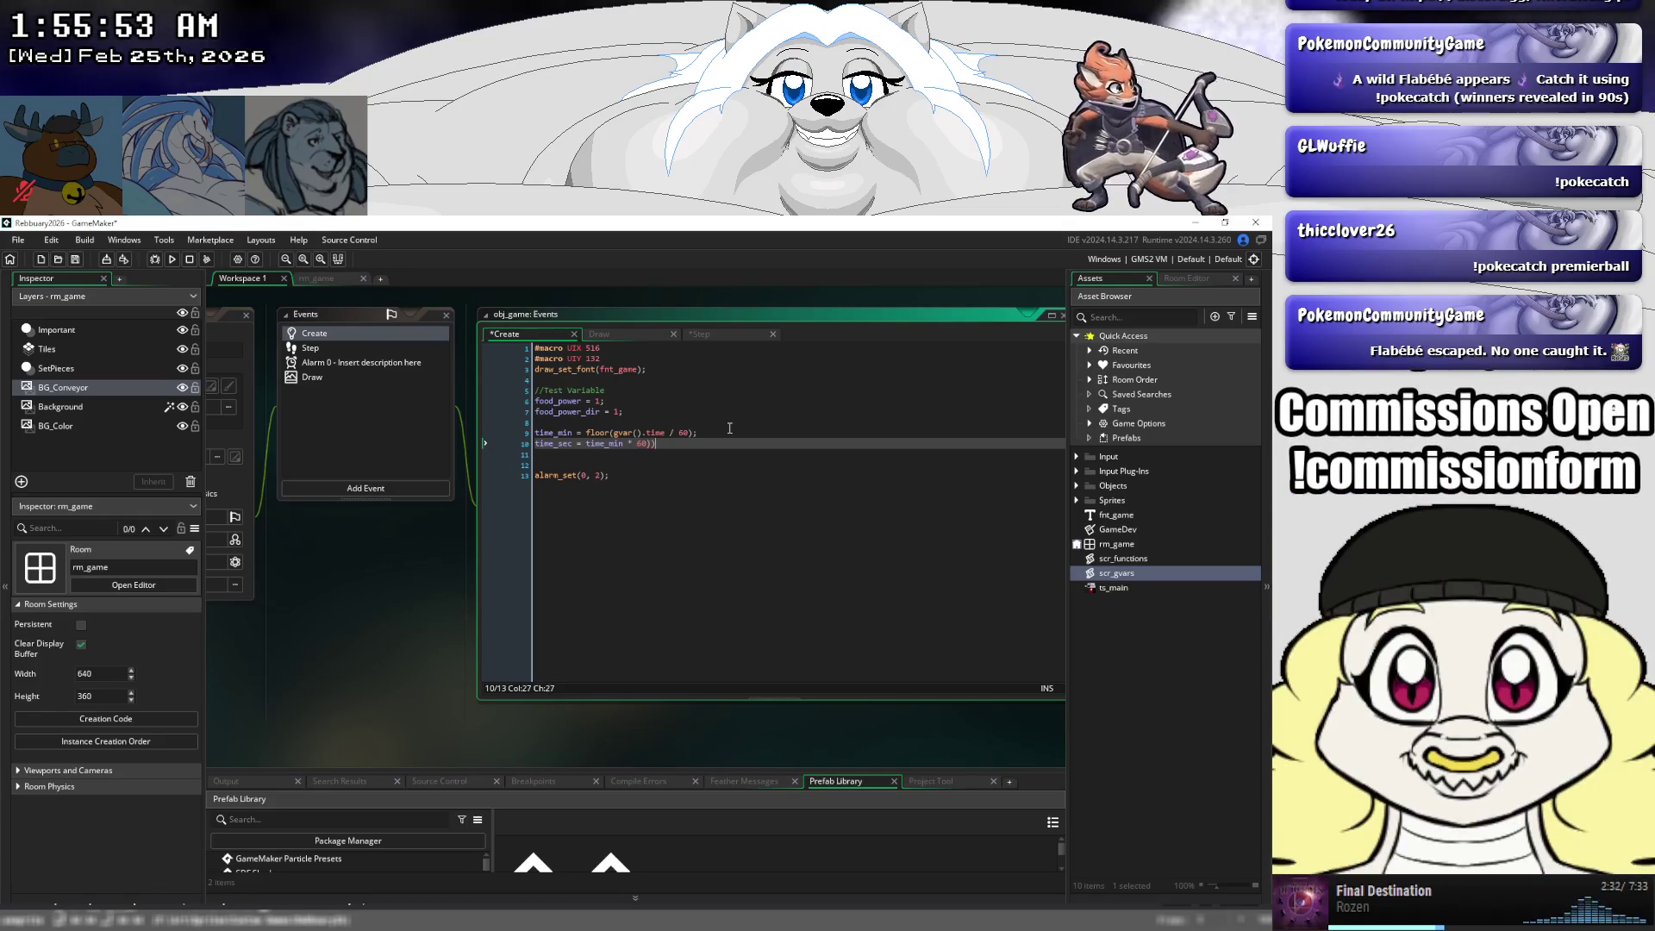
{"action": "key", "text": "Left"}
{"action": "key", "text": "Left"}
{"action": "key", "text": "Left"}
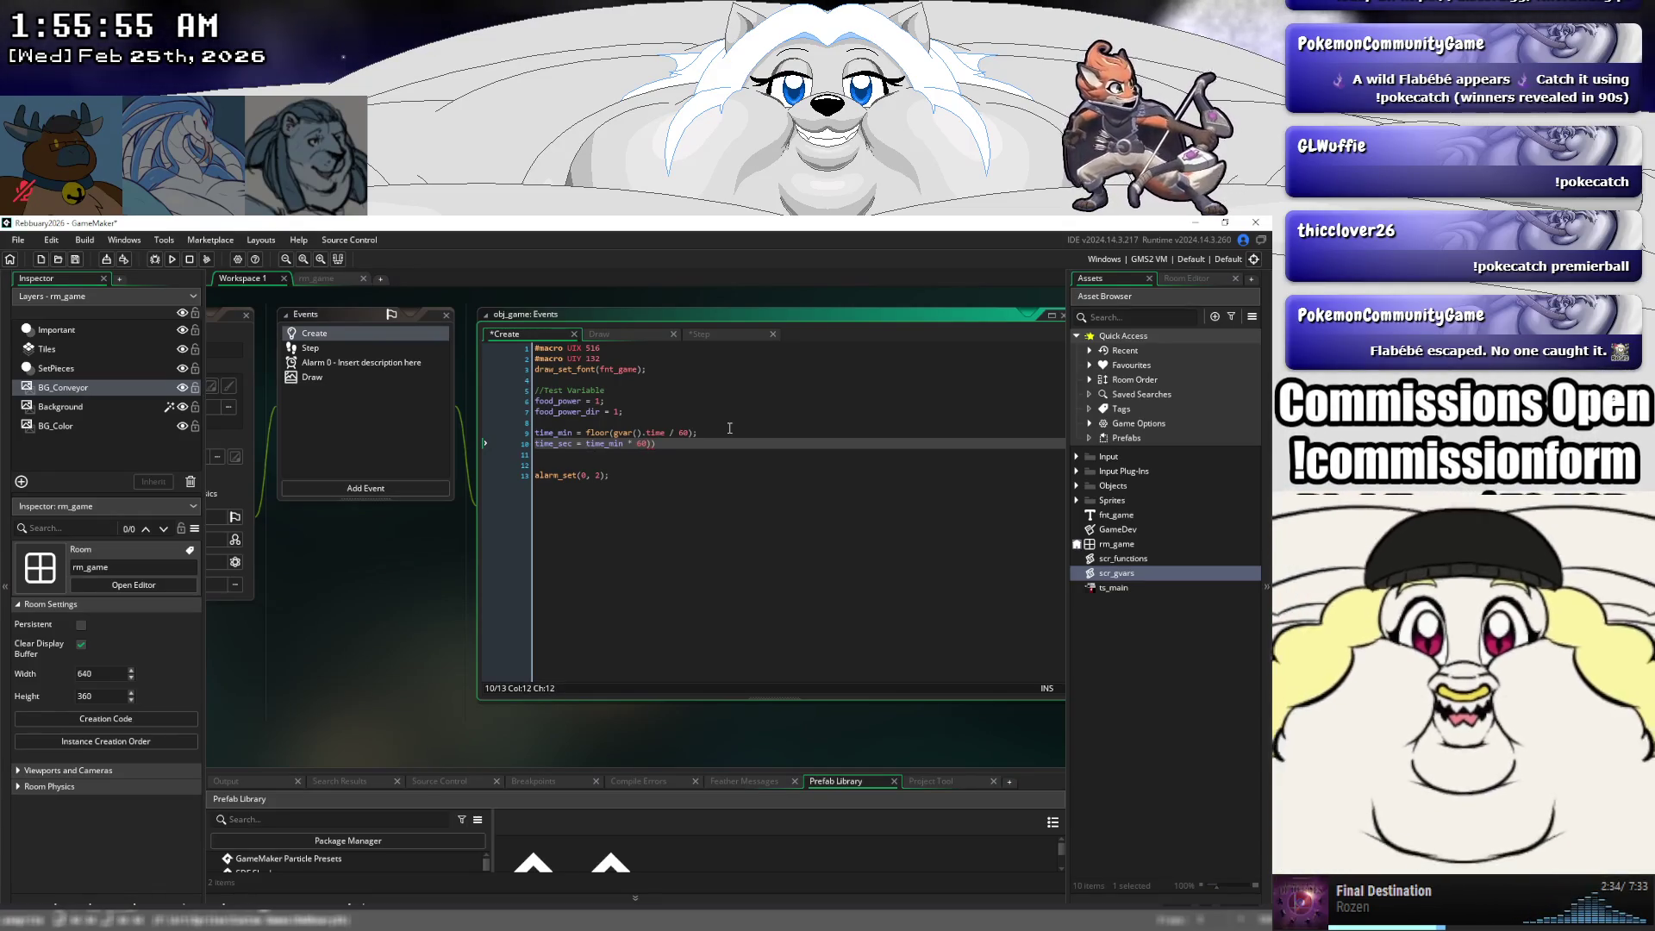
{"action": "type", "text": "("}
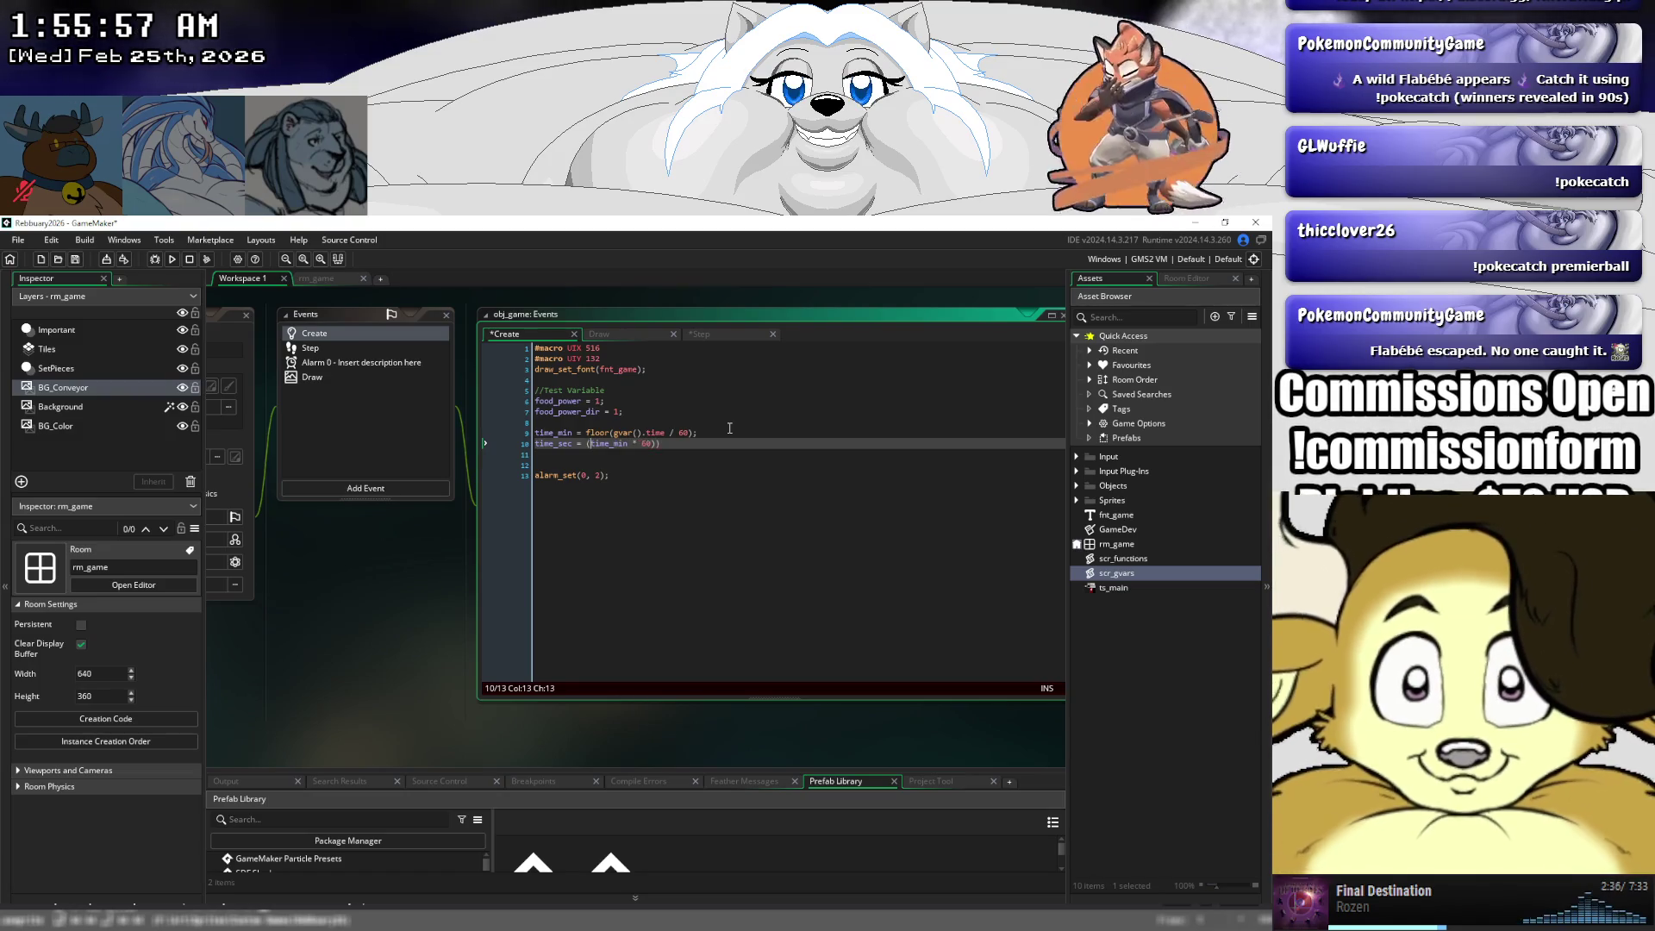
{"action": "type", "text": "f"}
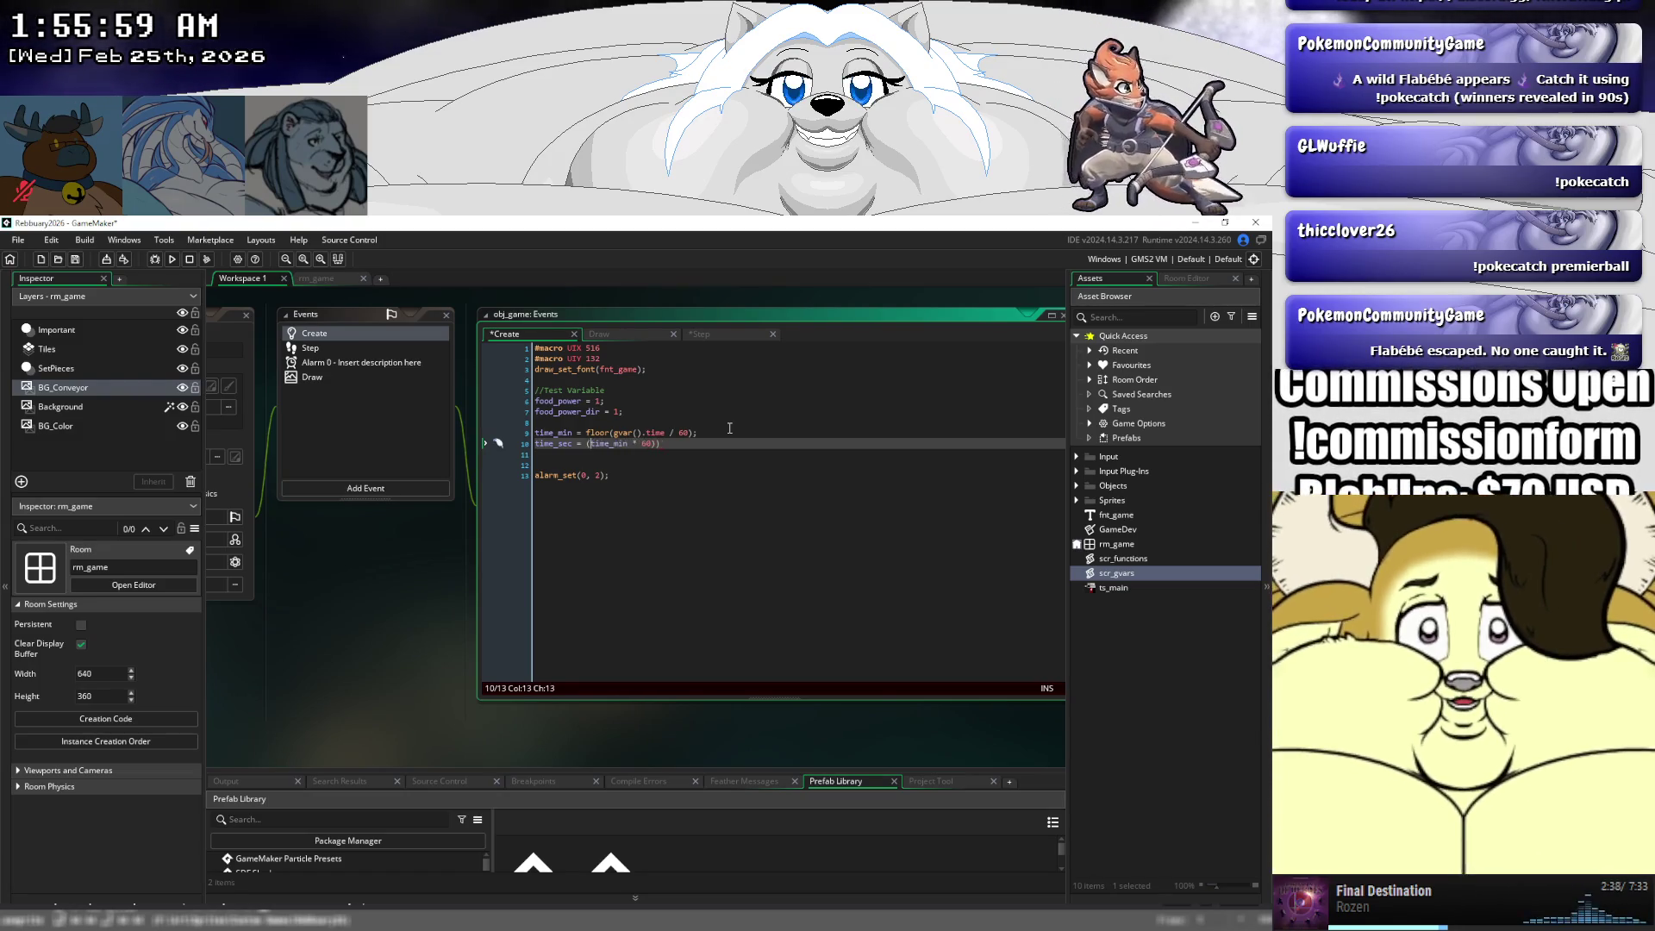
{"action": "type", "text": "ar()."}
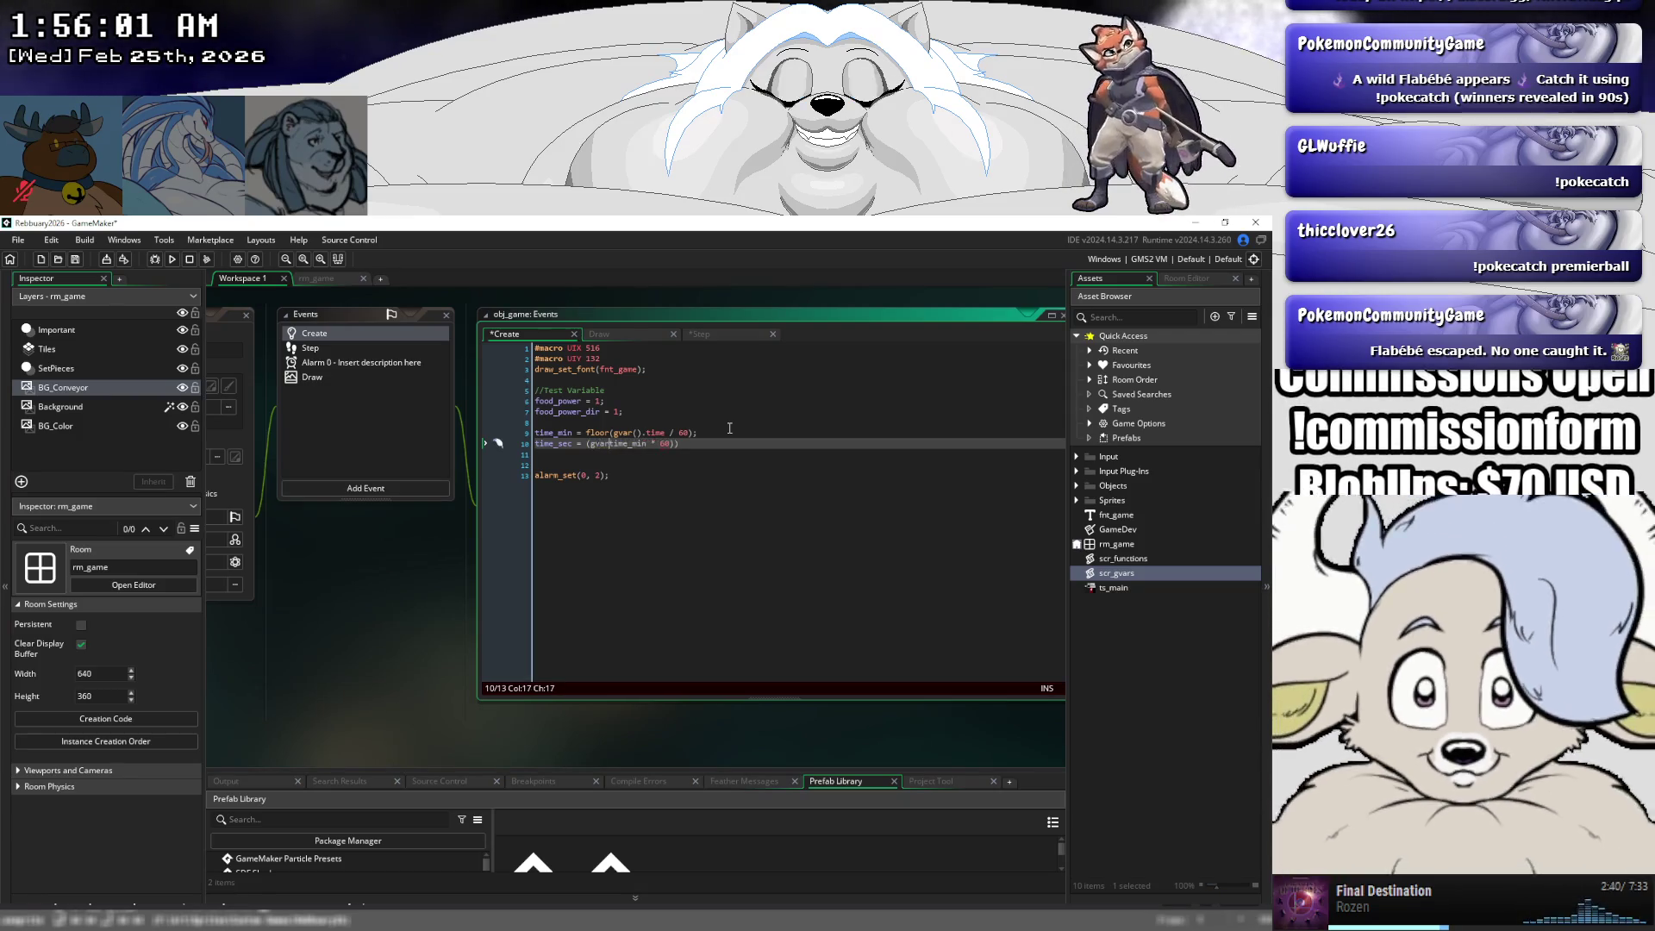
{"action": "type", "text": "time"}
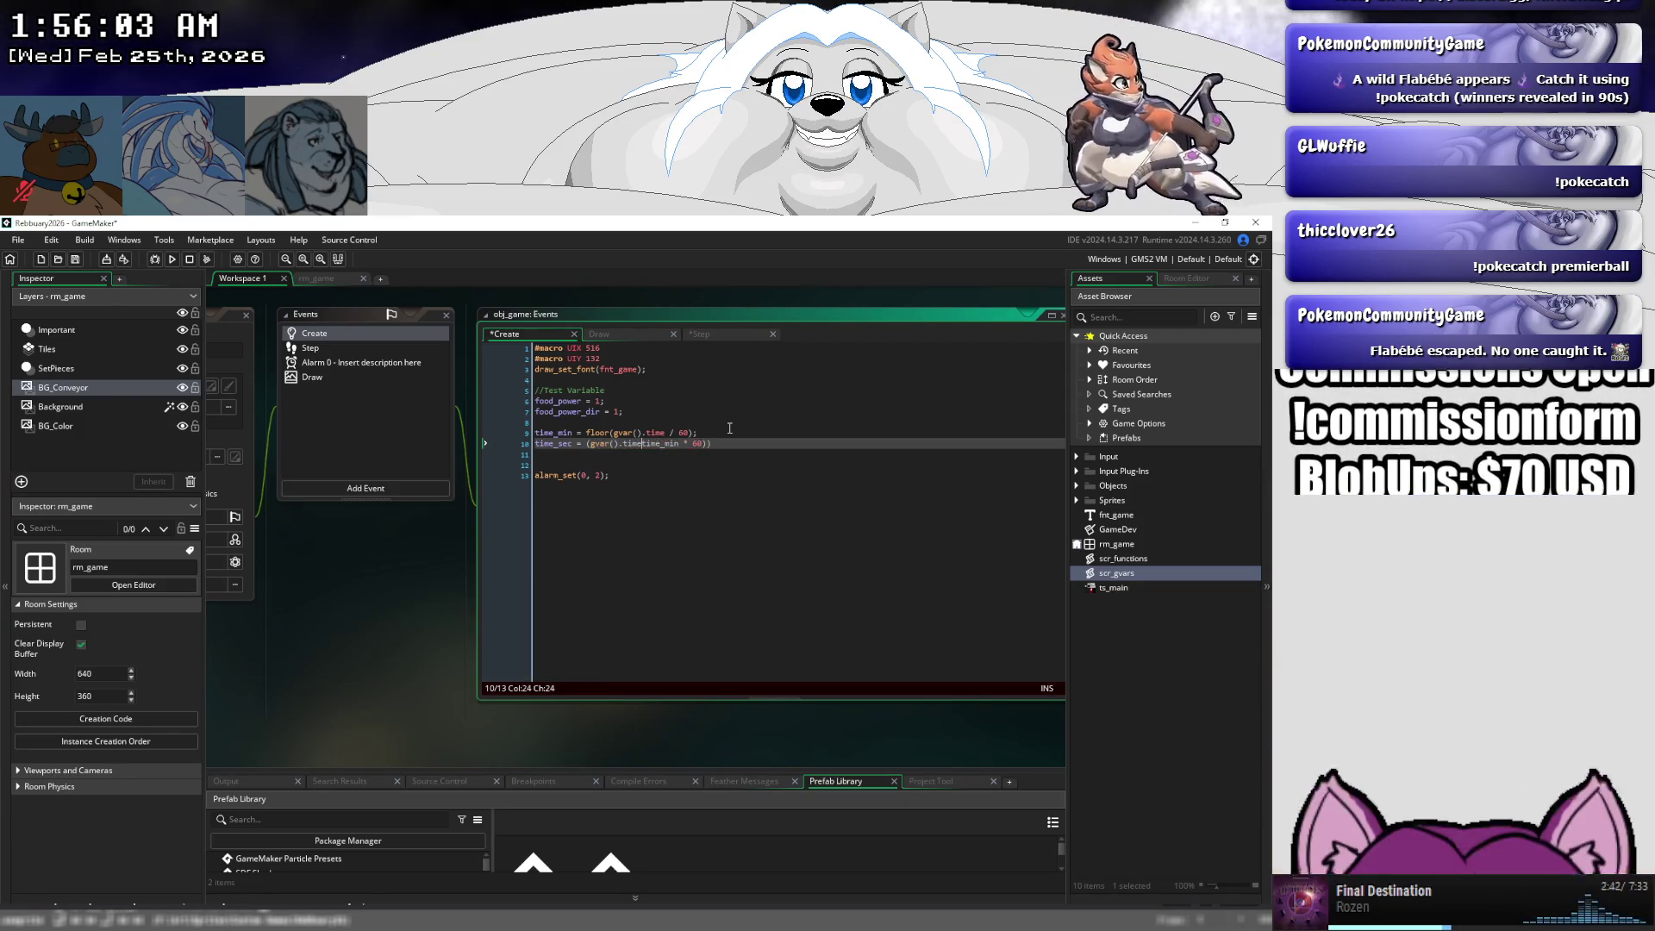
{"action": "type", "text": " - "}
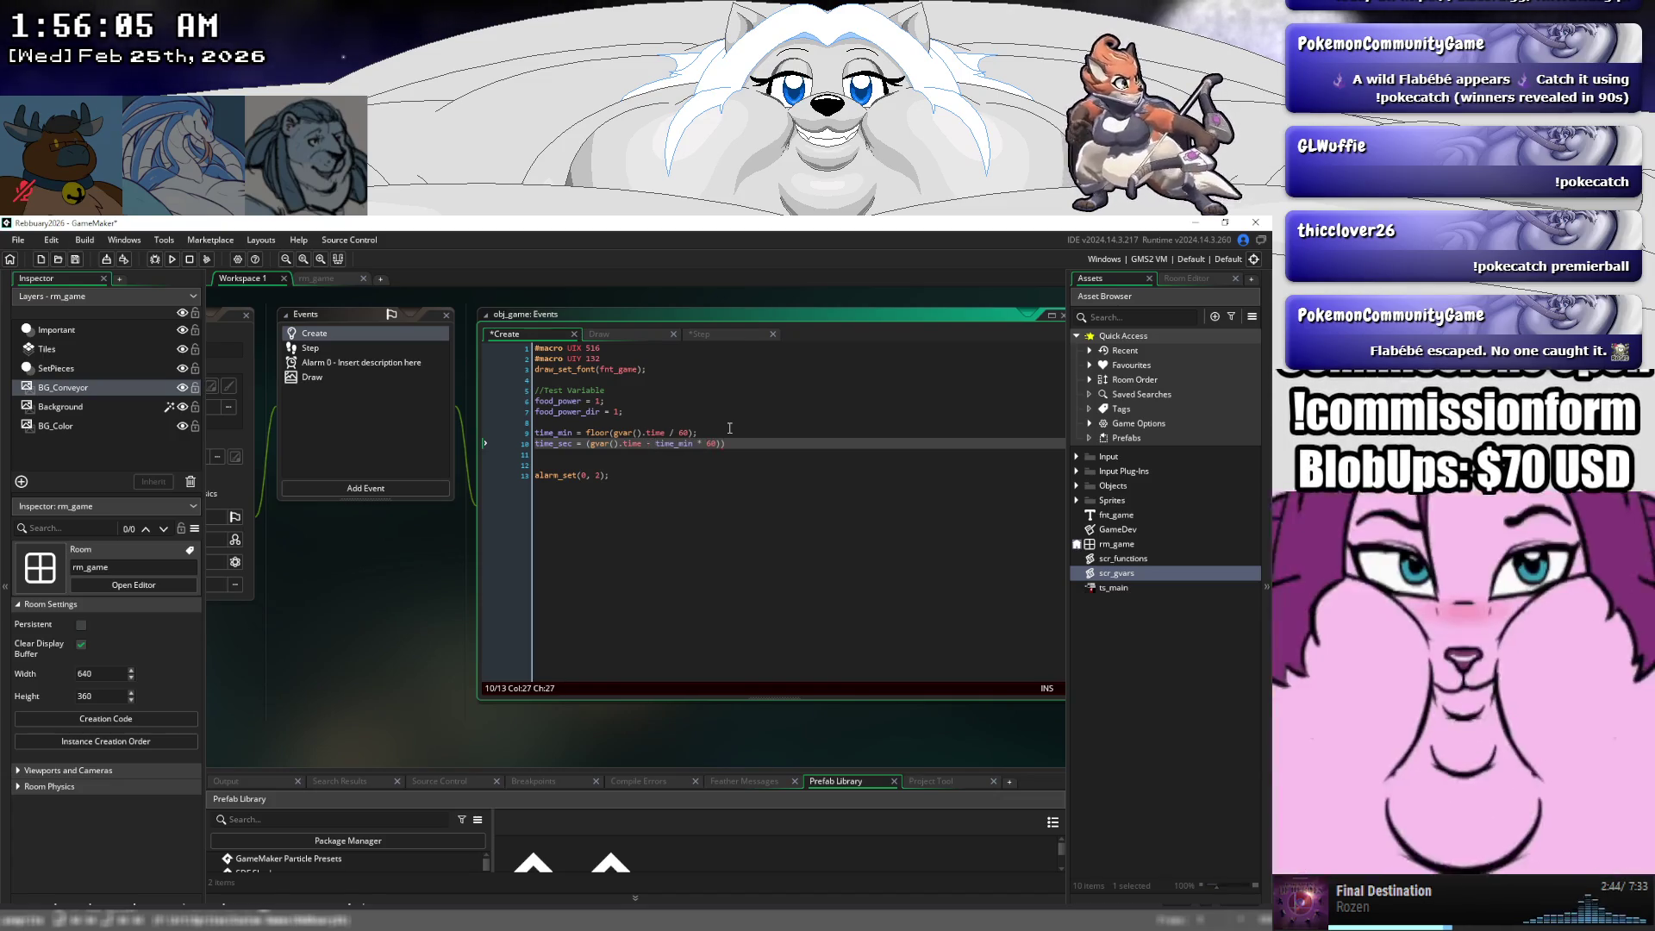
{"action": "type", "text": "("}
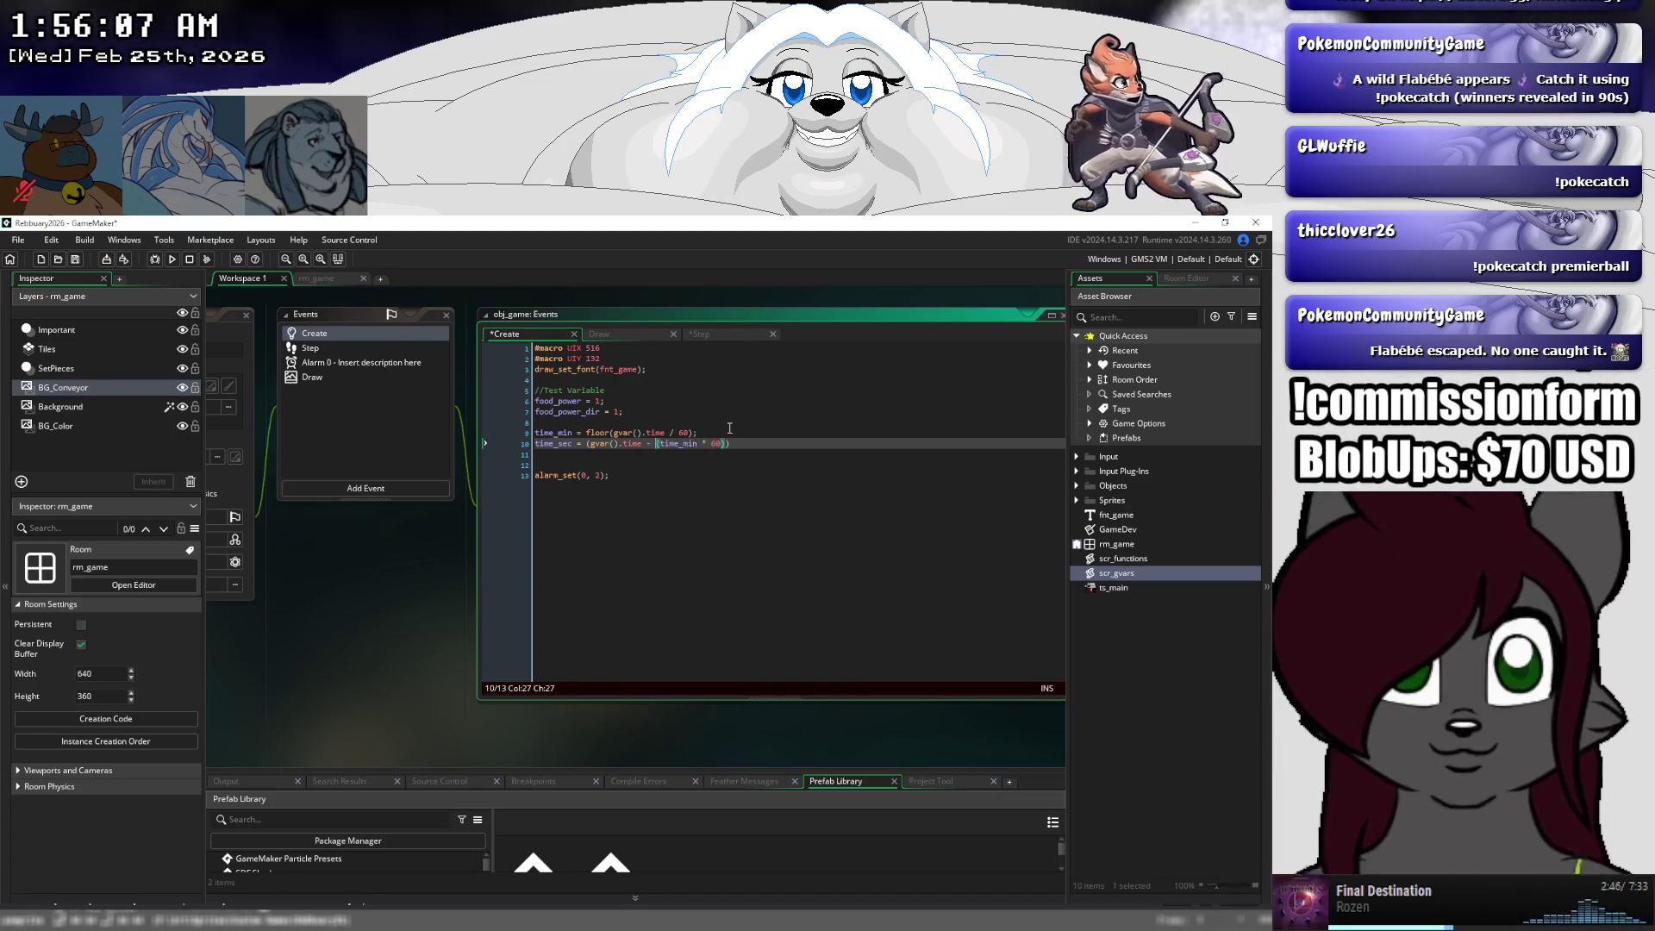
{"action": "key", "text": "Right"}
{"action": "key", "text": "Right"}
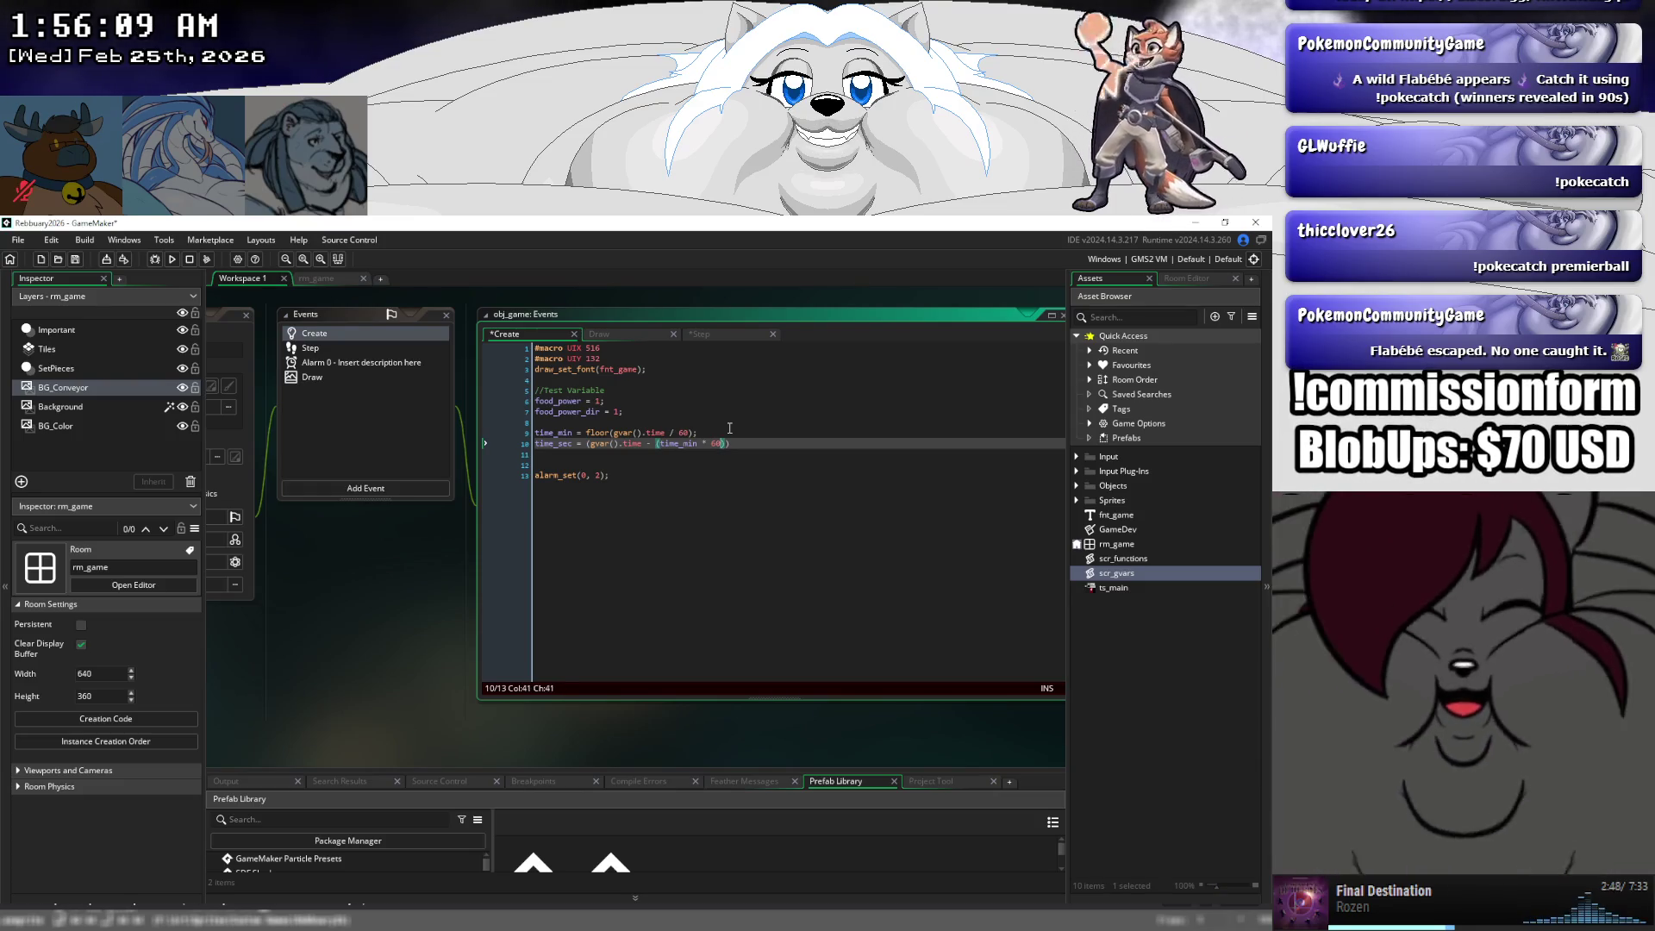
{"action": "type", "text": "));l"}
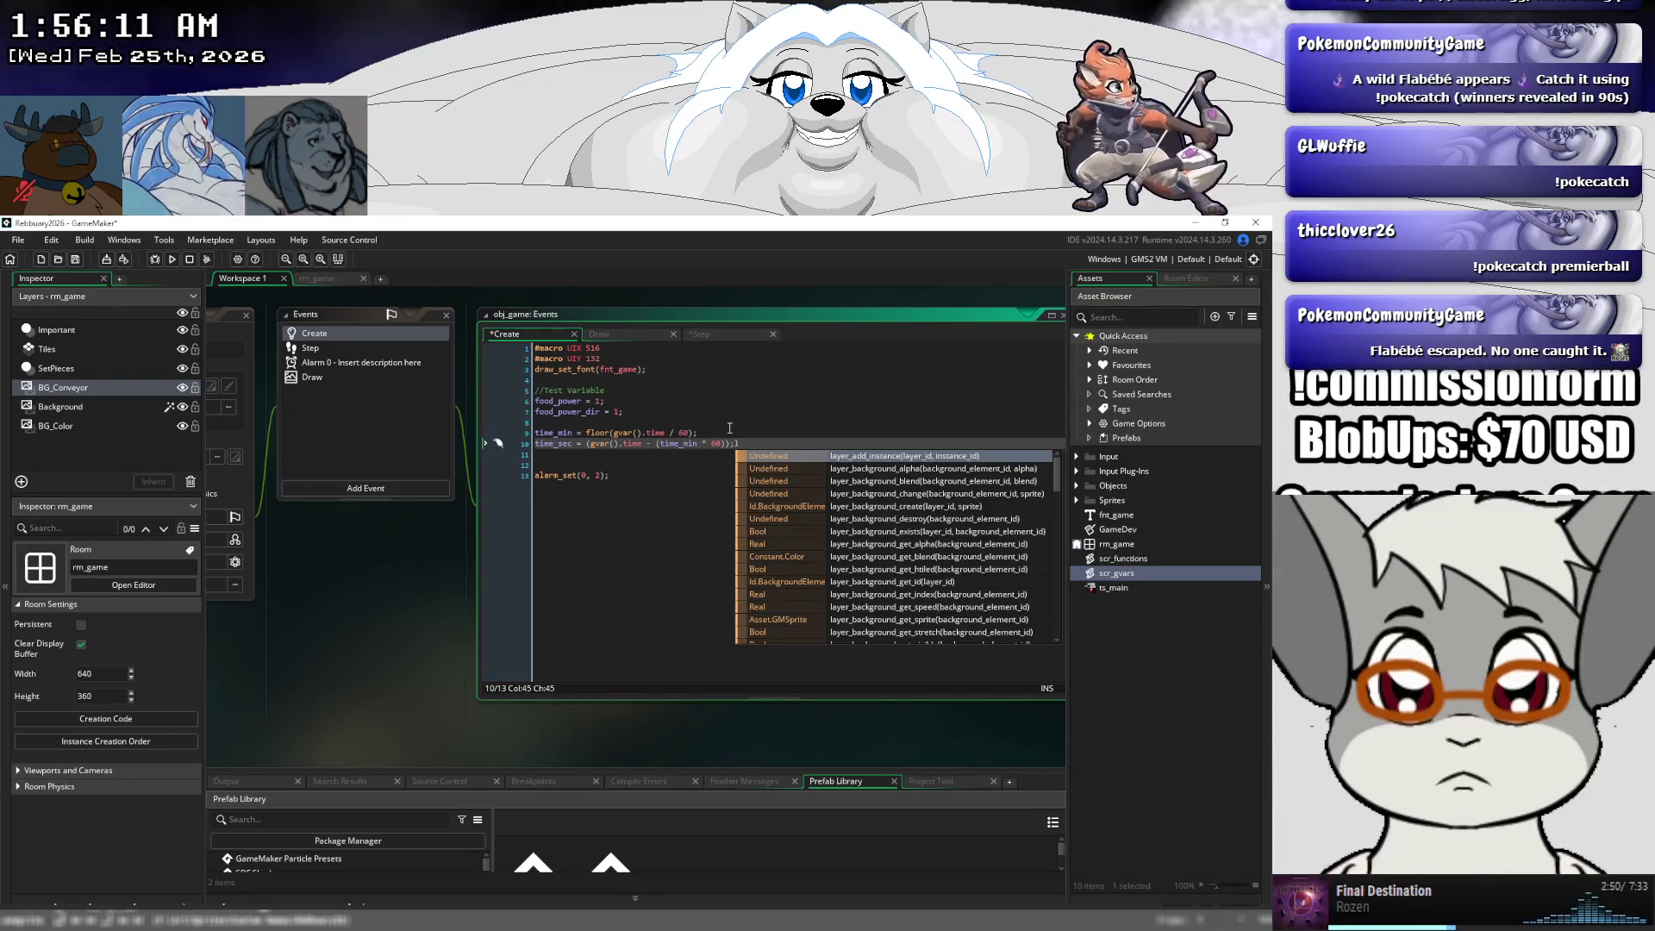
{"action": "key", "text": "BackSpace"}
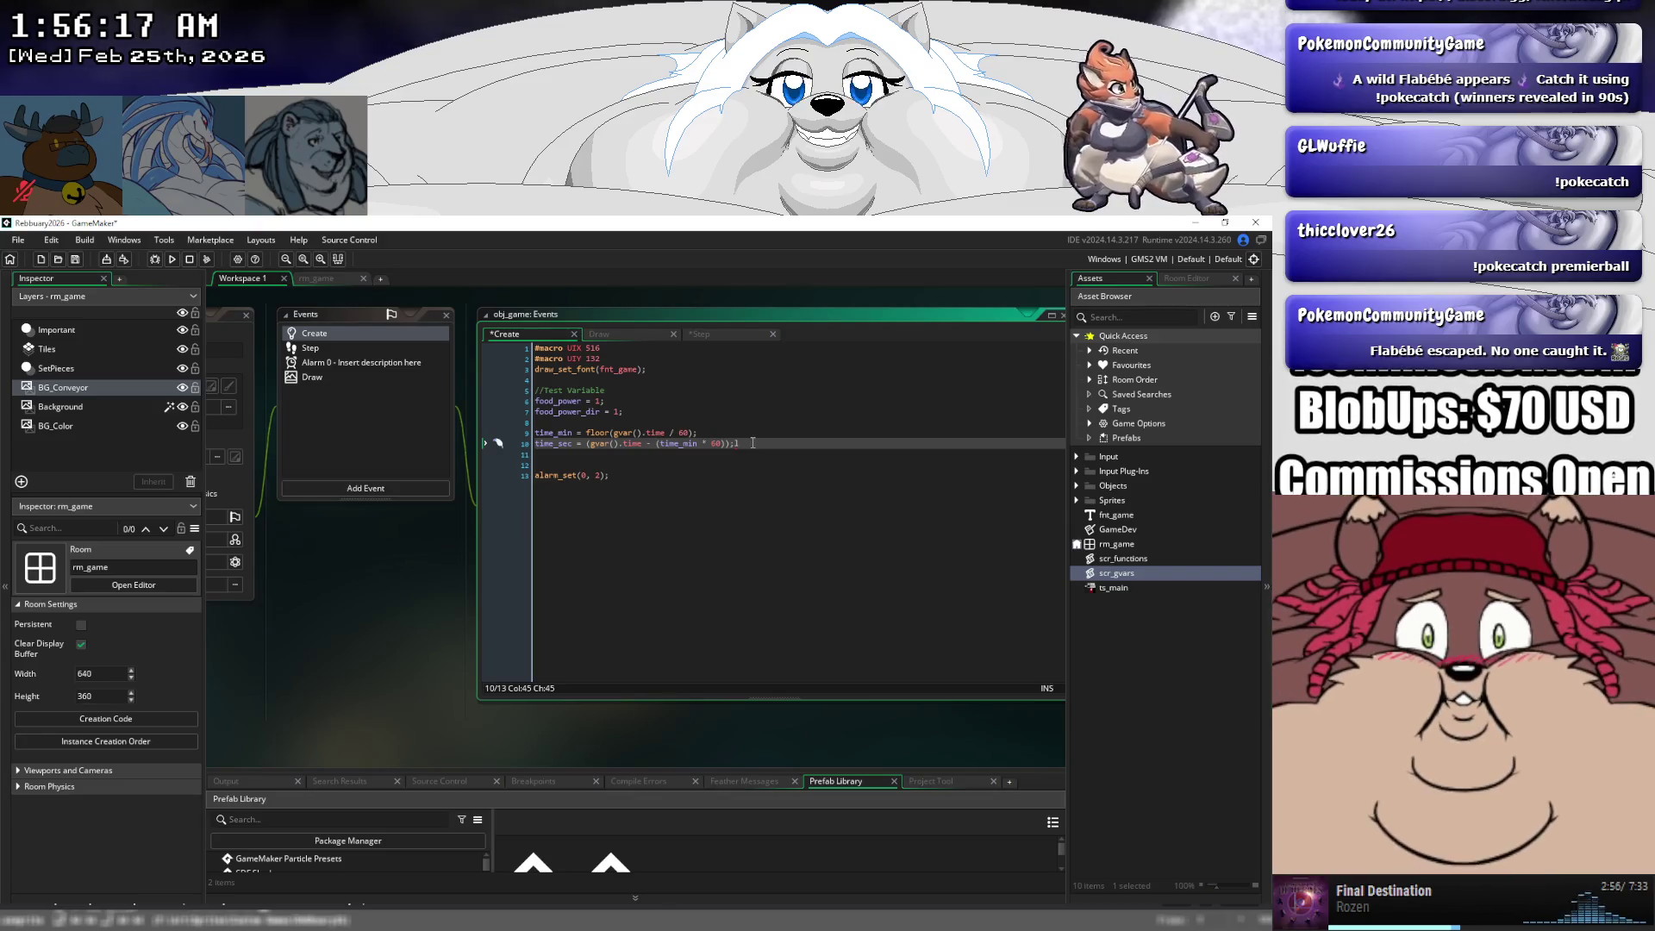
{"action": "key", "text": "BackSpace"}
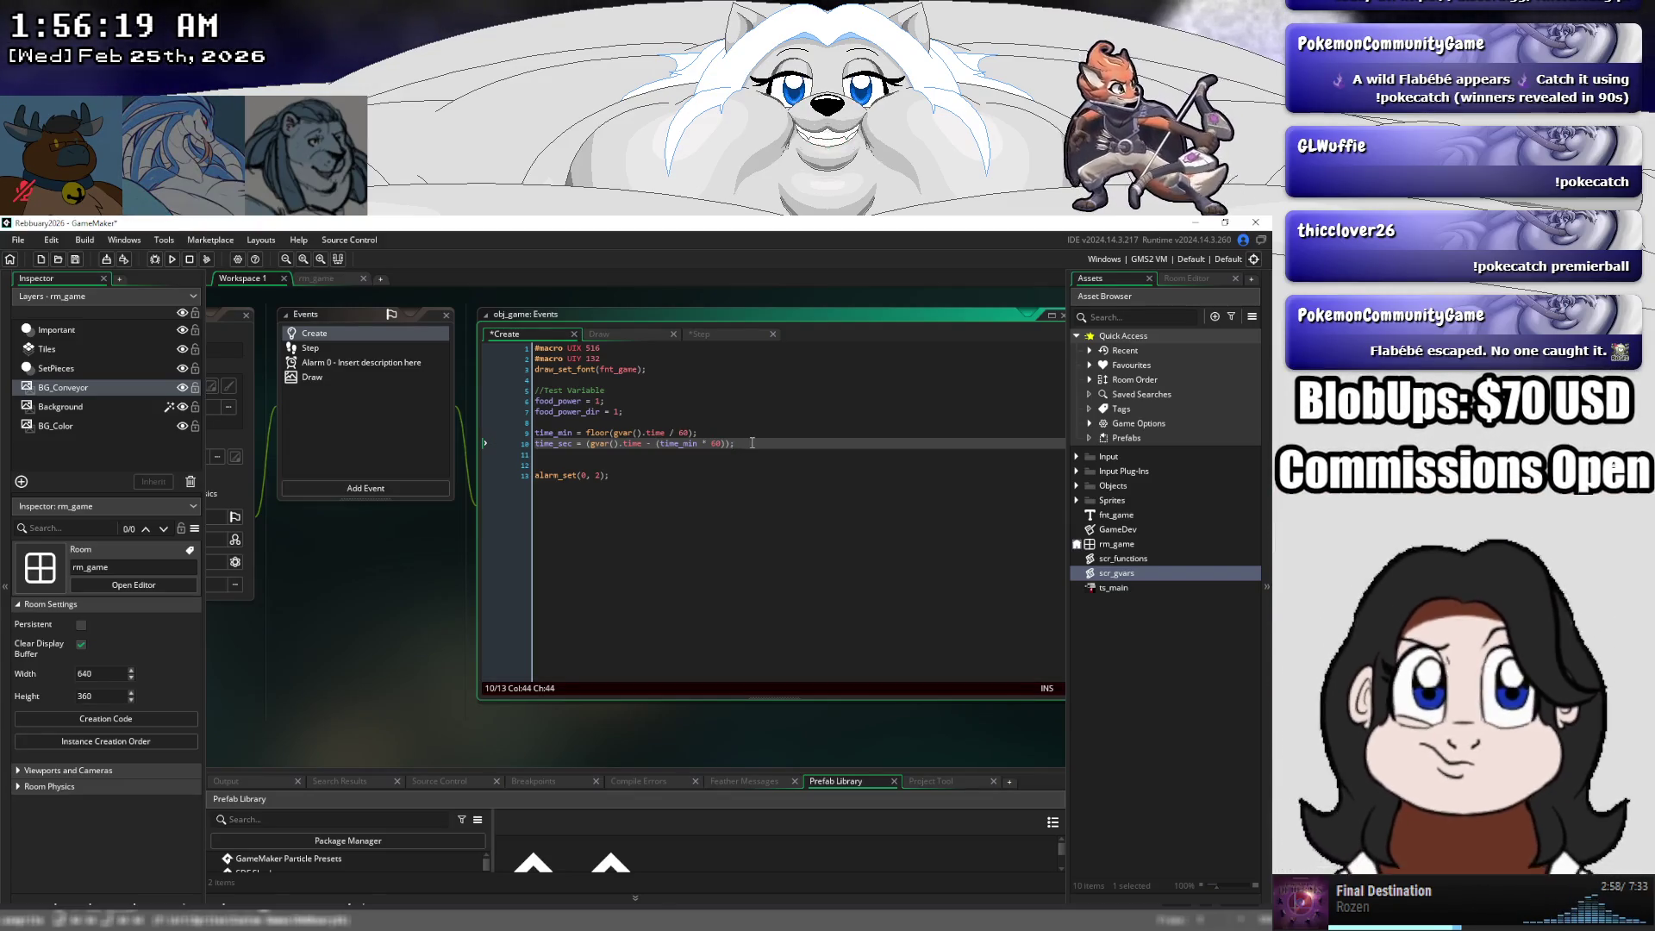
{"action": "left_click_drag", "start_coordinate": [753, 442], "coordinate": [535, 434]}
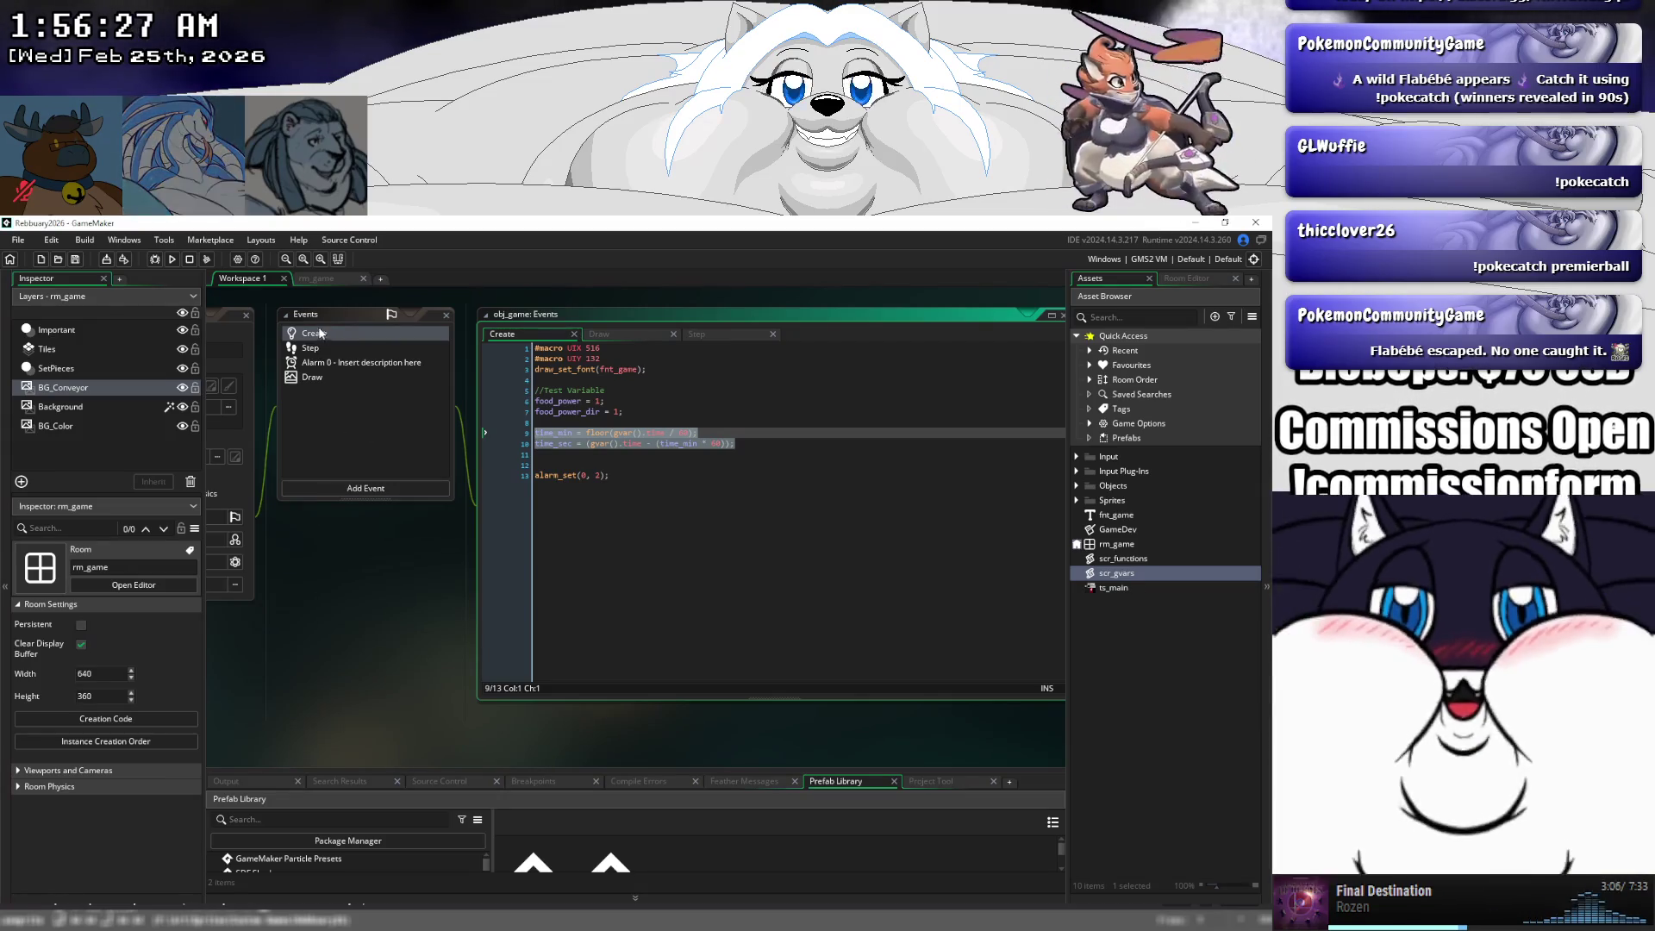
- Check Feather's 0 errors in the Output log and bring up obj_game's Draw event code
{"action": "left_click", "coordinate": [318, 279]}
{"action": "left_click", "coordinate": [241, 278]}
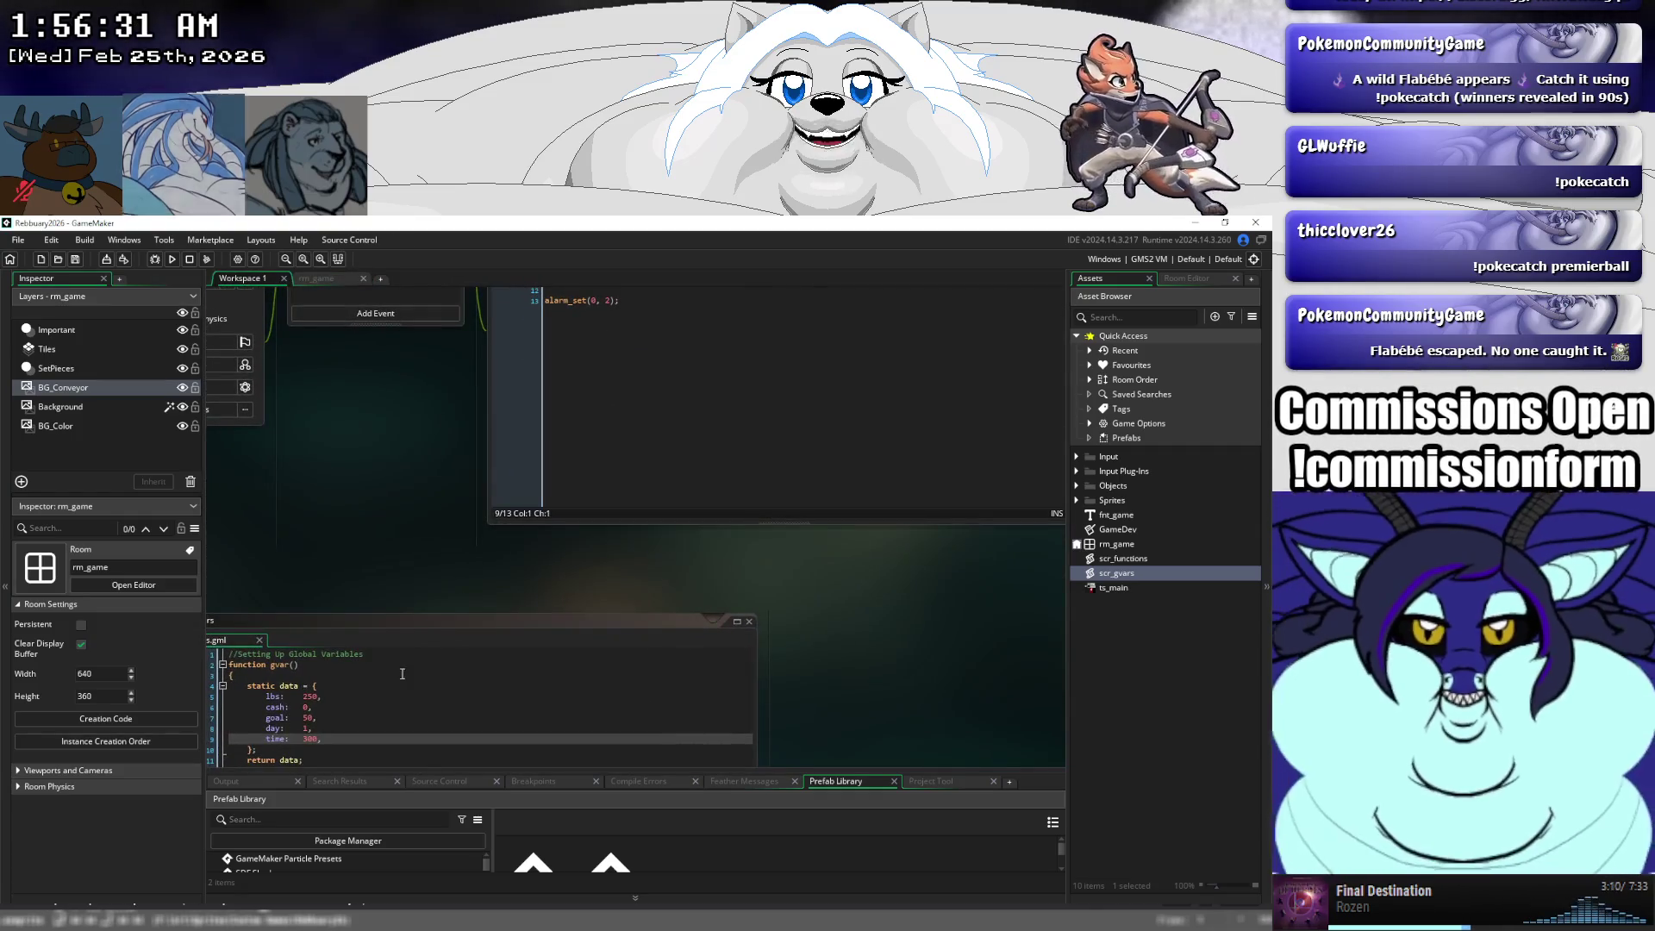
{"action": "left_click", "coordinate": [891, 781]}
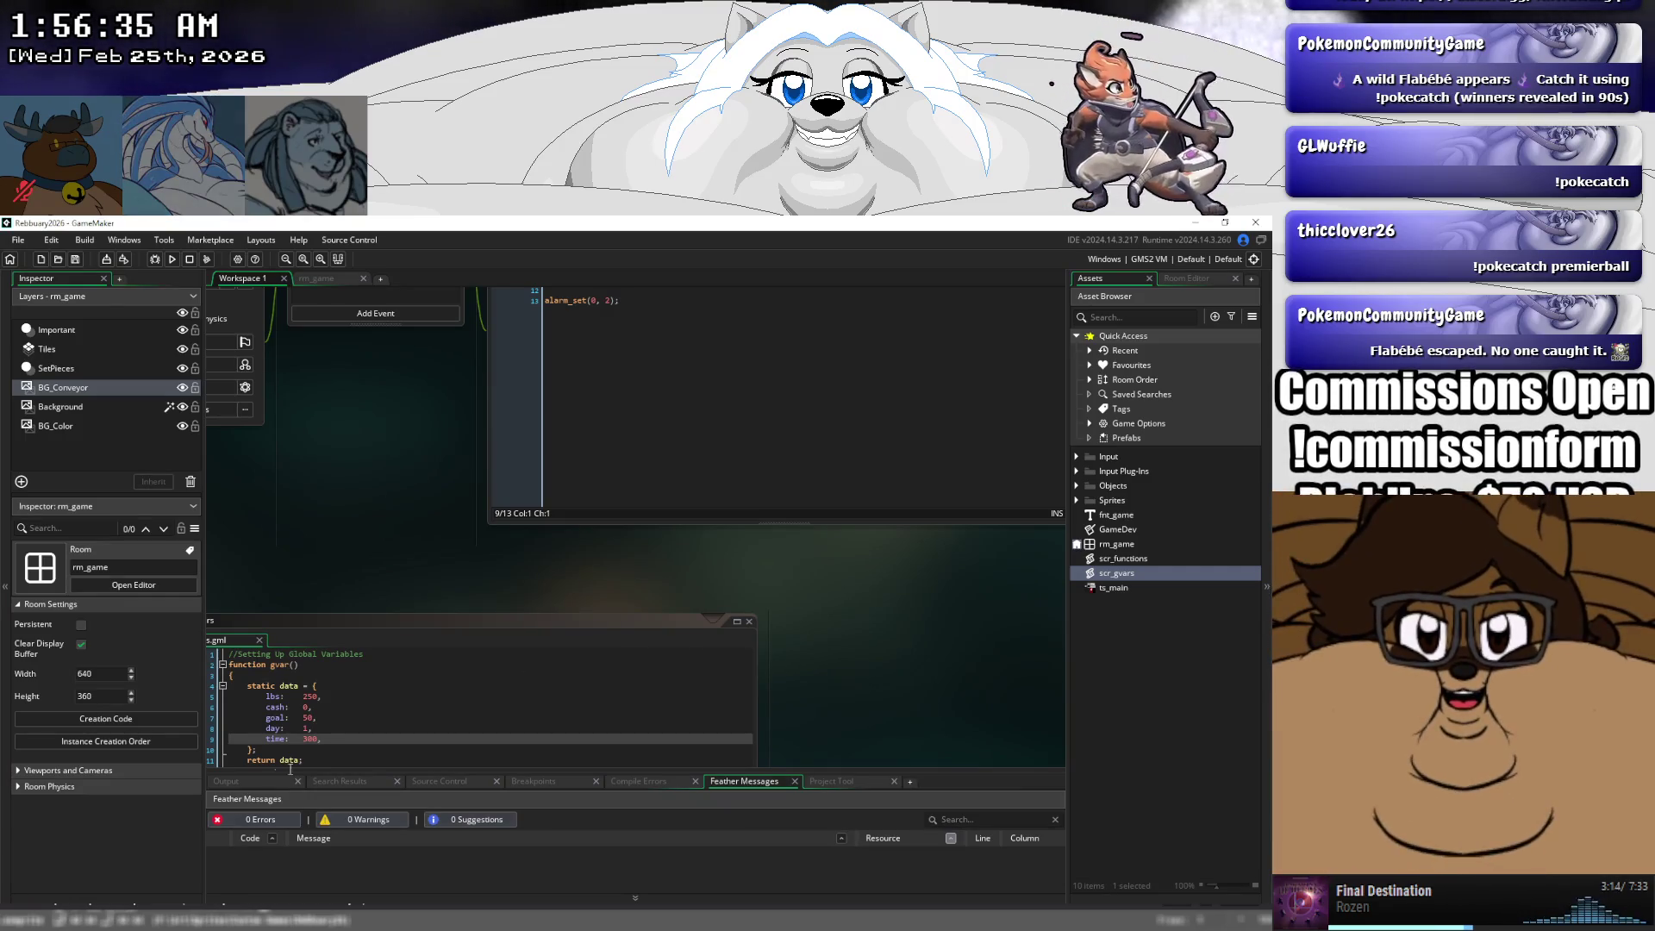
{"action": "left_click", "coordinate": [260, 778]}
{"action": "left_click_drag", "start_coordinate": [349, 528], "coordinate": [376, 552]}
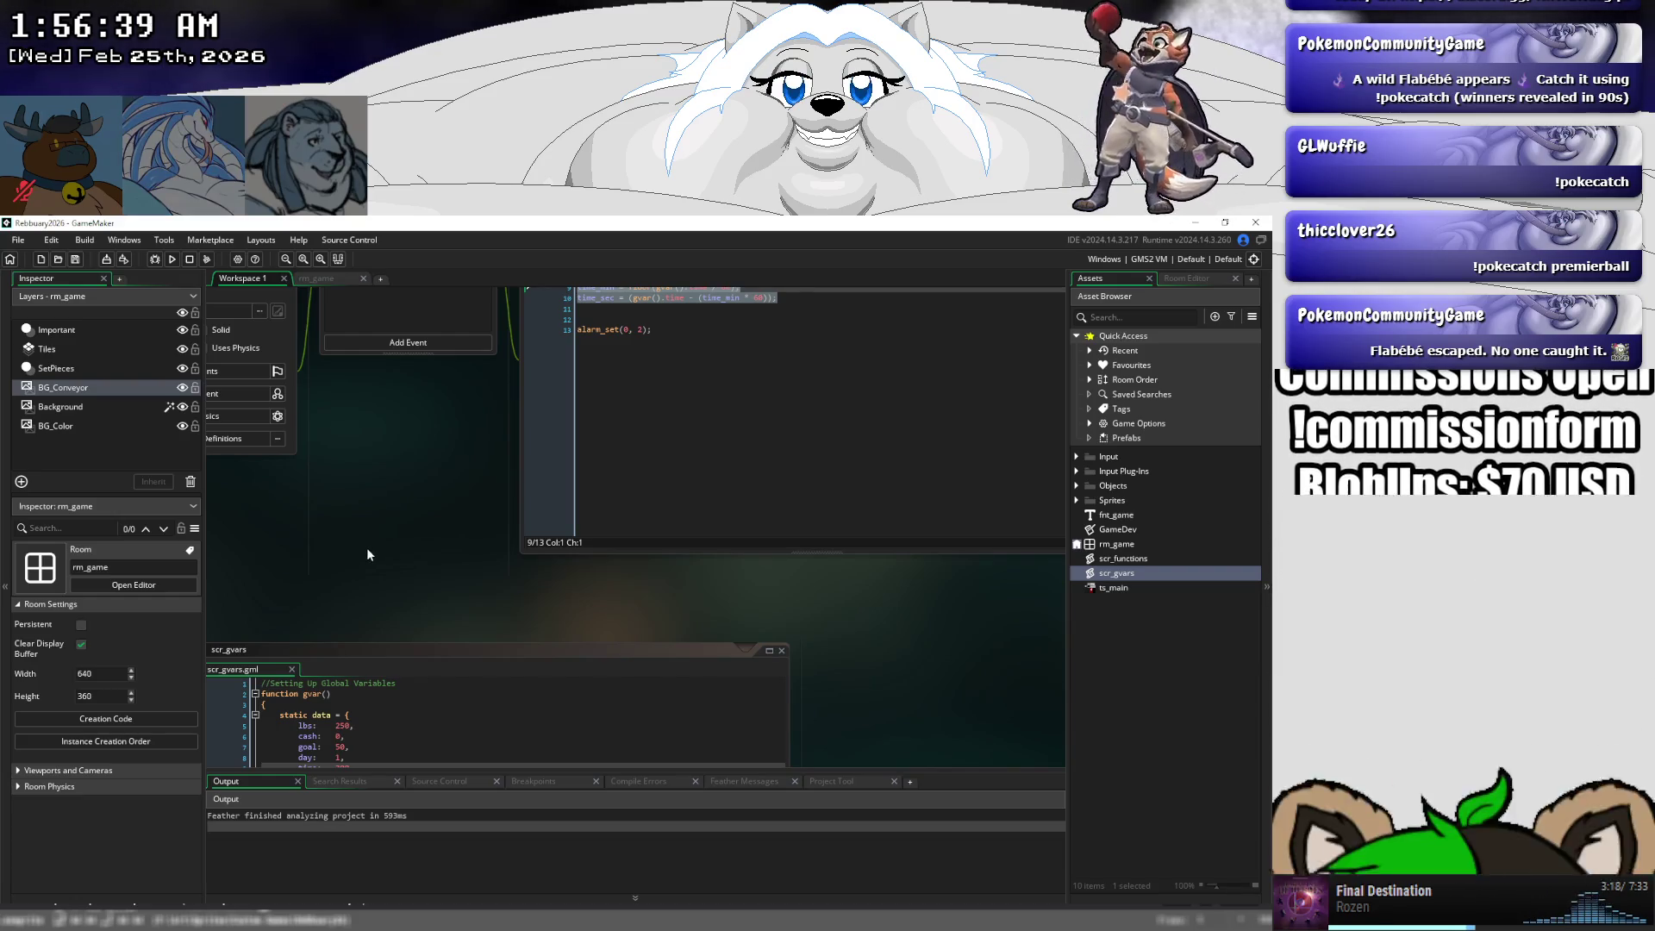
{"action": "left_click_drag", "start_coordinate": [366, 556], "coordinate": [354, 656]}
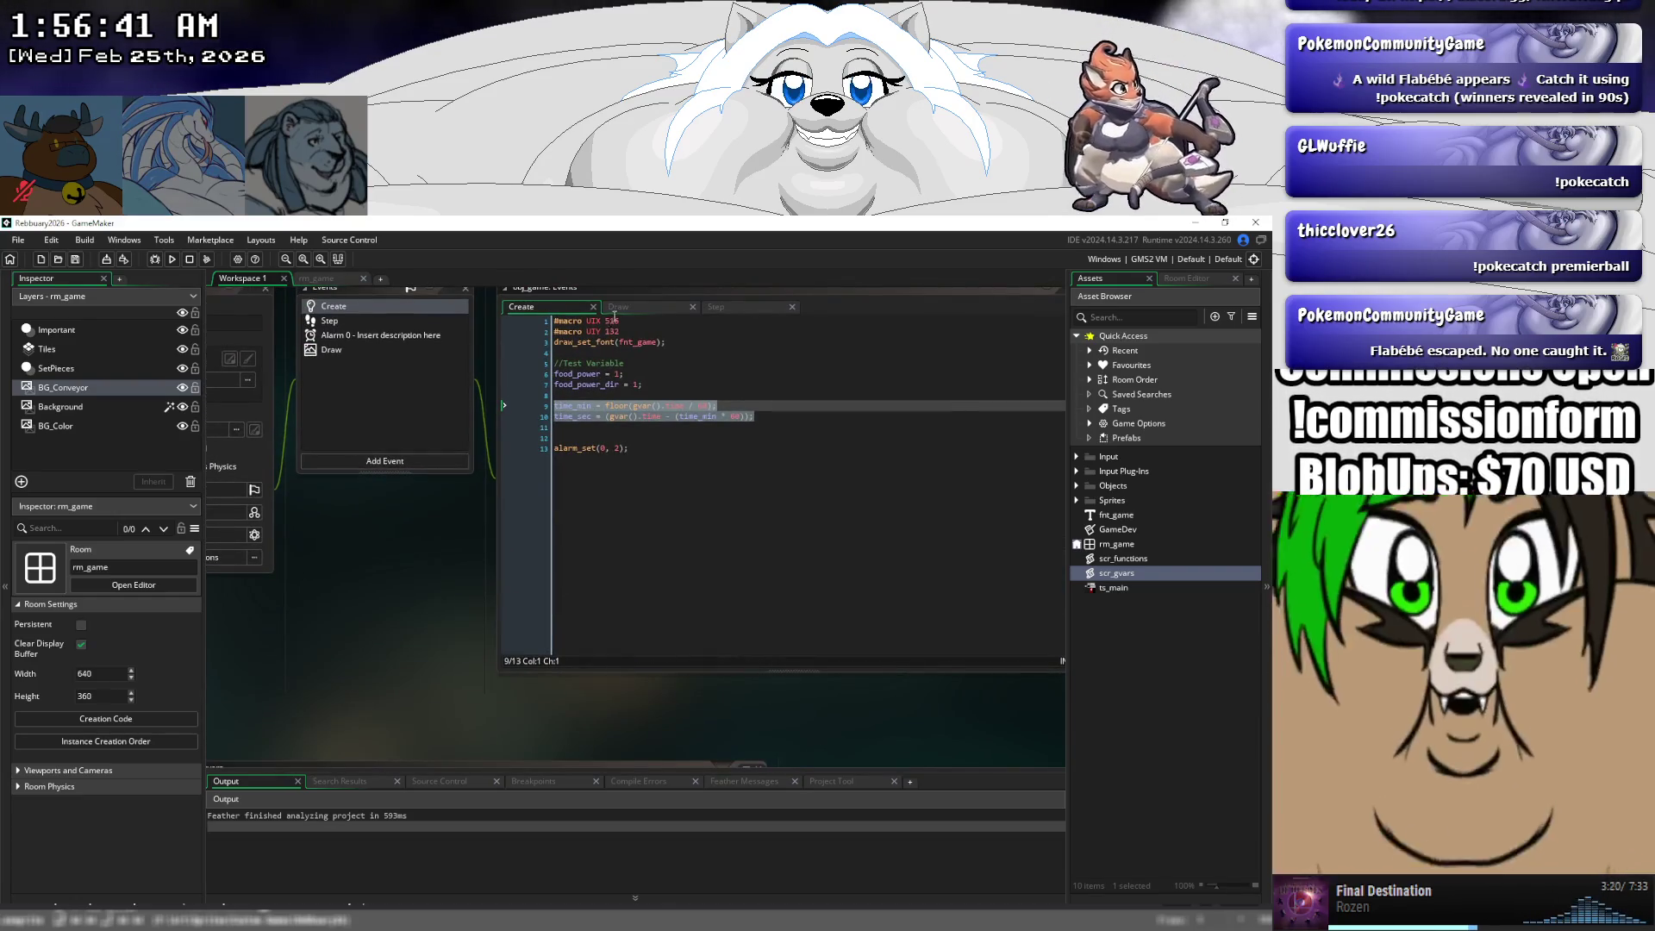
{"action": "left_click", "coordinate": [616, 308]}
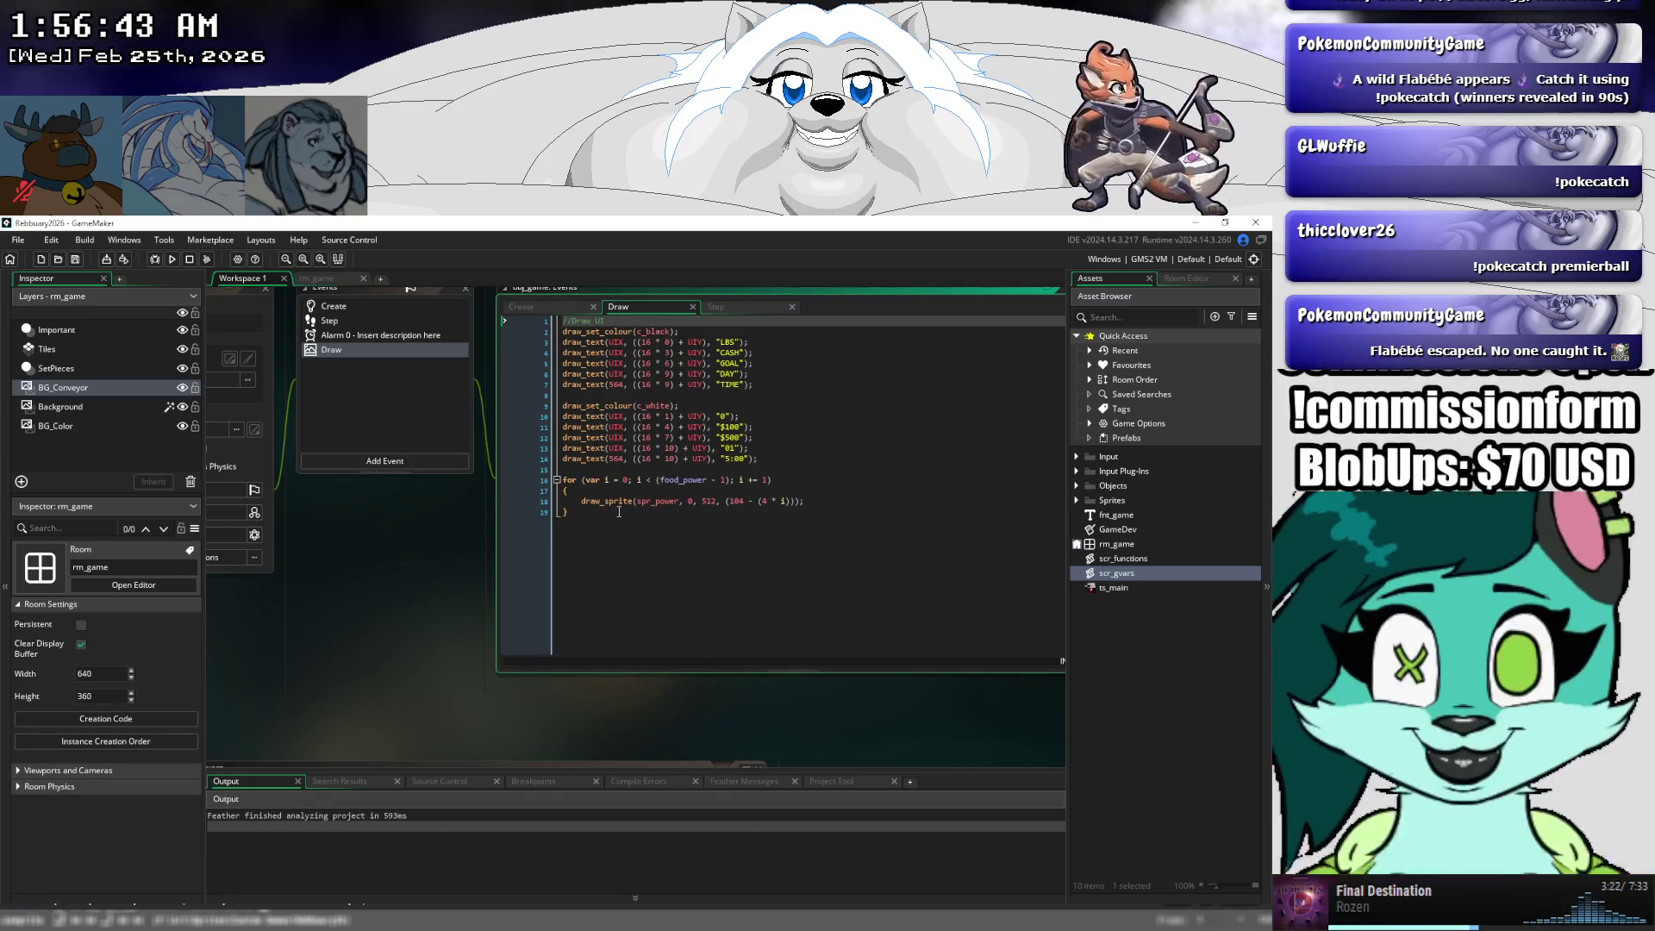
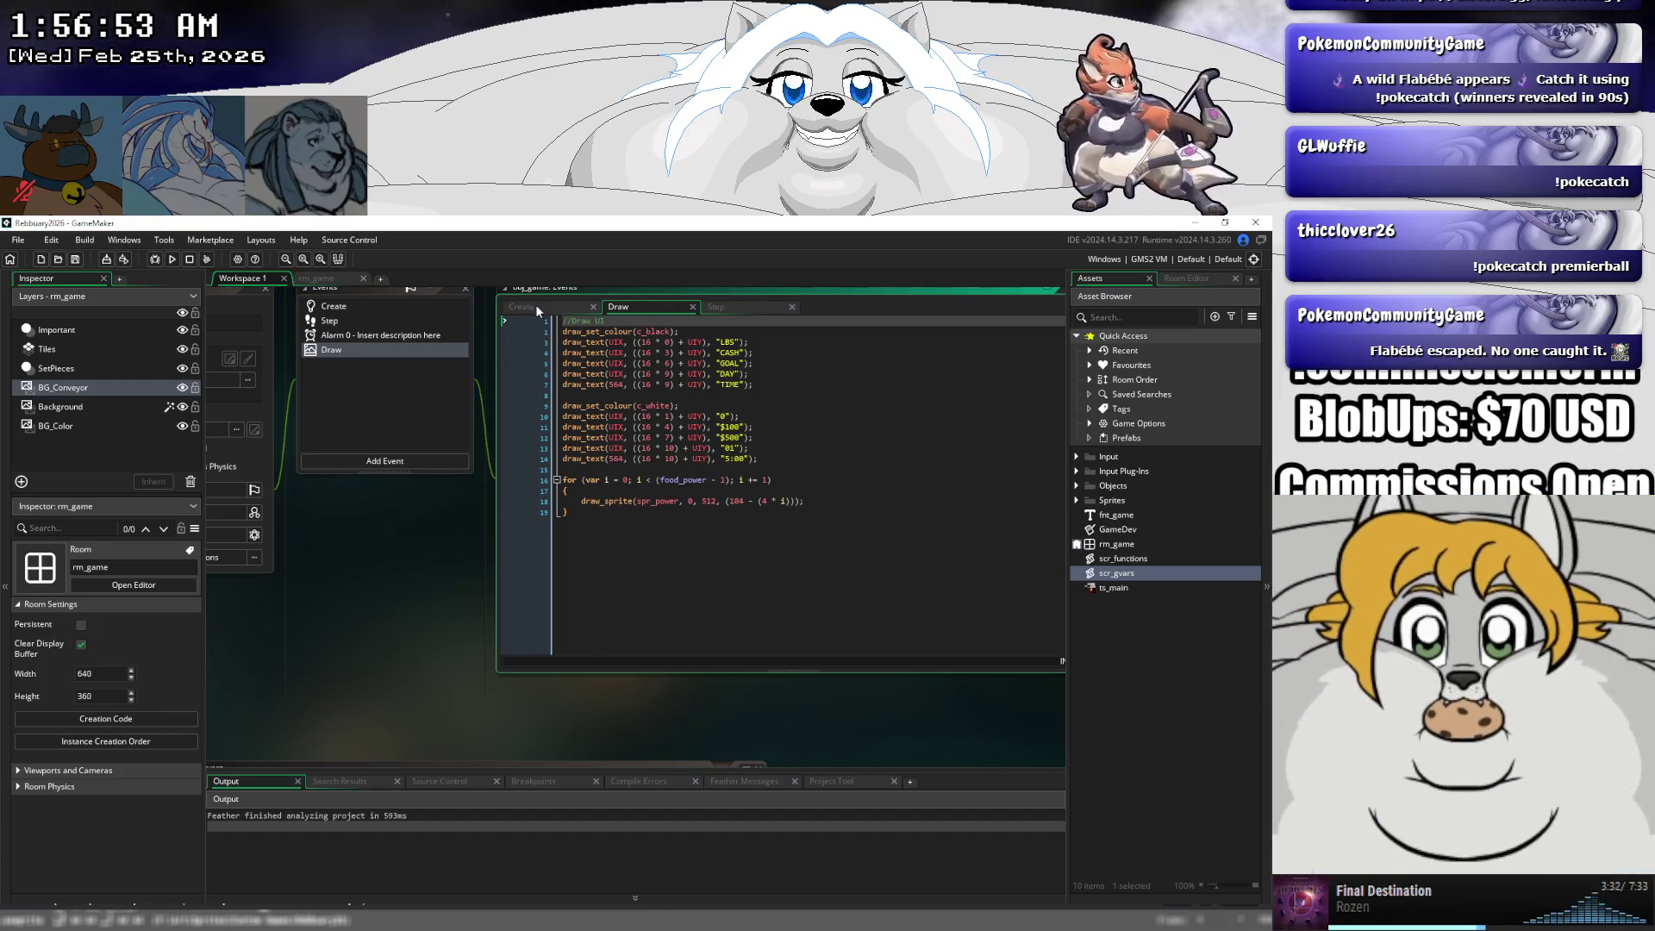
- Add time_ms = 30 on a new line after time_sec in the Create event, then view the Step code
{"action": "left_click", "coordinate": [536, 308]}
{"action": "left_click", "coordinate": [755, 418]}
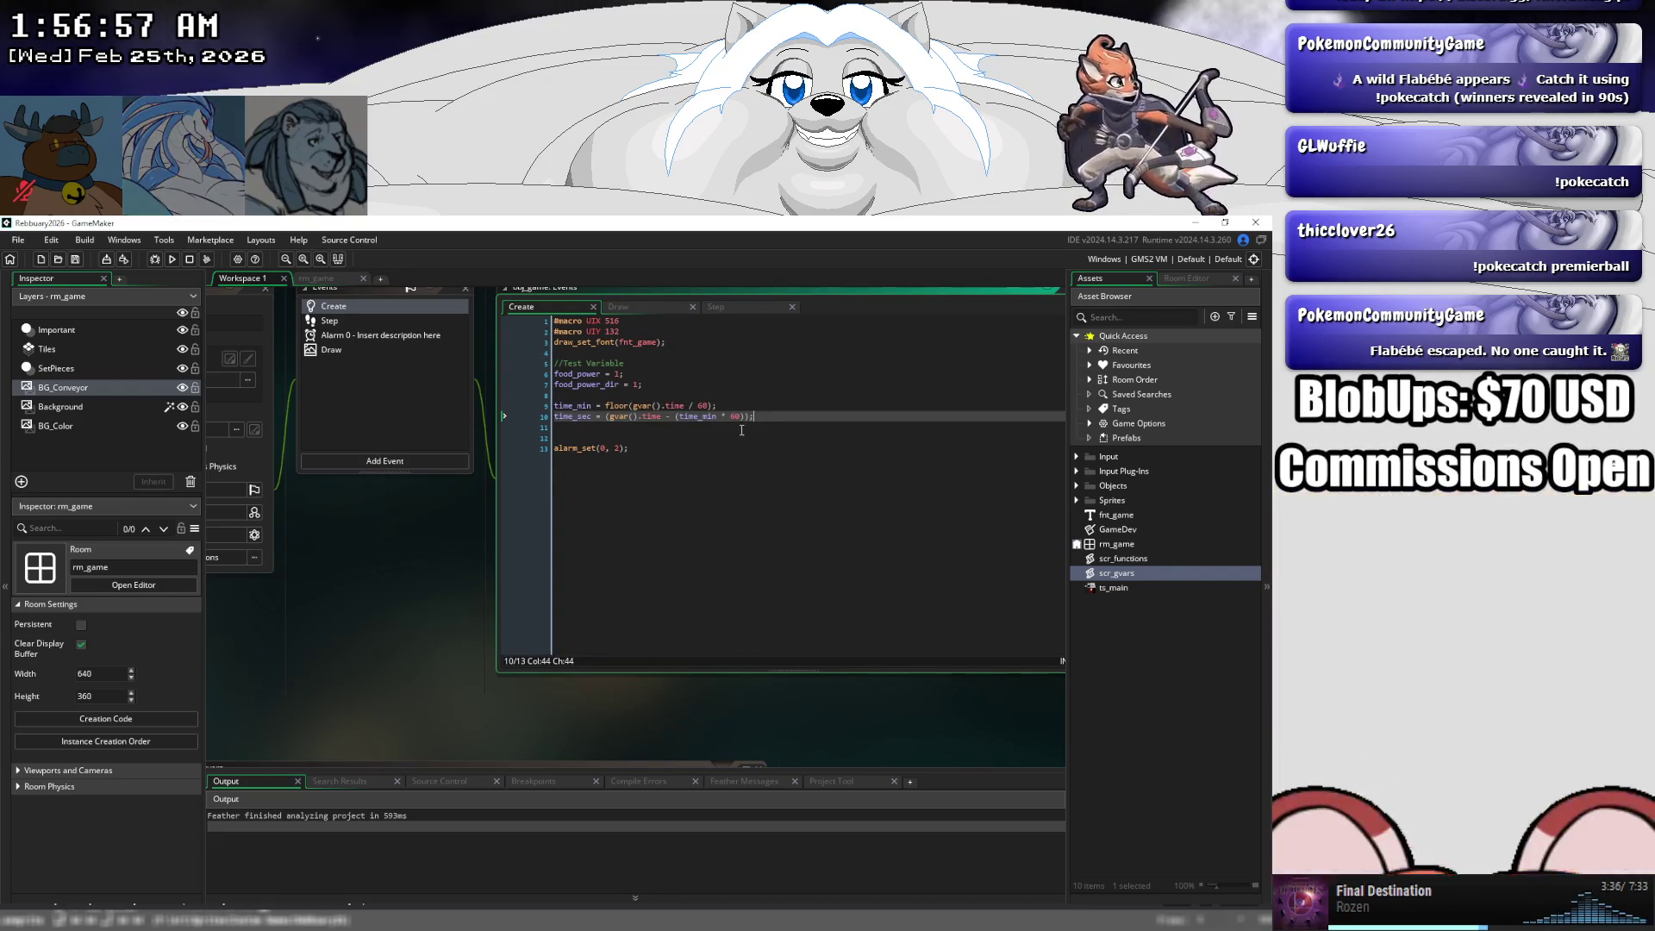
{"action": "key", "text": "Return"}
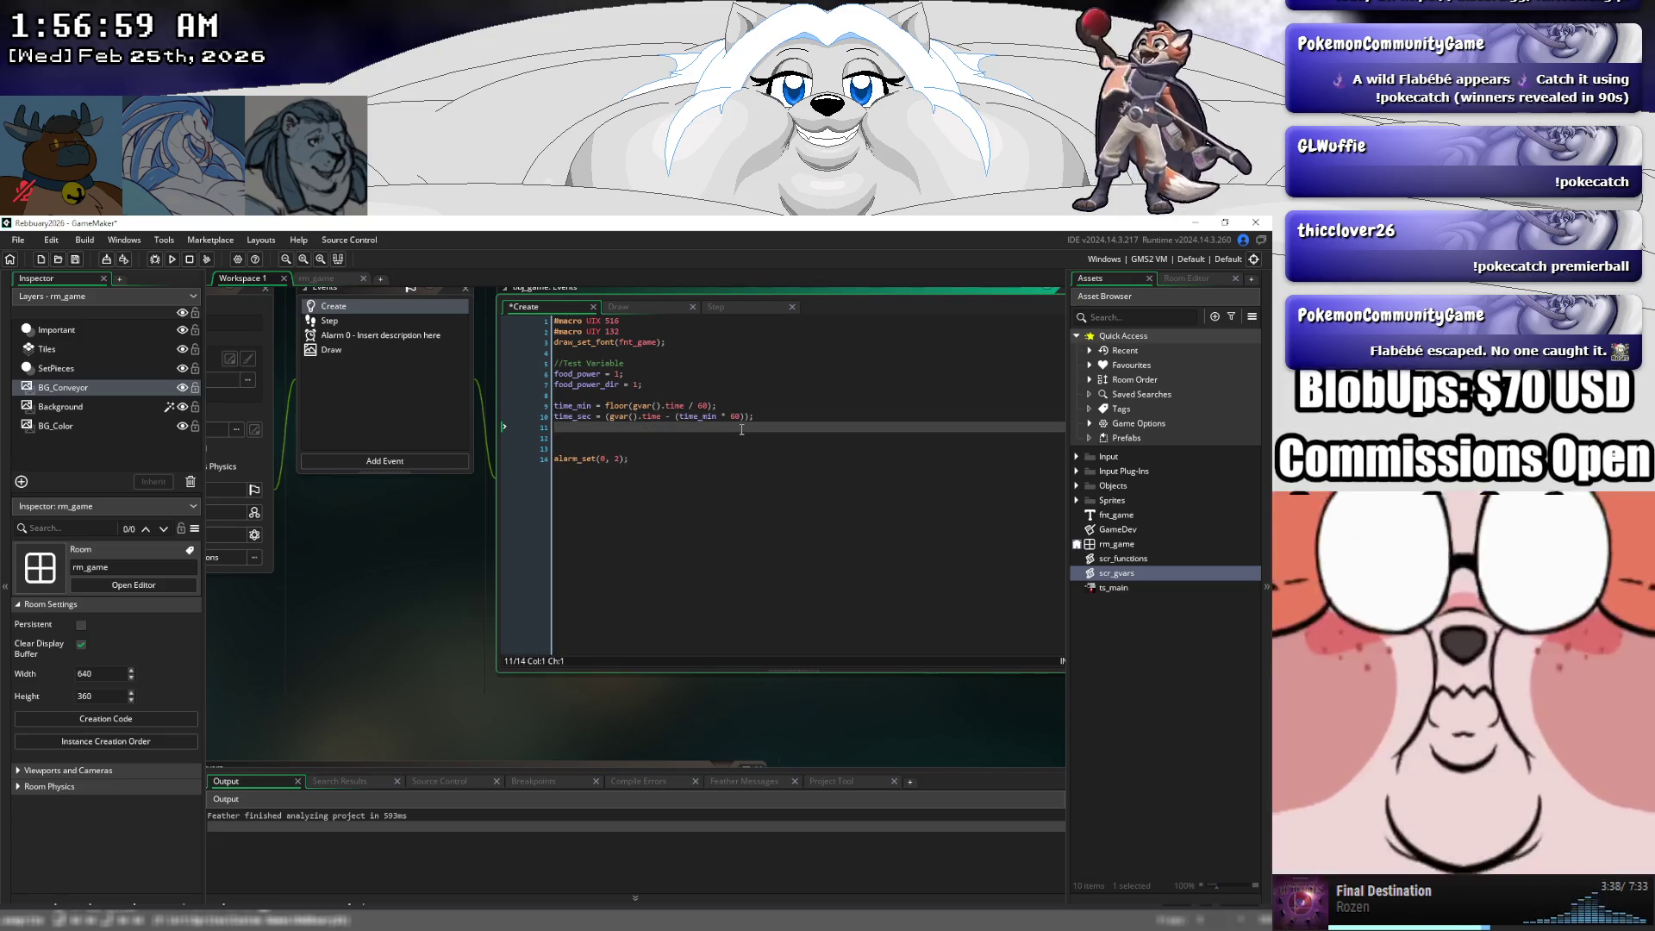
{"action": "type", "text": "time_m"}
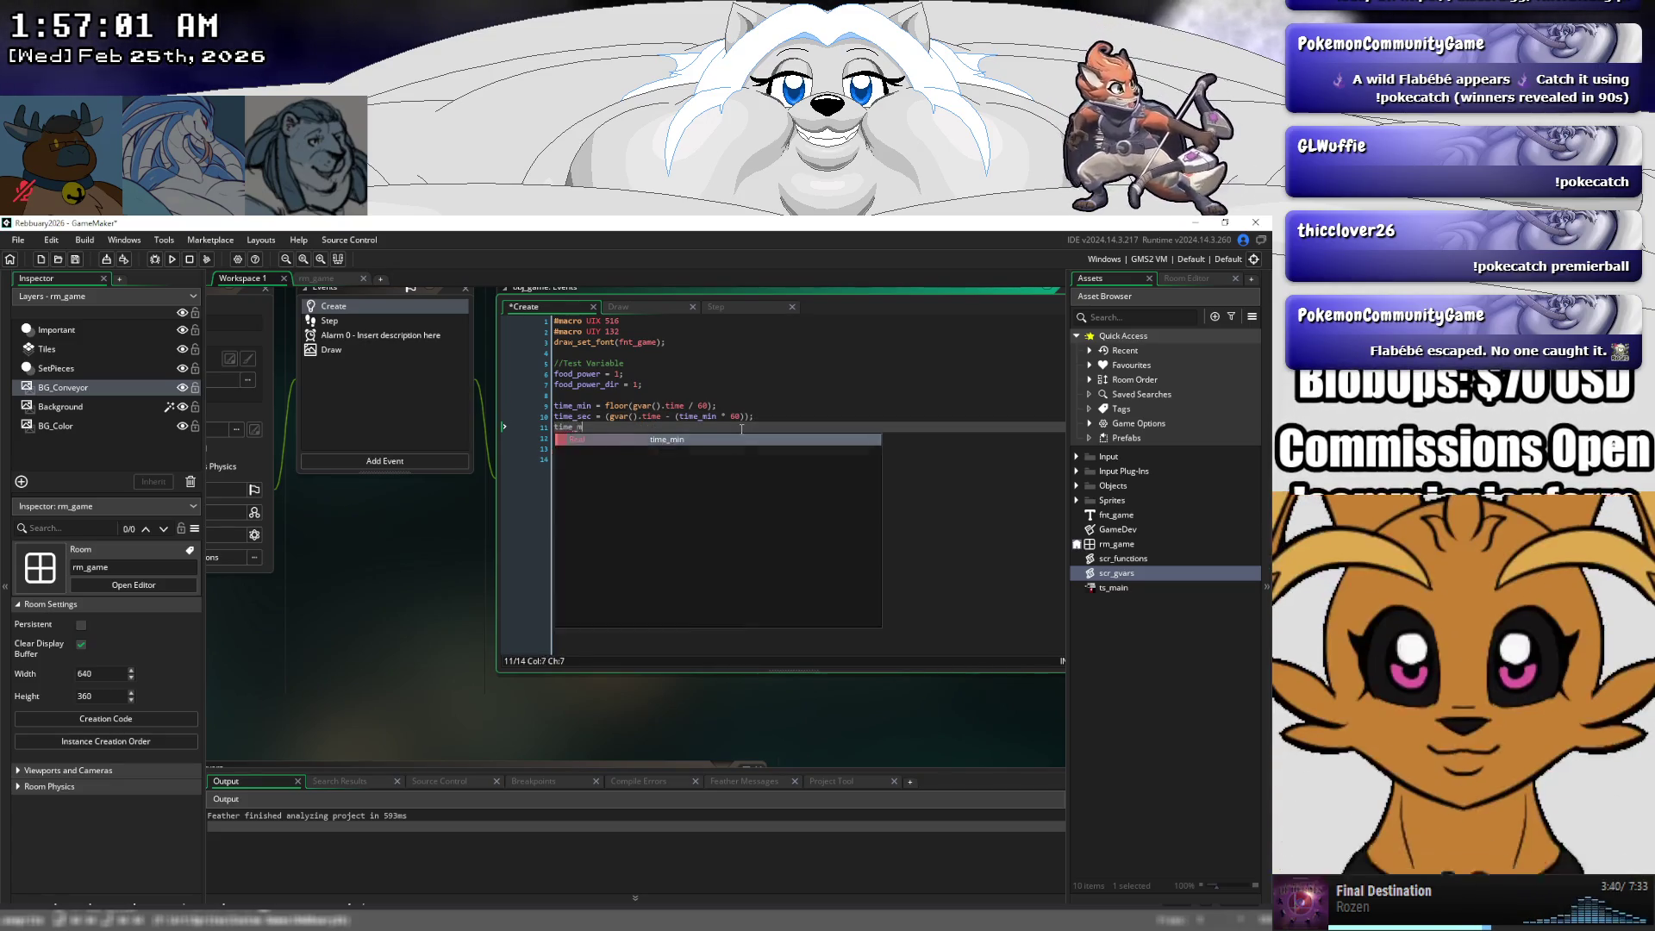
{"action": "type", "text": "s = 30"}
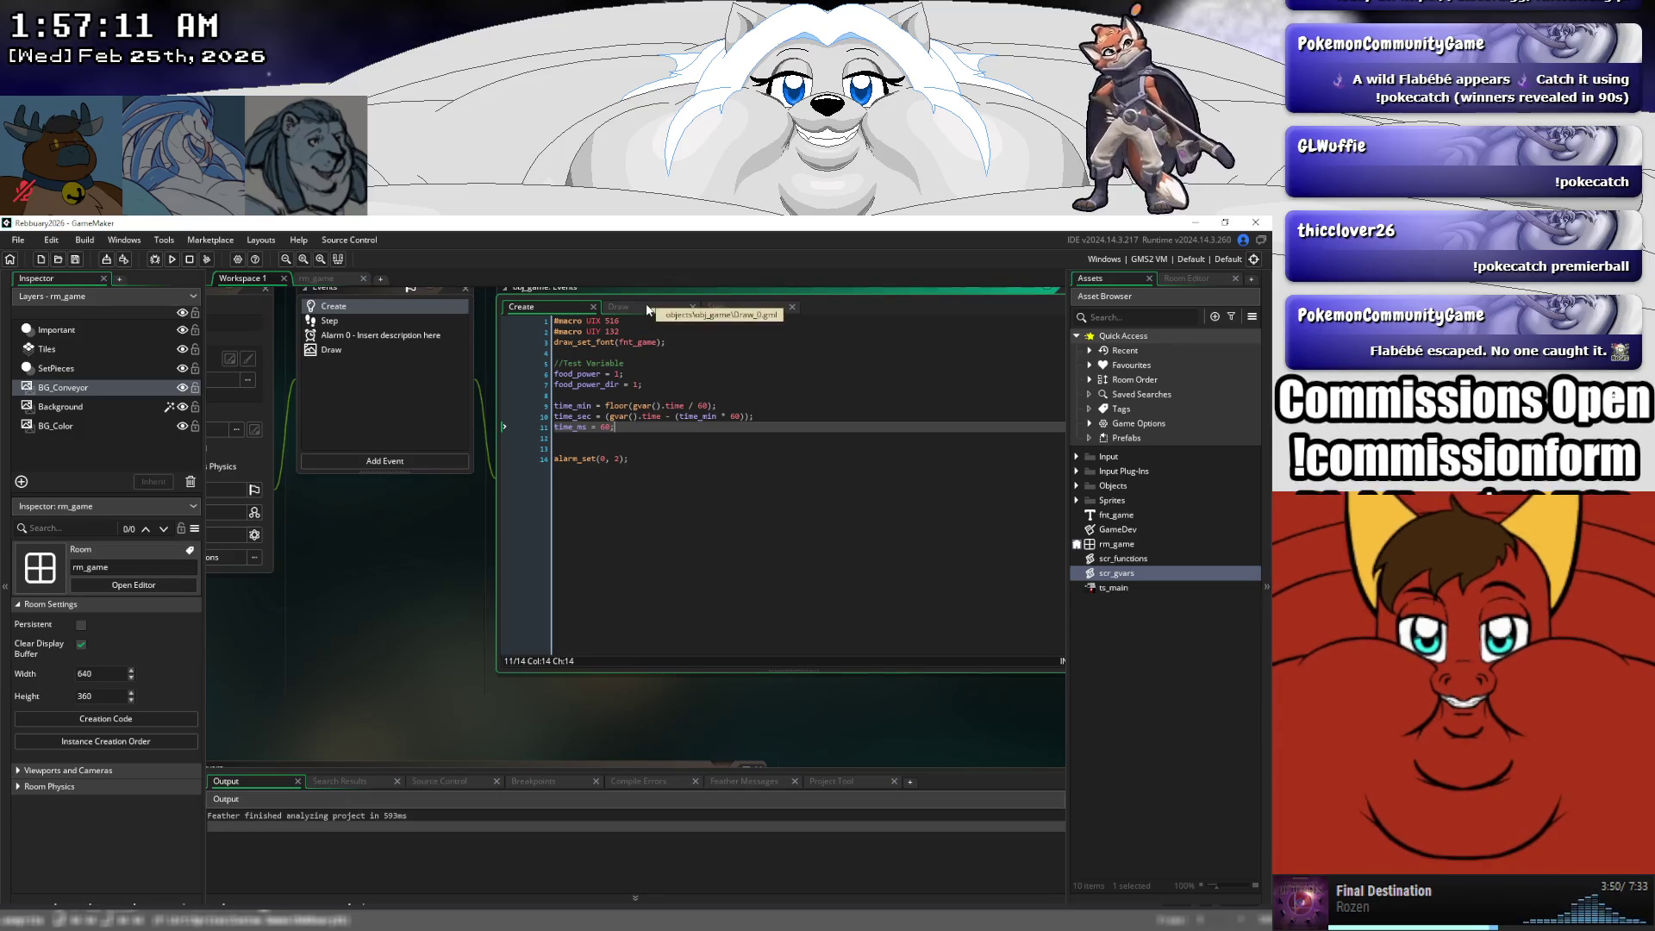
{"action": "left_click", "coordinate": [647, 307]}
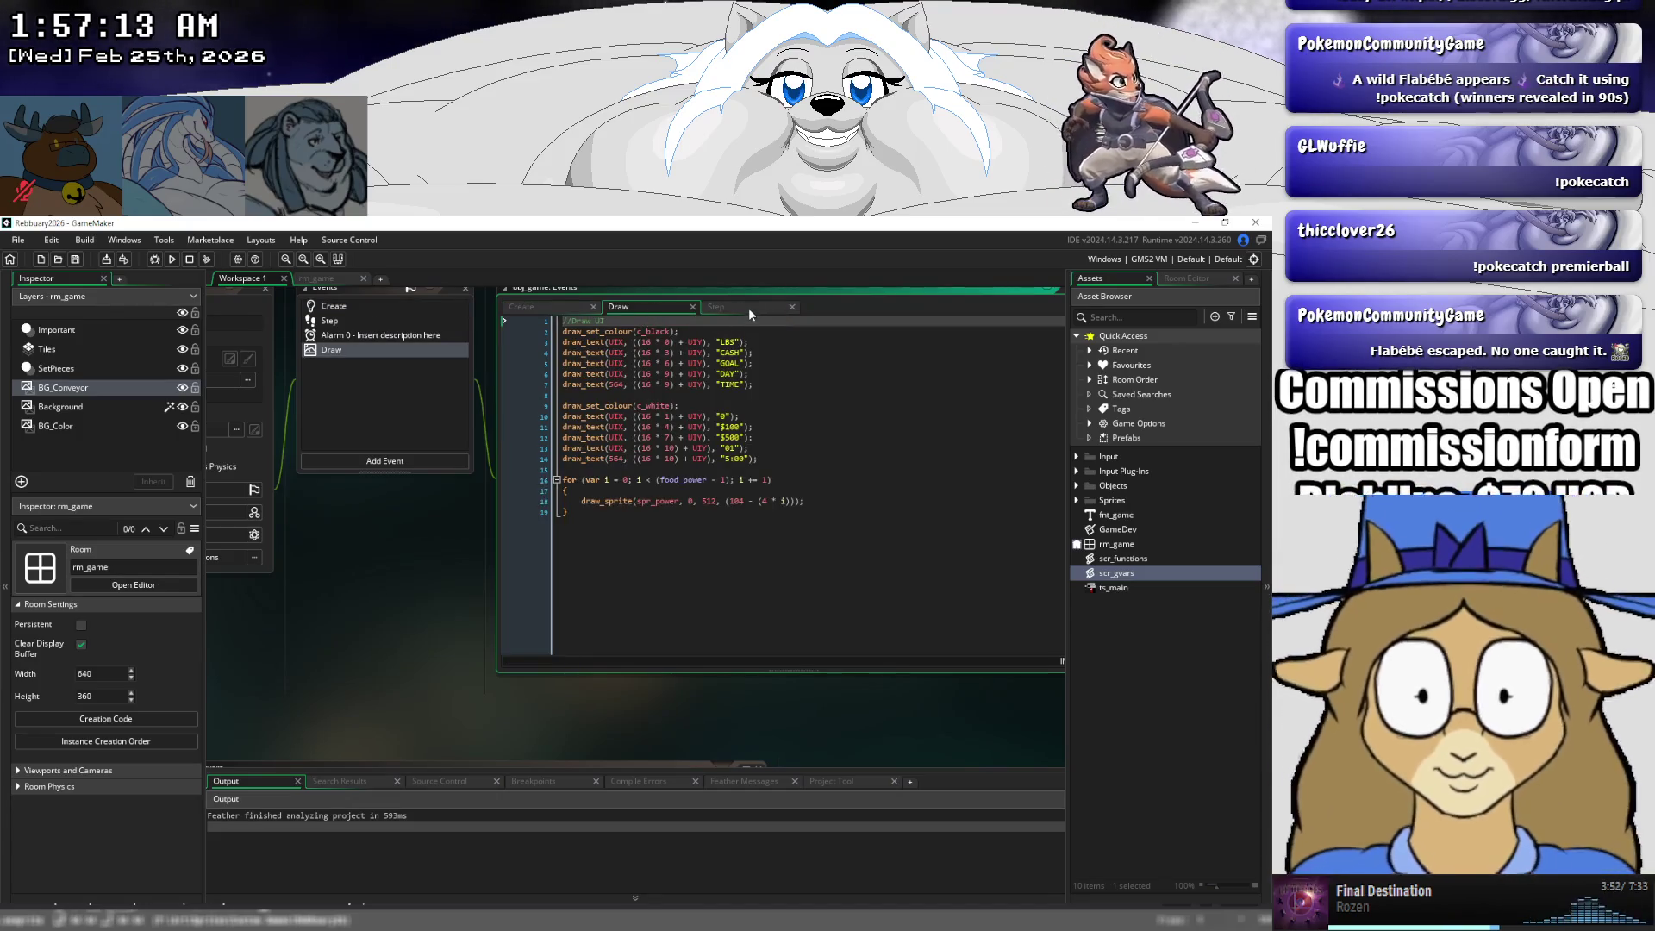
{"action": "left_click", "coordinate": [748, 310]}
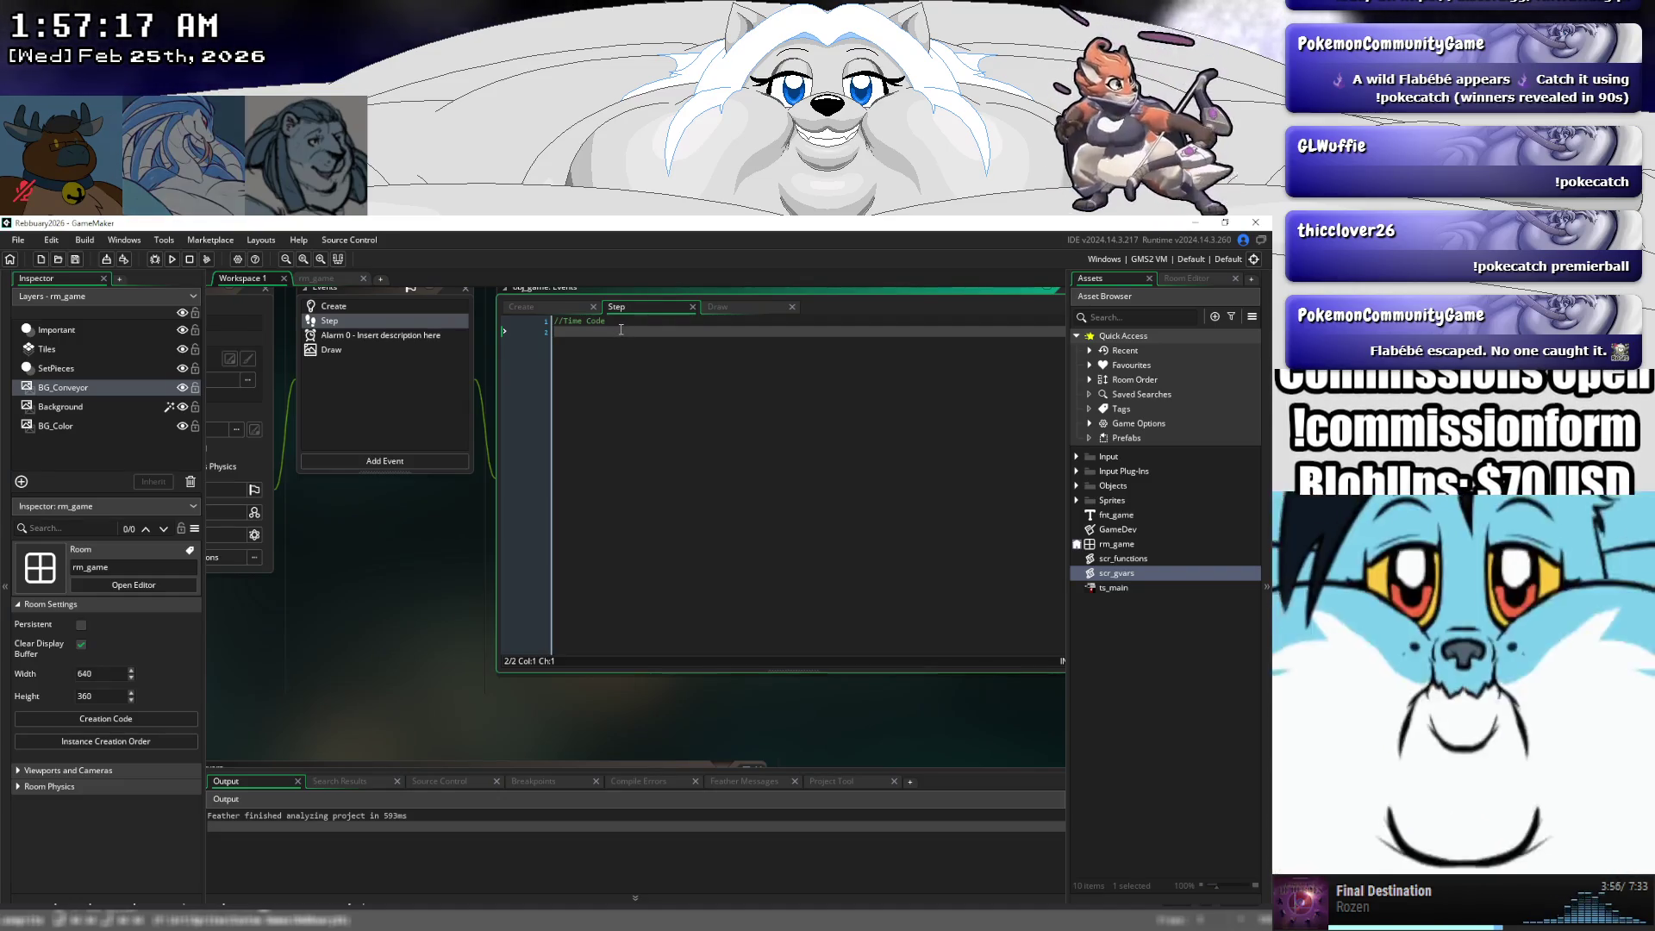
- In the Step event, start an if gvar().time > 0 block with an opening brace
{"action": "type", "text": "if "}
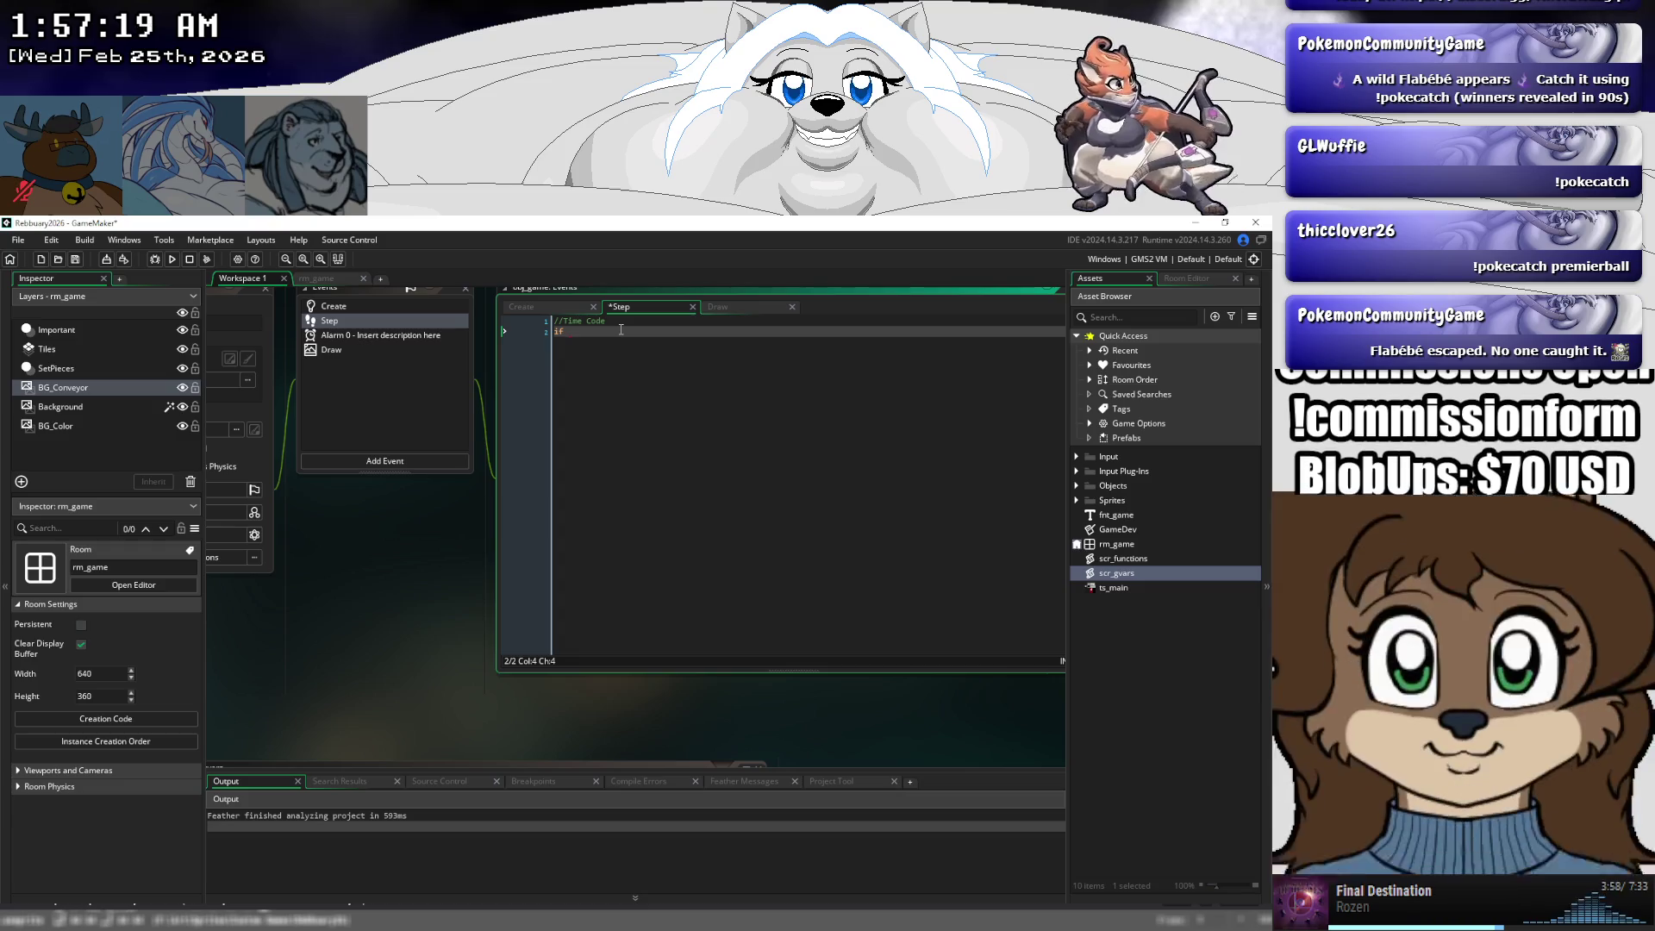
{"action": "type", "text": "time_"}
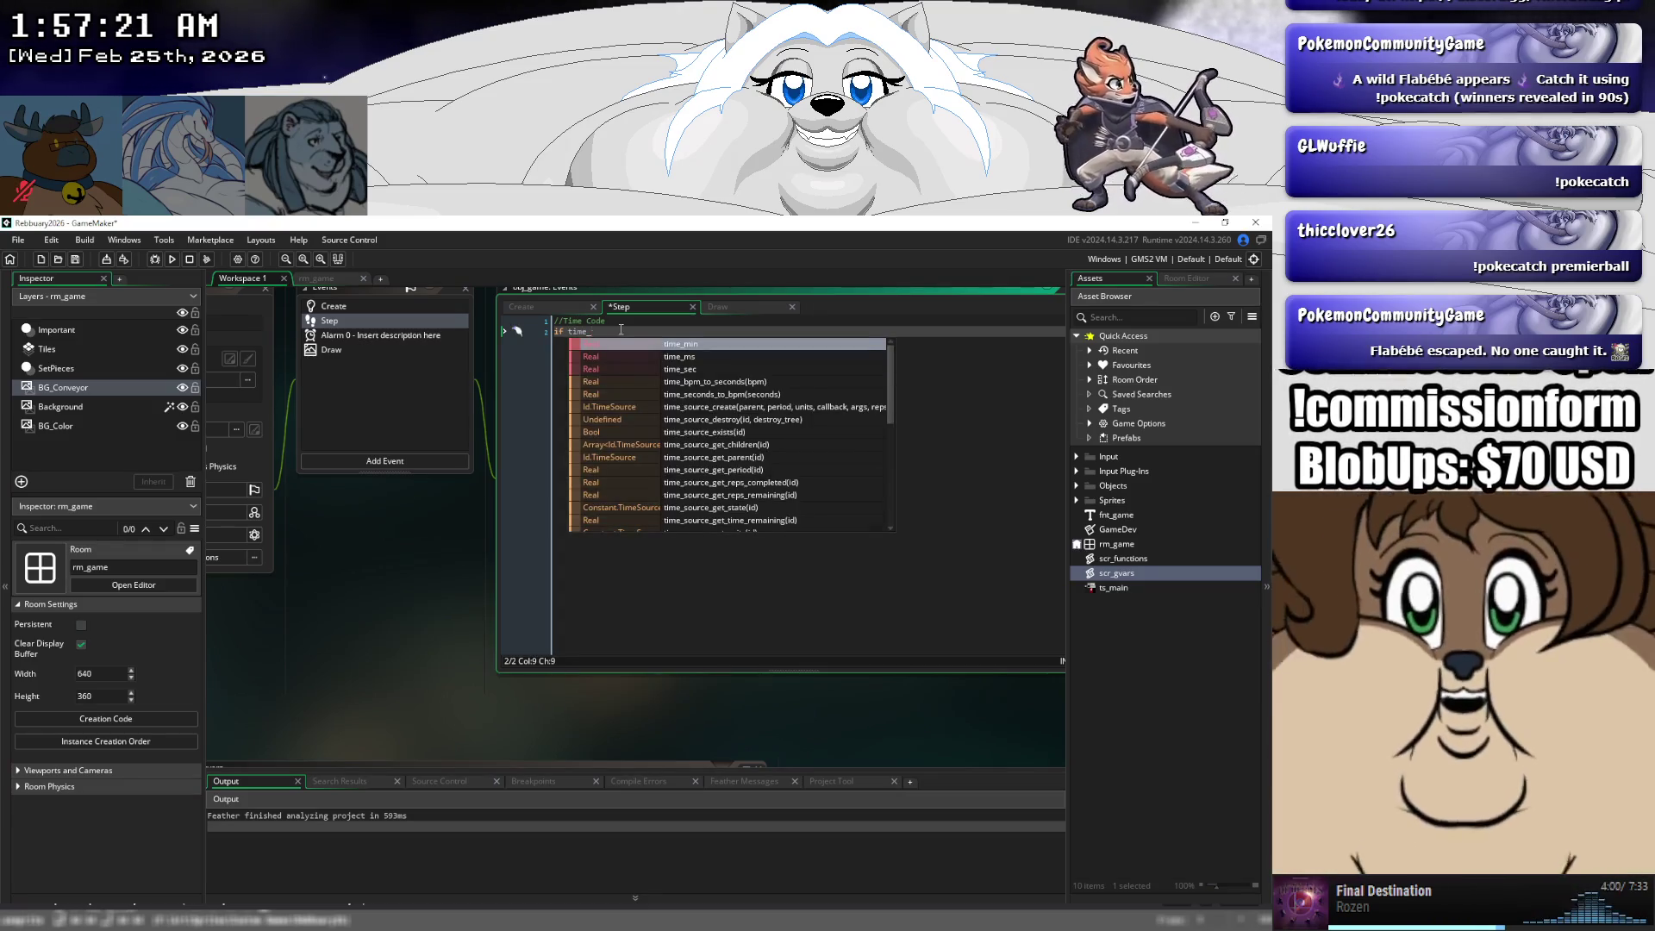
{"action": "type", "text": "ms"}
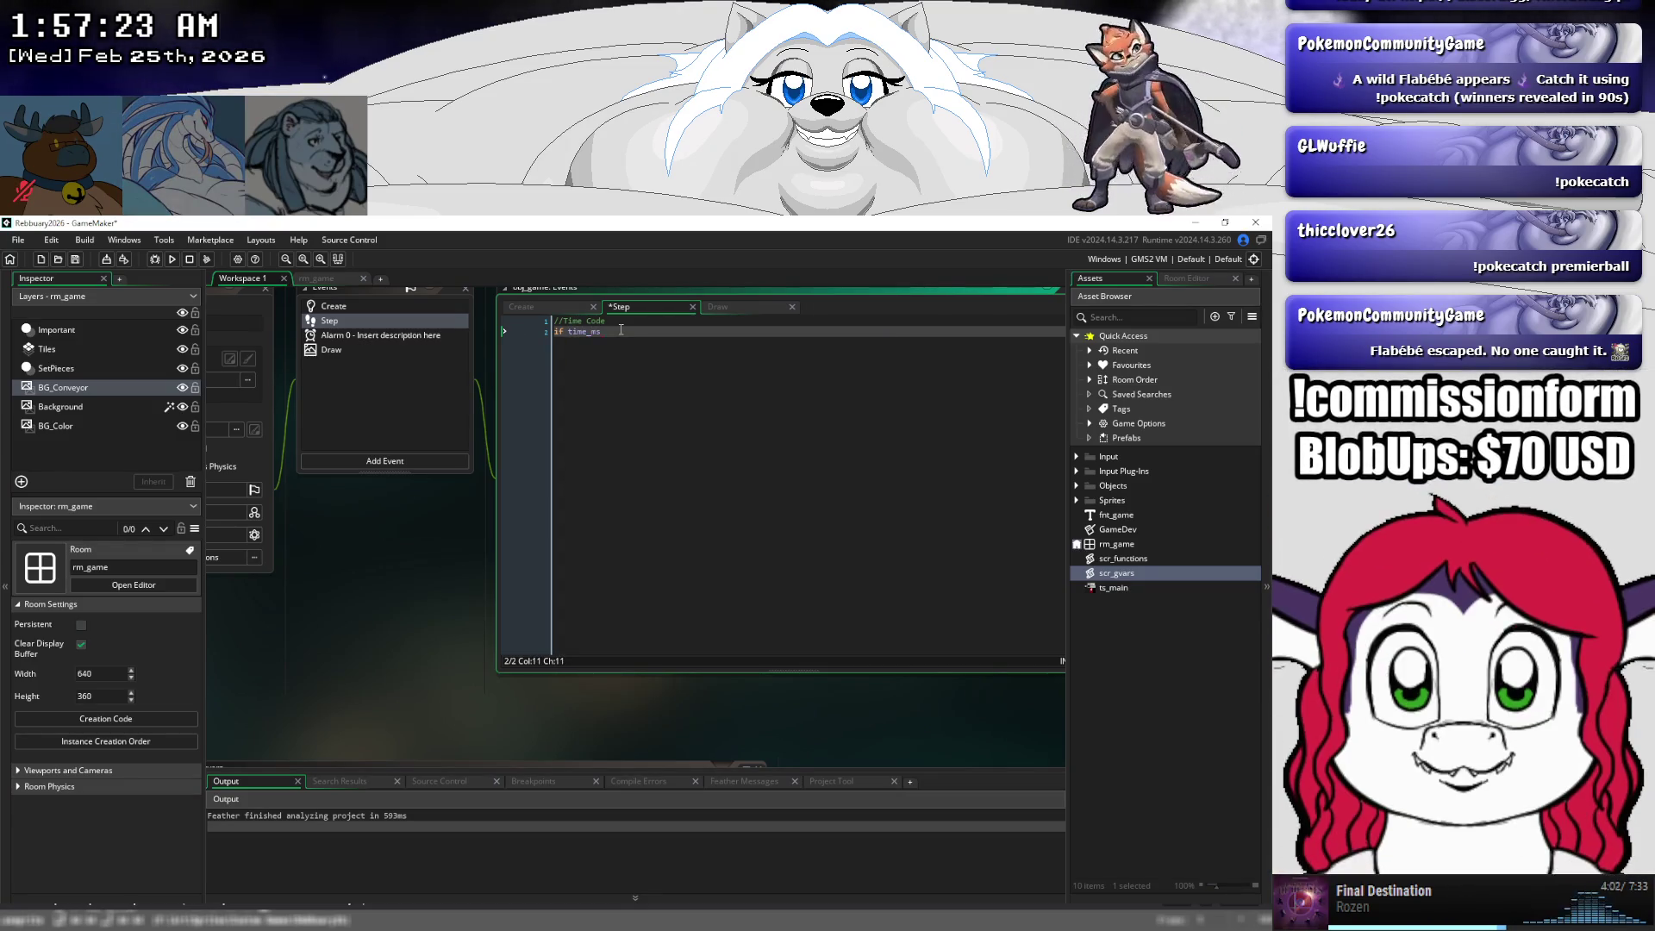
{"action": "key", "text": "BackSpace"}
{"action": "key", "text": "BackSpace"}
{"action": "key", "text": "BackSpace"}
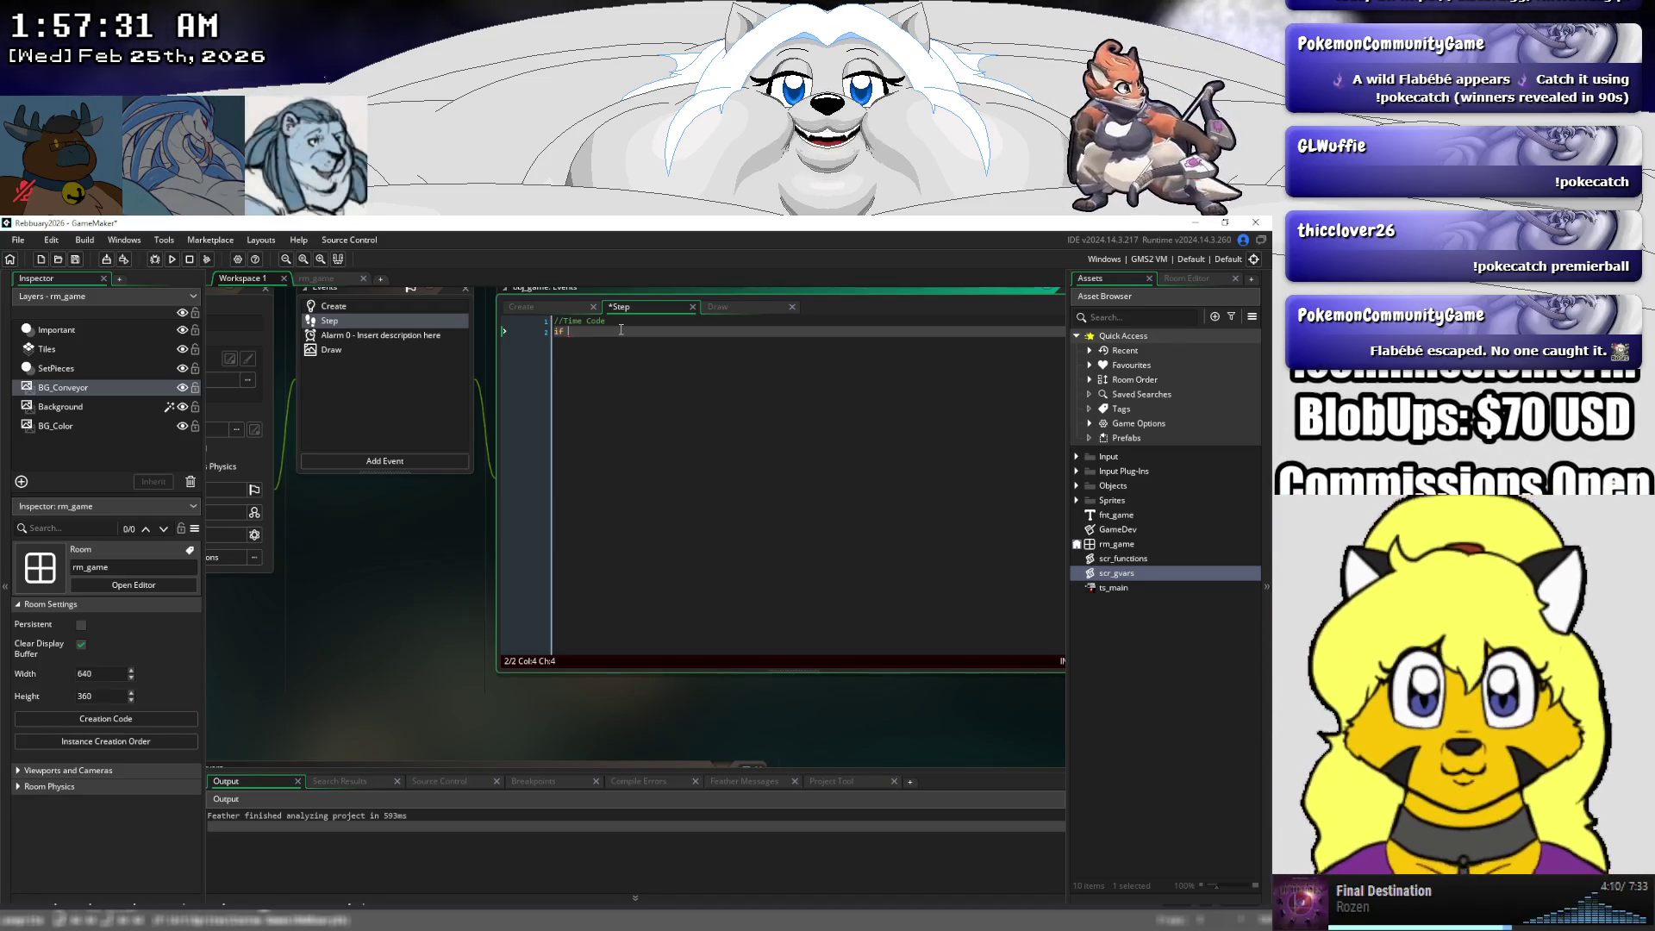
{"action": "type", "text": "gvar().time"}
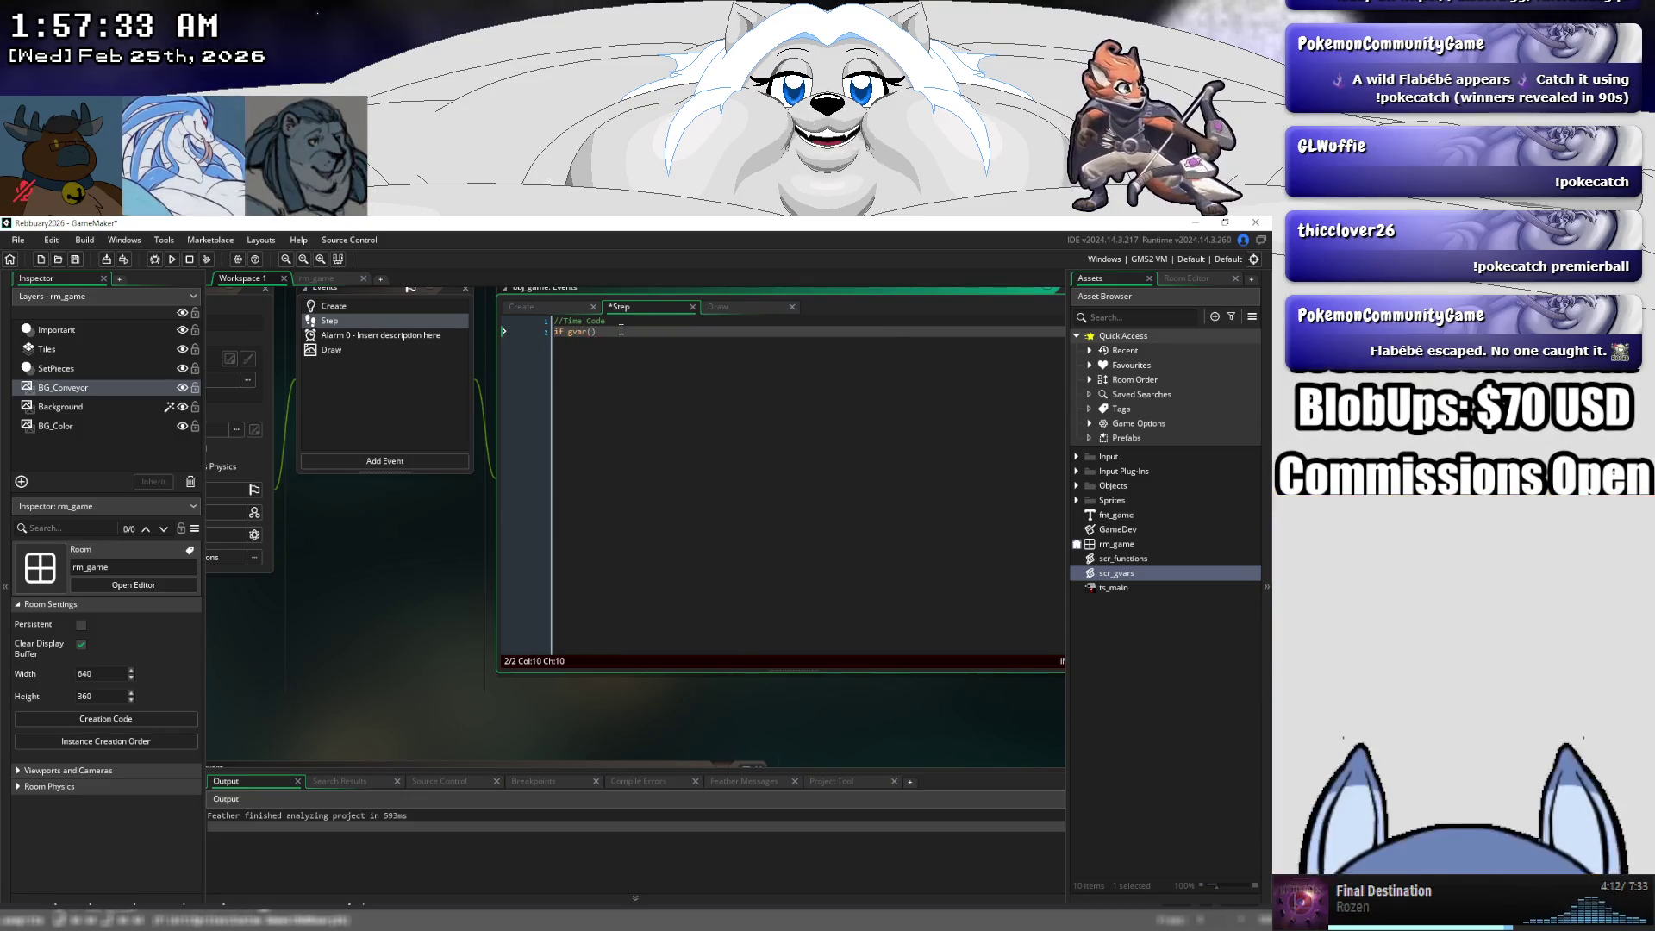
{"action": "type", "text": " > 0"}
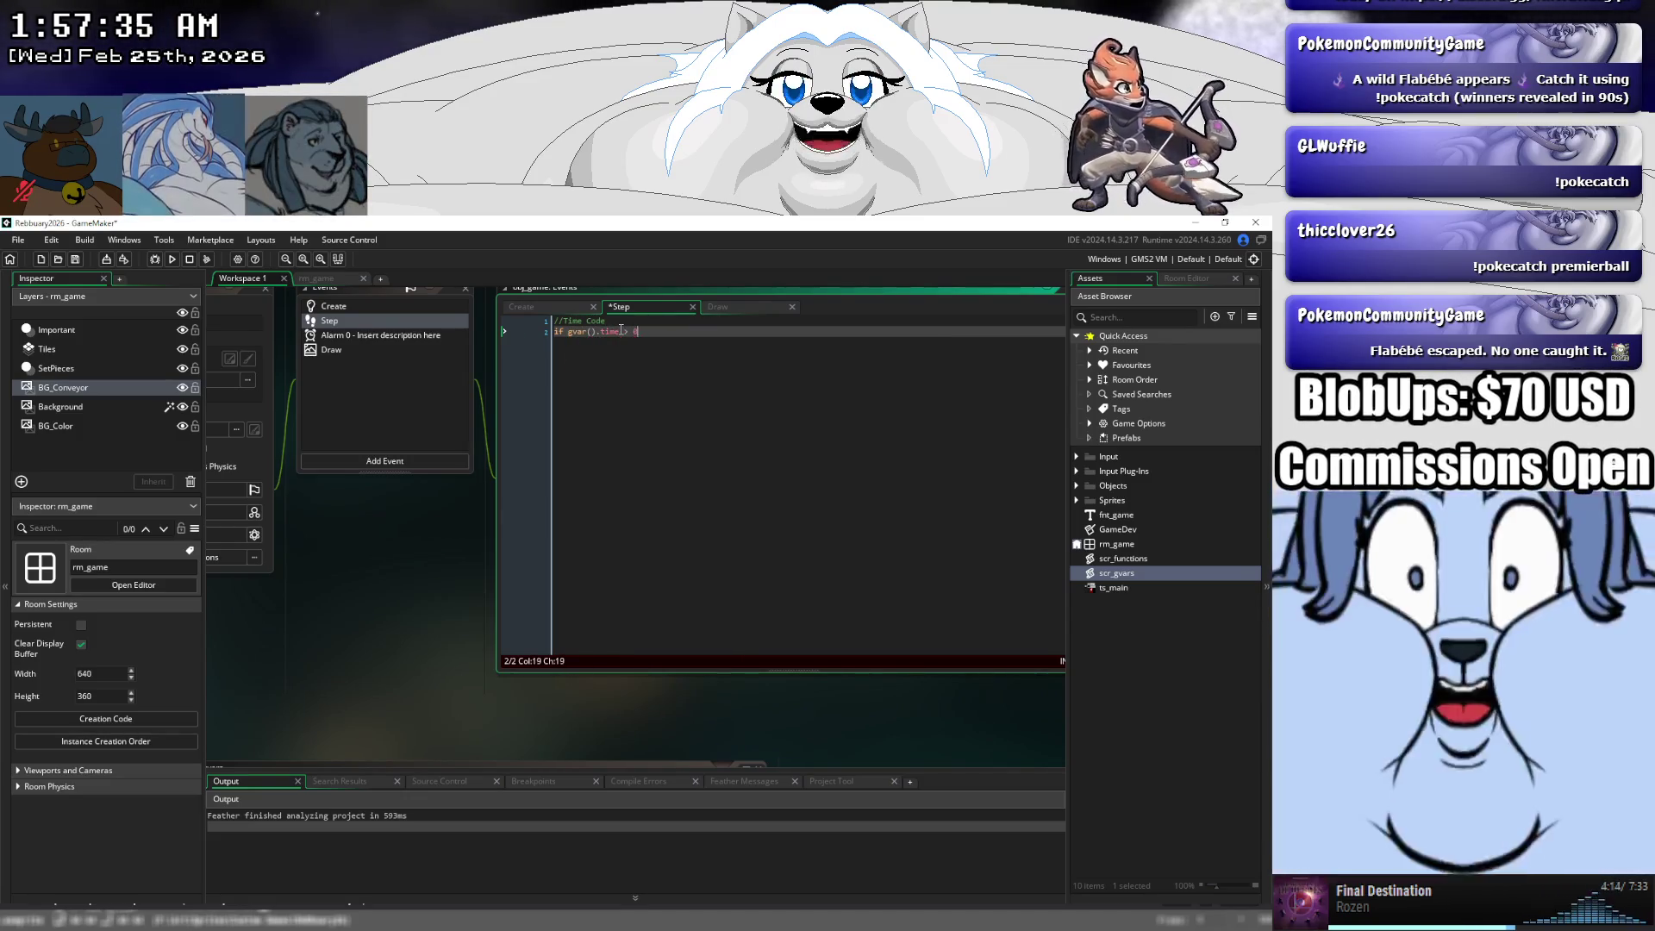
{"action": "key", "text": "Return"}
{"action": "type", "text": "{"}
{"action": "key", "text": "Return"}
- Inside it, add an if time_ms > 0 block that decrements time_ms by 1
{"action": "type", "text": "if"}
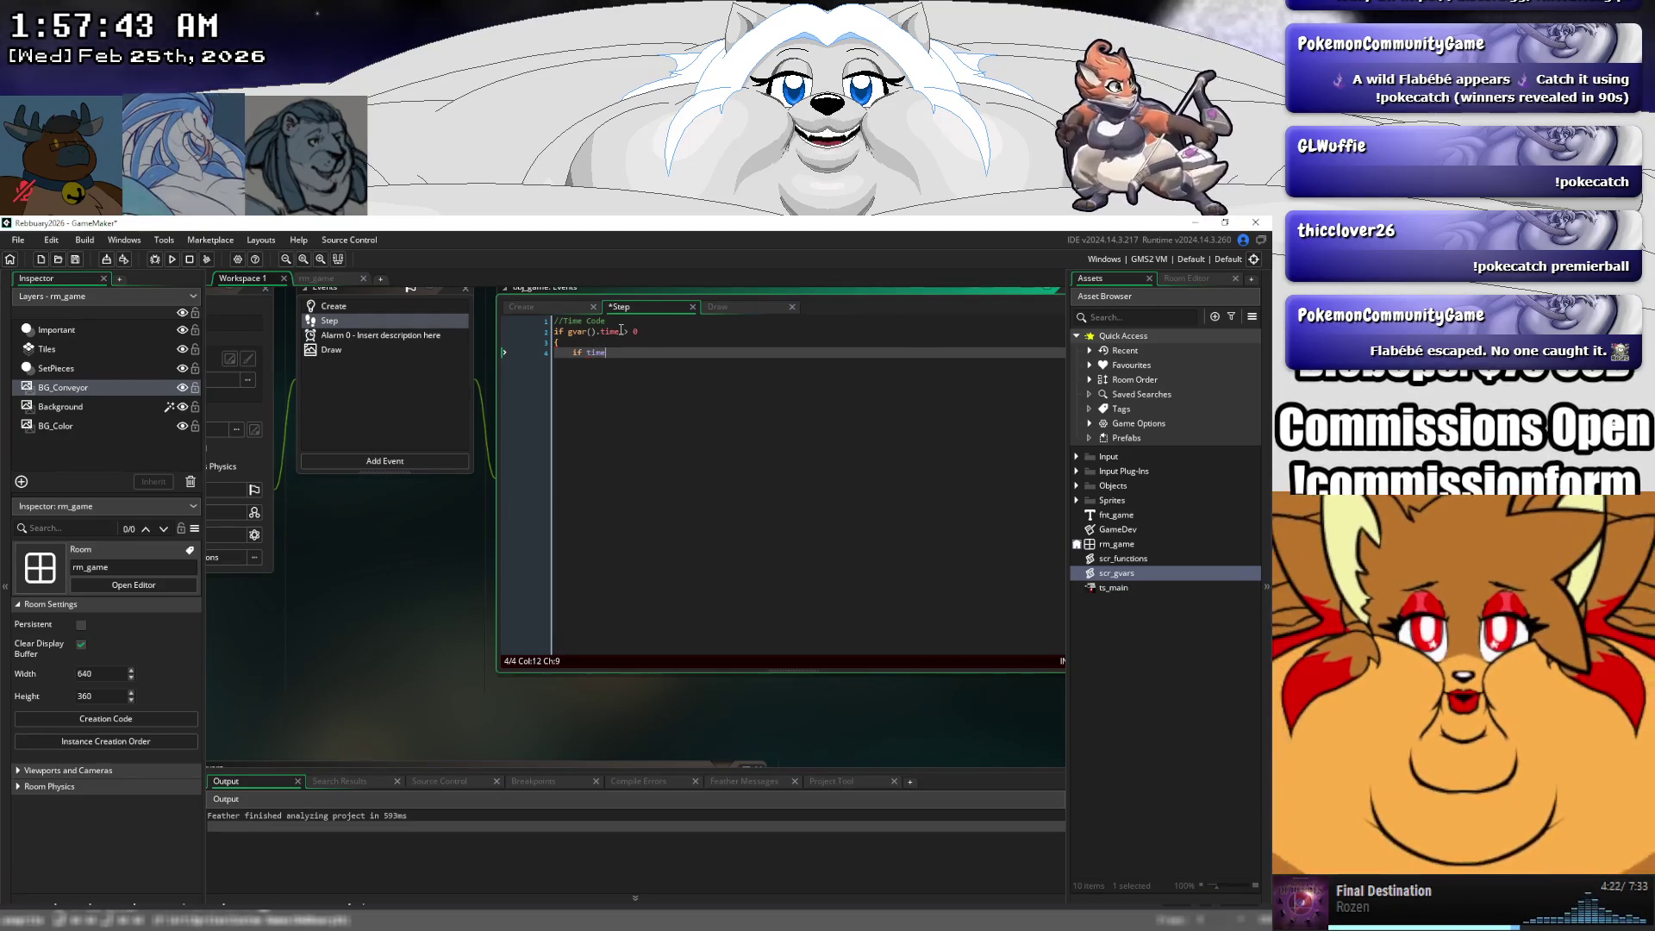
{"action": "type", "text": "time_ns "}
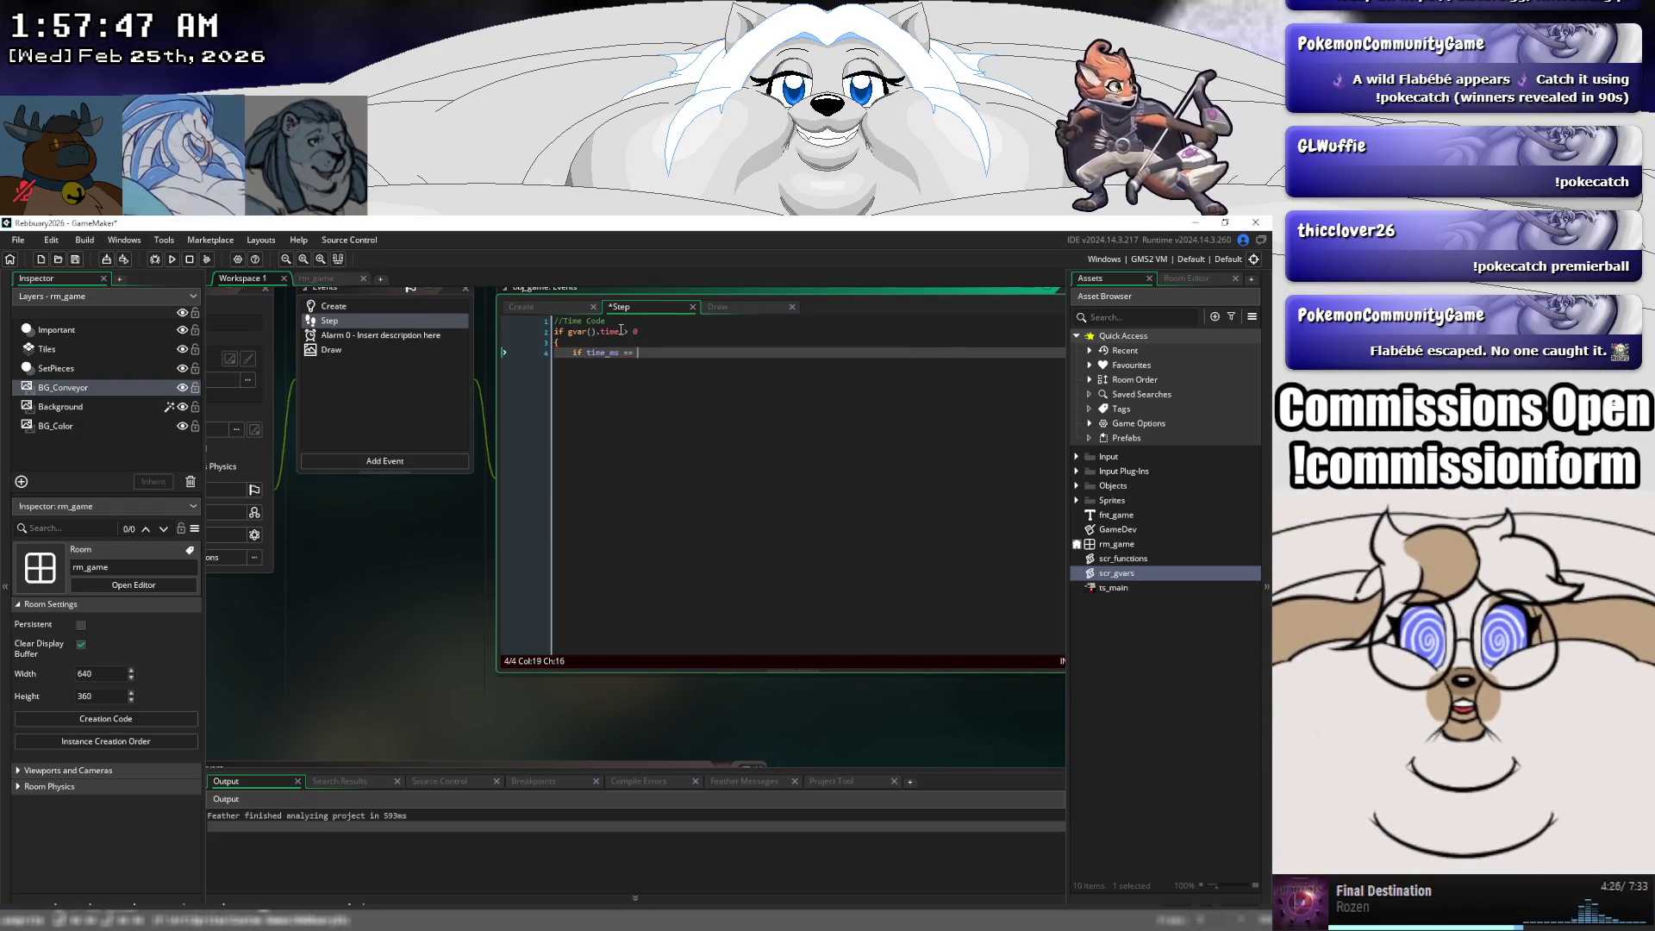
{"action": "type", "text": "== 0"}
{"action": "key", "text": "Return"}
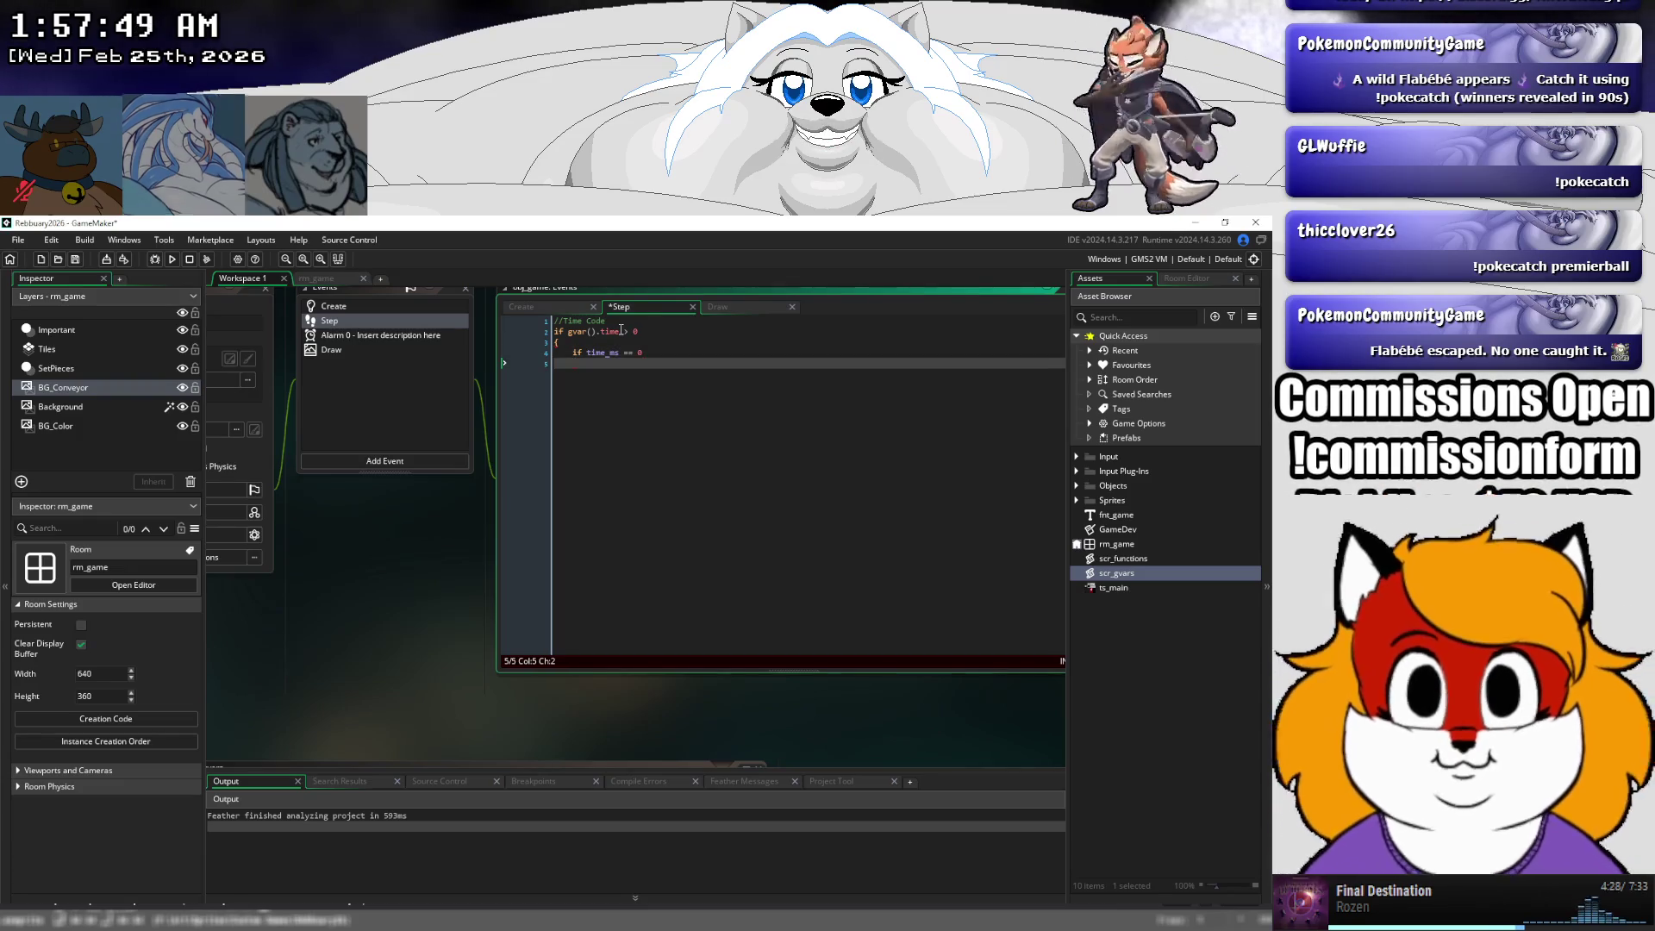
{"action": "key", "text": "BackSpace"}
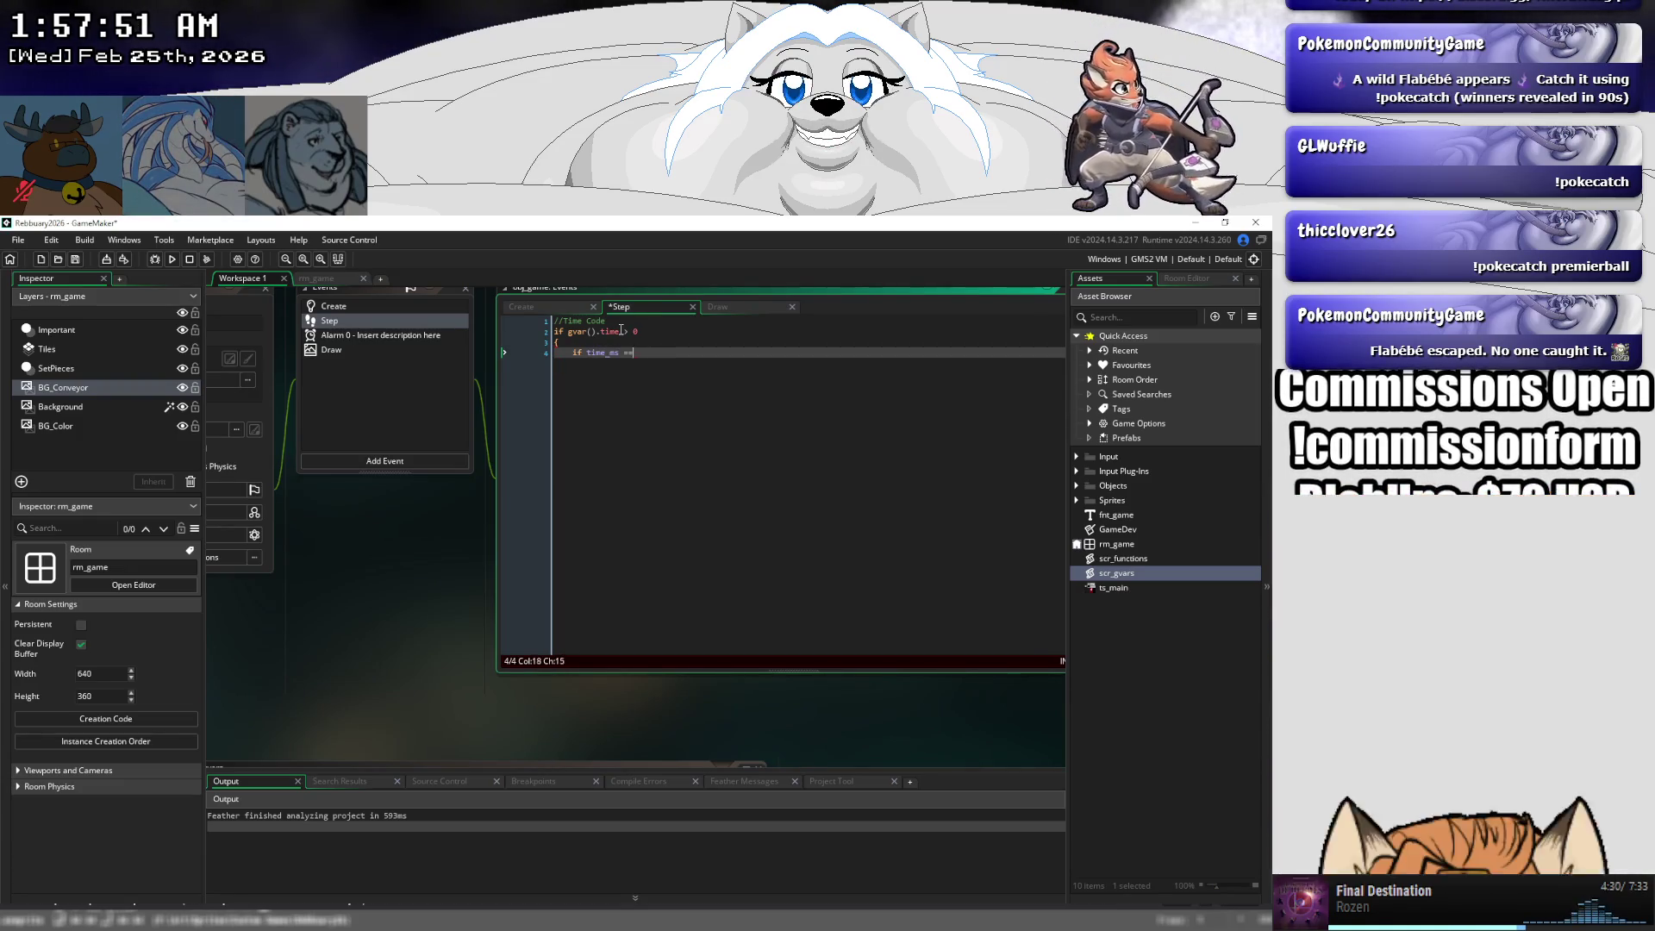
{"action": "key", "text": "BackSpace"}
{"action": "key", "text": "BackSpace"}
{"action": "type", "text": "> 0"}
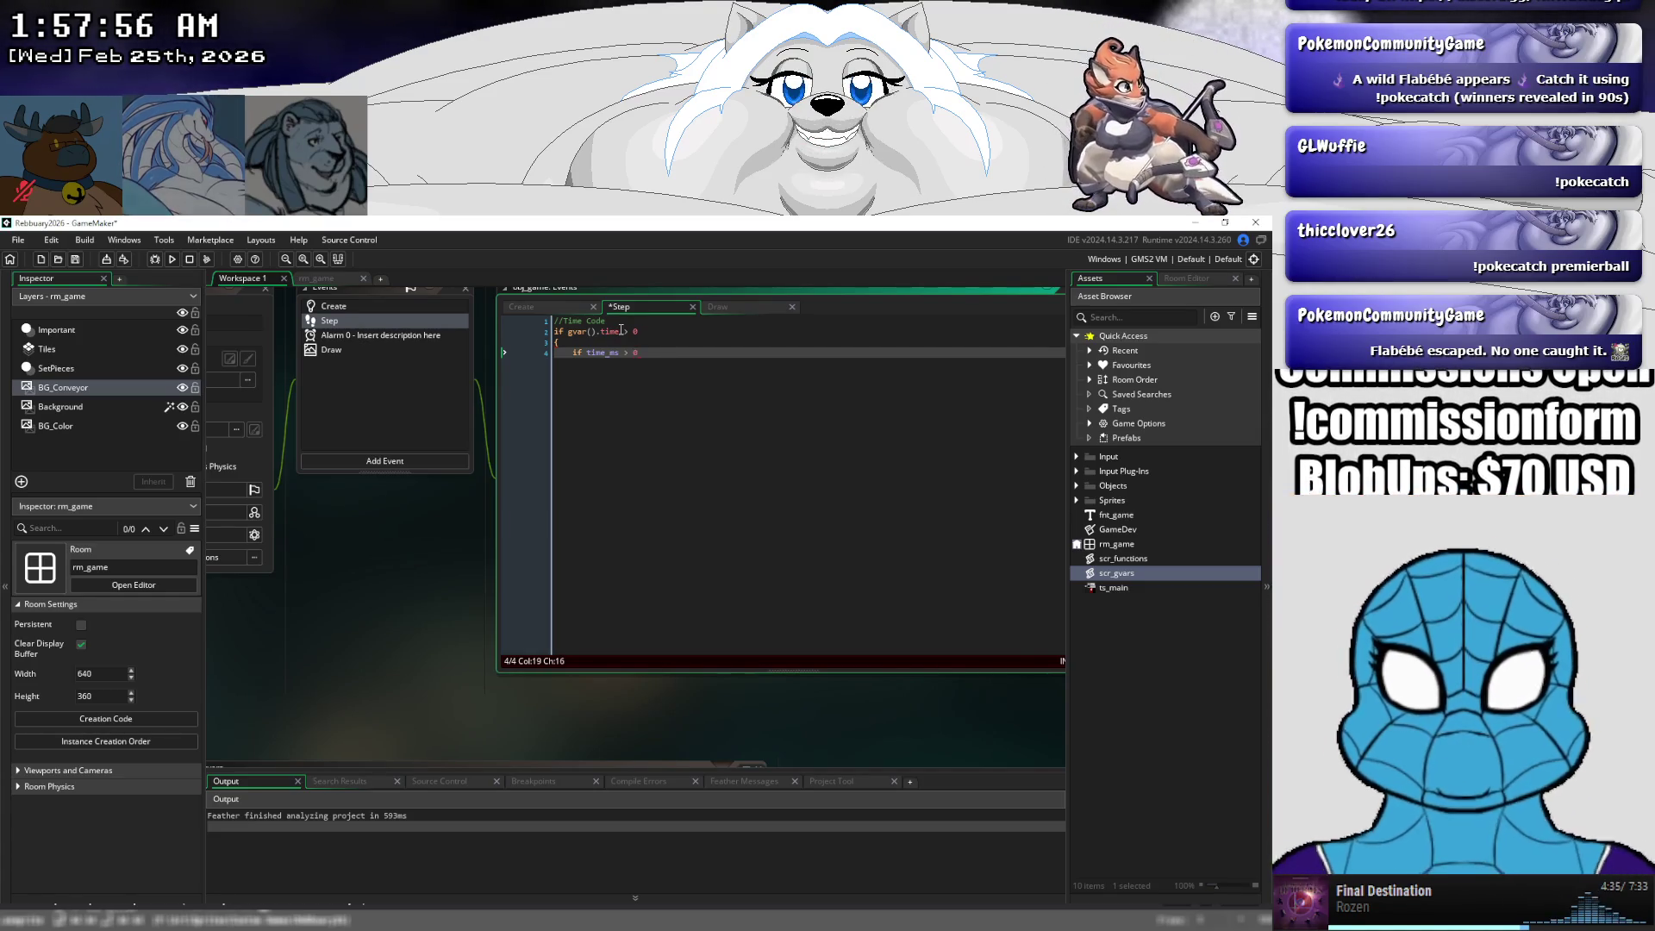
{"action": "key", "text": "Return"}
{"action": "type", "text": "{"}
{"action": "key", "text": "Return"}
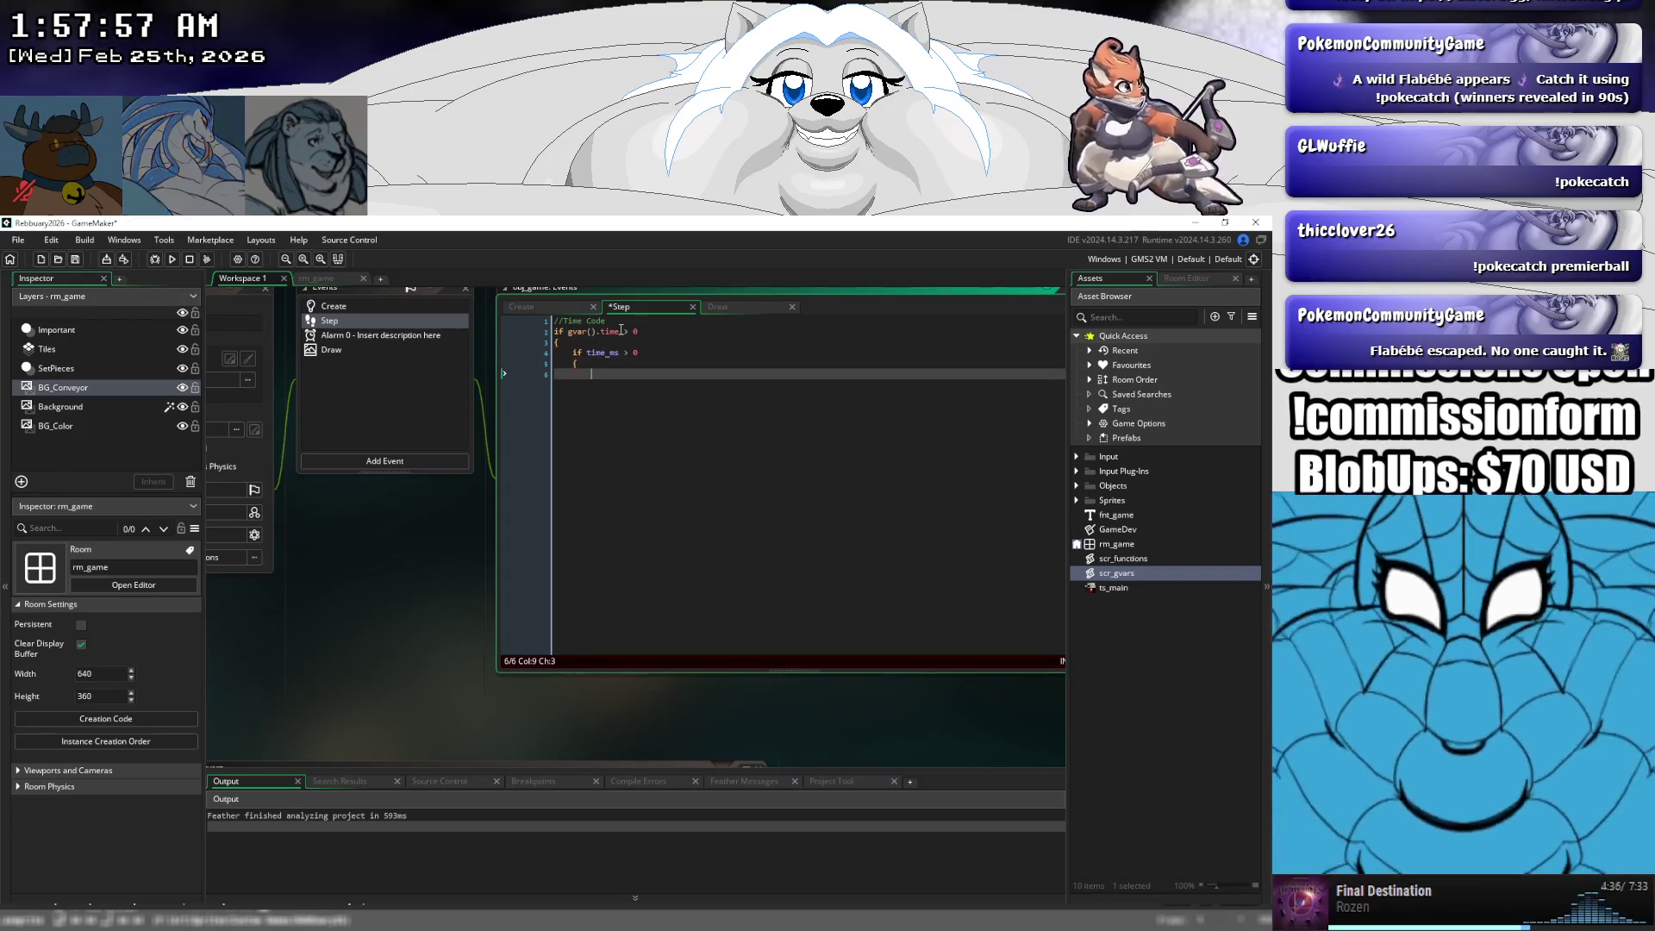
{"action": "type", "text": "time_ms"}
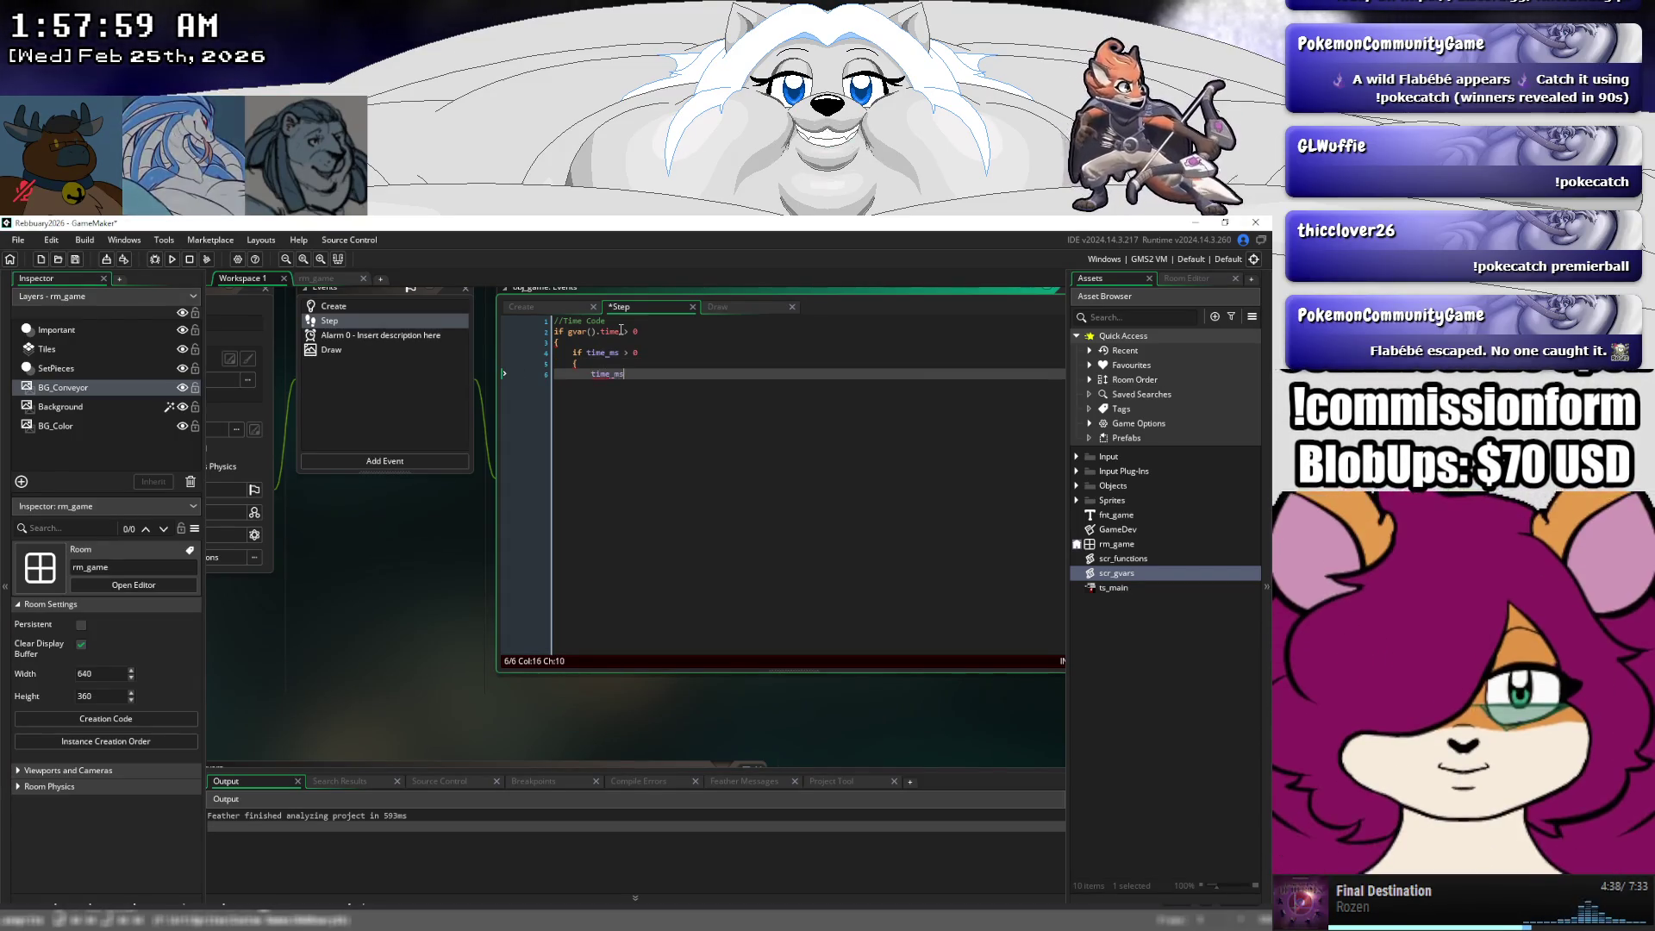
{"action": "type", "text": " -= 1;"}
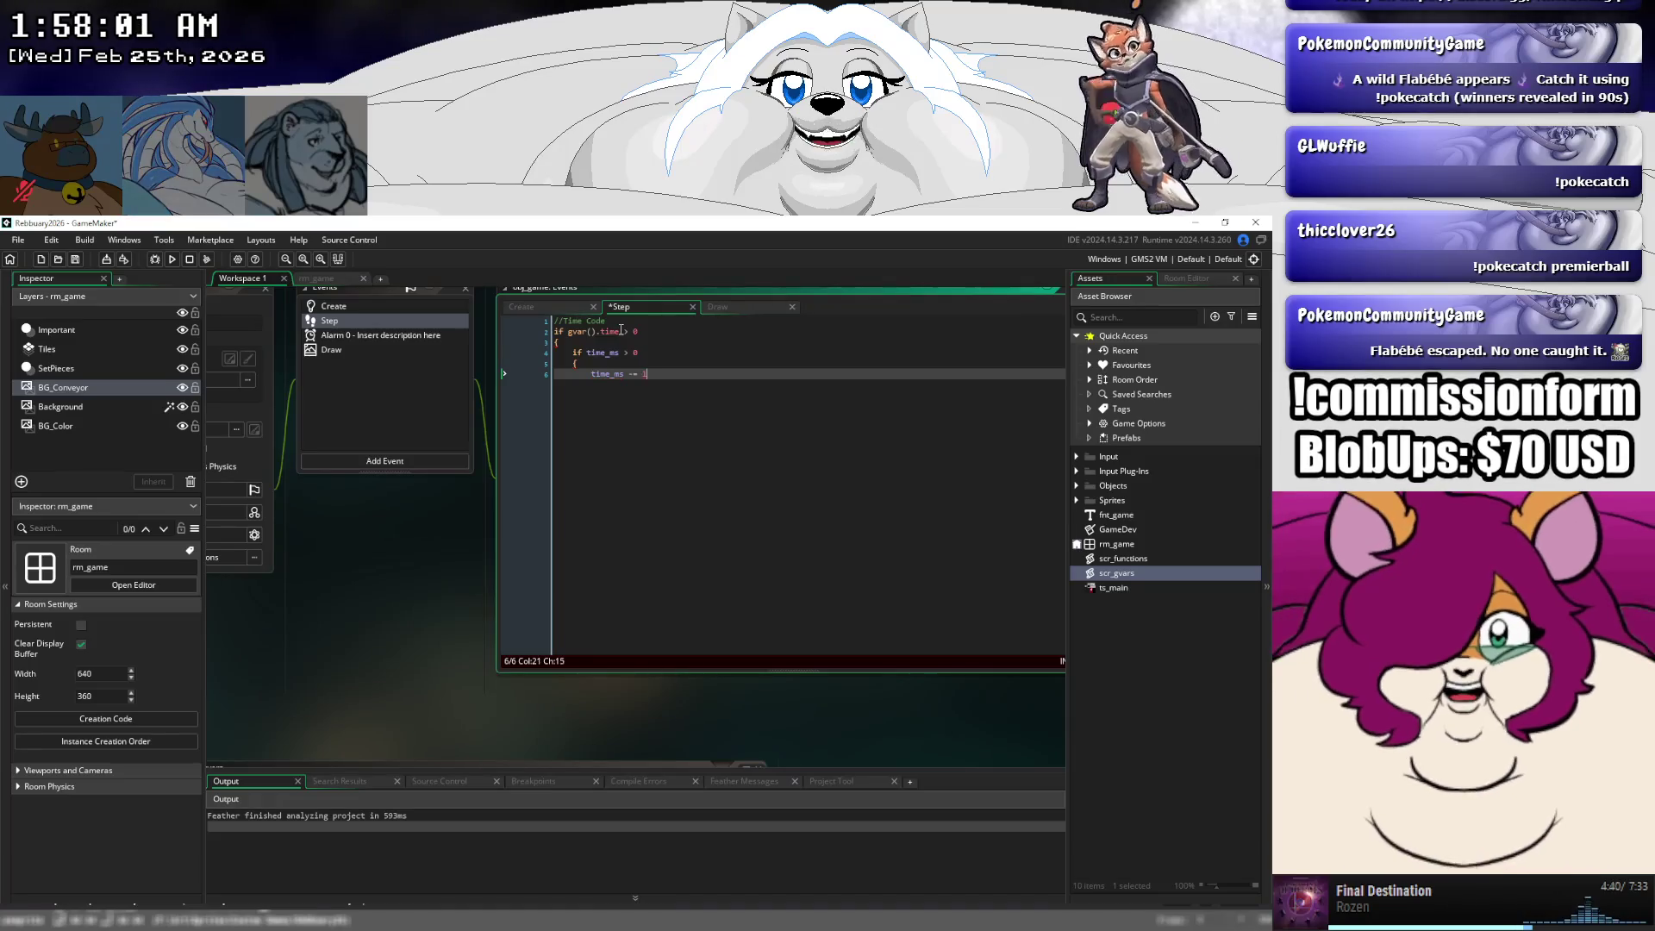
{"action": "key", "text": "Return"}
{"action": "key", "text": "Return"}
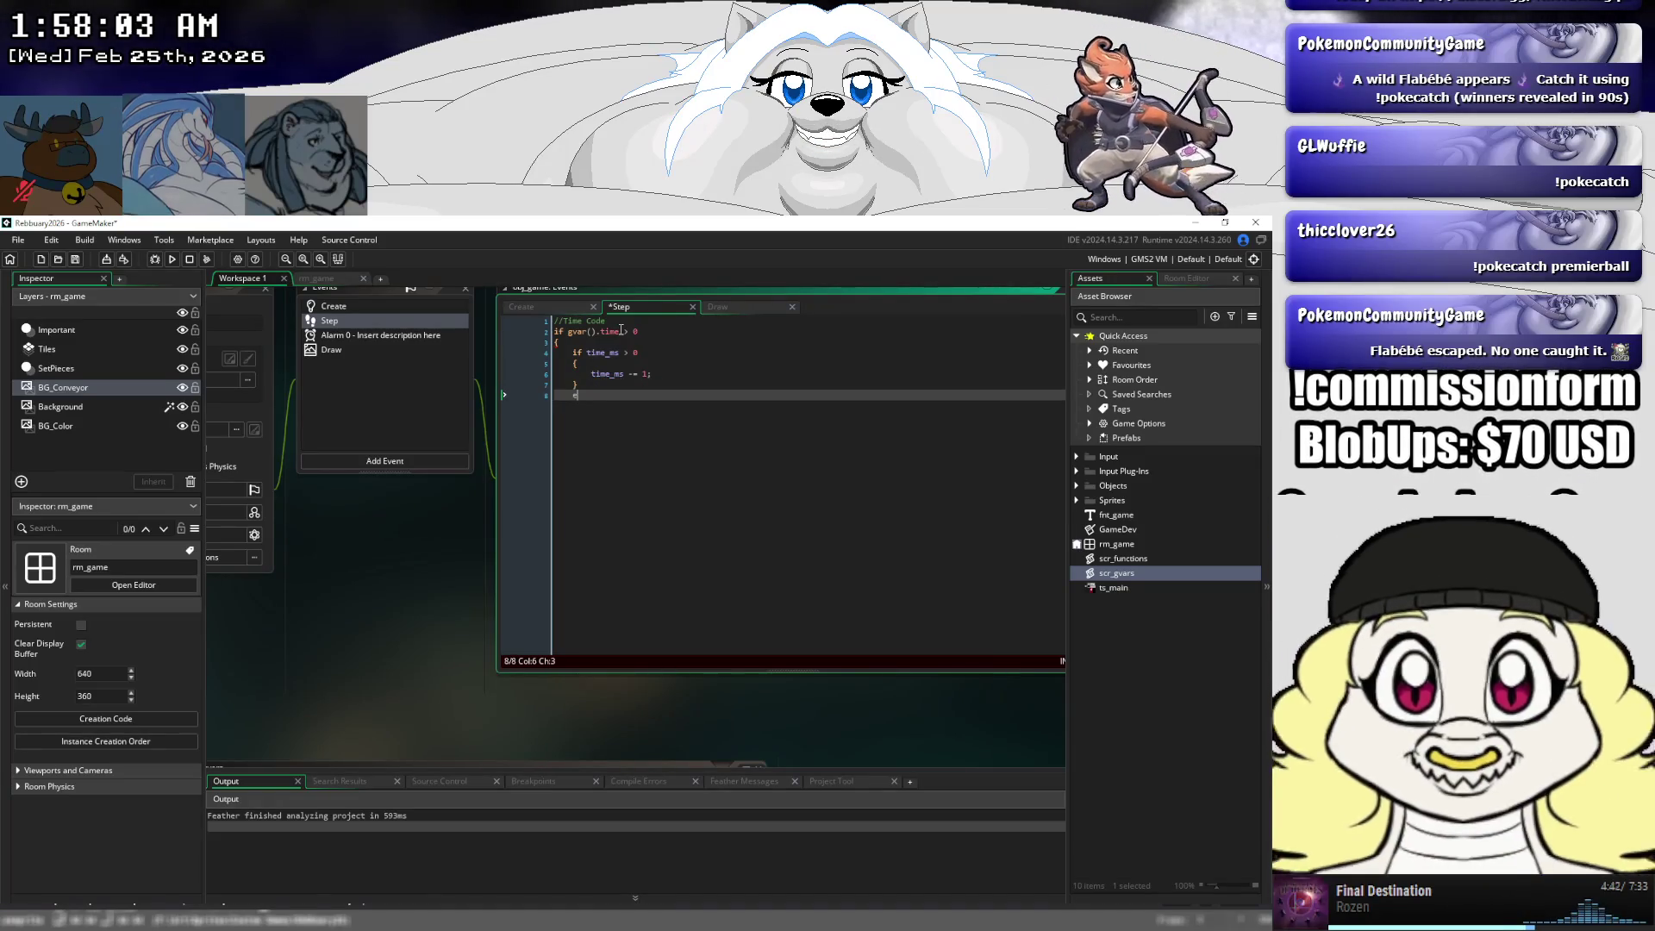
- Add an else branch containing gvar().time -= 1;
{"action": "type", "text": "e;sequence_crea"}
{"action": "key", "text": "BackSpace"}
{"action": "key", "text": "BackSpace"}
{"action": "key", "text": "BackSpace"}
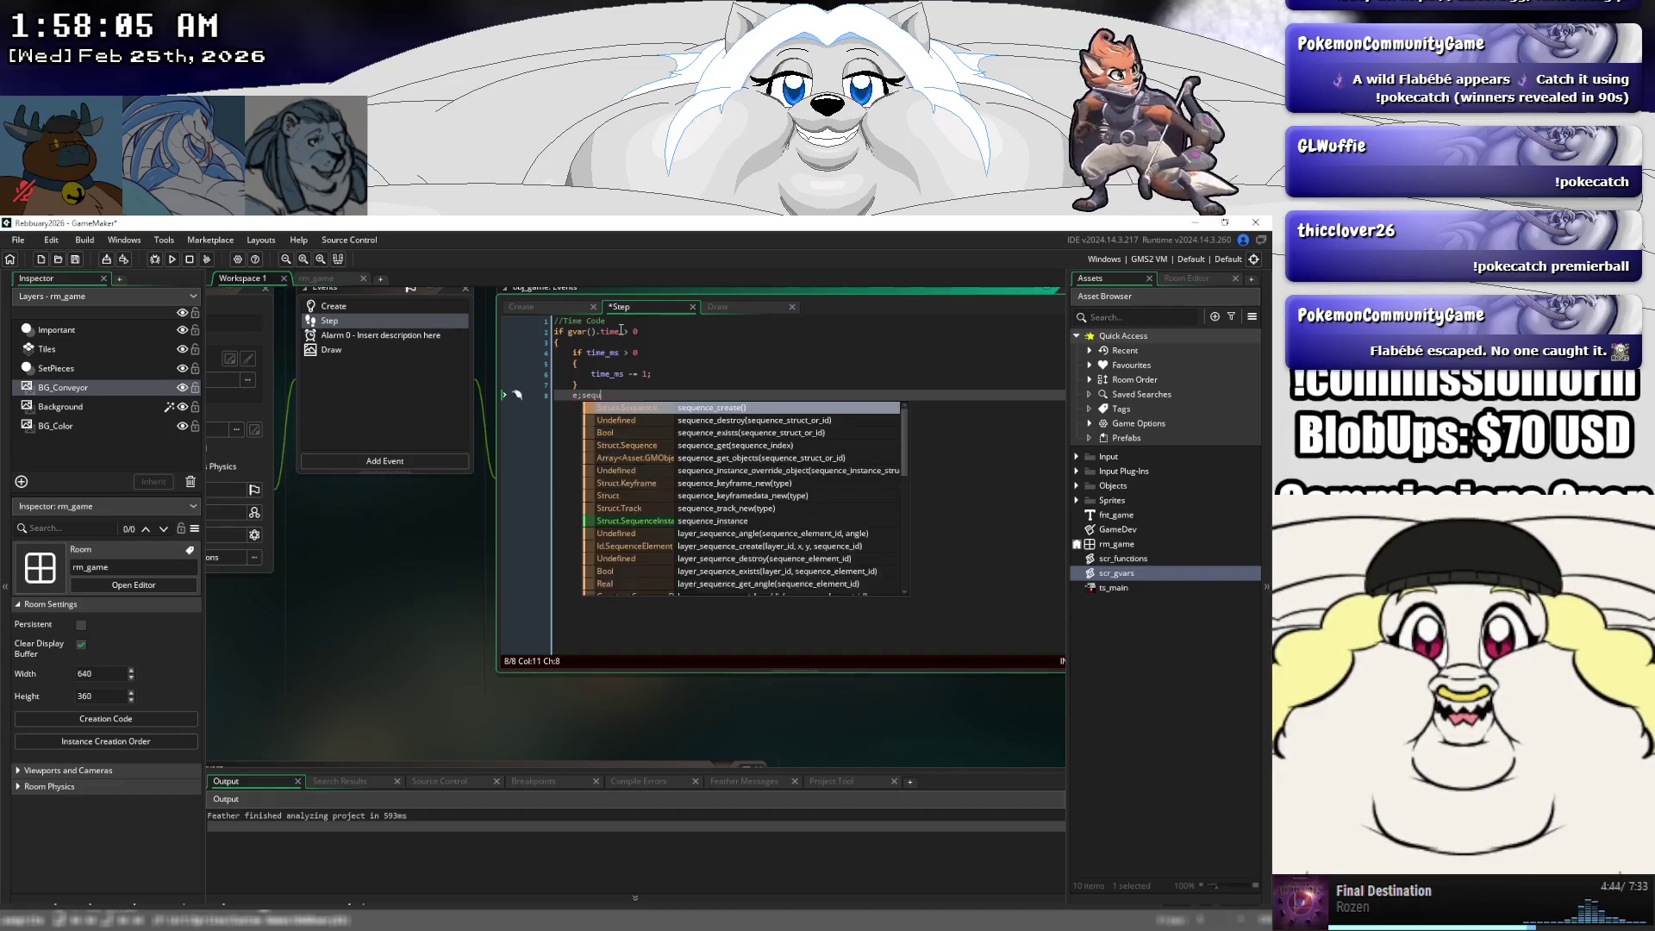
{"action": "type", "text": "else"}
{"action": "key", "text": "Return"}
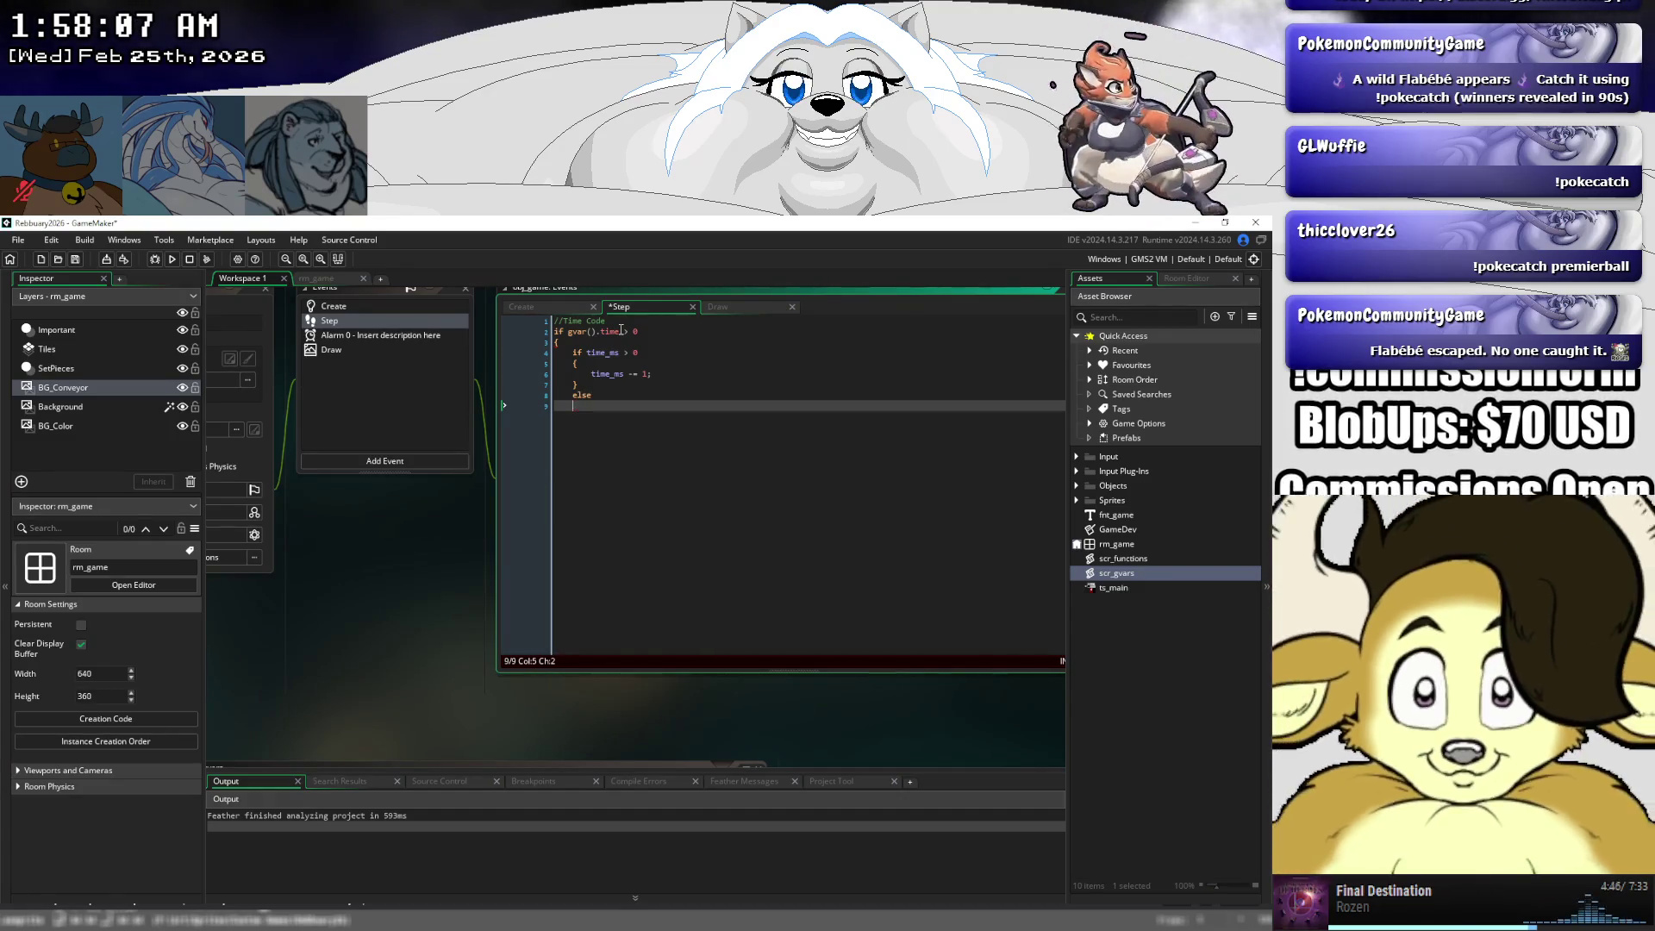
{"action": "type", "text": "{"}
{"action": "key", "text": "Return"}
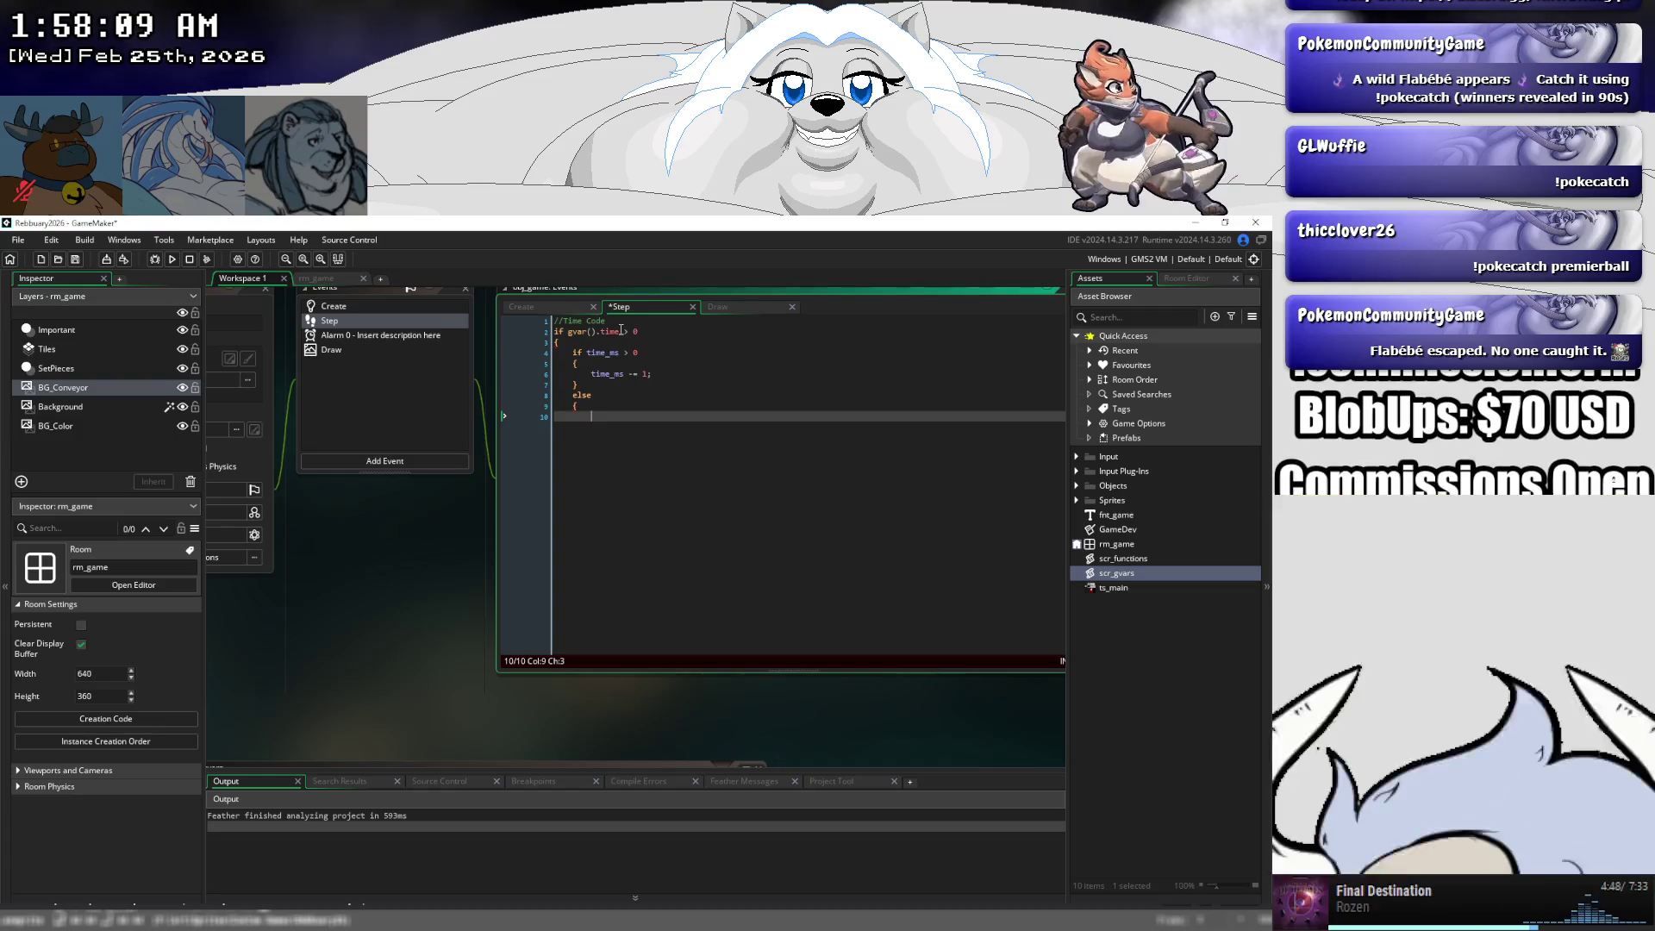
{"action": "type", "text": "if"}
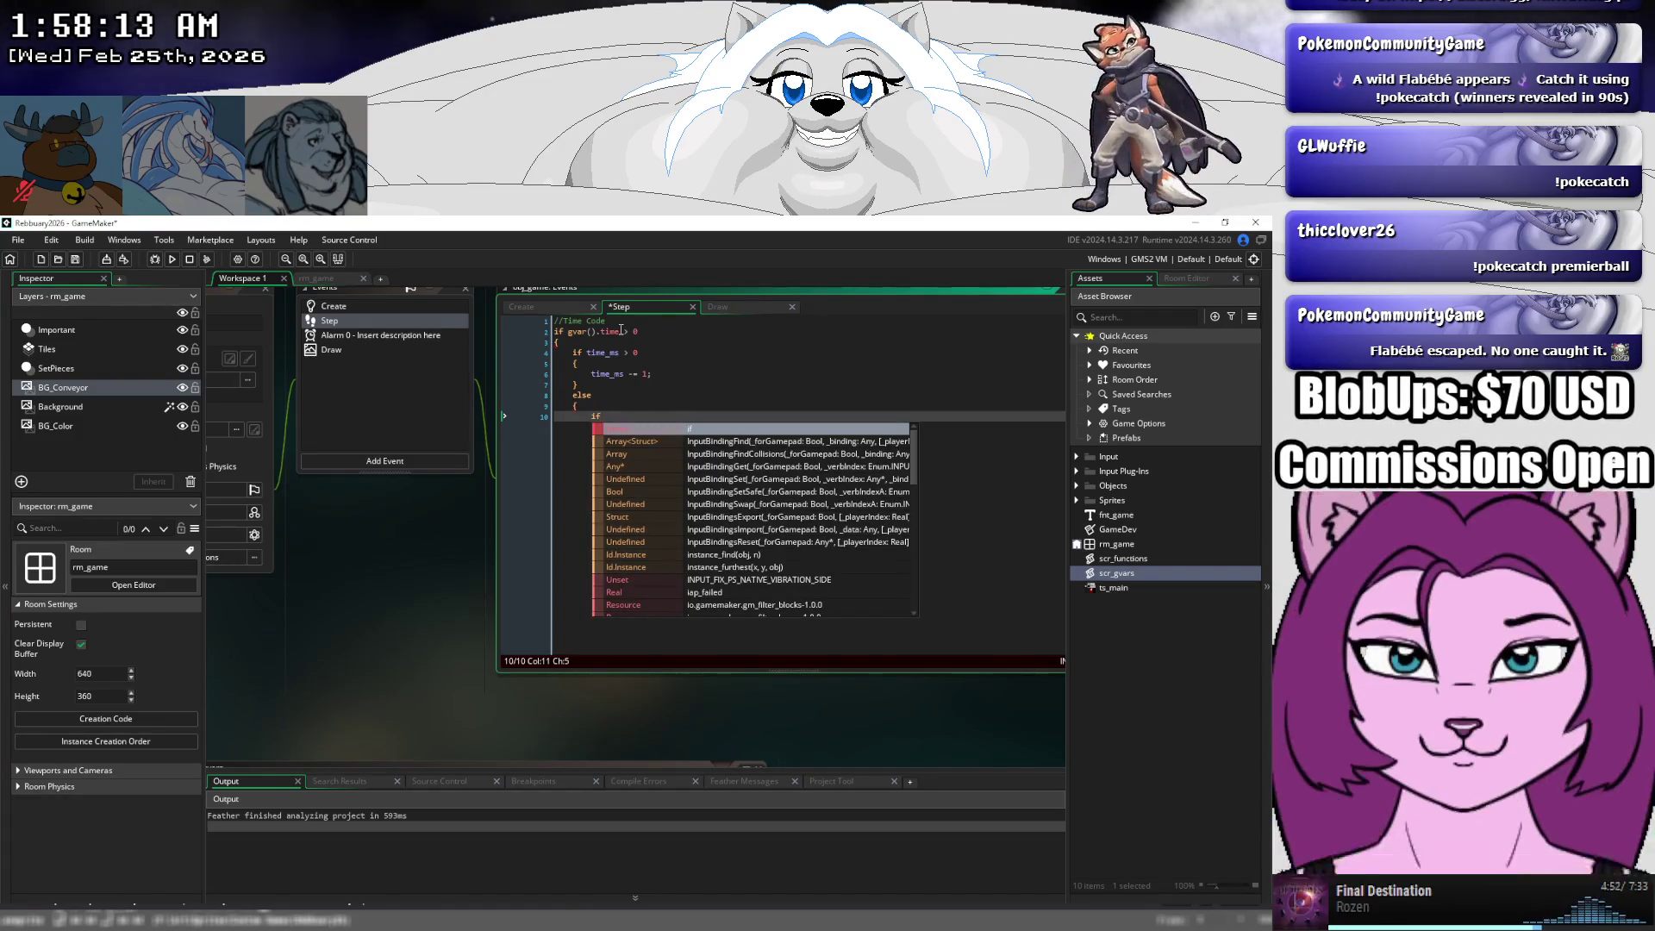
{"action": "key", "text": "BackSpace"}
{"action": "key", "text": "BackSpace"}
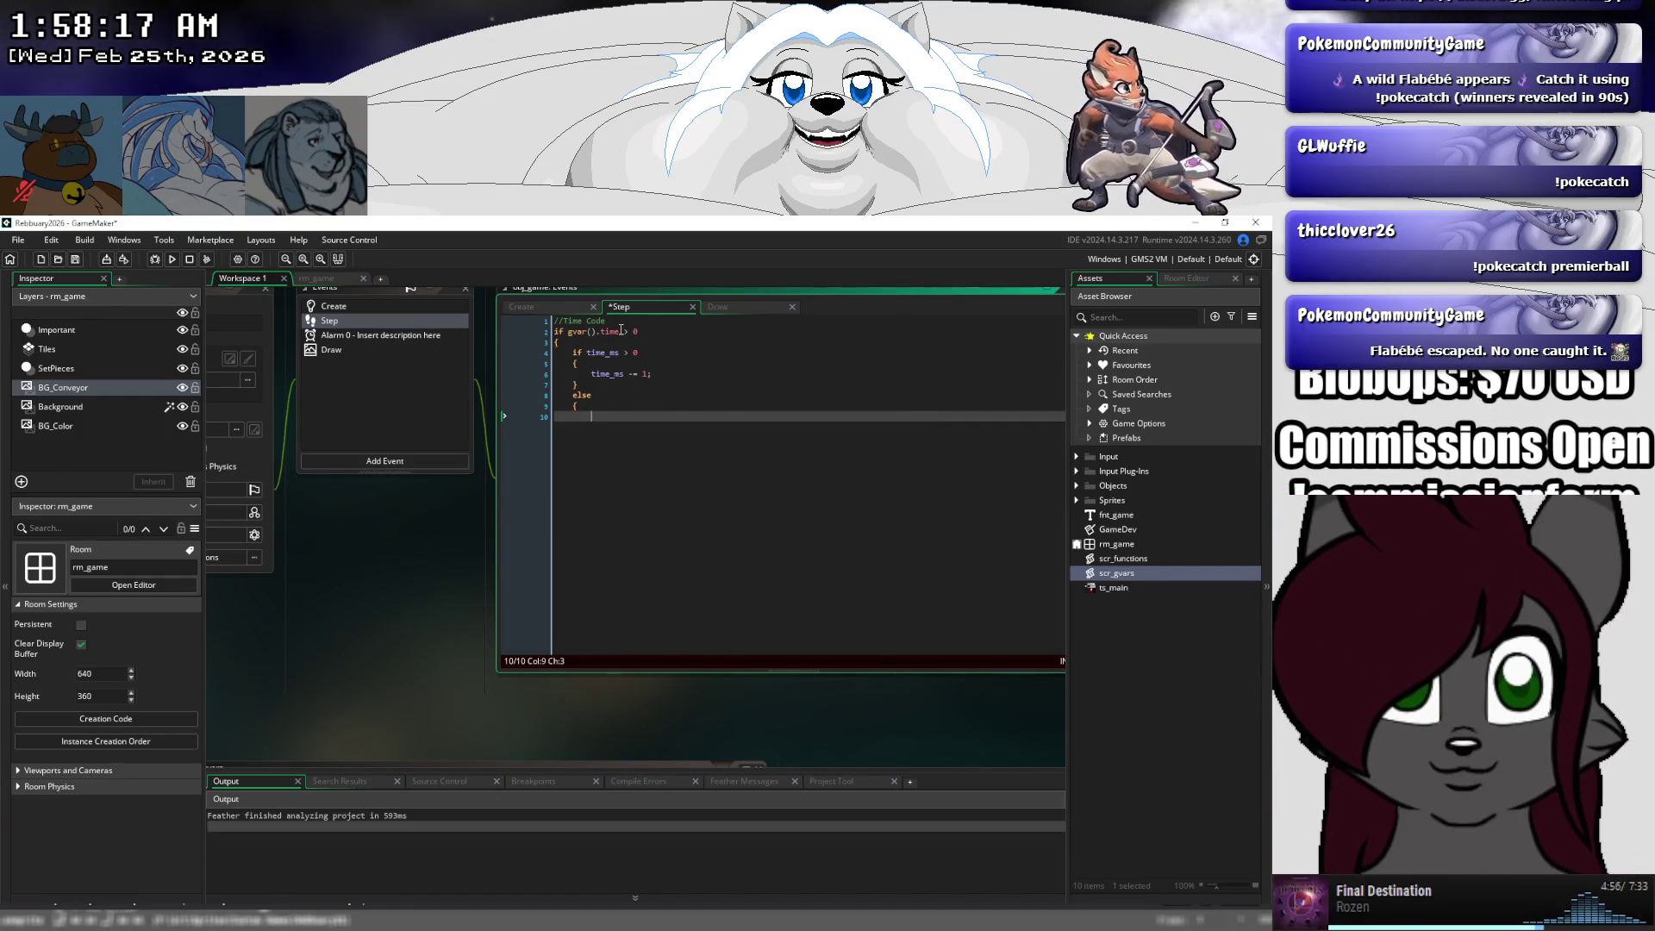
{"action": "type", "text": "gvar()."}
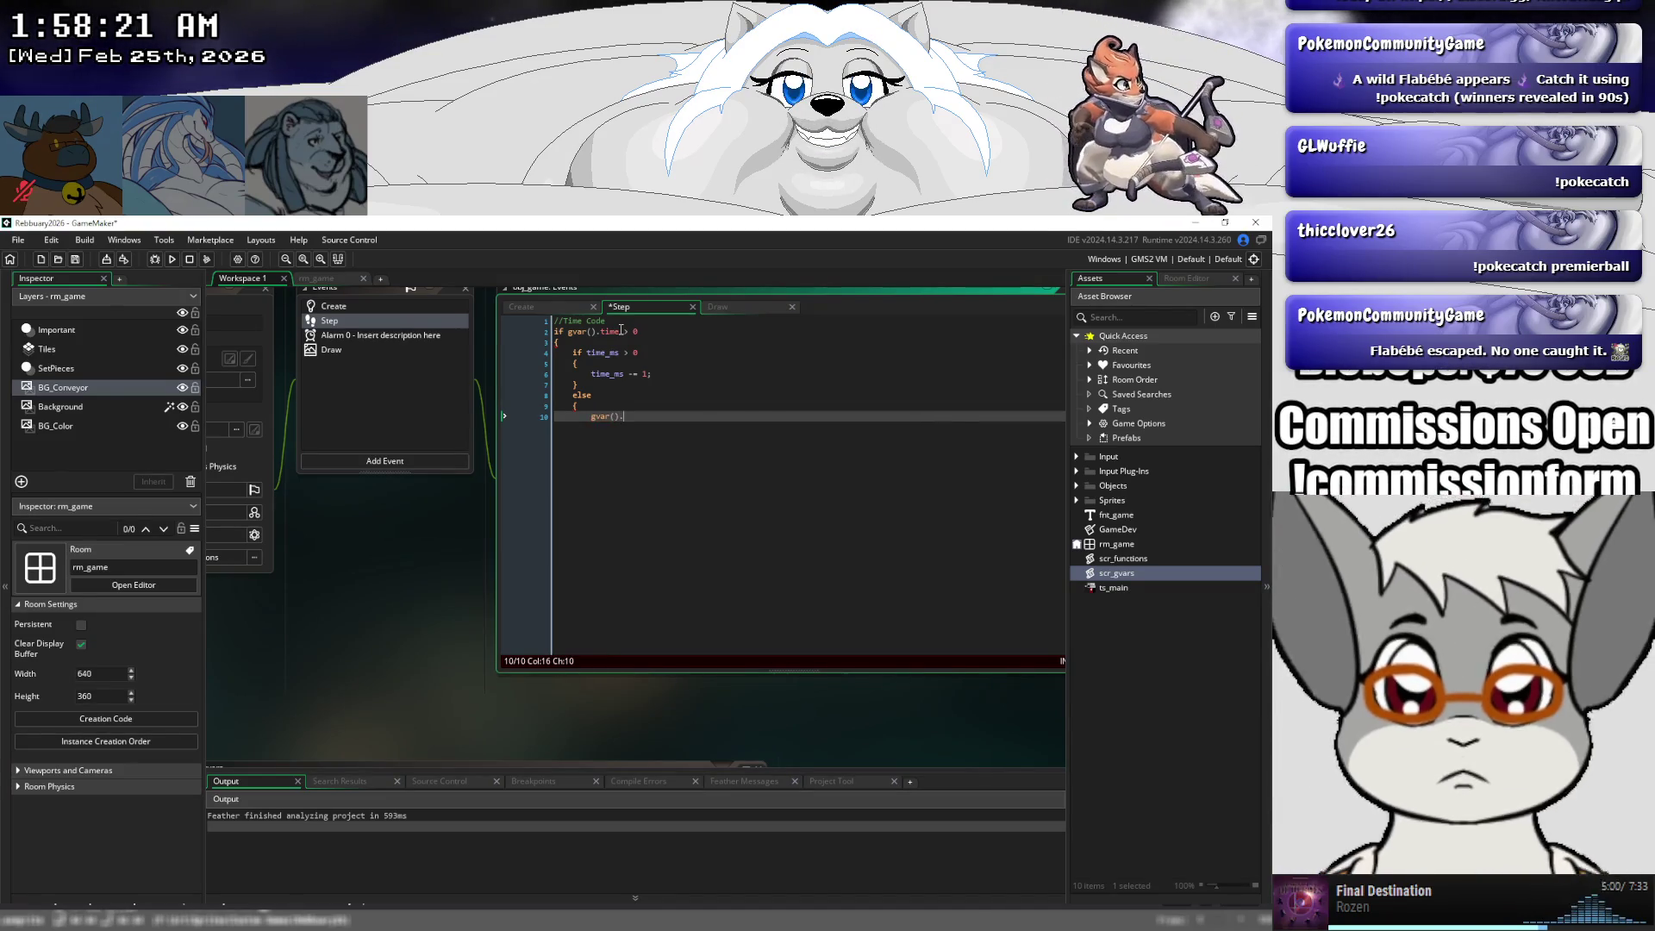
{"action": "type", "text": "time -= 1"}
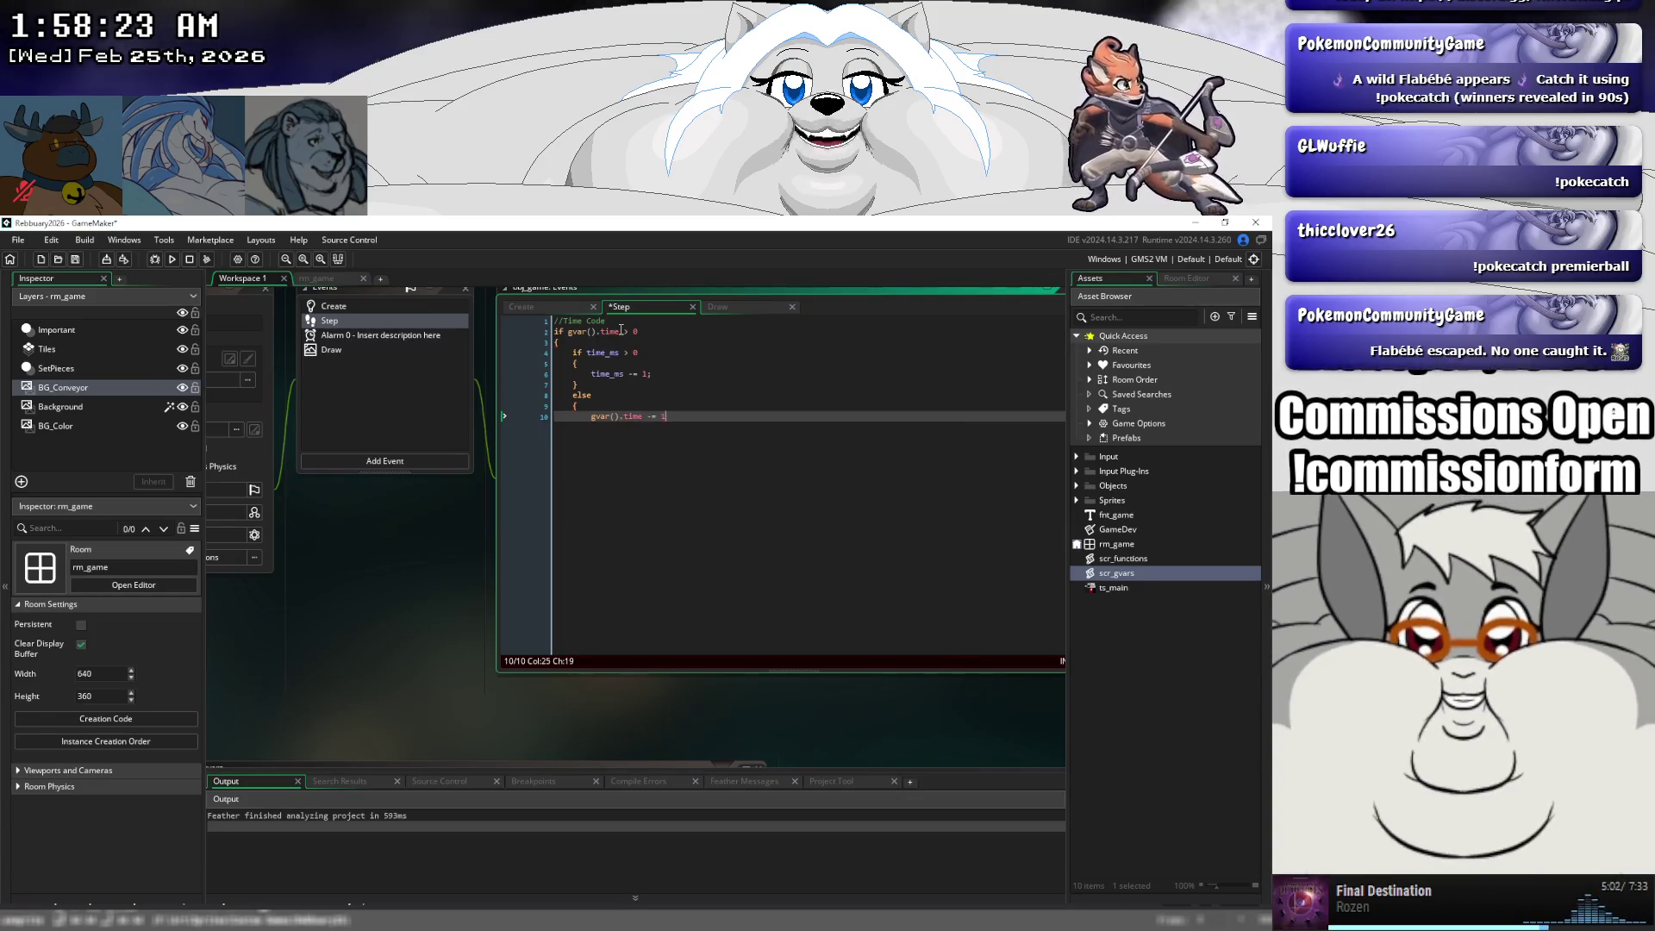
{"action": "type", "text": ";"}
{"action": "key", "text": "Return"}
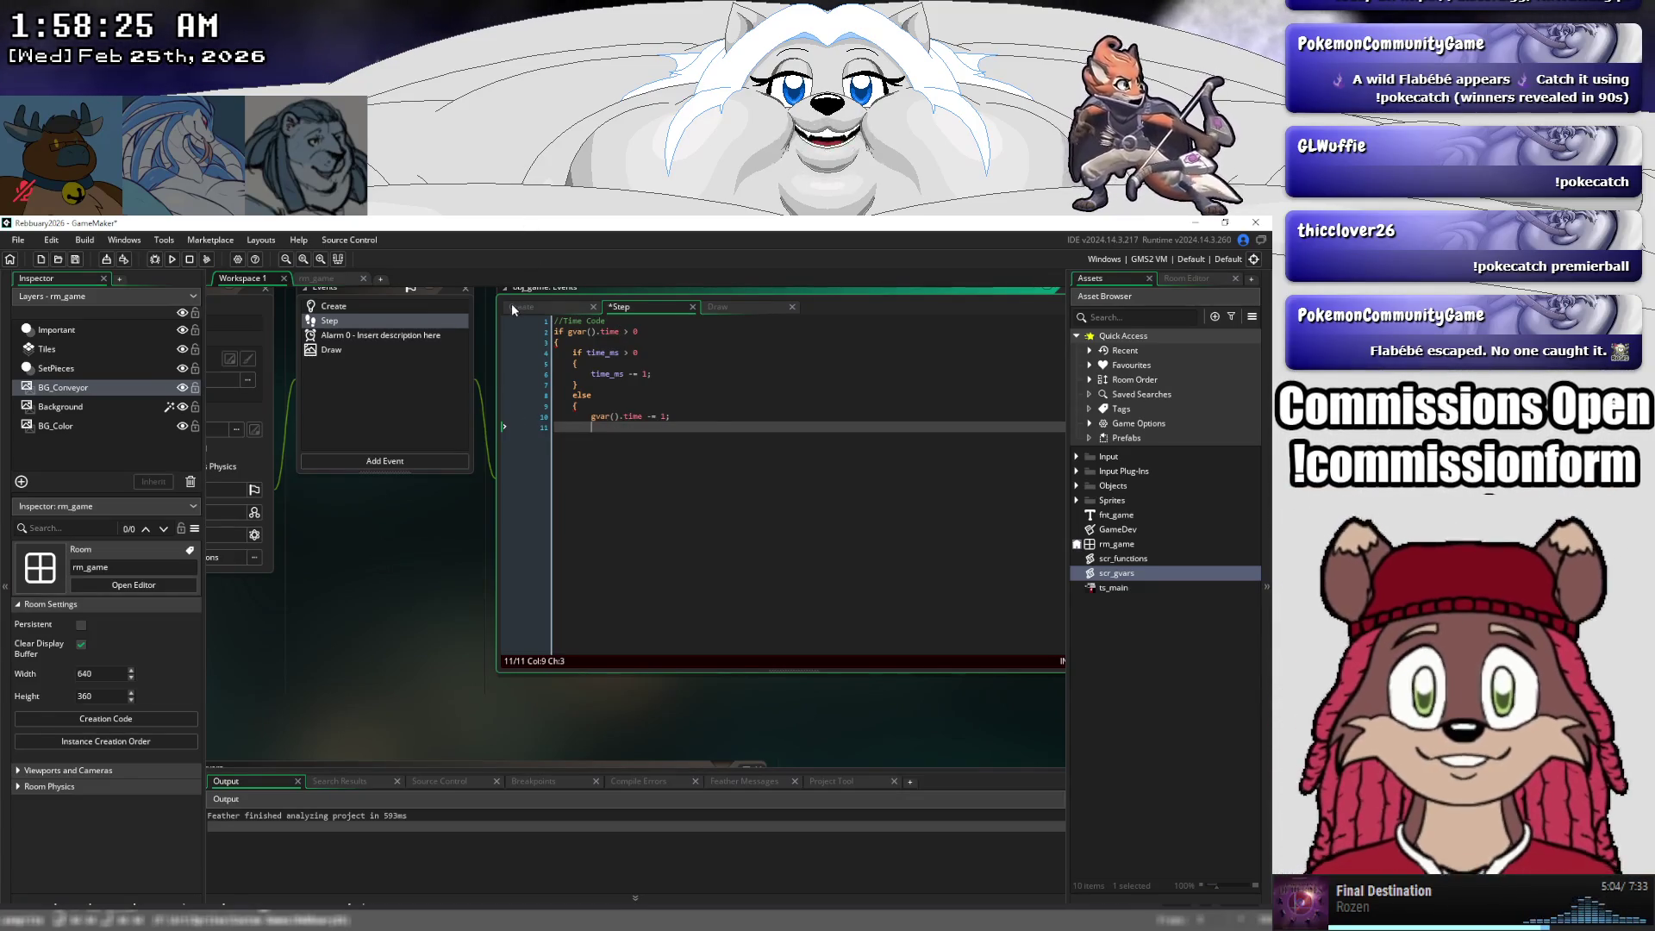
- Copy the time_min, time_sec and time_ms lines from Create and paste them into Step's else branch
{"action": "left_click", "coordinate": [512, 307]}
{"action": "left_click", "coordinate": [607, 428]}
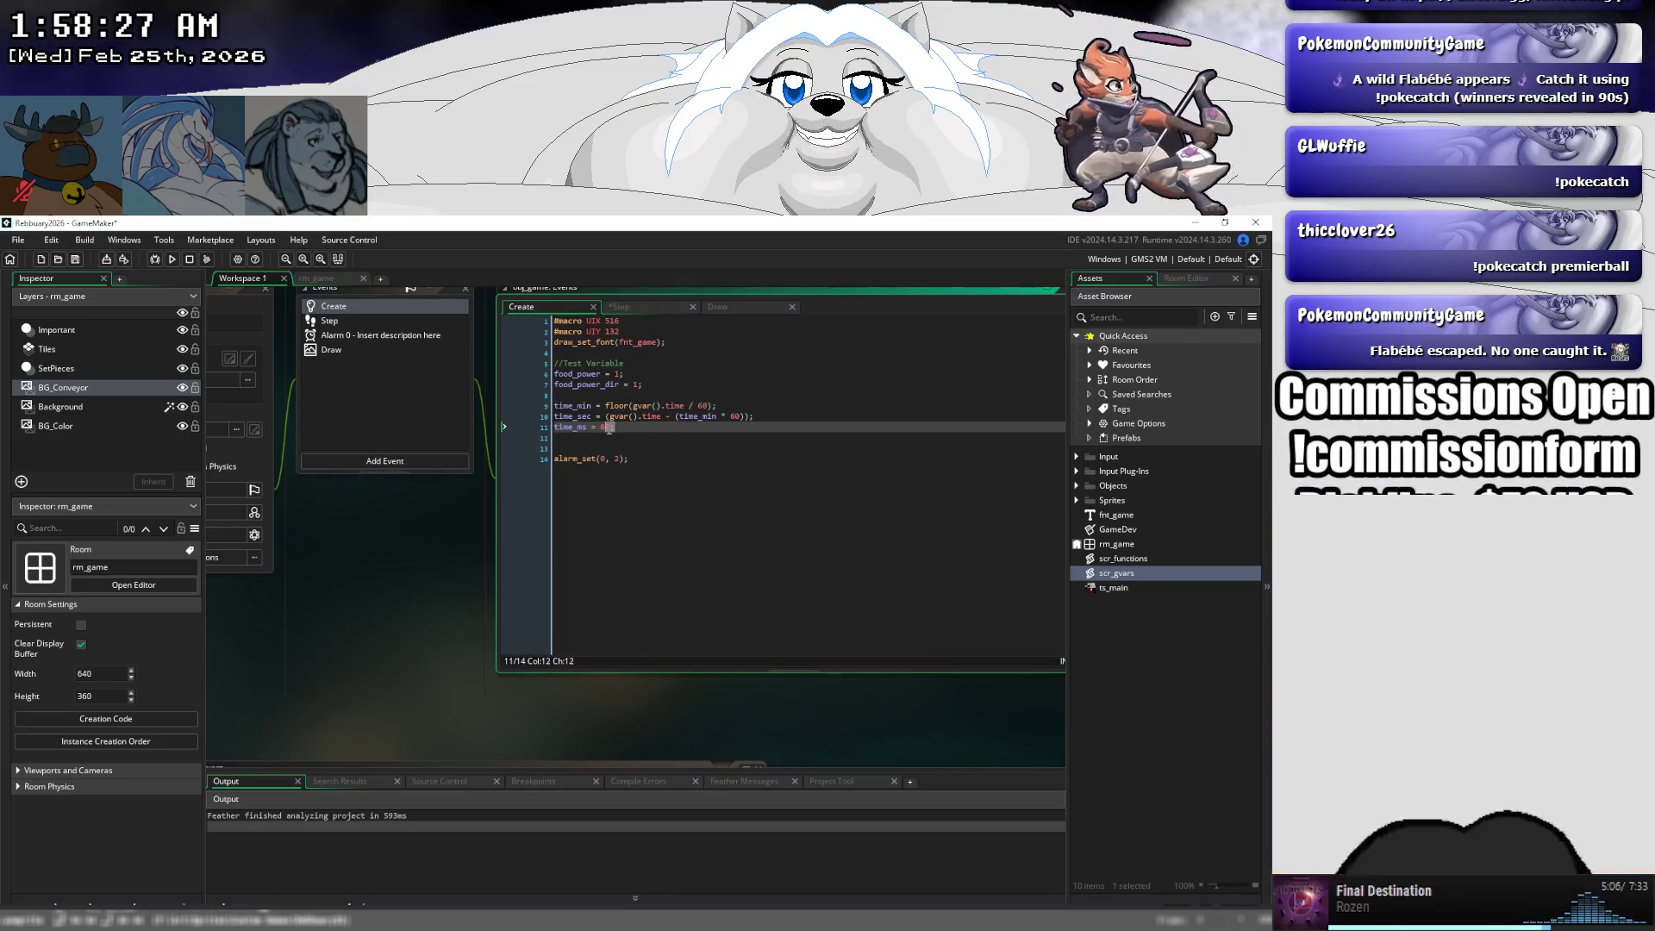
{"action": "left_click_drag", "start_coordinate": [609, 428], "coordinate": [548, 411]}
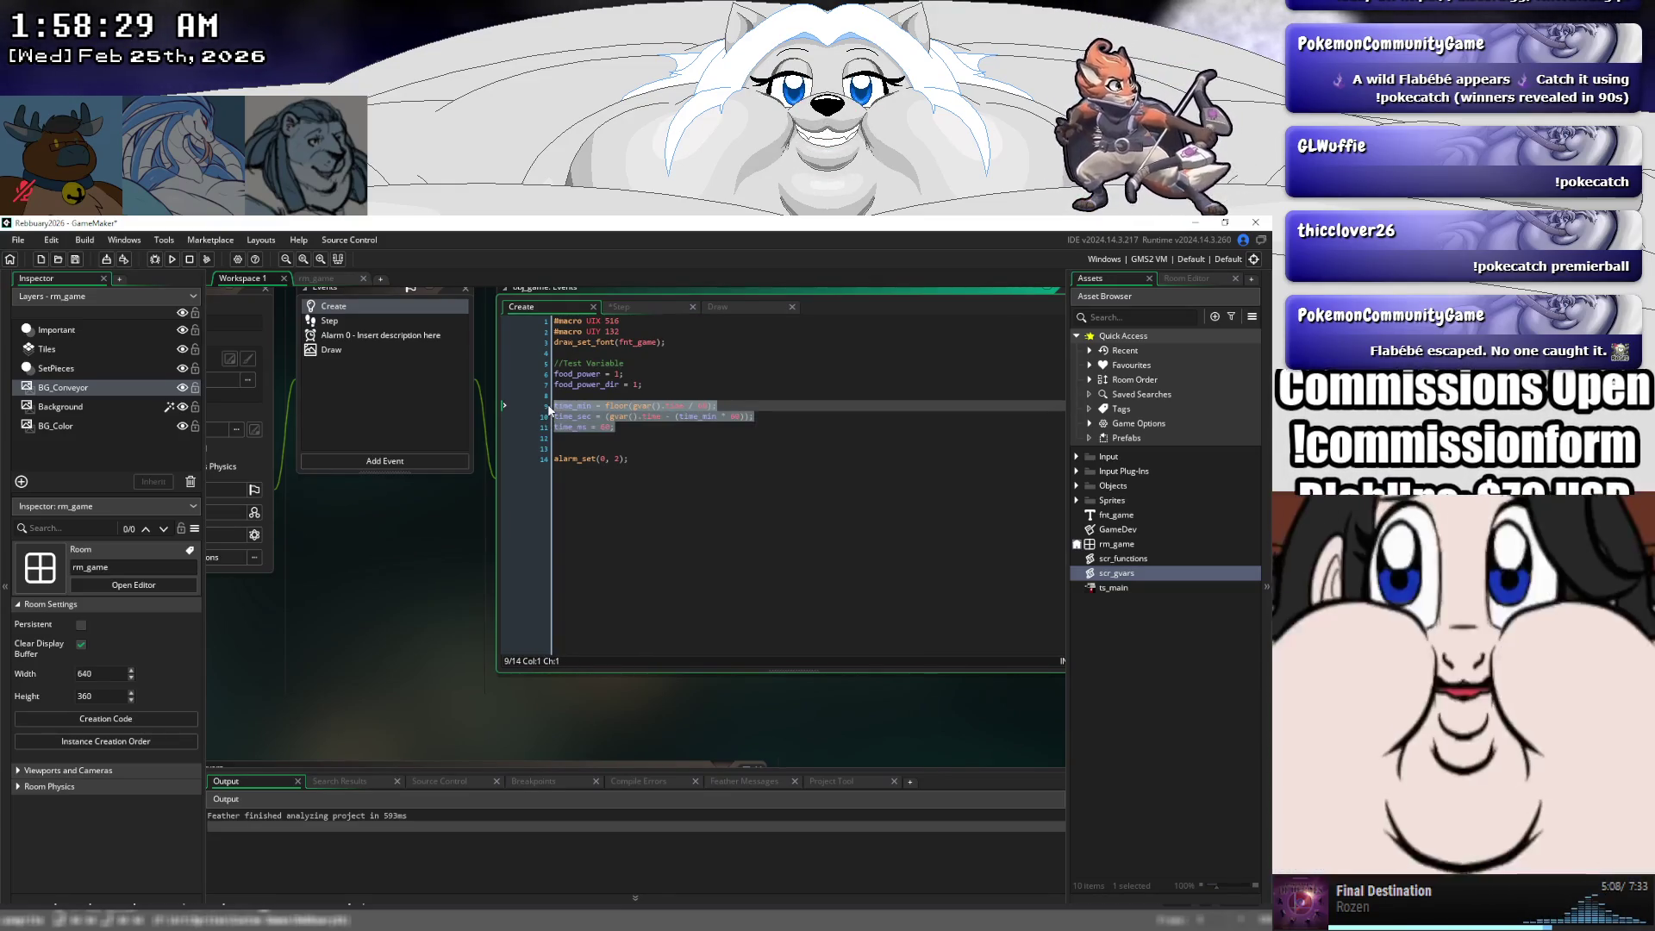
{"action": "key", "text": "ctrl+c"}
{"action": "left_click", "coordinate": [622, 309]}
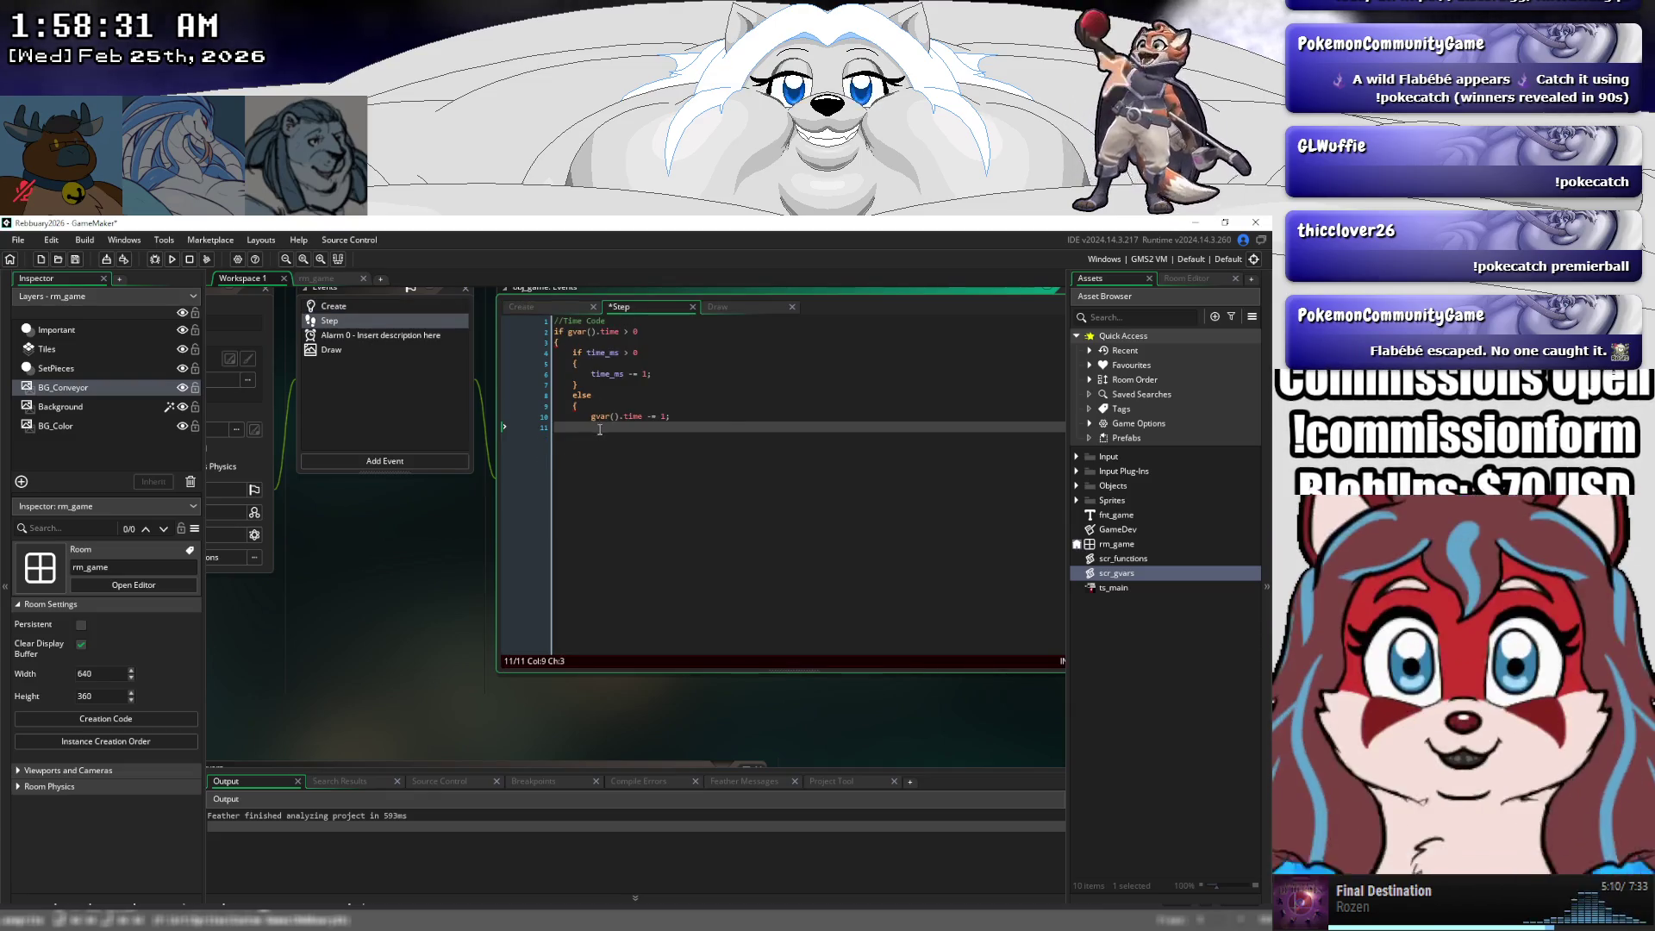
{"action": "key", "text": "ctrl+v"}
- Indent the pasted lines, close the else block with a brace, and save the Step code
{"action": "key", "text": "shift+Up"}
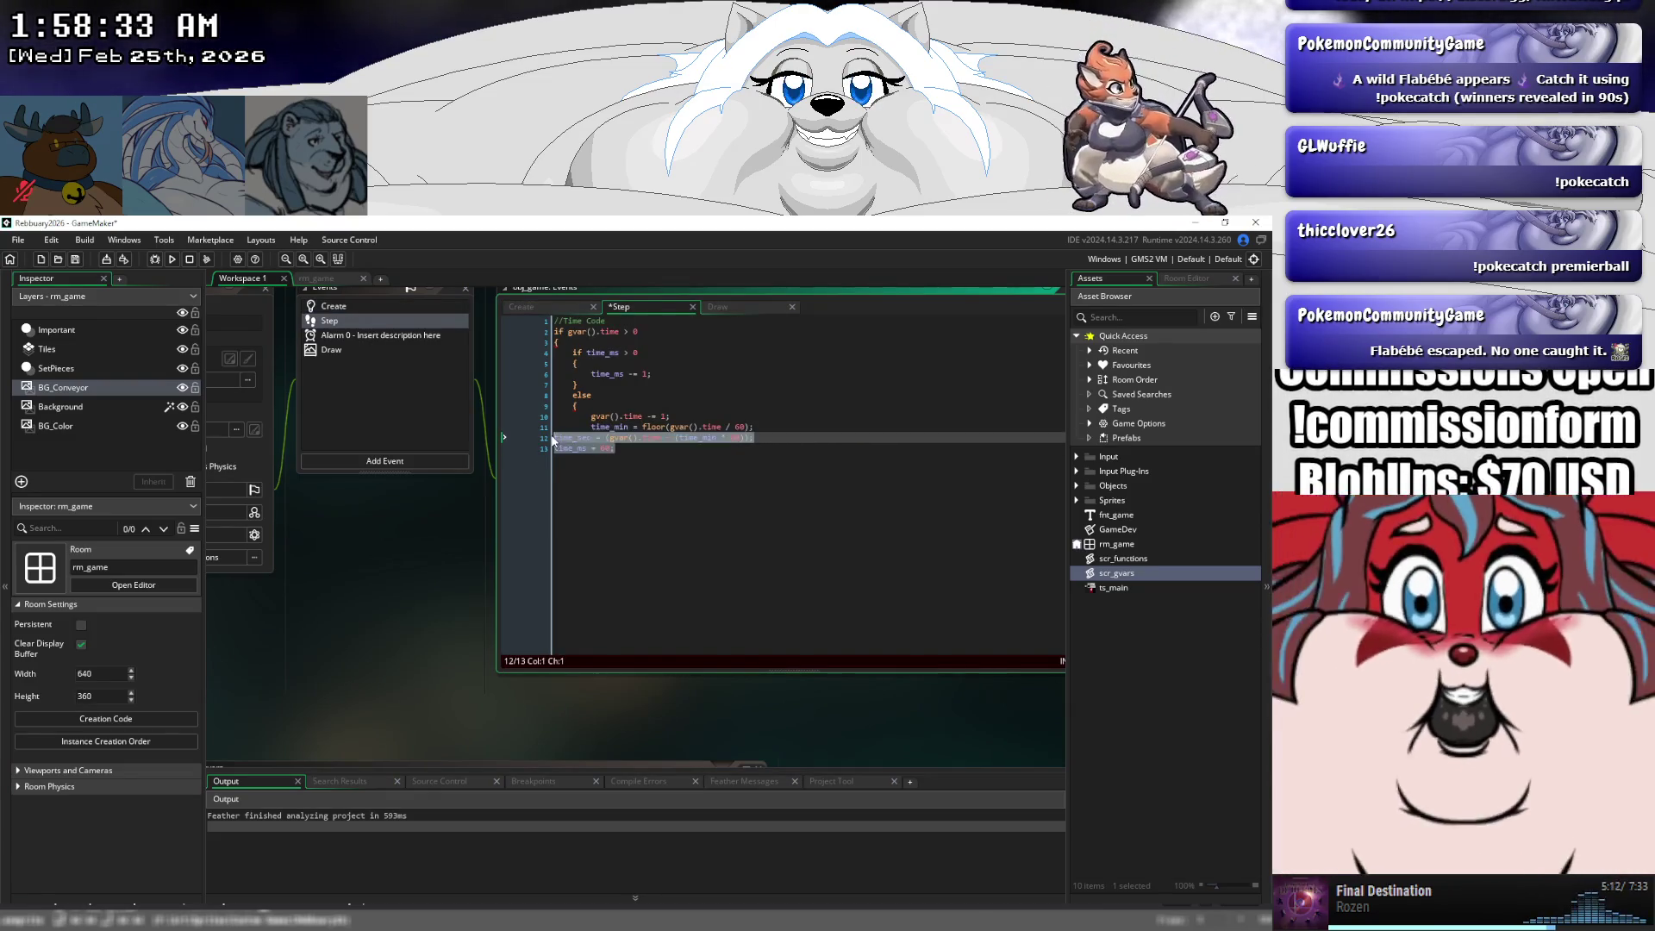
{"action": "key", "text": "Tab"}
{"action": "left_click", "coordinate": [646, 448]}
{"action": "key", "text": "shift+Up"}
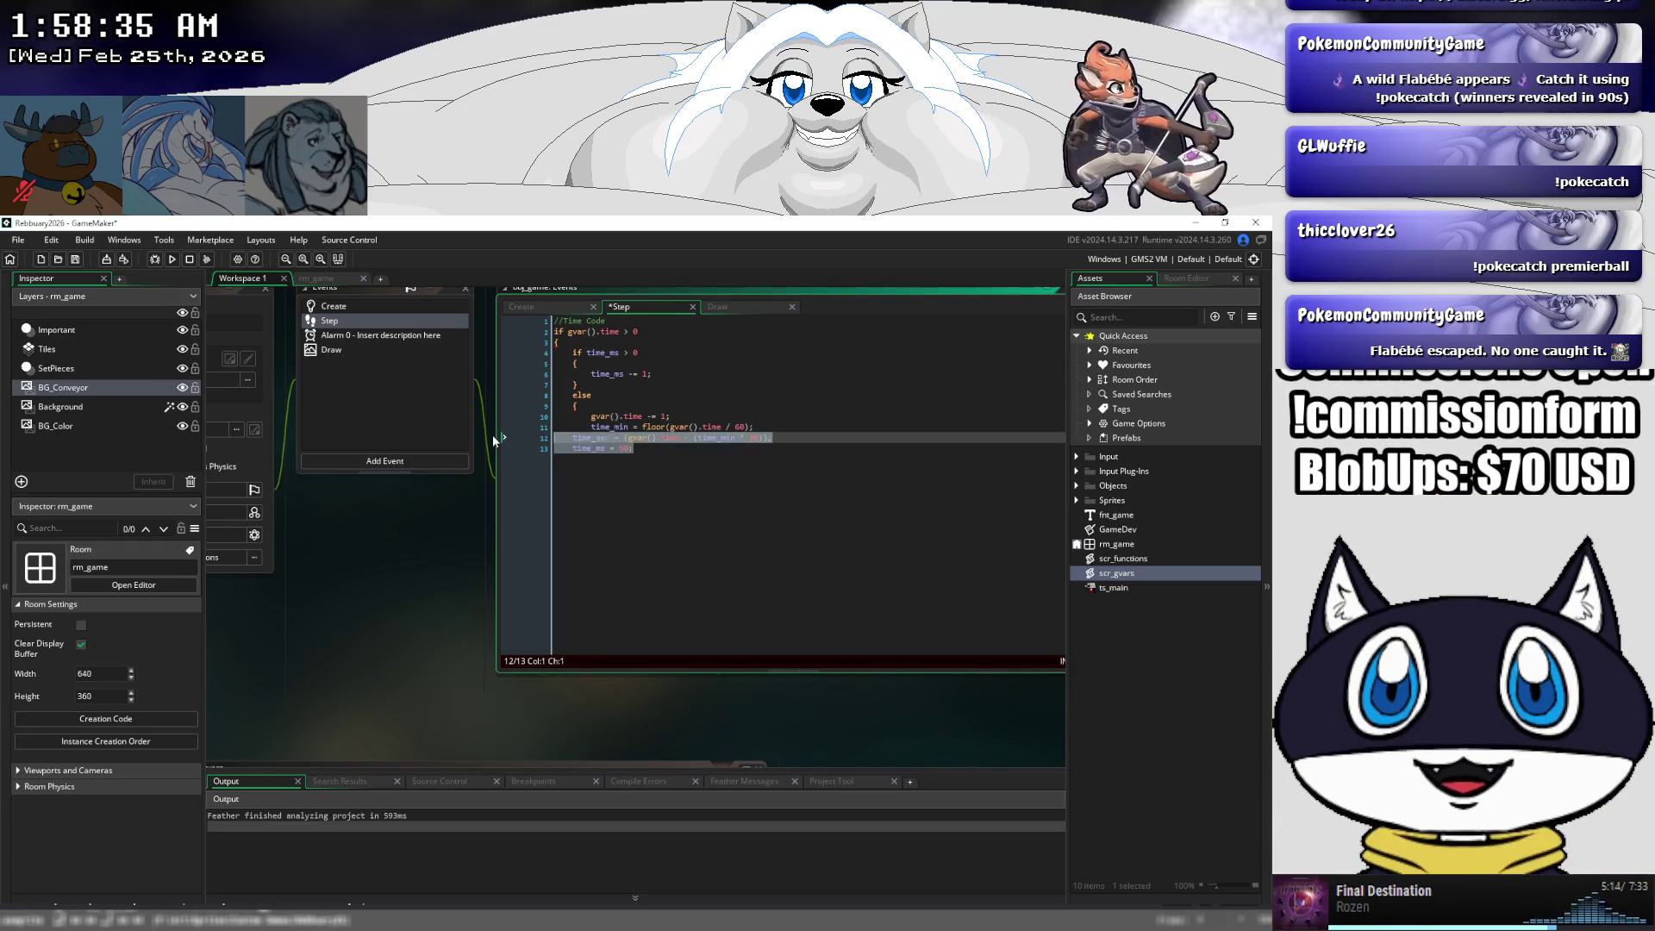
{"action": "key", "text": "Tab"}
{"action": "left_click", "coordinate": [668, 447]}
{"action": "key", "text": "Return"}
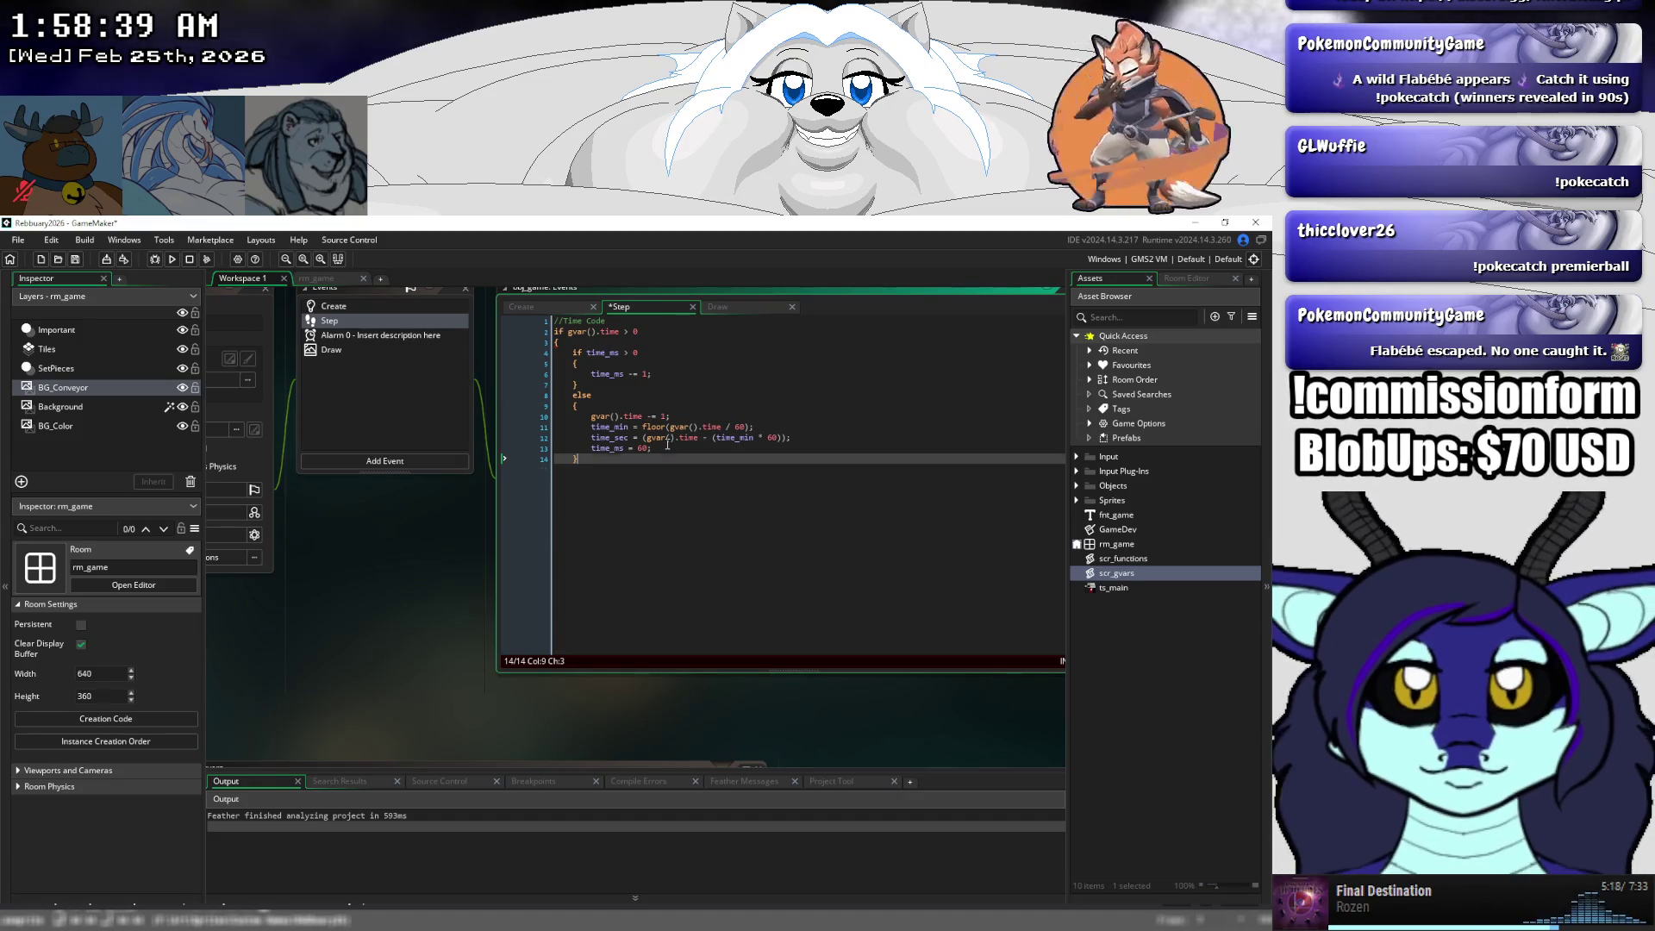
{"action": "key", "text": "Return"}
{"action": "type", "text": "}"}
{"action": "key", "text": "ctrl+s"}
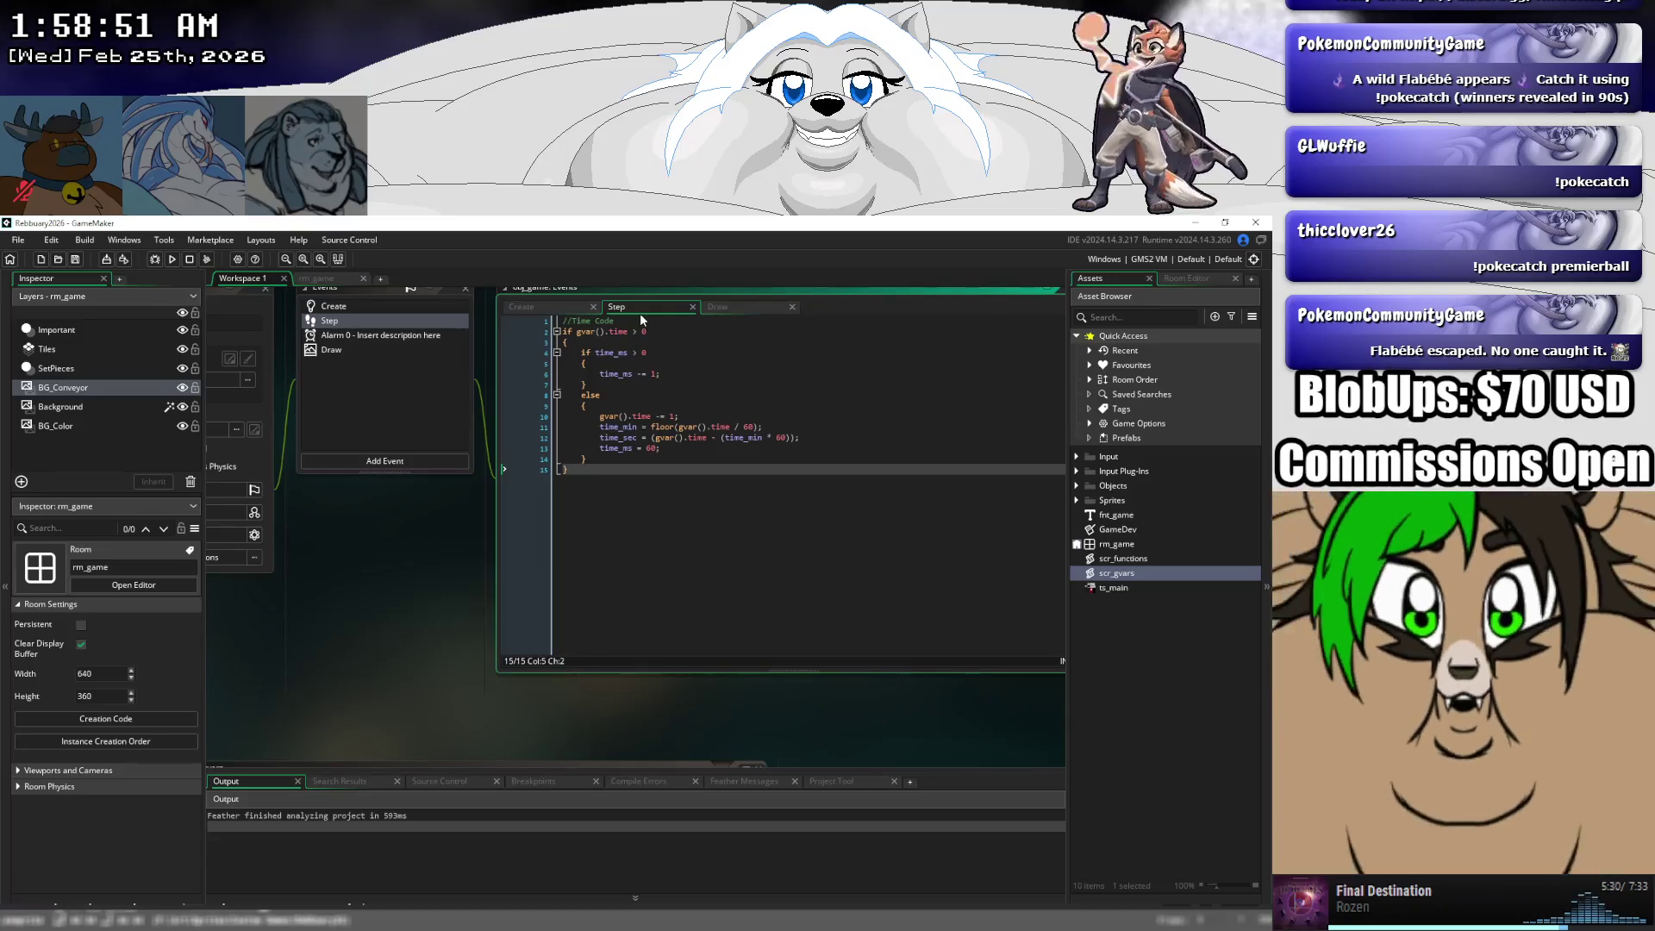
{"action": "left_click", "coordinate": [812, 438]}
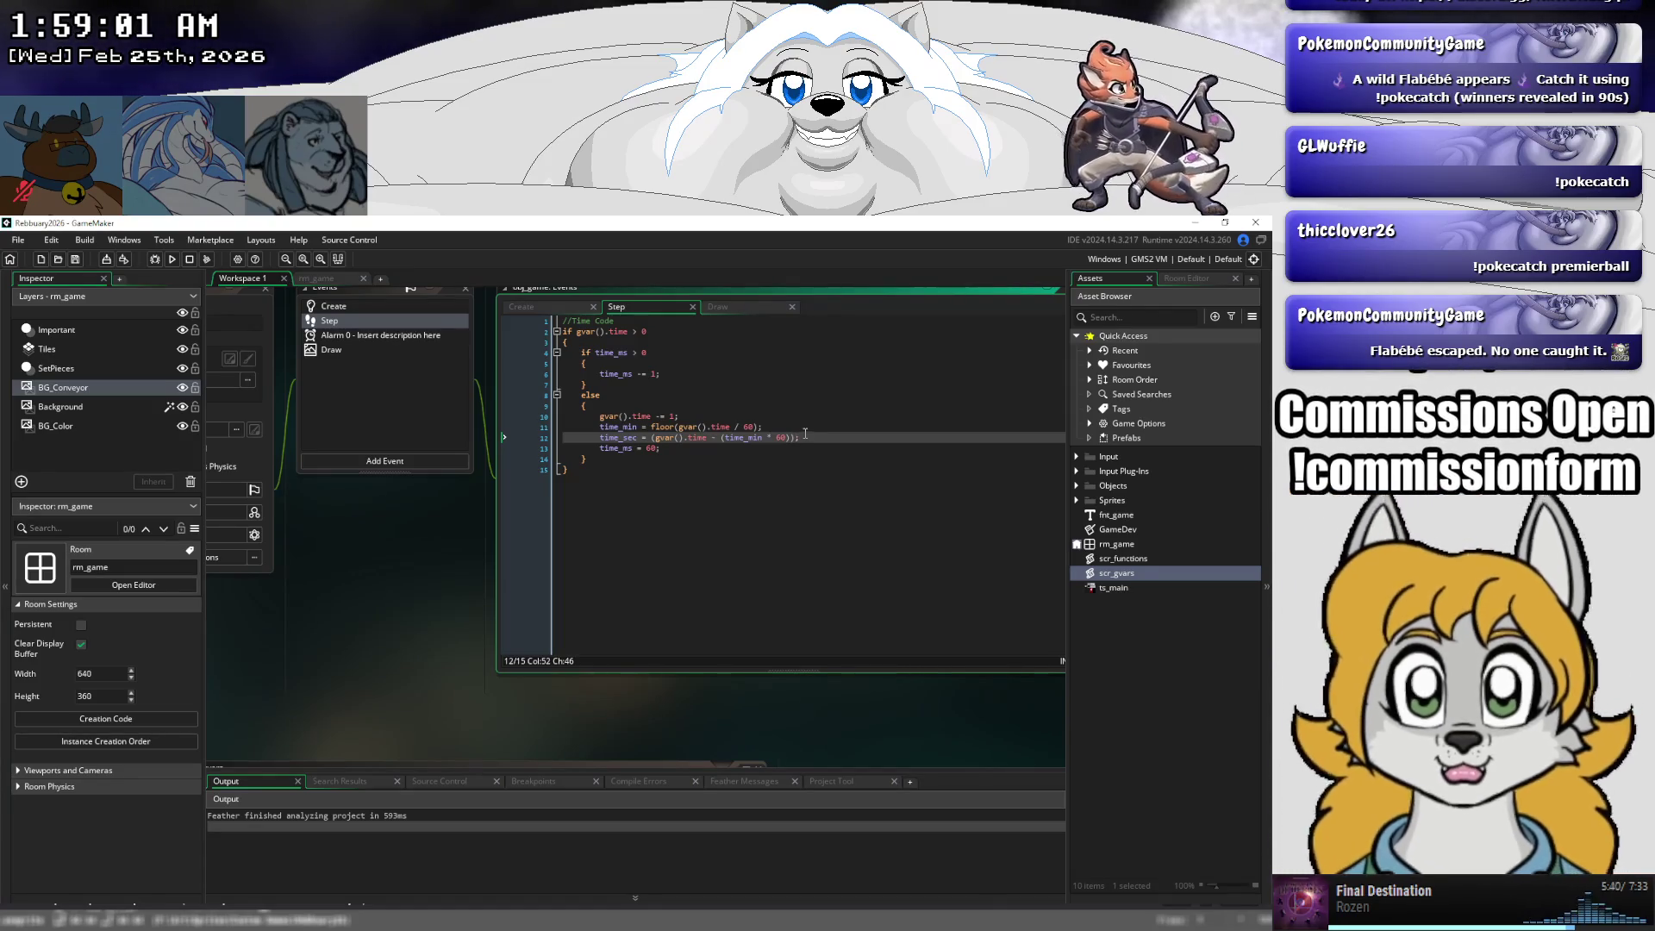
{"action": "left_click", "coordinate": [521, 306]}
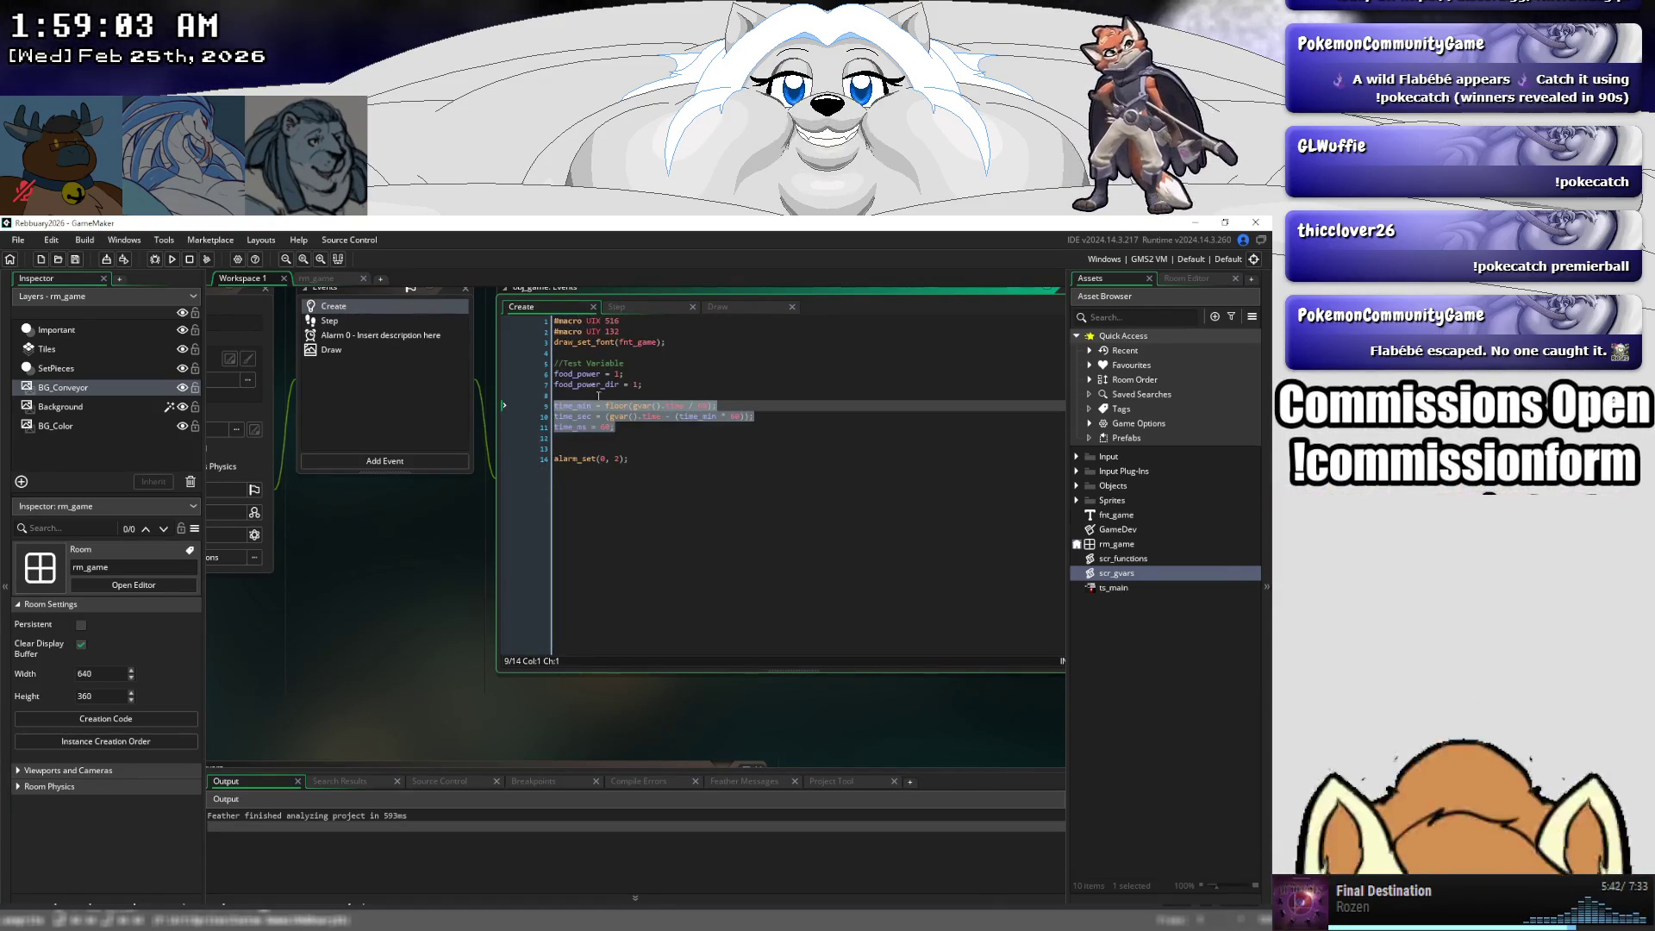
- Add time_draw = '5:00' on a new line below time_sec in the Create event and save
{"action": "left_click", "coordinate": [661, 422]}
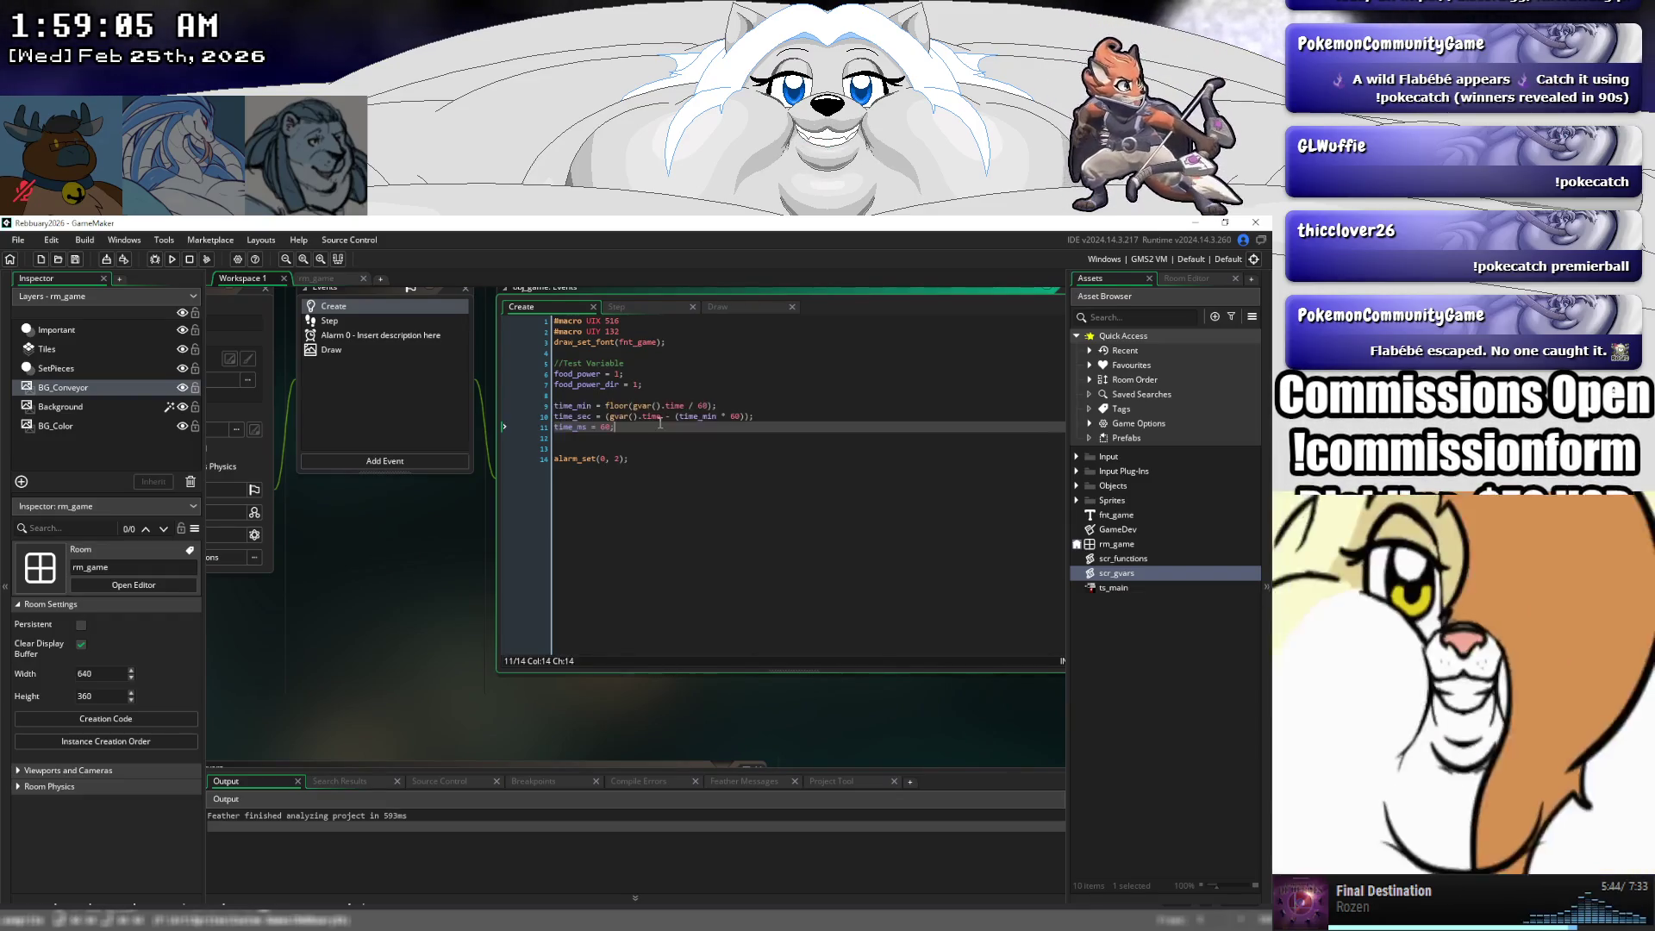
{"action": "left_click", "coordinate": [767, 417]}
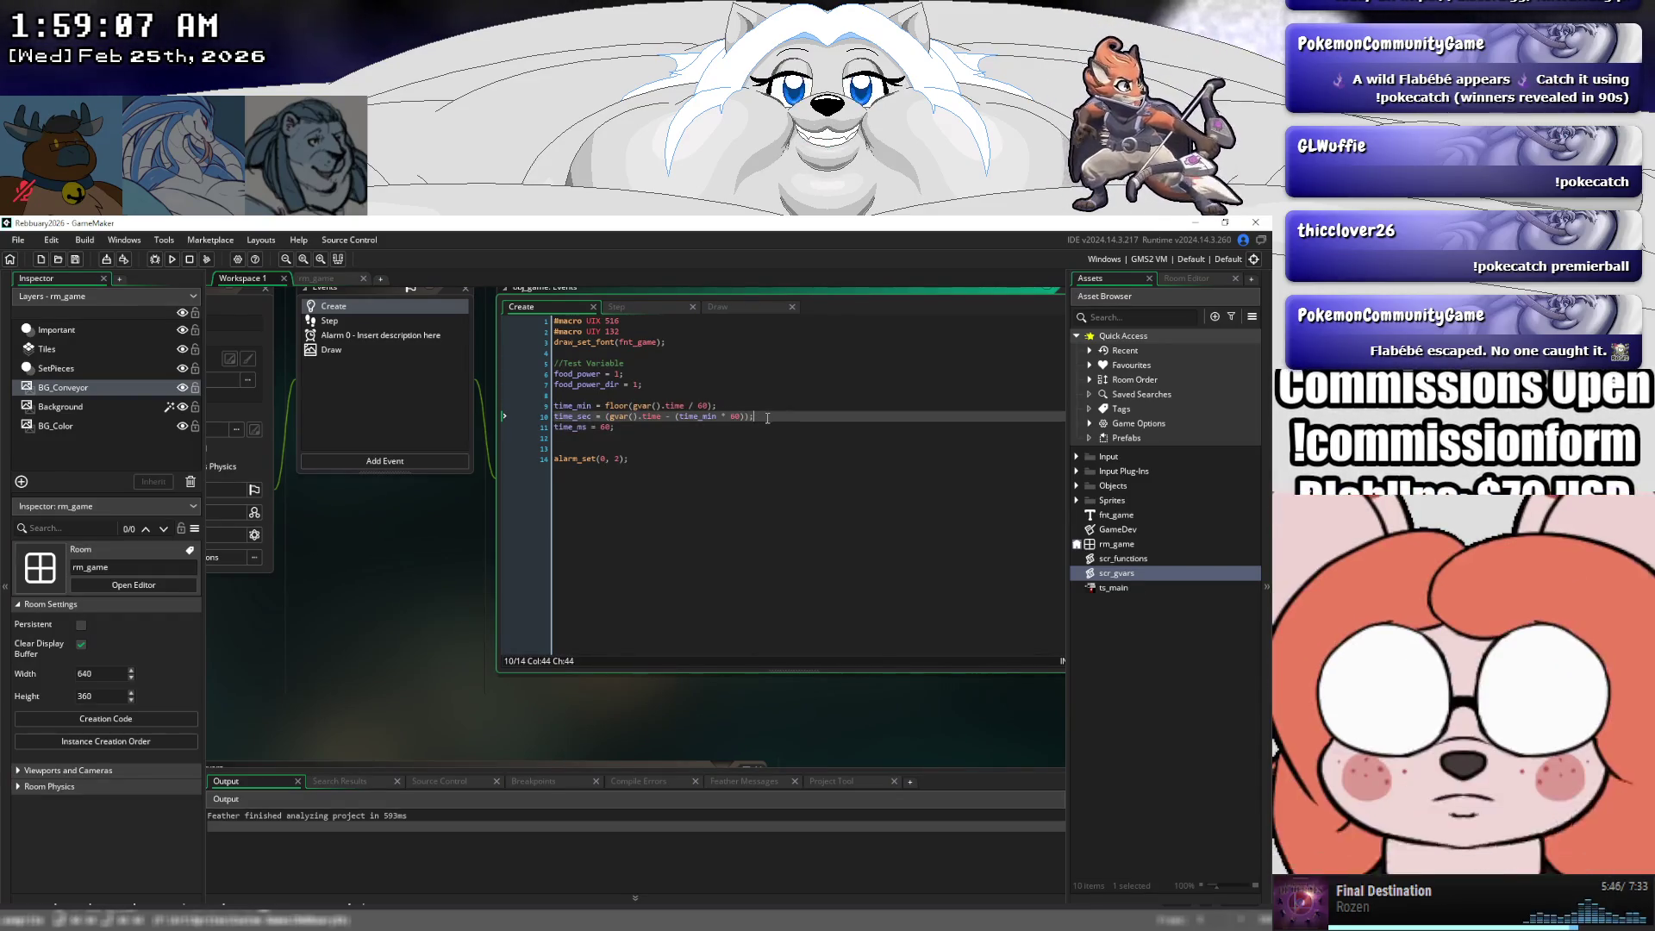
{"action": "key", "text": "Return"}
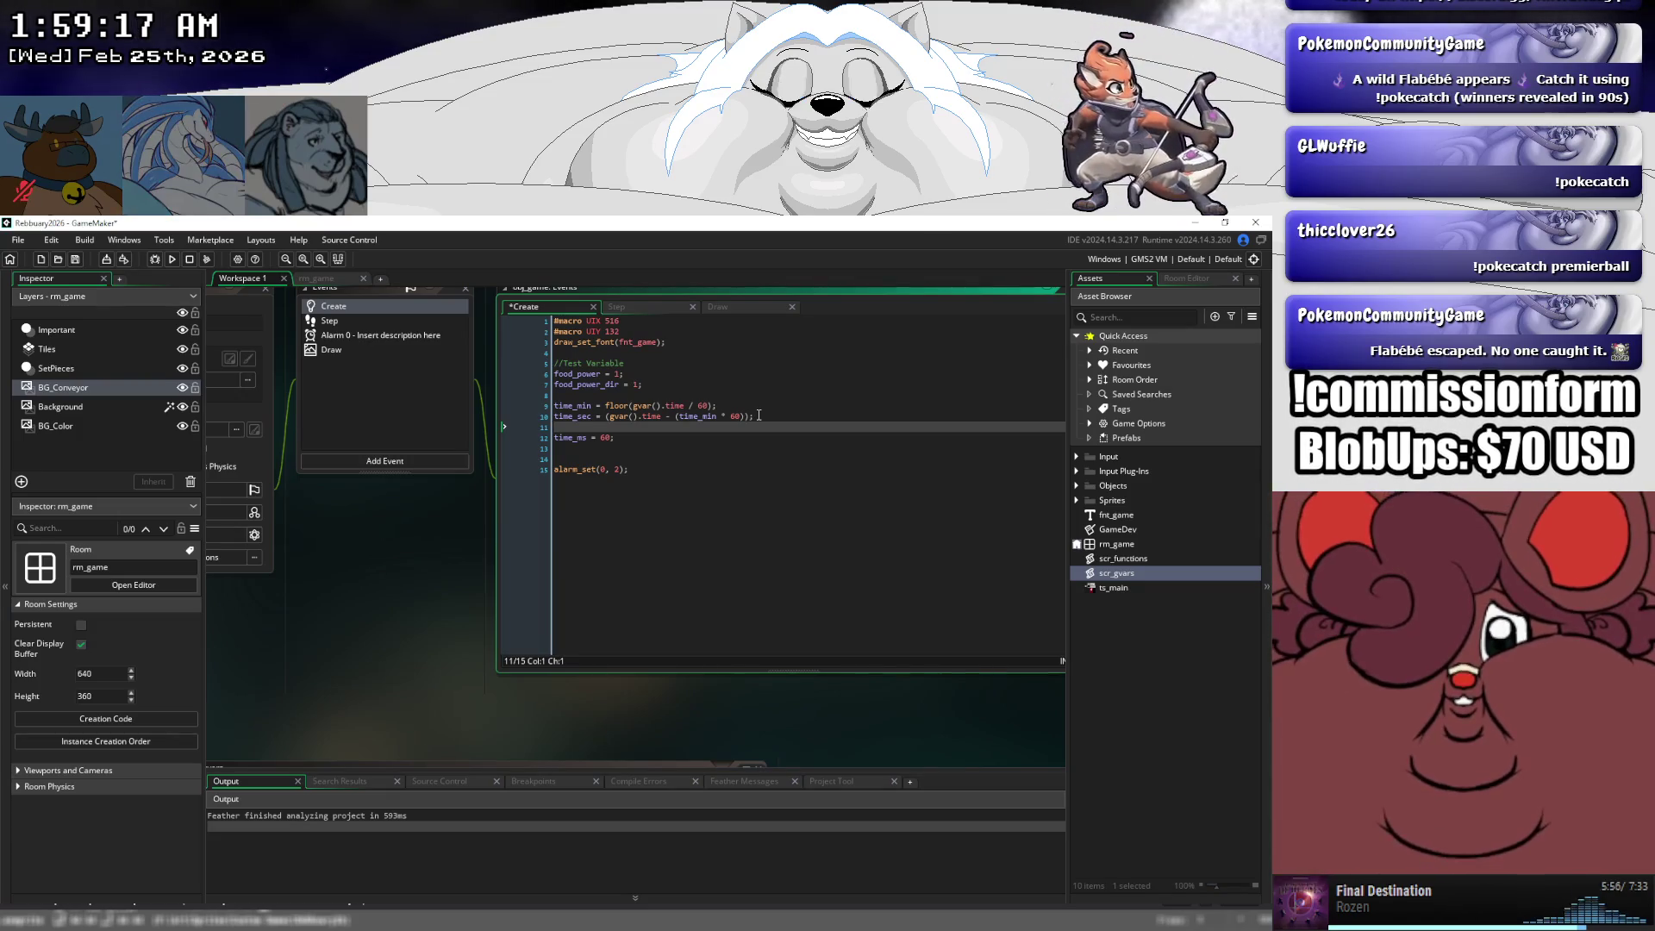
{"action": "key", "text": "Return"}
{"action": "key", "text": "Return"}
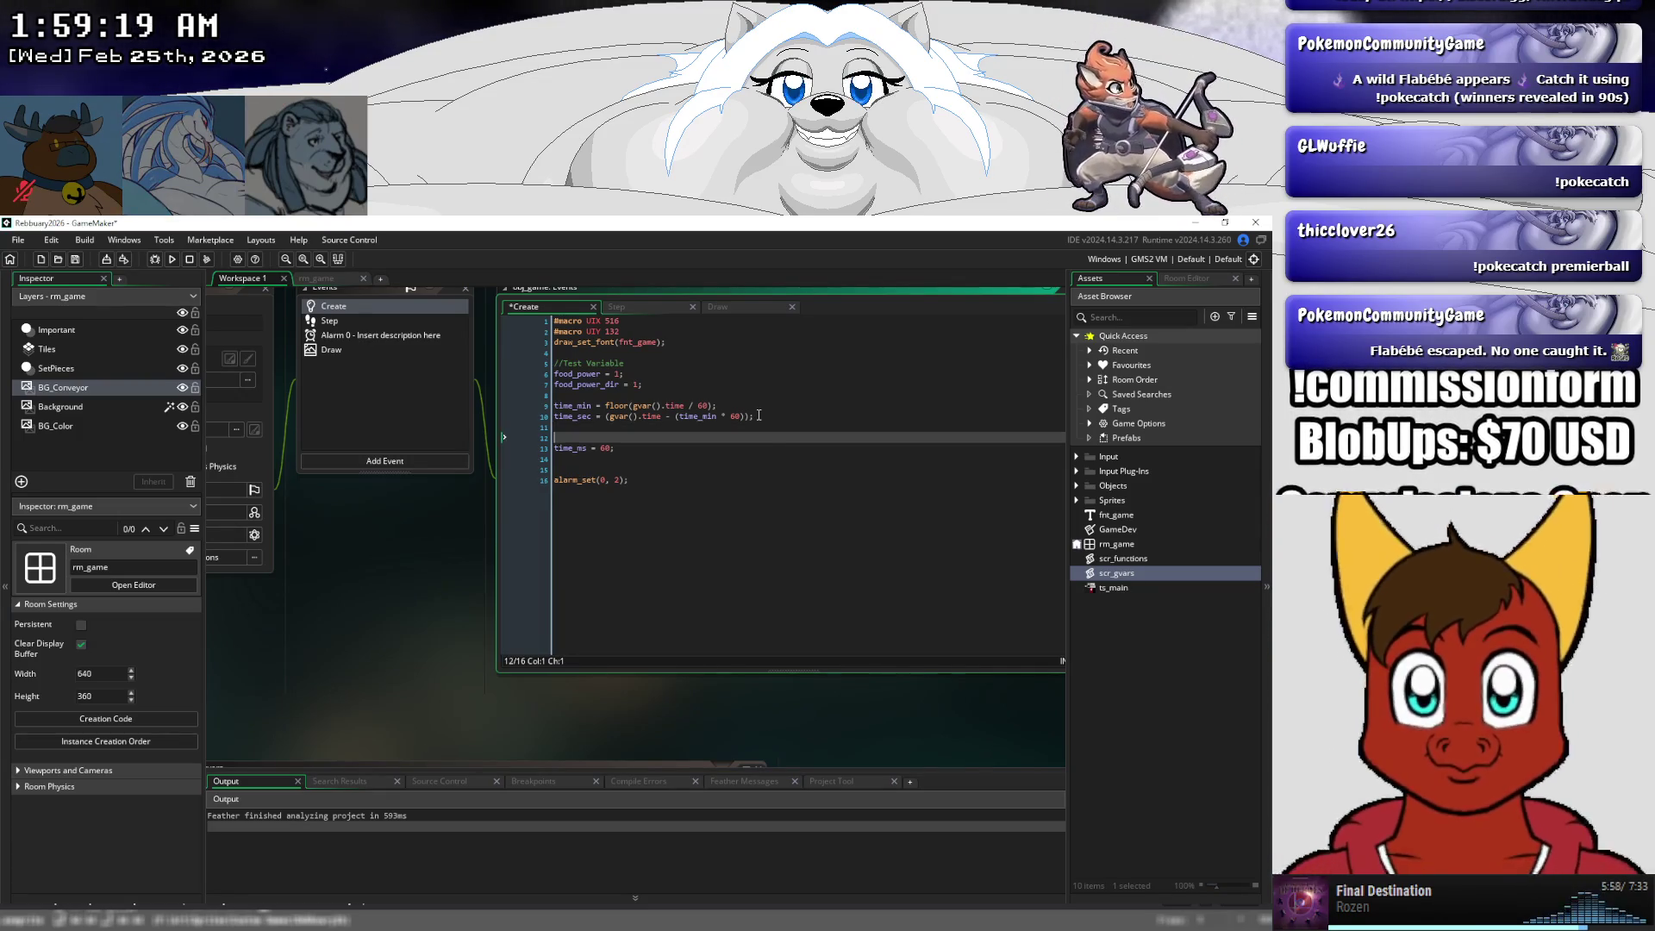
{"action": "key", "text": "Up"}
{"action": "key", "text": "Up"}
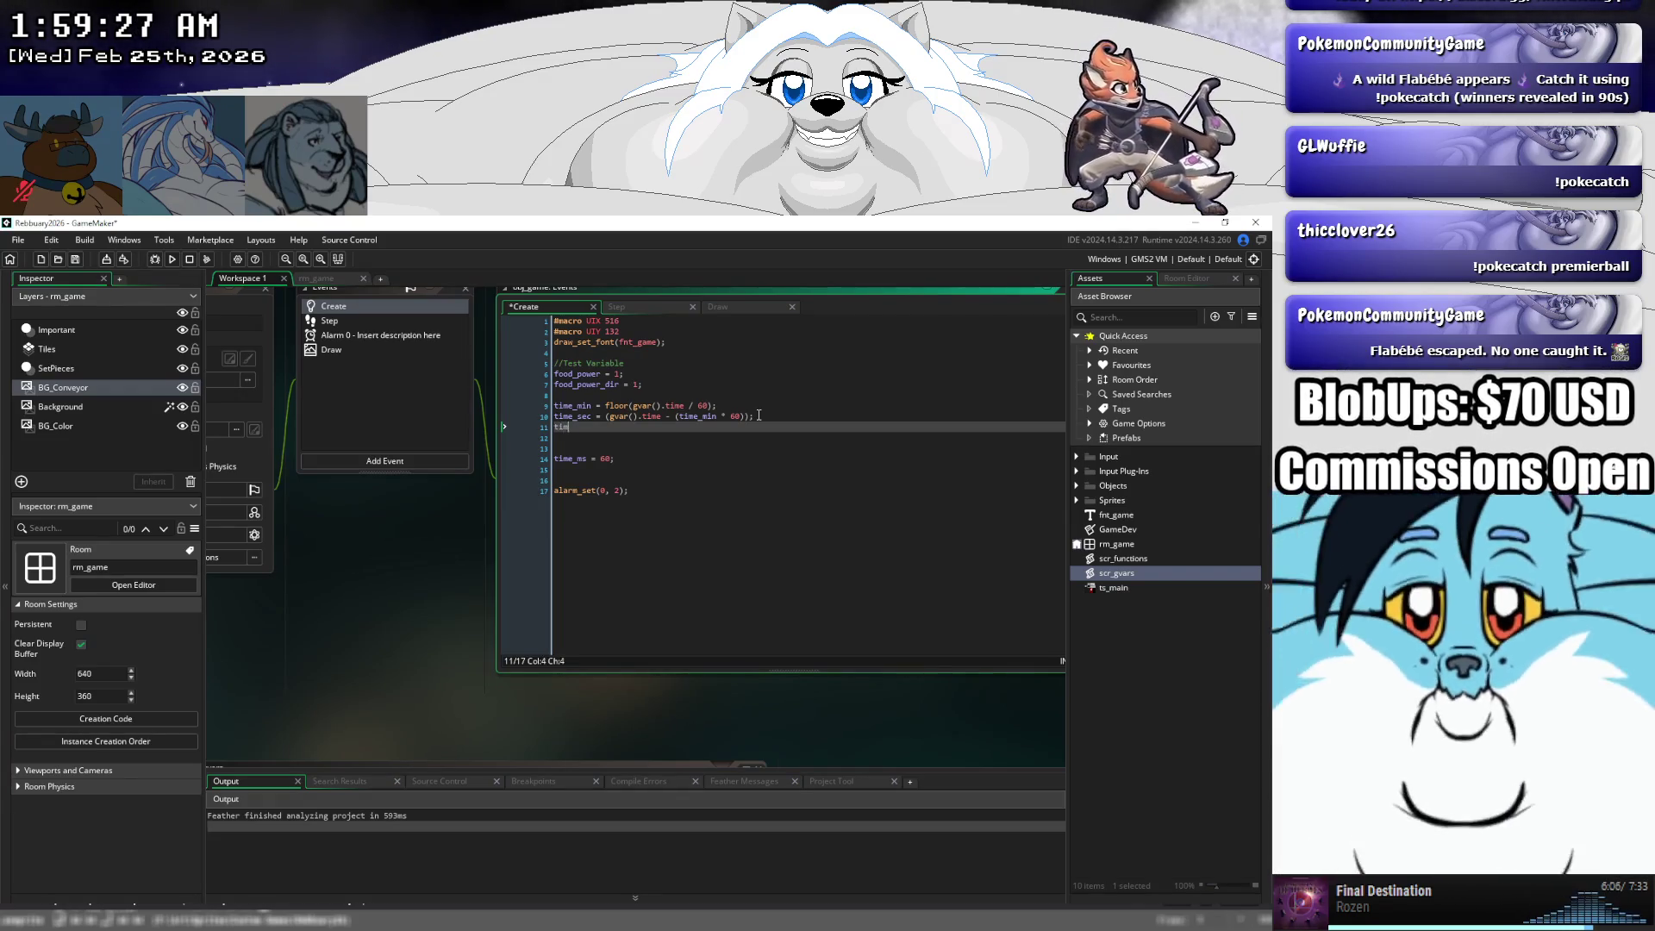
{"action": "type", "text": "e_sec"}
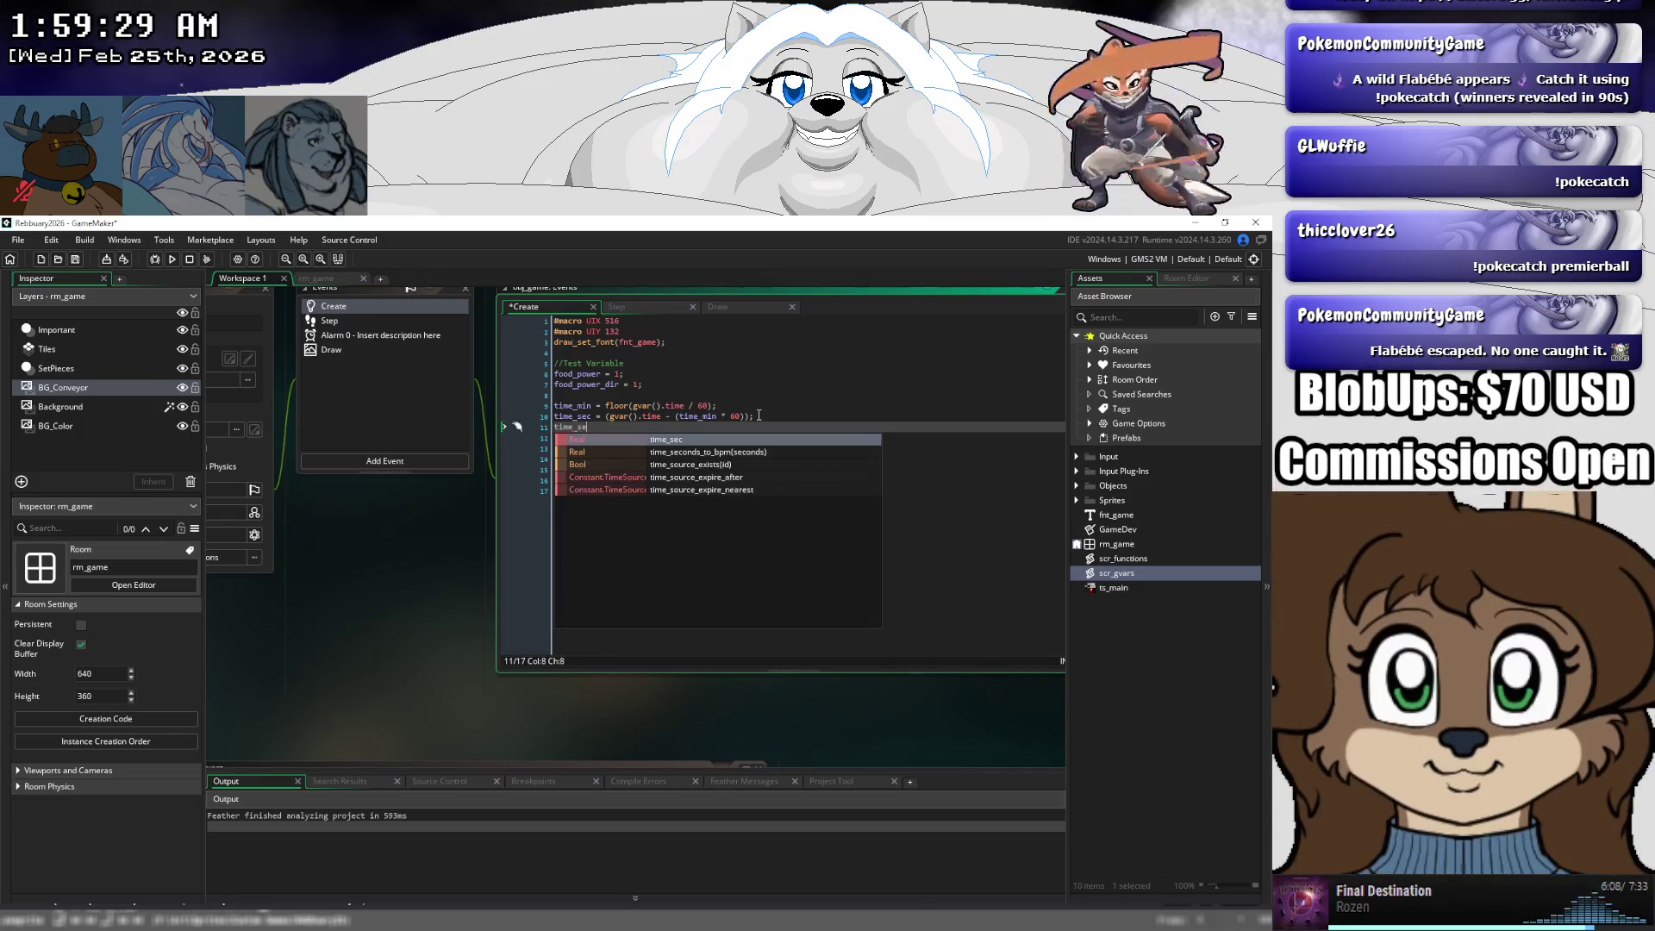
{"action": "type", "text": "d "}
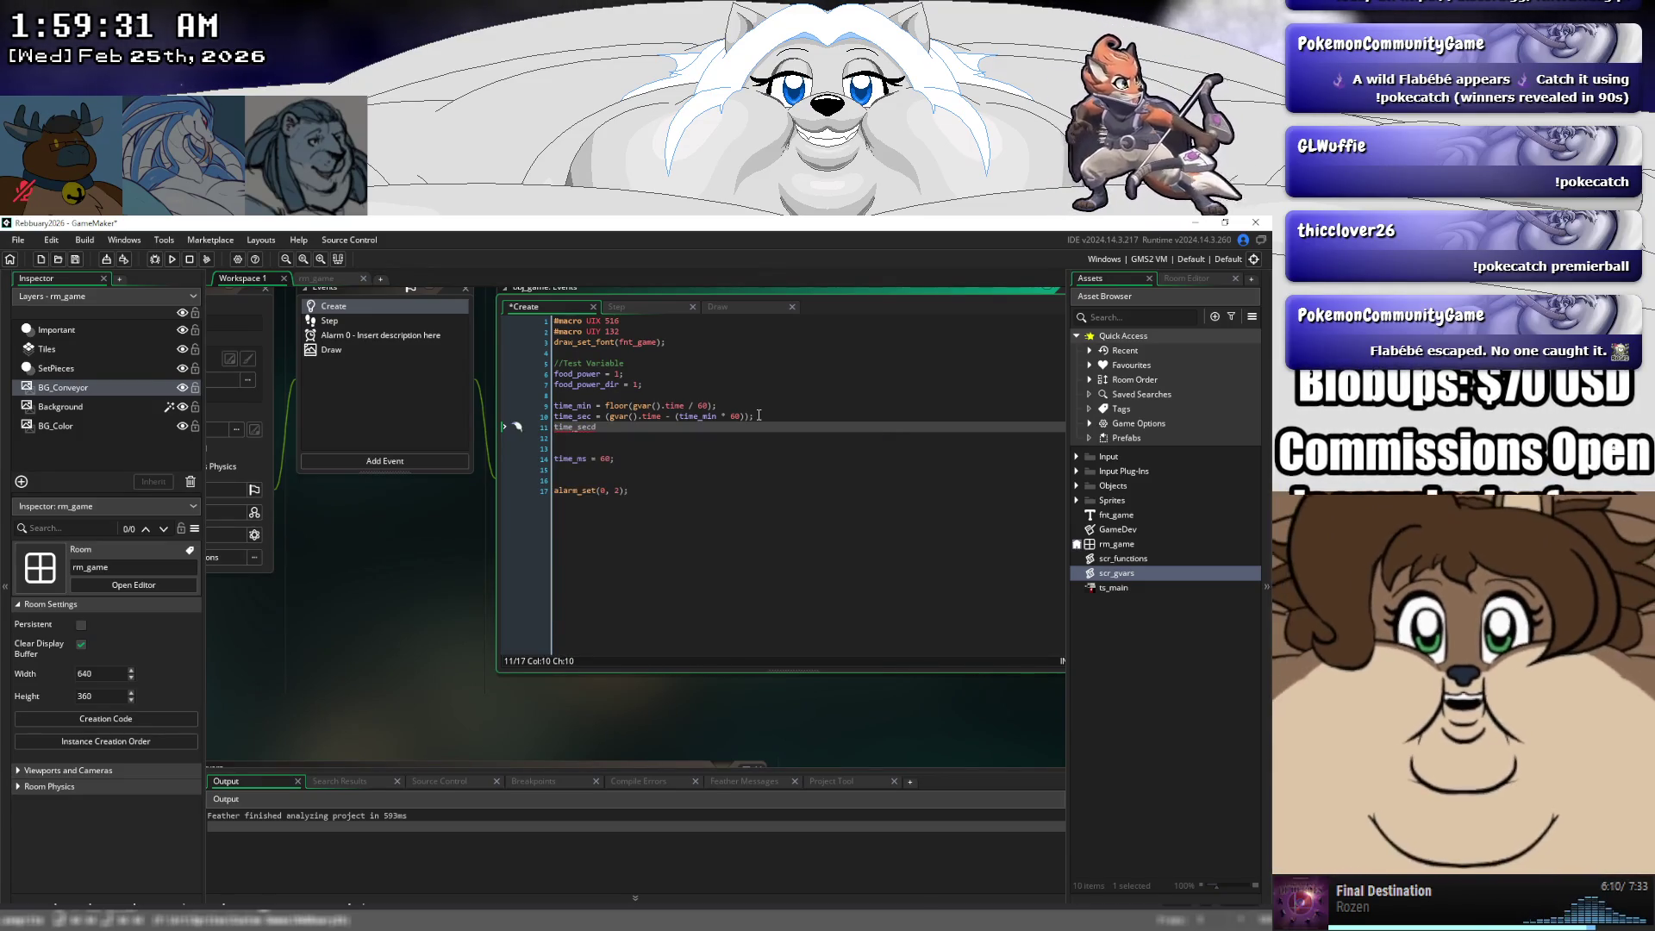
{"action": "type", "text": "="}
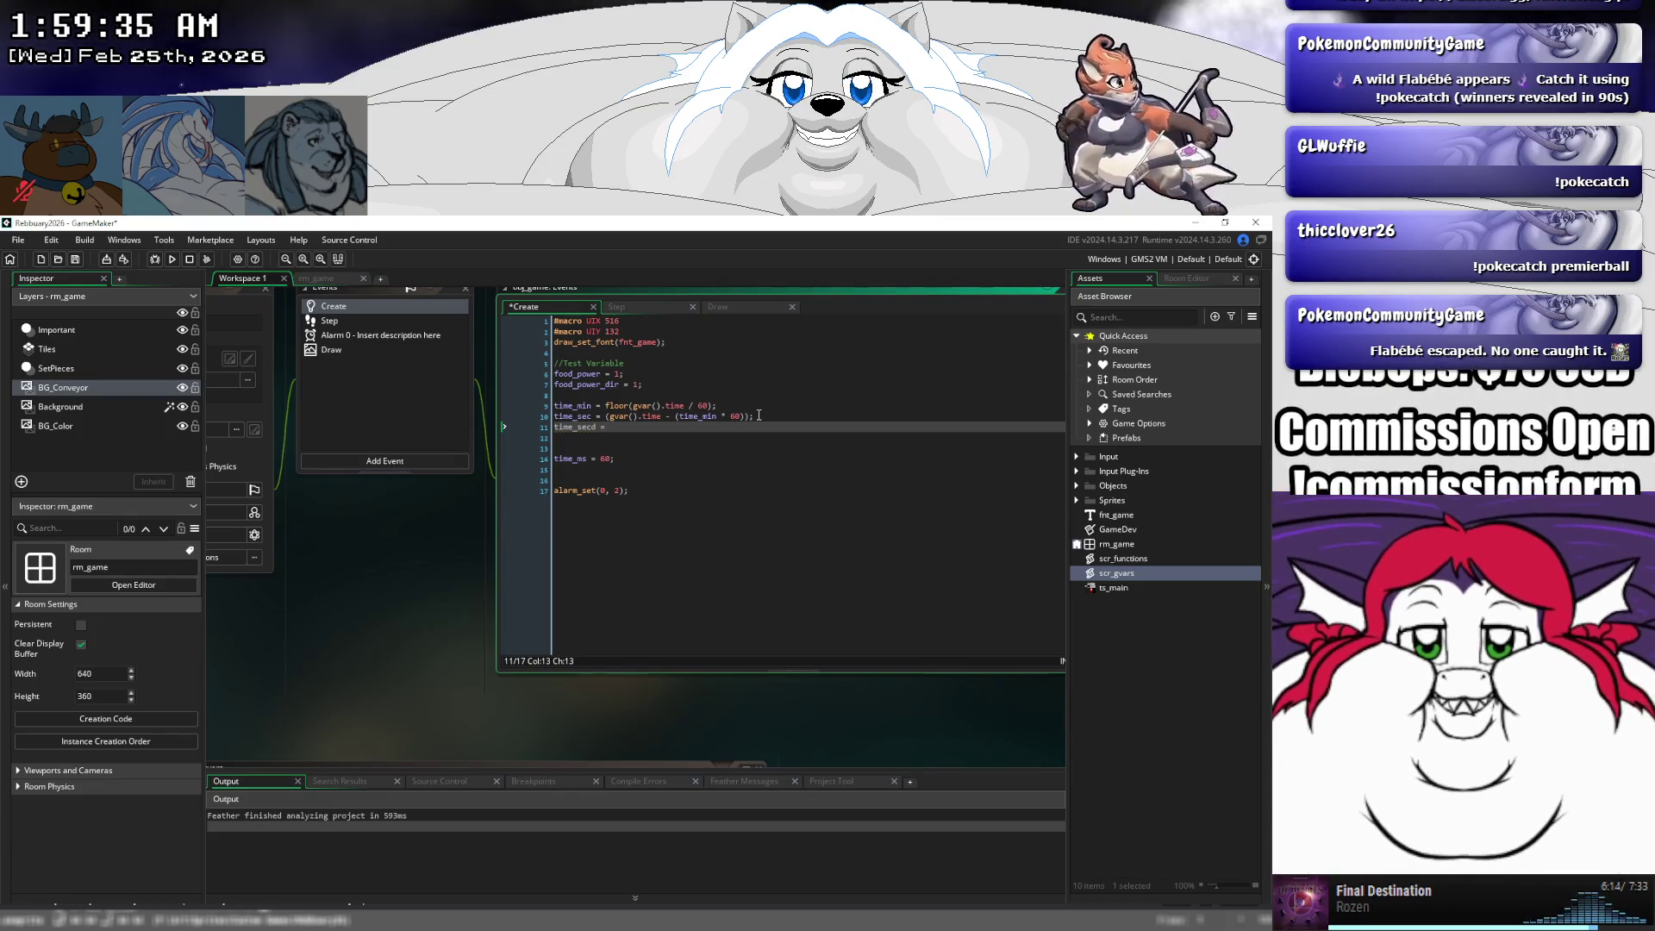
{"action": "key", "text": "BackSpace"}
{"action": "key", "text": "BackSpace"}
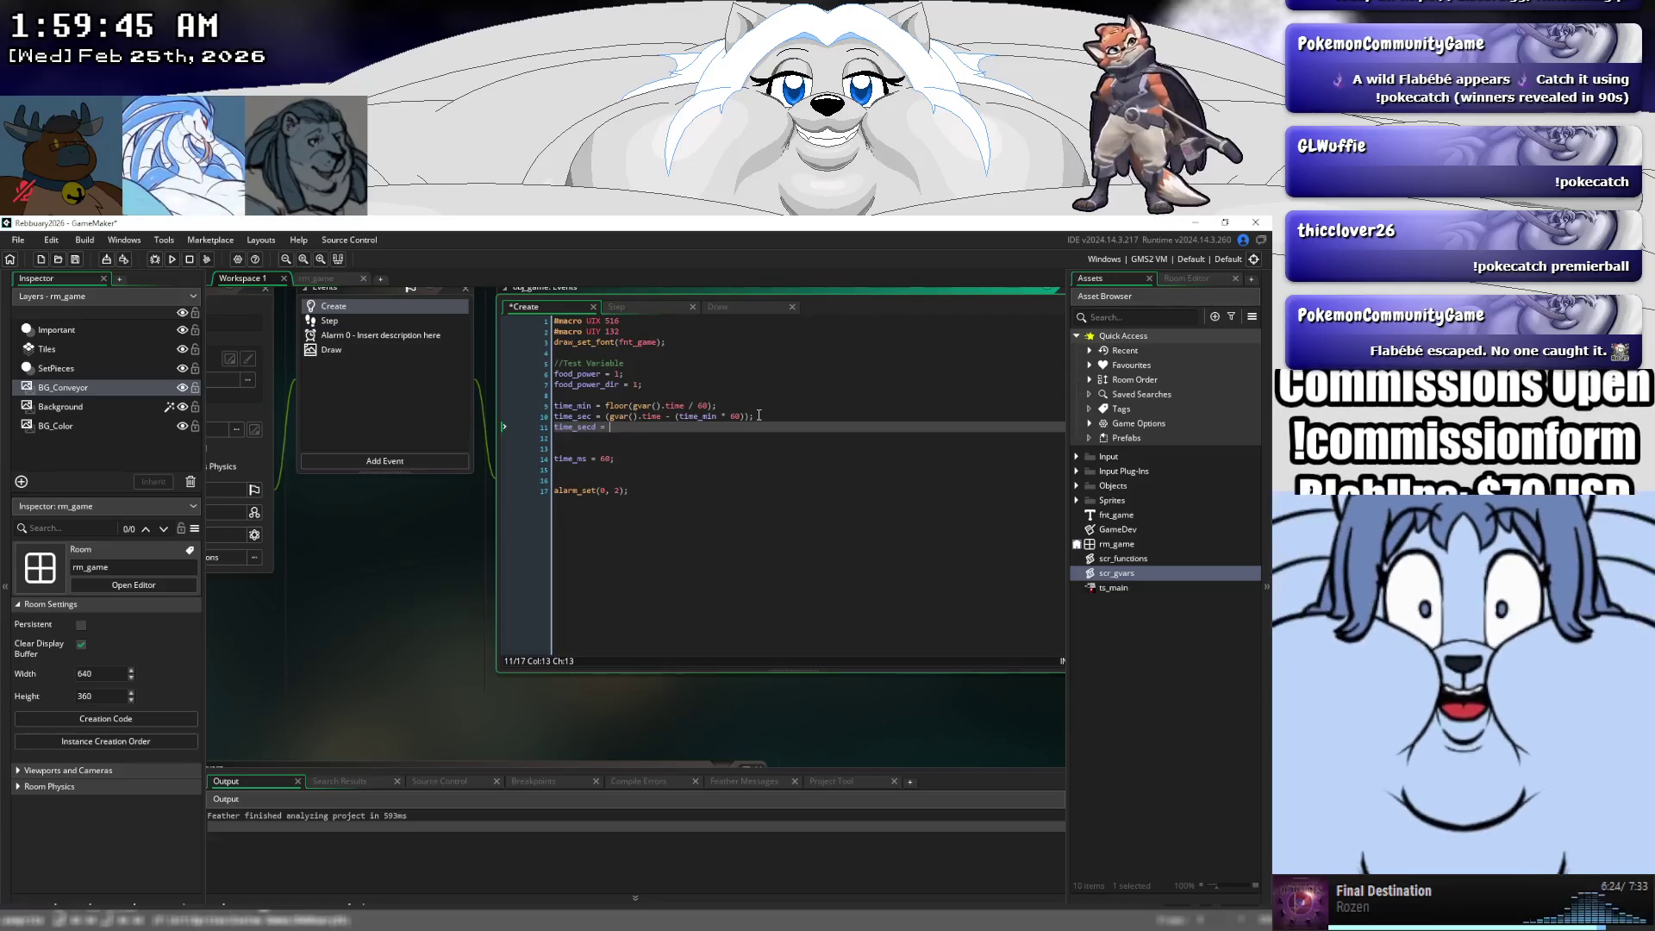
{"action": "key", "text": "BackSpace"}
{"action": "key", "text": "BackSpace"}
{"action": "key", "text": "BackSpace"}
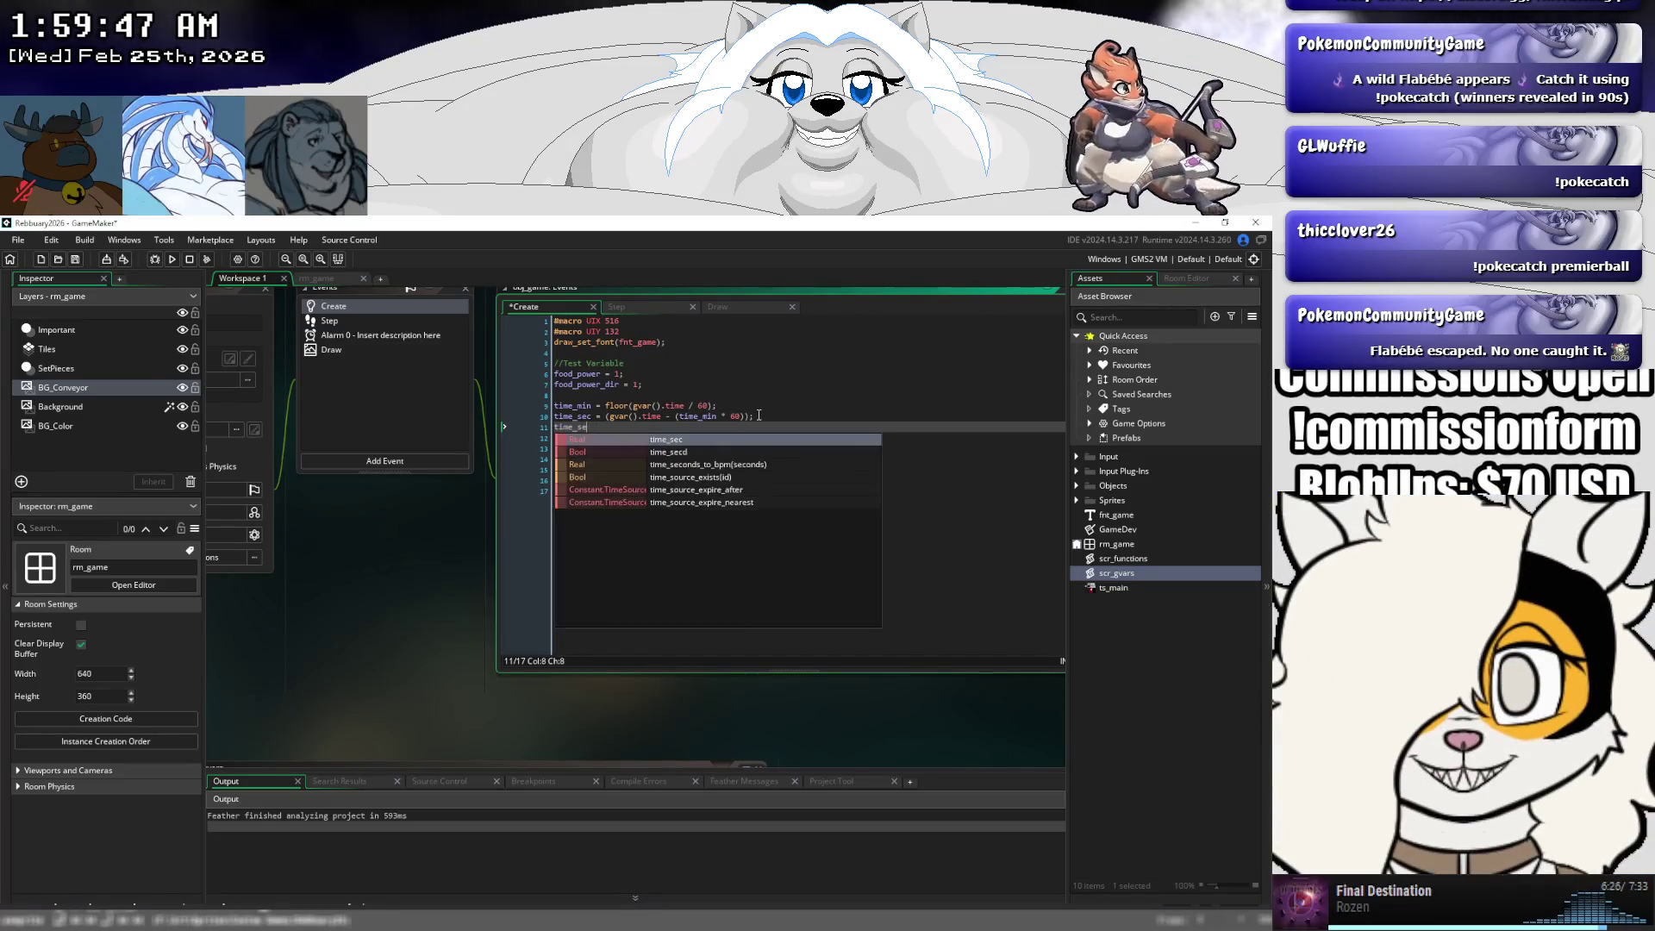
{"action": "type", "text": "draw = \"0"}
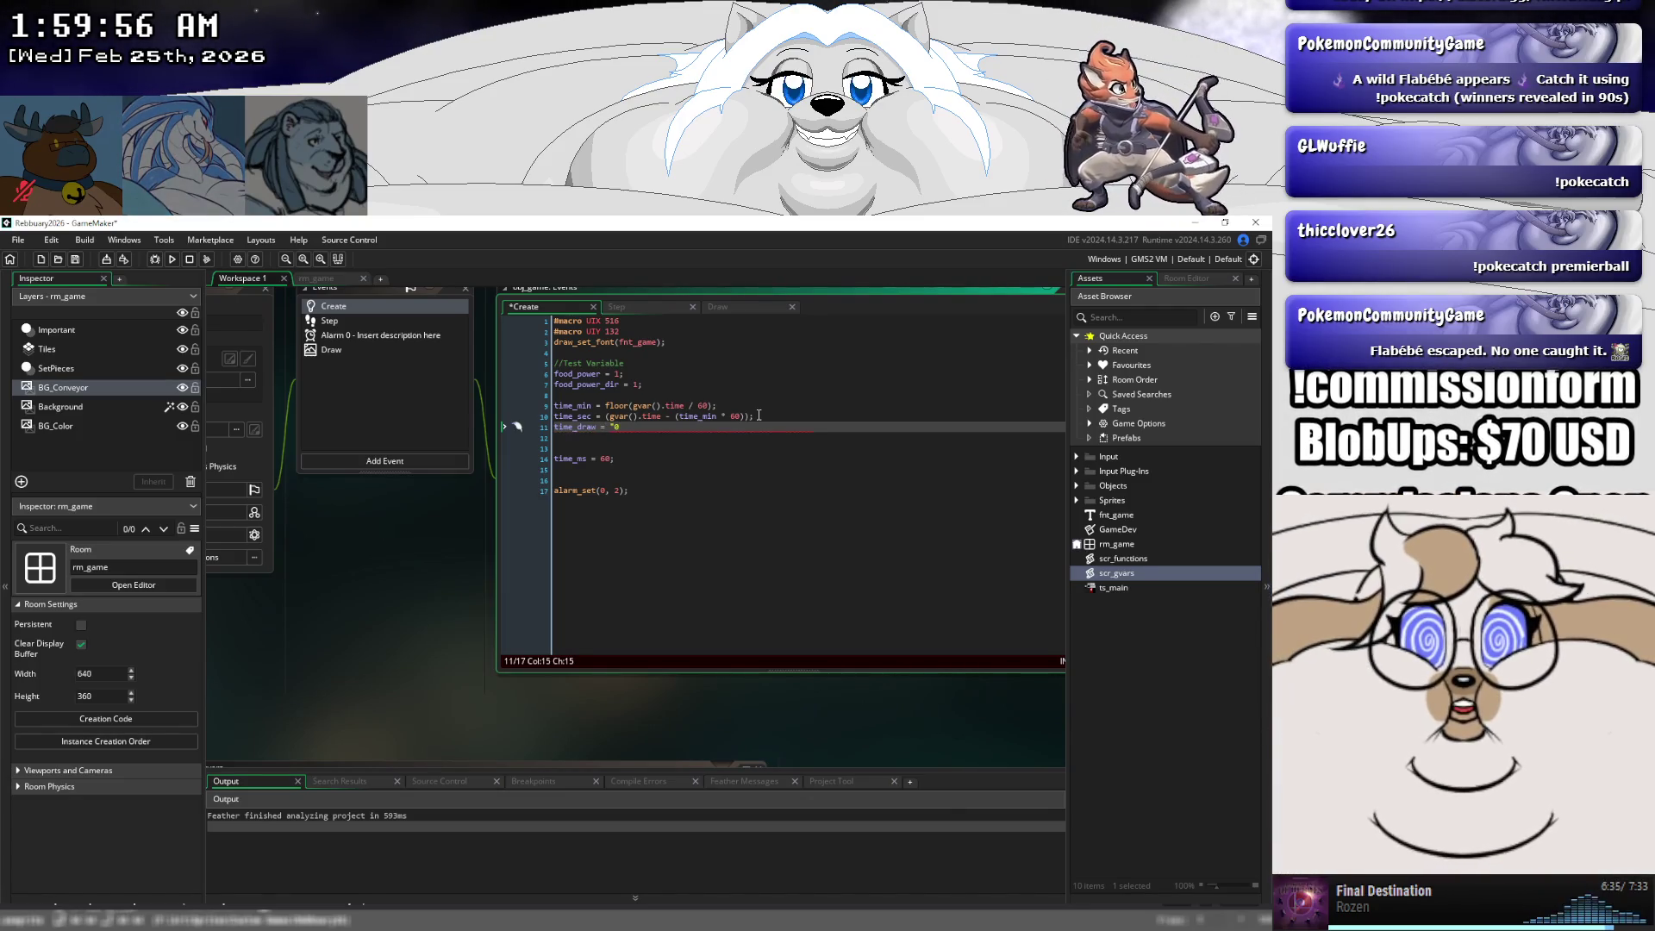
{"action": "key", "text": "BackSpace"}
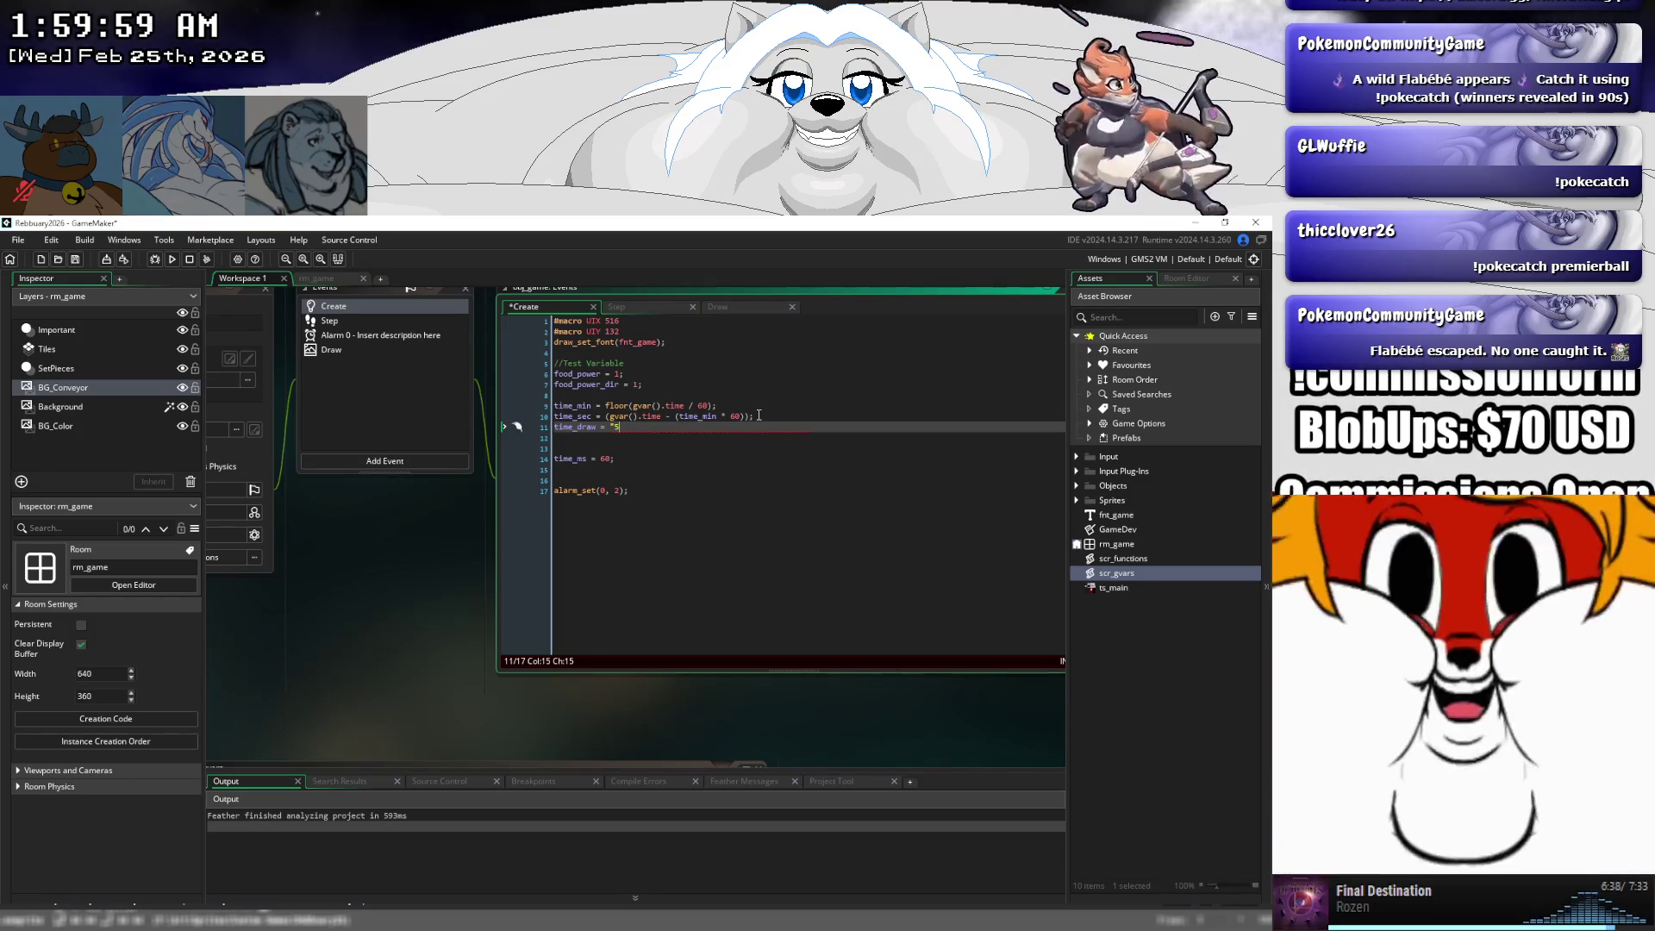
{"action": "type", "text": ":00\";"}
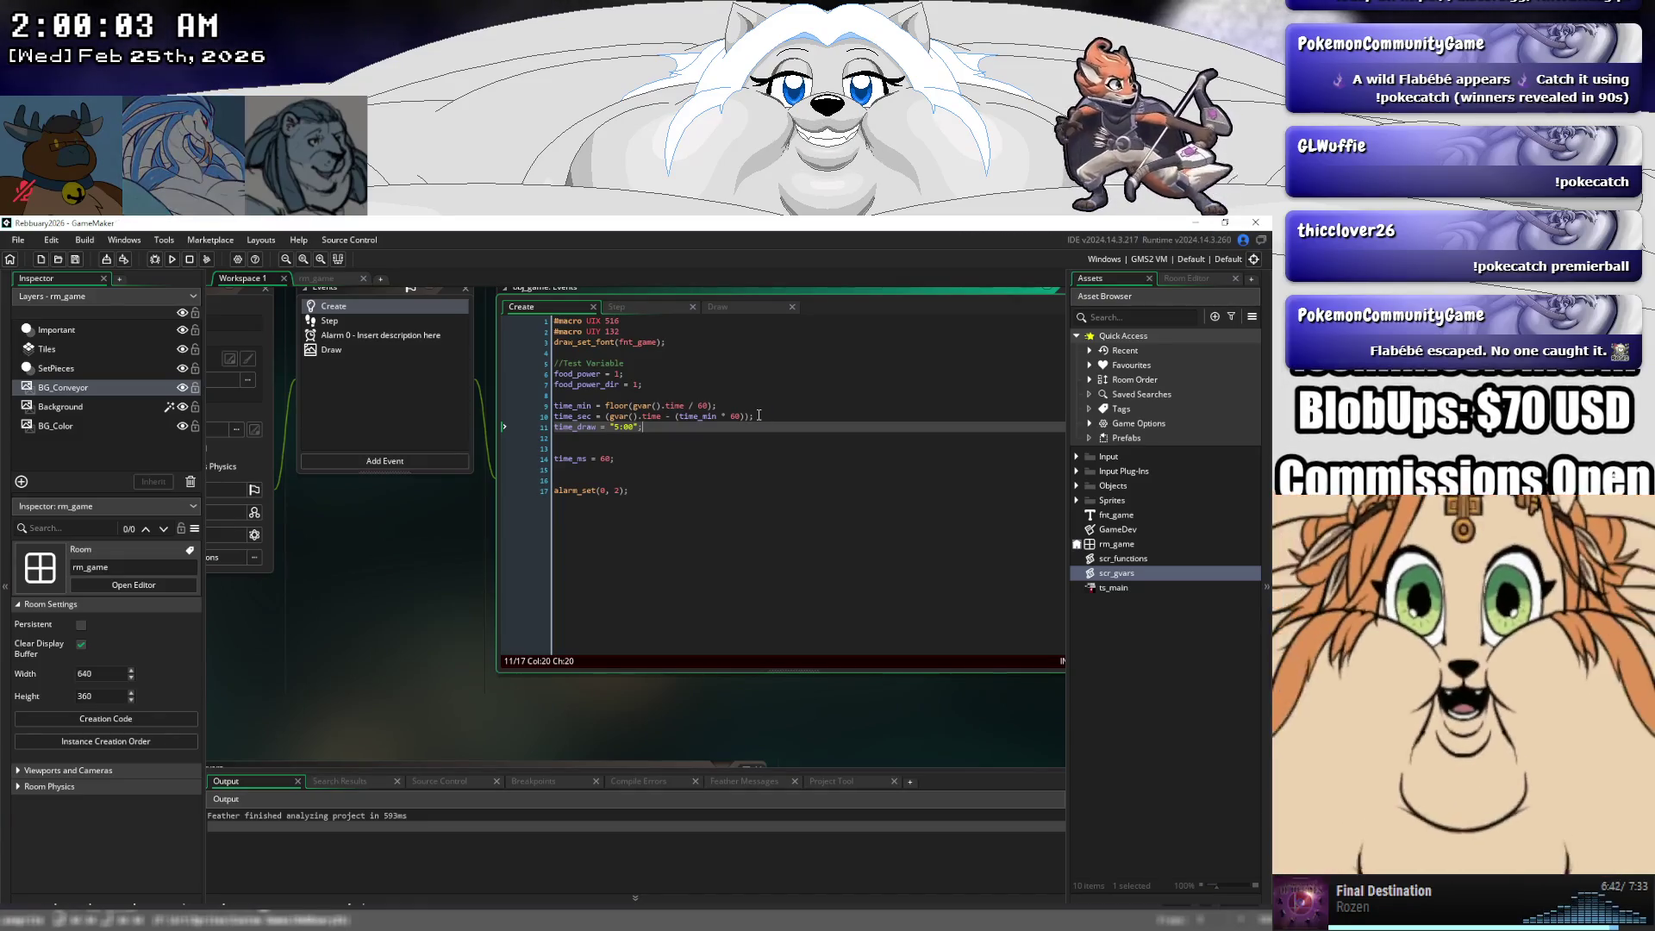
{"action": "key", "text": "ctrl+s"}
{"action": "left_click", "coordinate": [616, 306]}
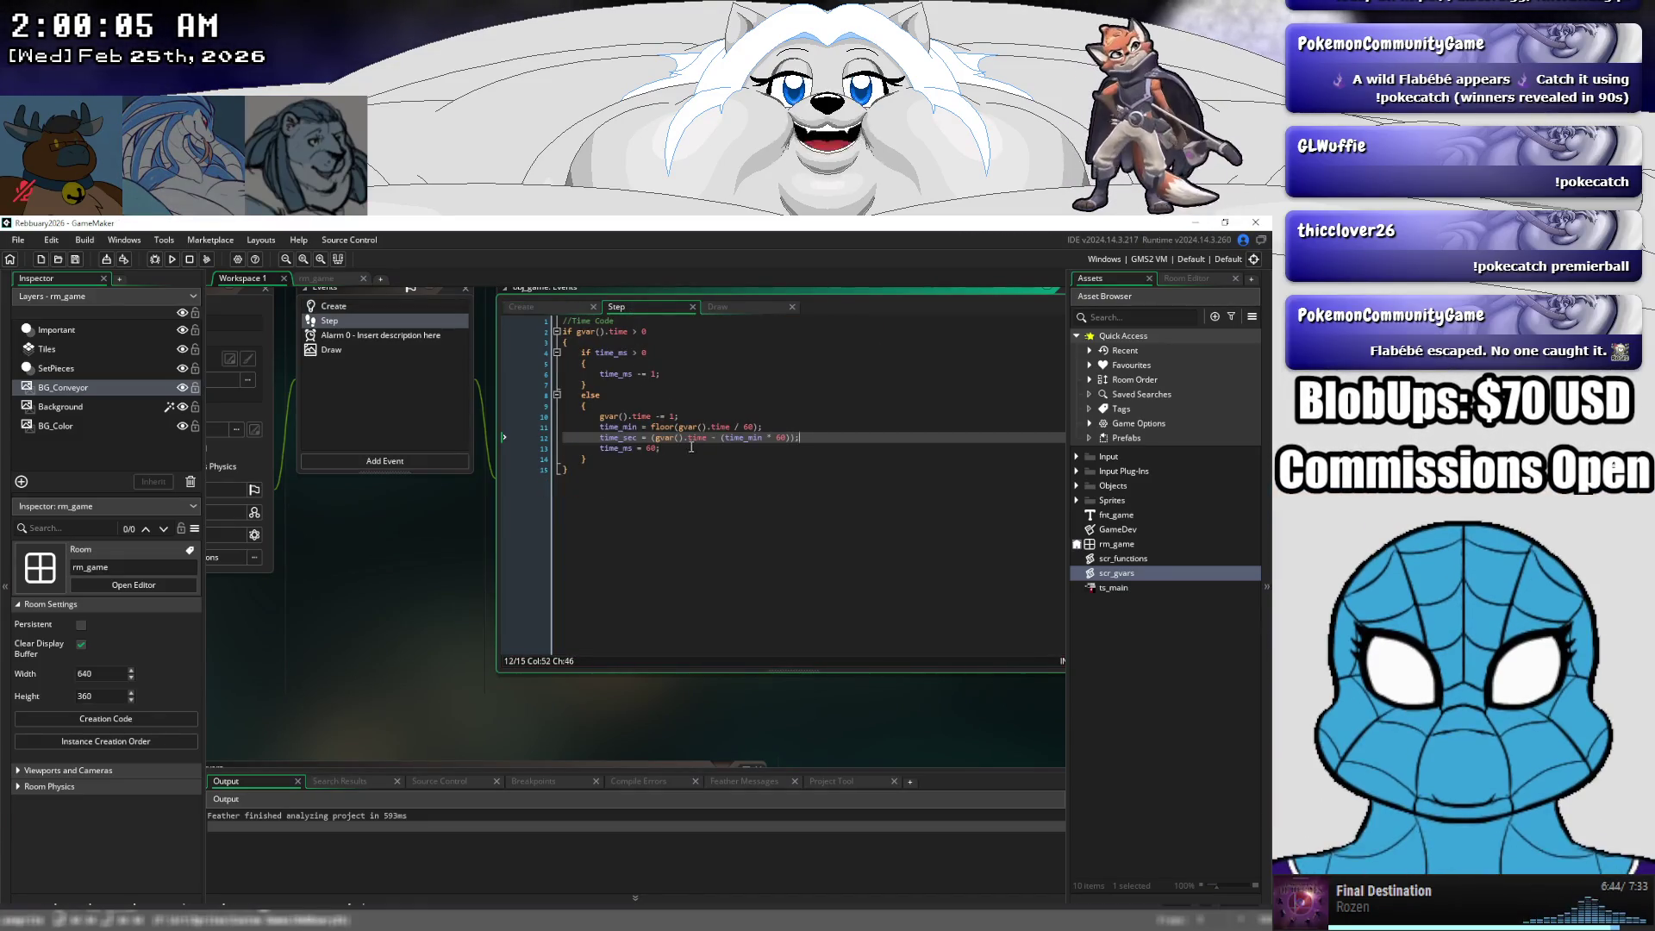
- Add an if time_sec > 0 line directly below time_ms = 60 in the Step else branch
{"action": "left_click", "coordinate": [691, 447]}
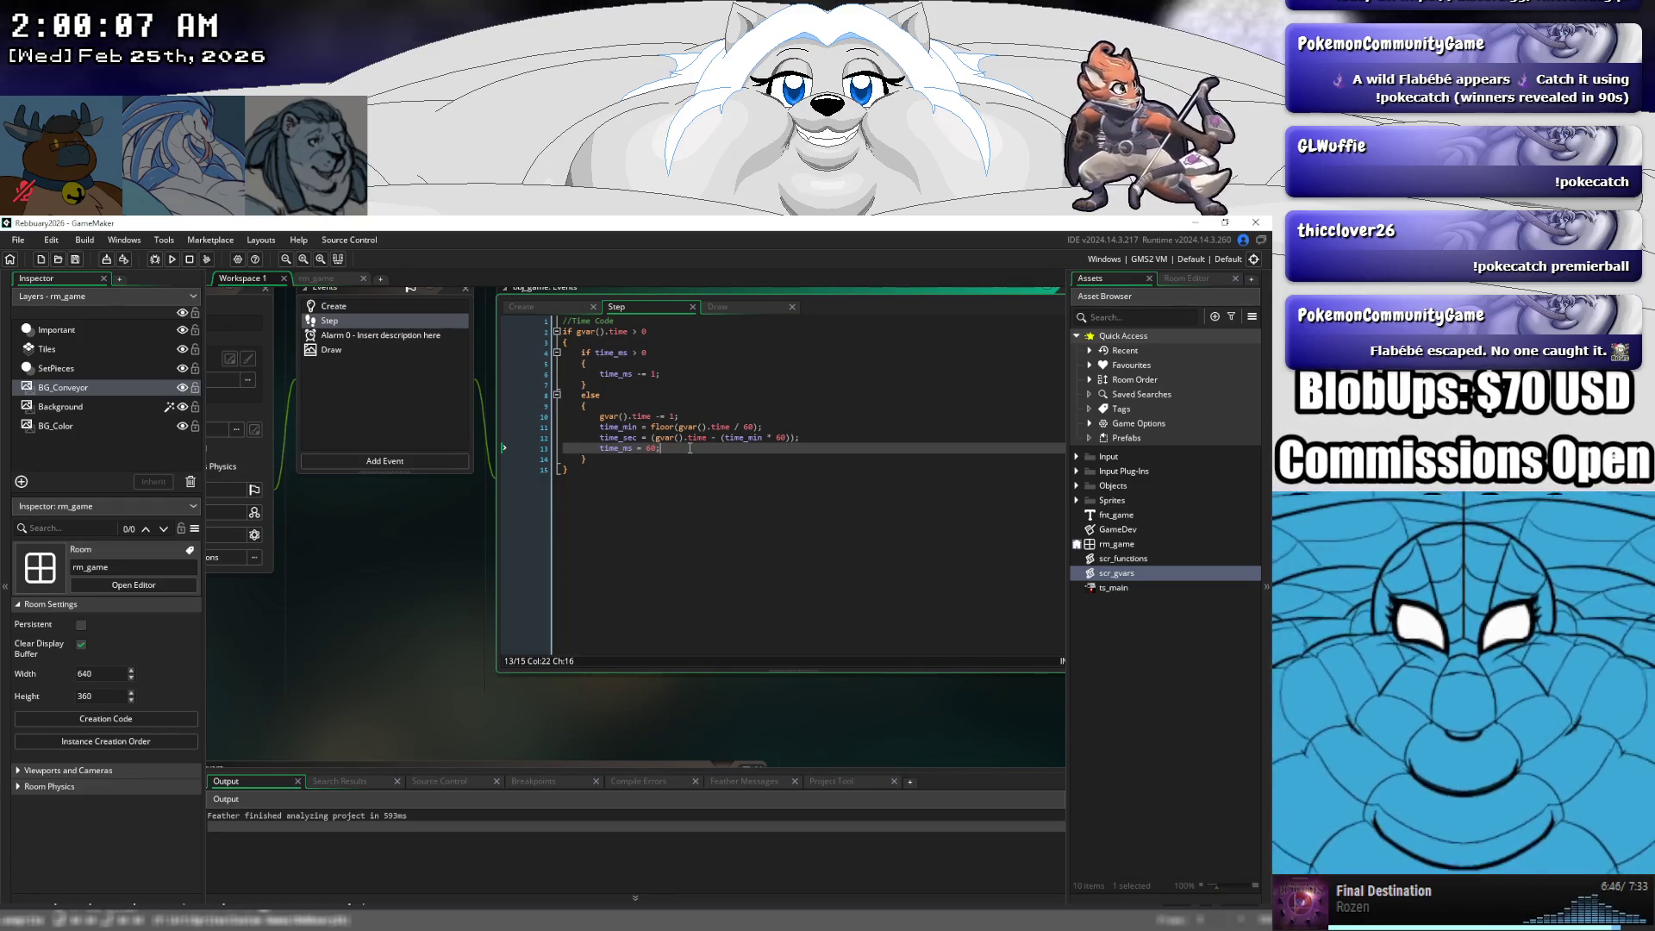
{"action": "key", "text": "Up"}
{"action": "key", "text": "End"}
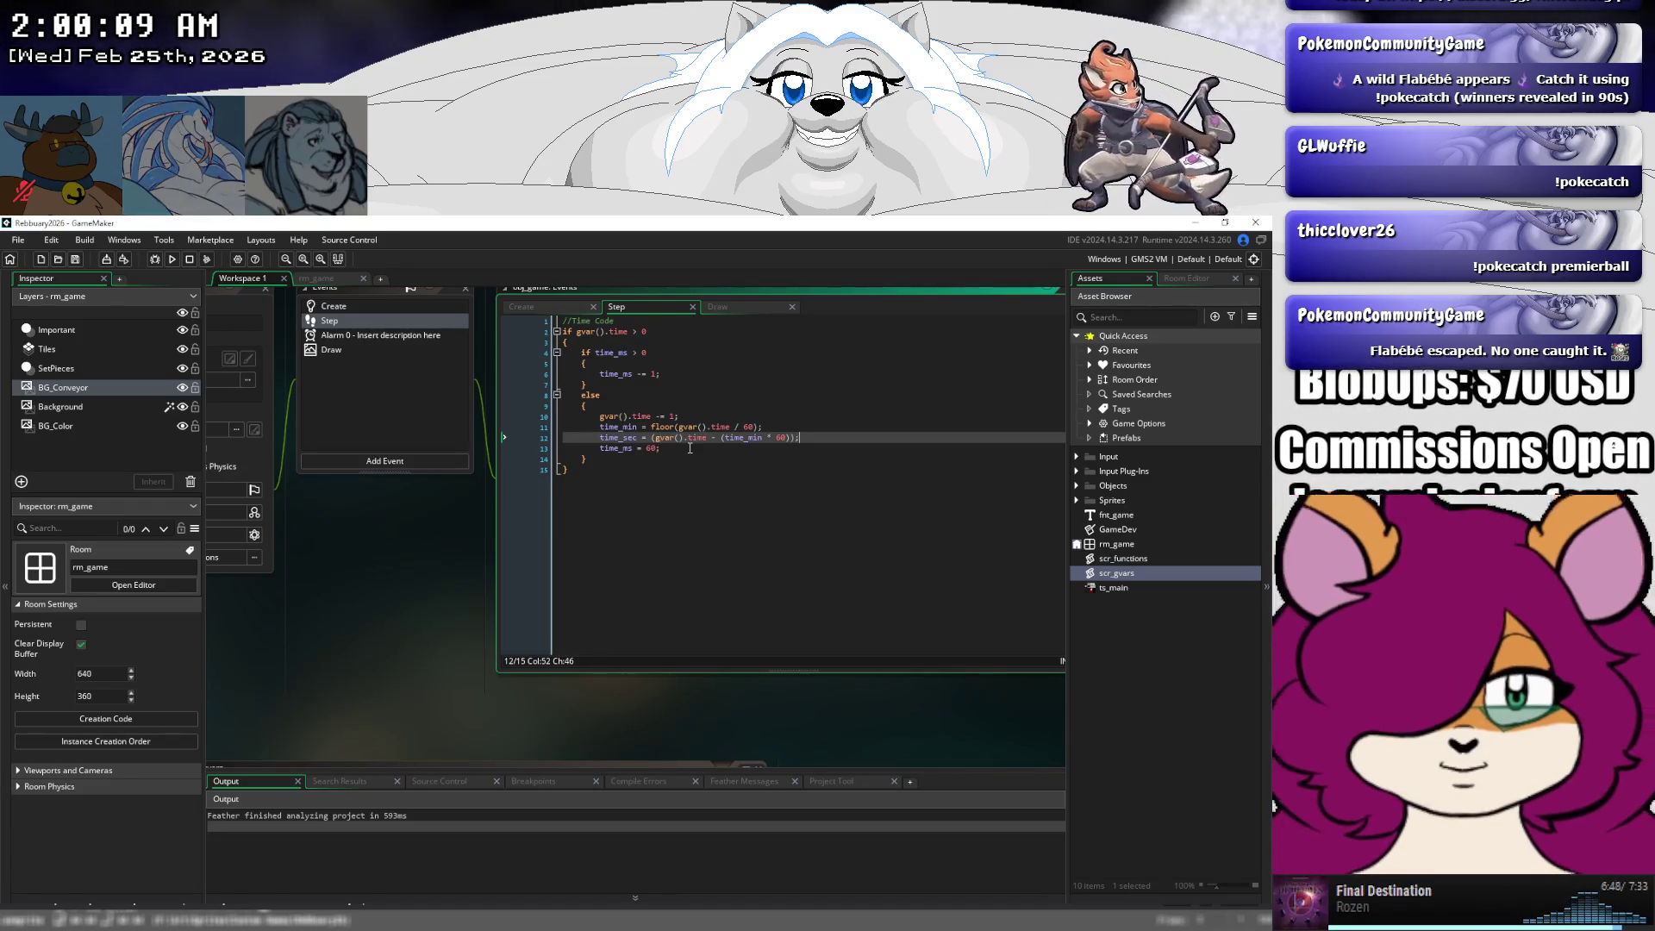
{"action": "key", "text": "Return"}
{"action": "key", "text": "Return"}
{"action": "key", "text": "Return"}
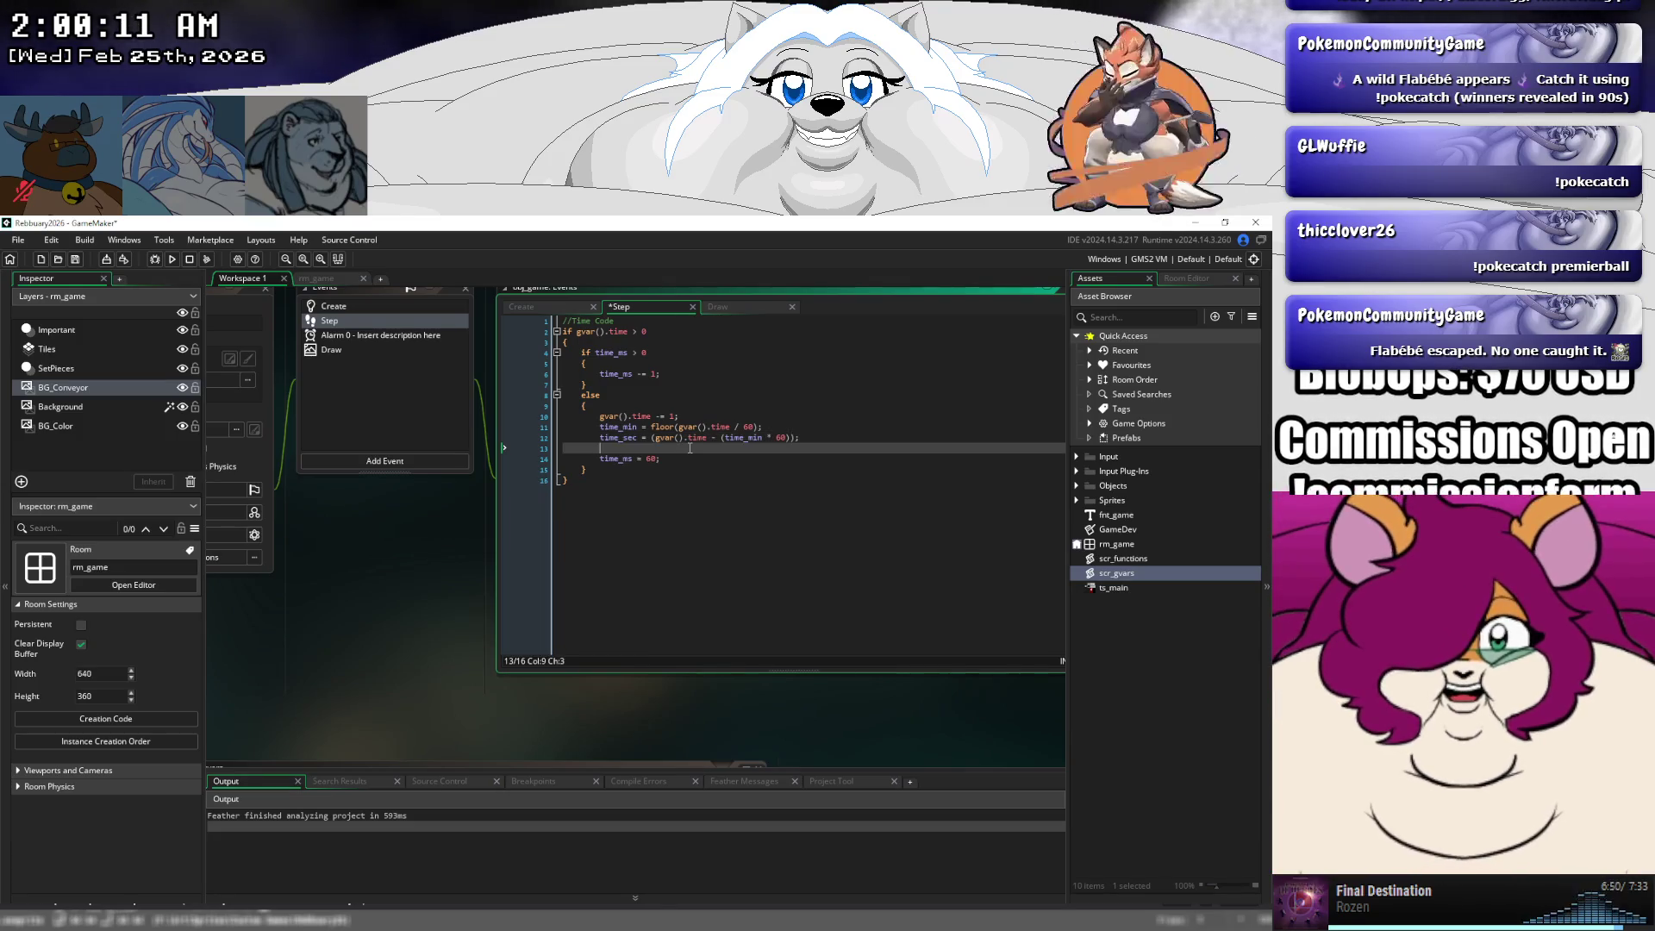
{"action": "key", "text": "Up"}
{"action": "key", "text": "Up"}
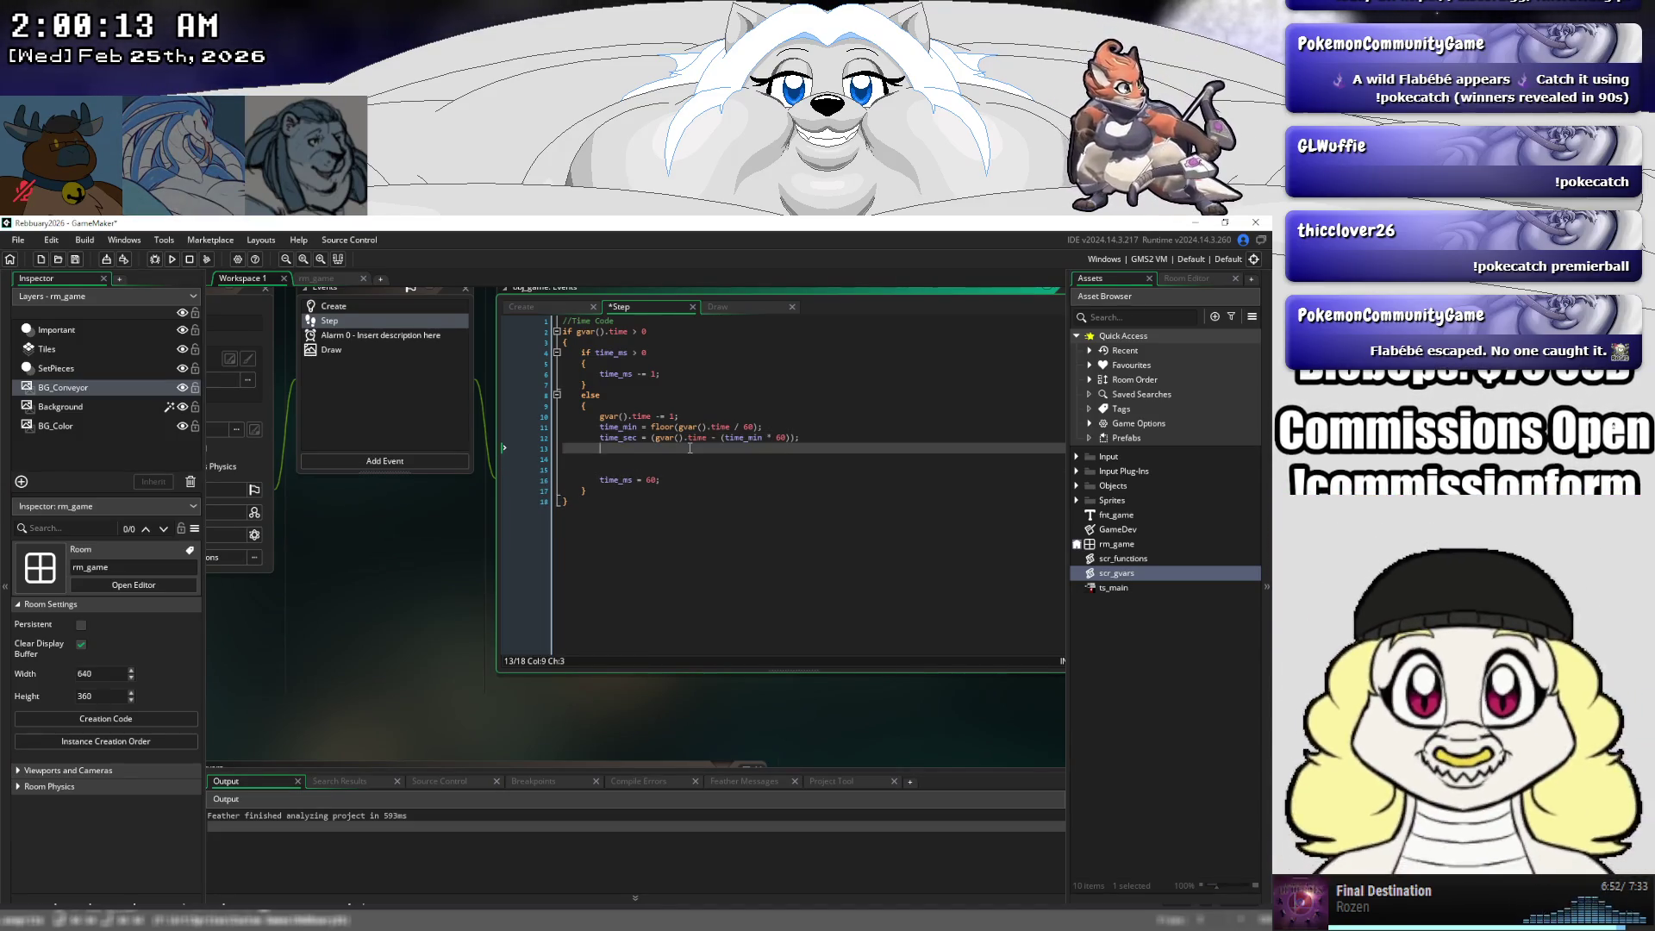
{"action": "type", "text": "if"}
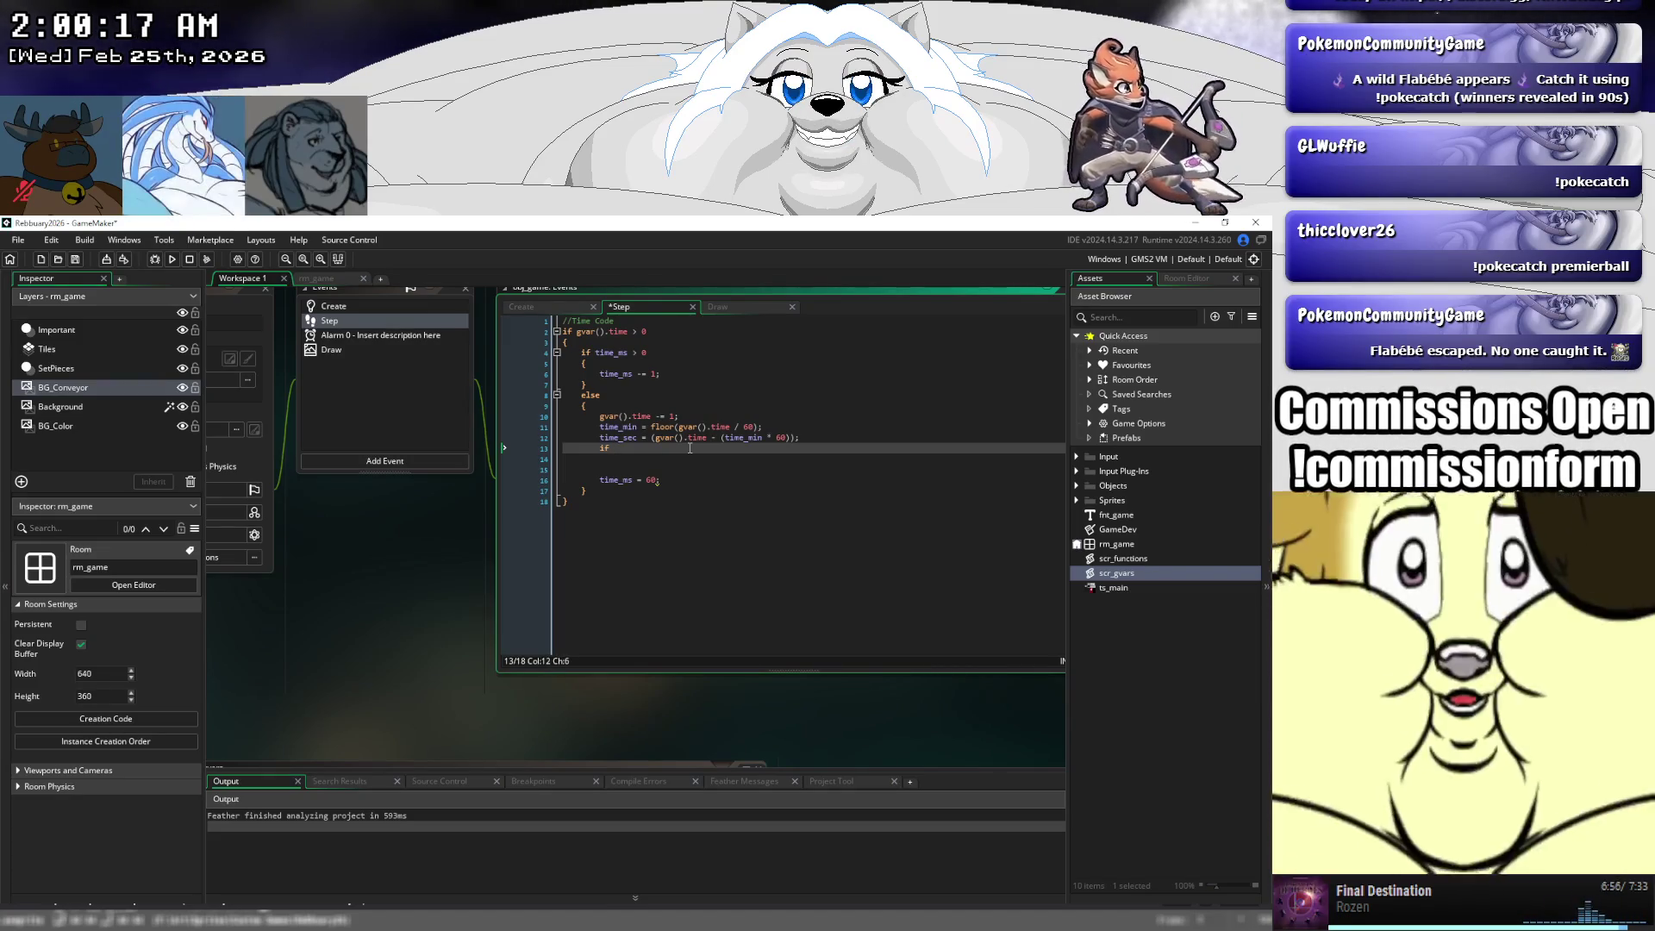
{"action": "key", "text": "BackSpace"}
{"action": "key", "text": "BackSpace"}
{"action": "key", "text": "BackSpace"}
{"action": "key", "text": "Delete"}
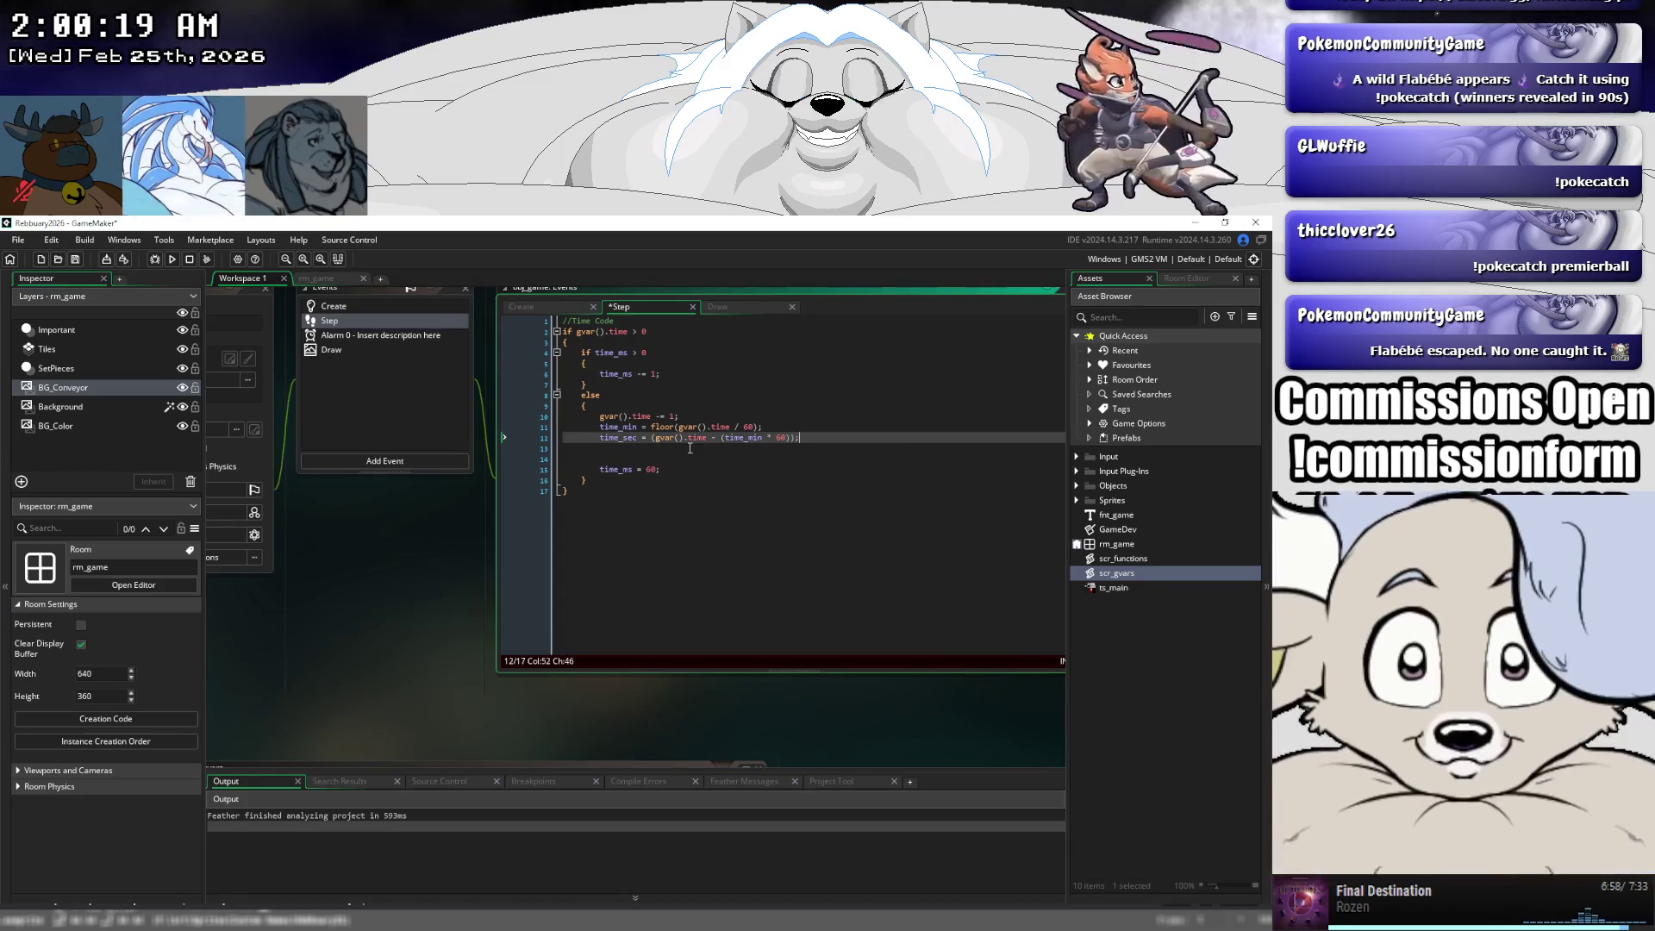
{"action": "key", "text": "BackSpace"}
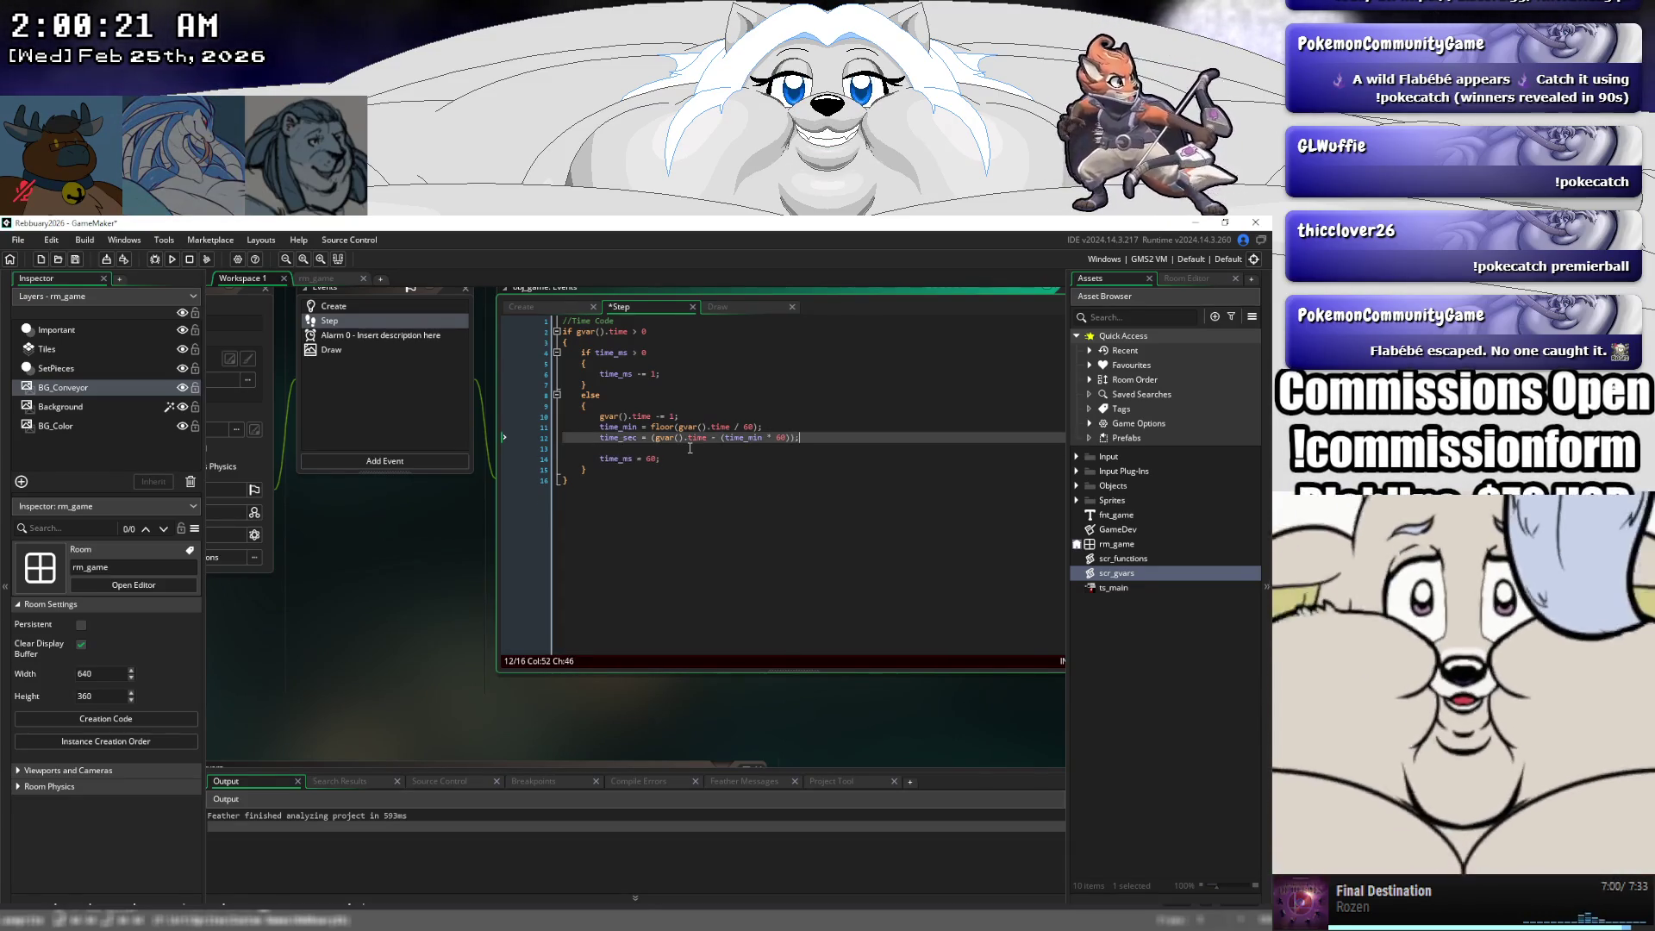
{"action": "key", "text": "Delete"}
{"action": "key", "text": "Down"}
{"action": "key", "text": "Return"}
{"action": "type", "text": "if"}
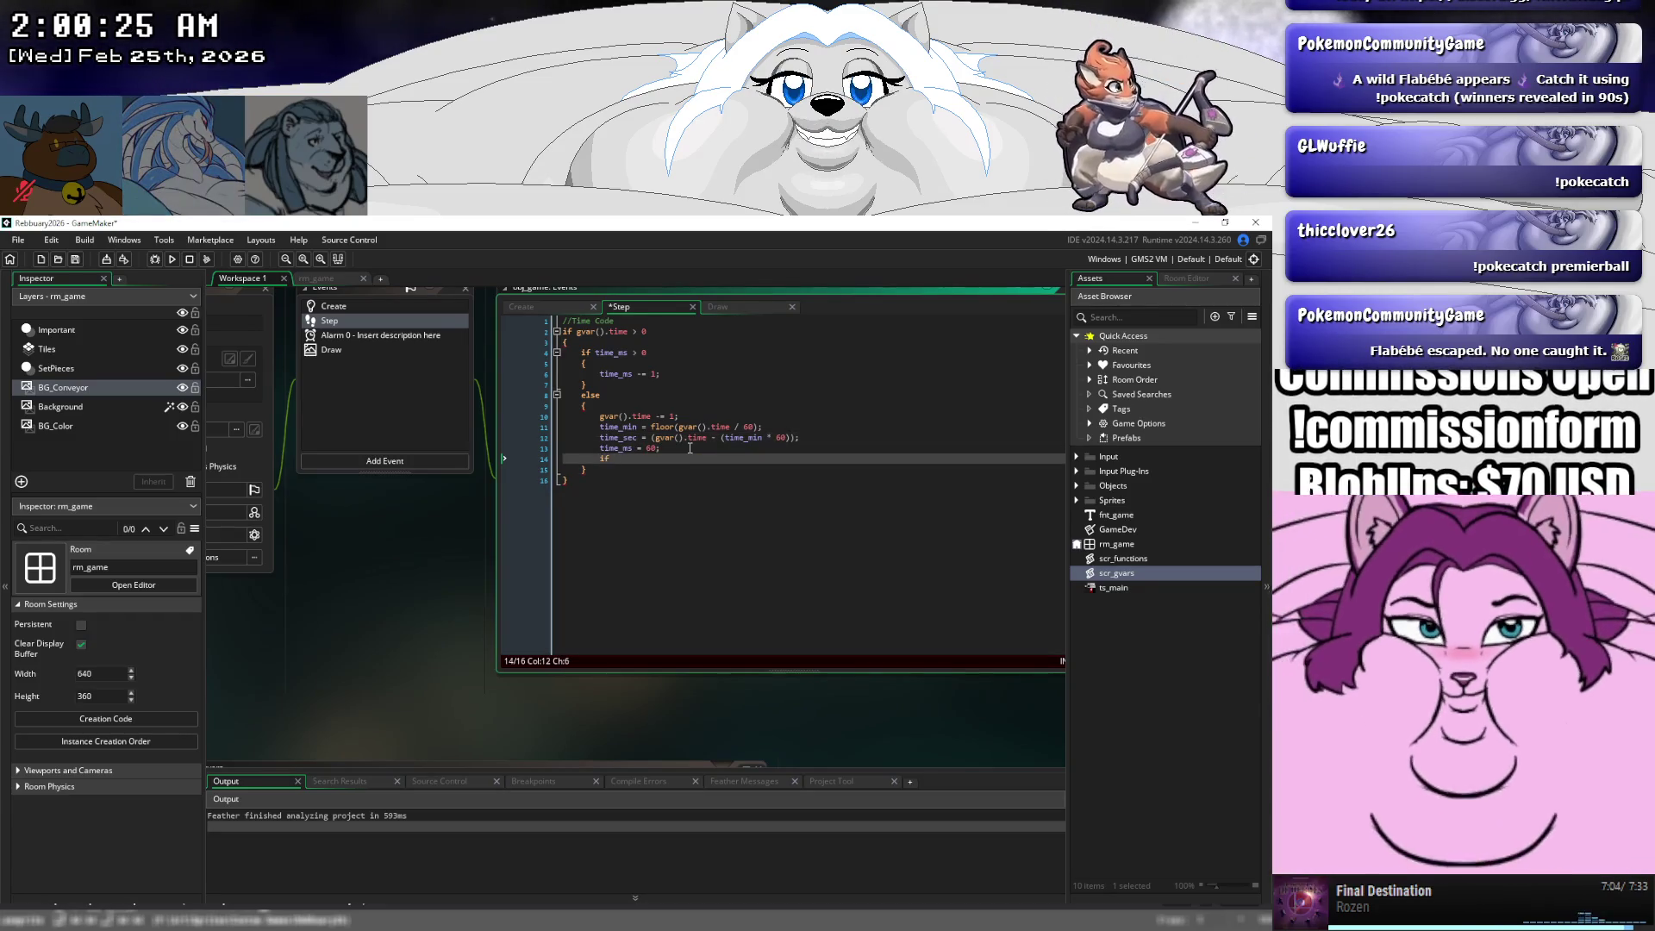
{"action": "type", "text": " time_se"}
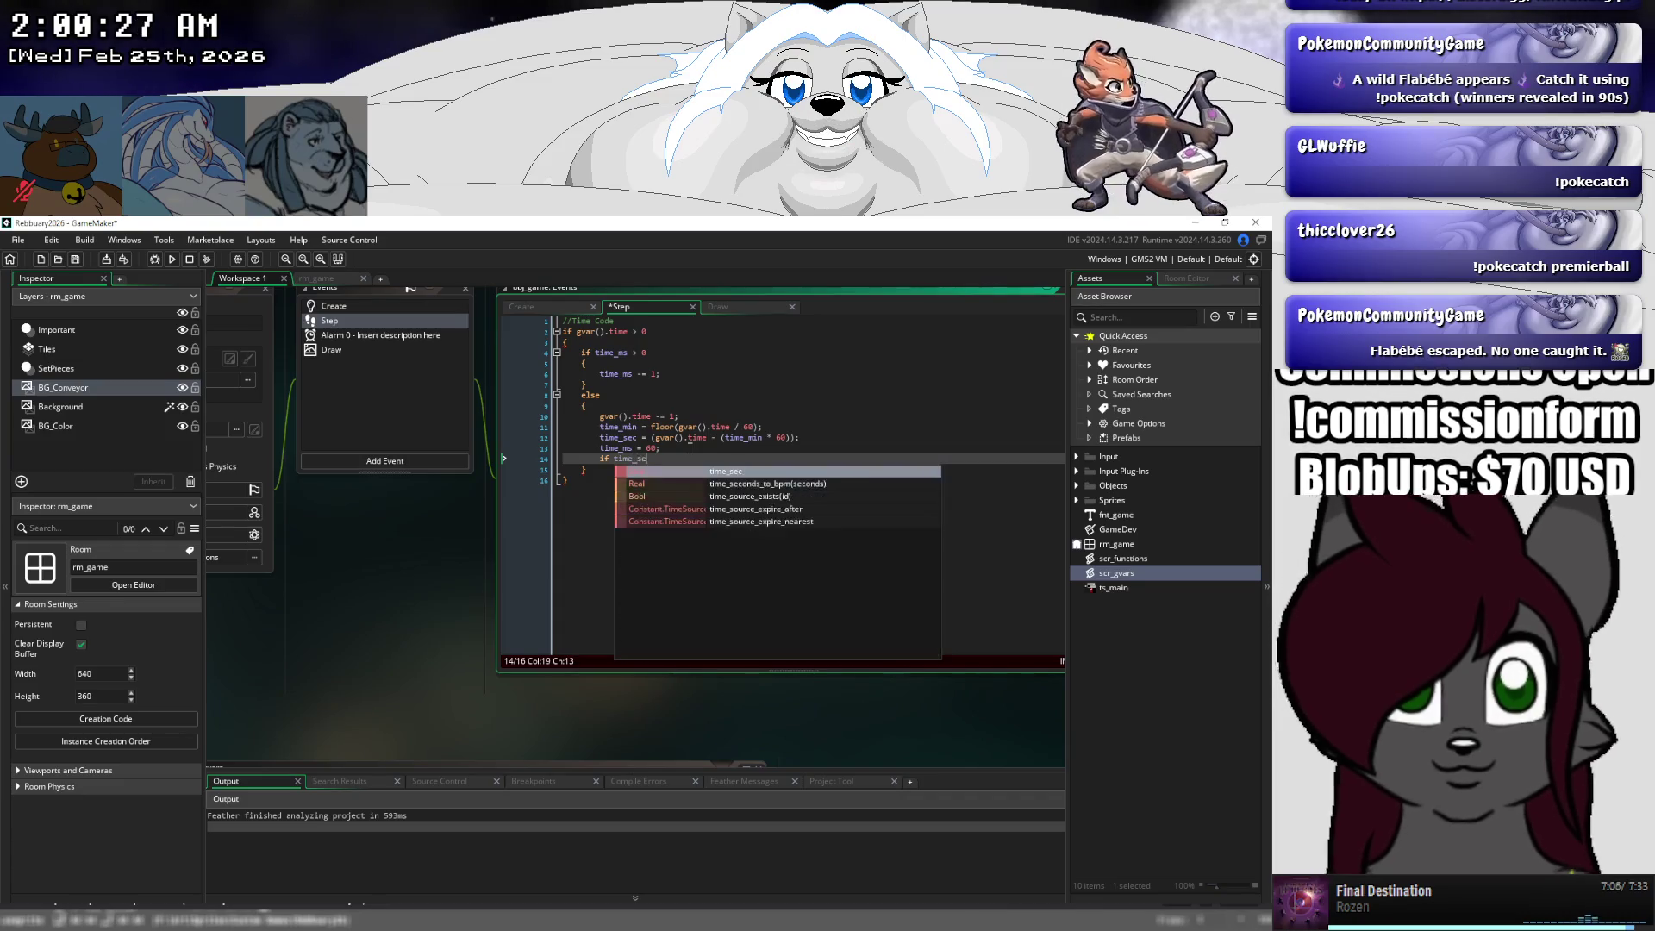
{"action": "type", "text": "c "}
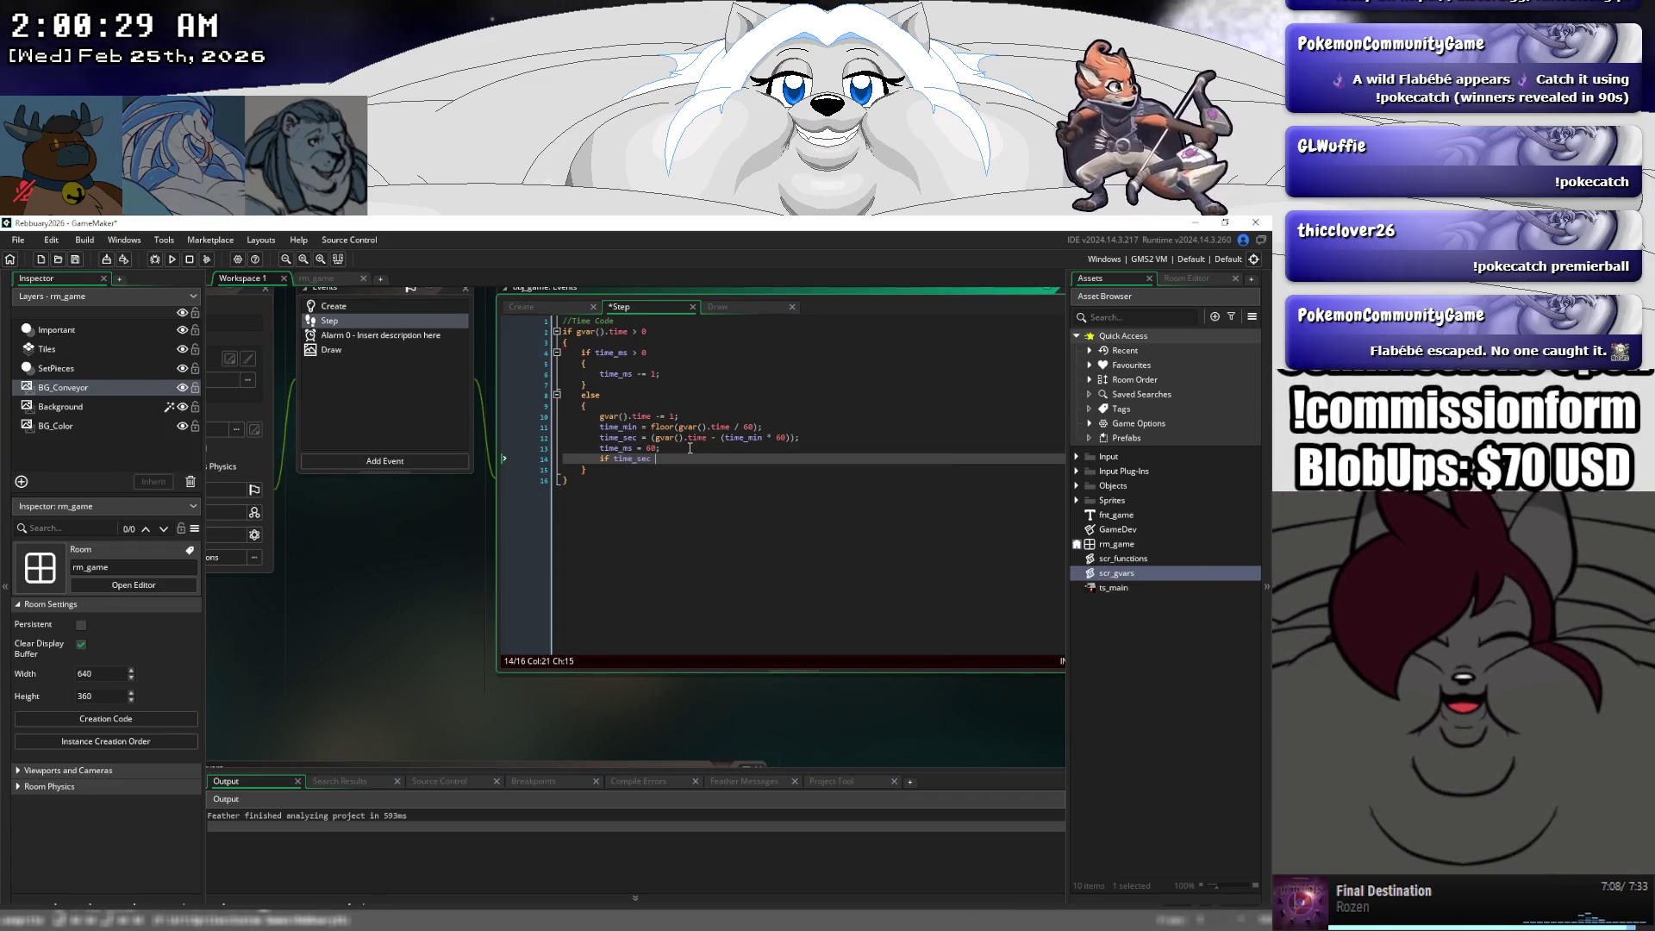
{"action": "type", "text": "> 0"}
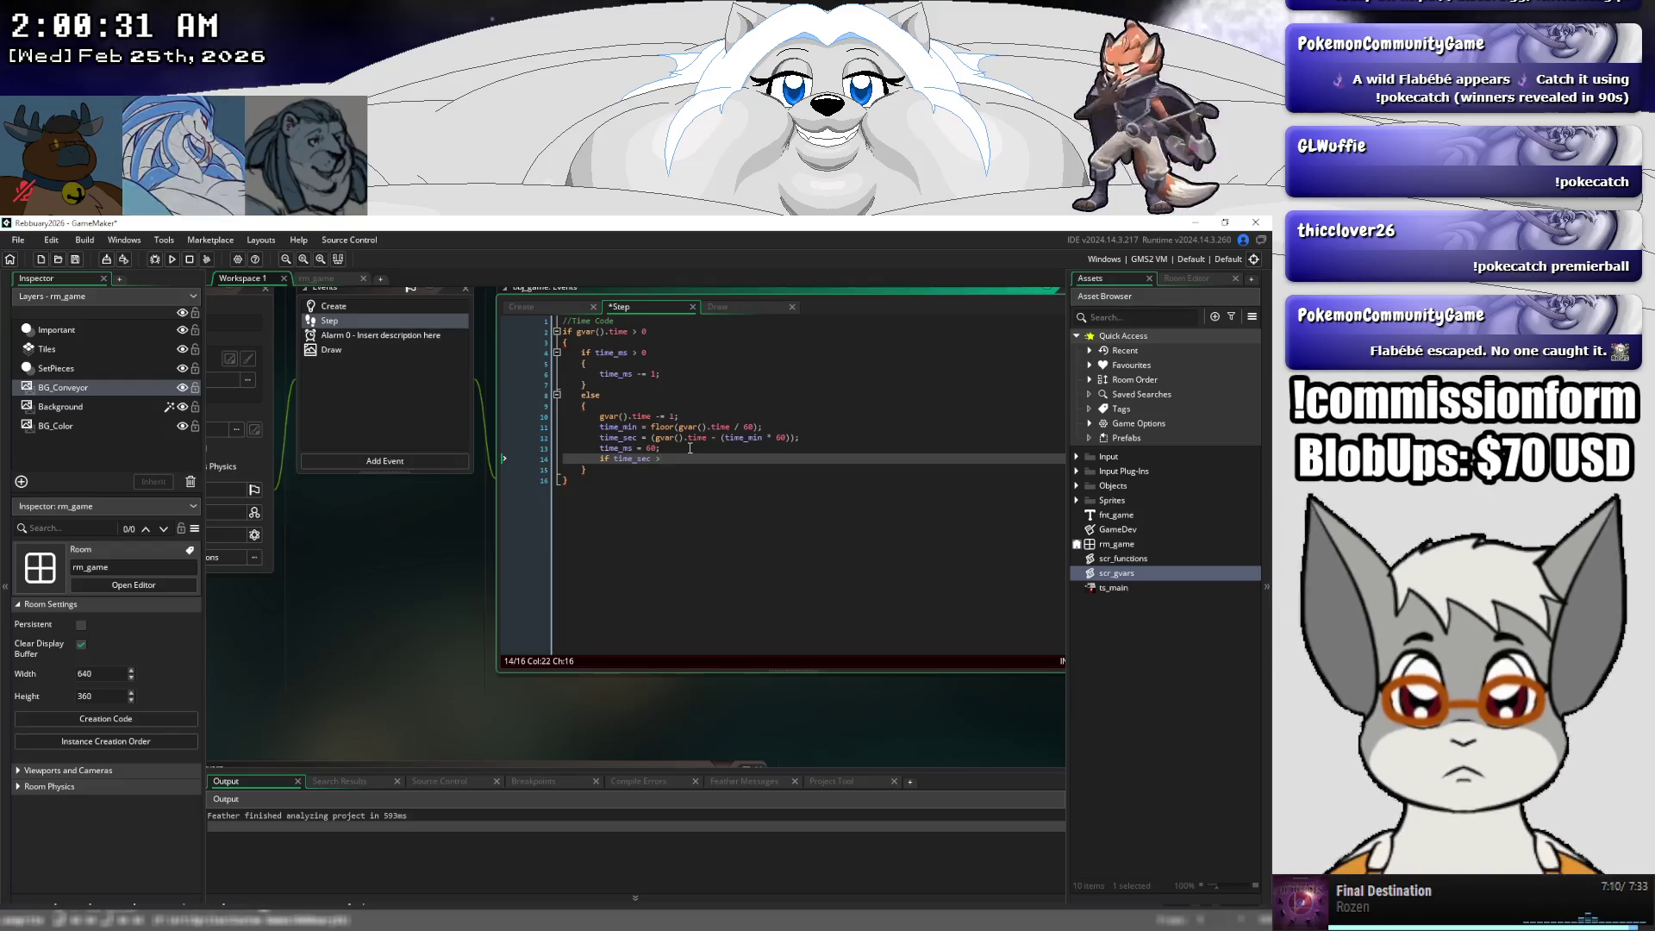
{"action": "key", "text": "Return"}
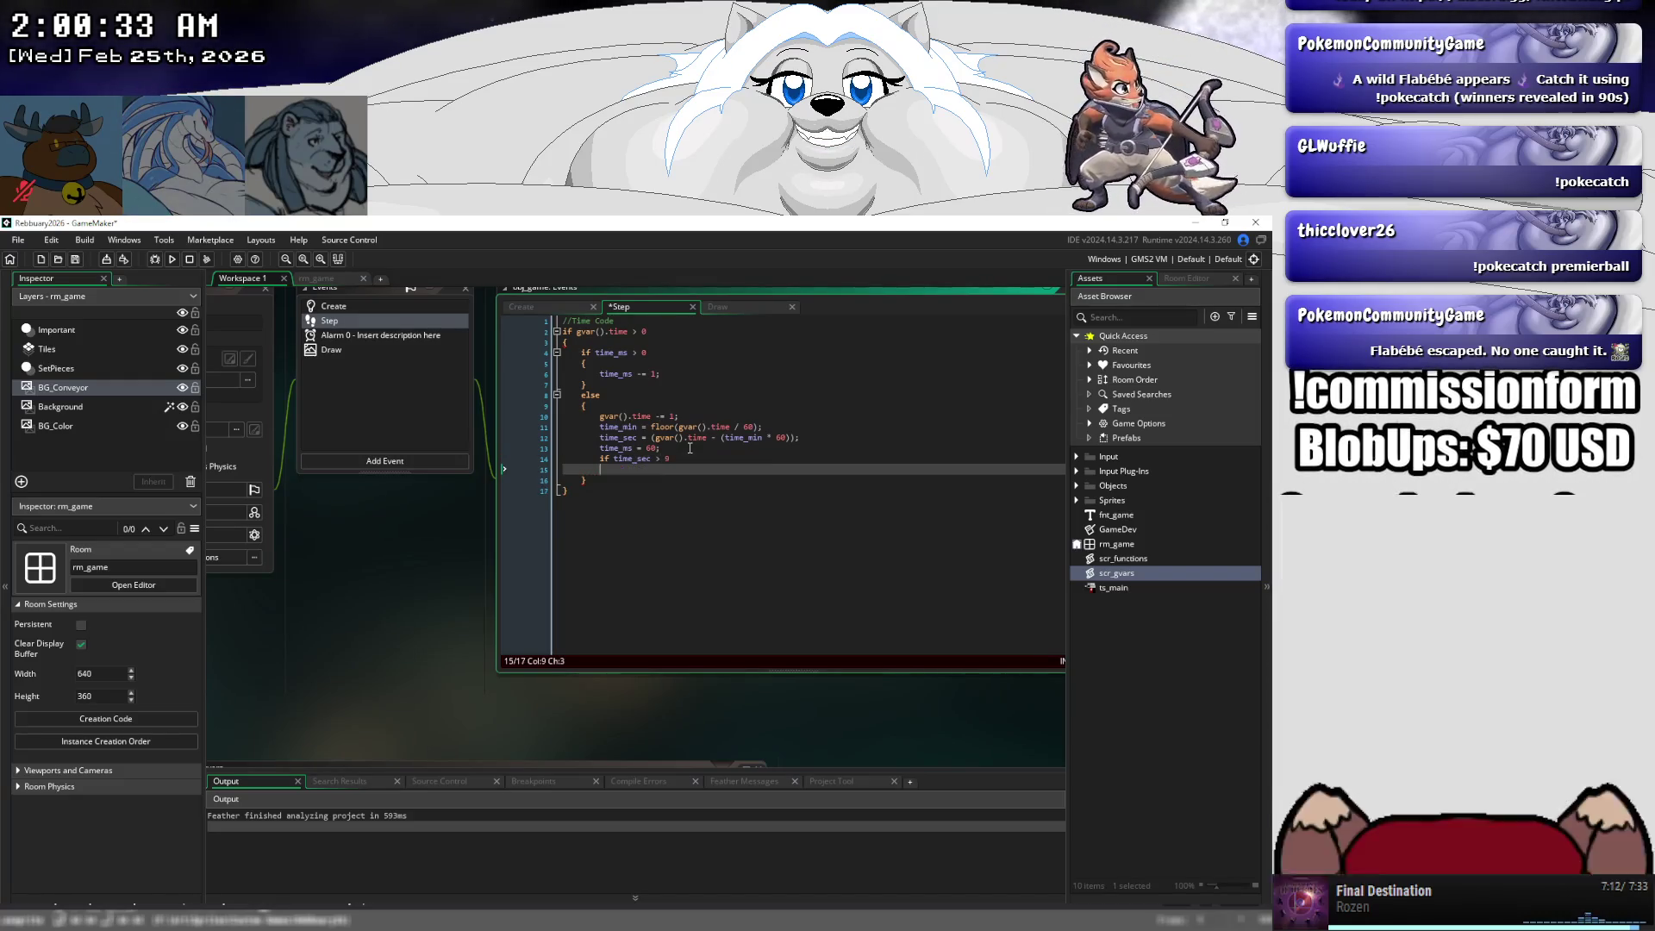
- Open a brace block, change the condition to time_sec < 10, and begin a time_draw assignment inside
{"action": "type", "text": "{"}
{"action": "key", "text": "Return"}
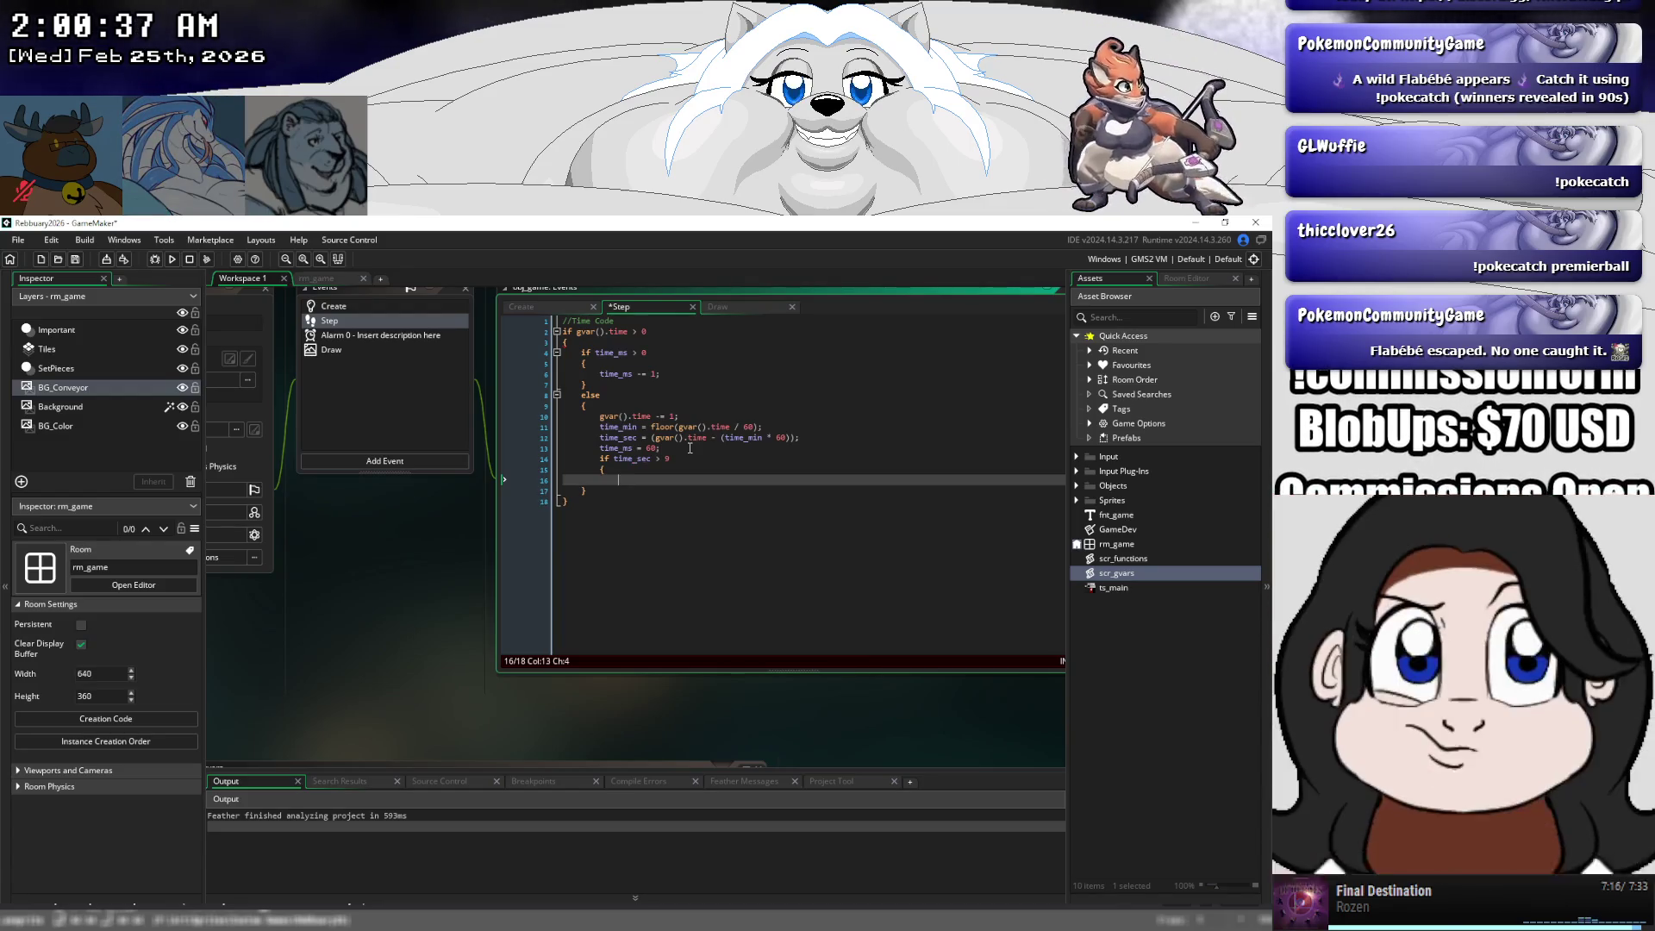
{"action": "key", "text": "Up"}
{"action": "key", "text": "Up"}
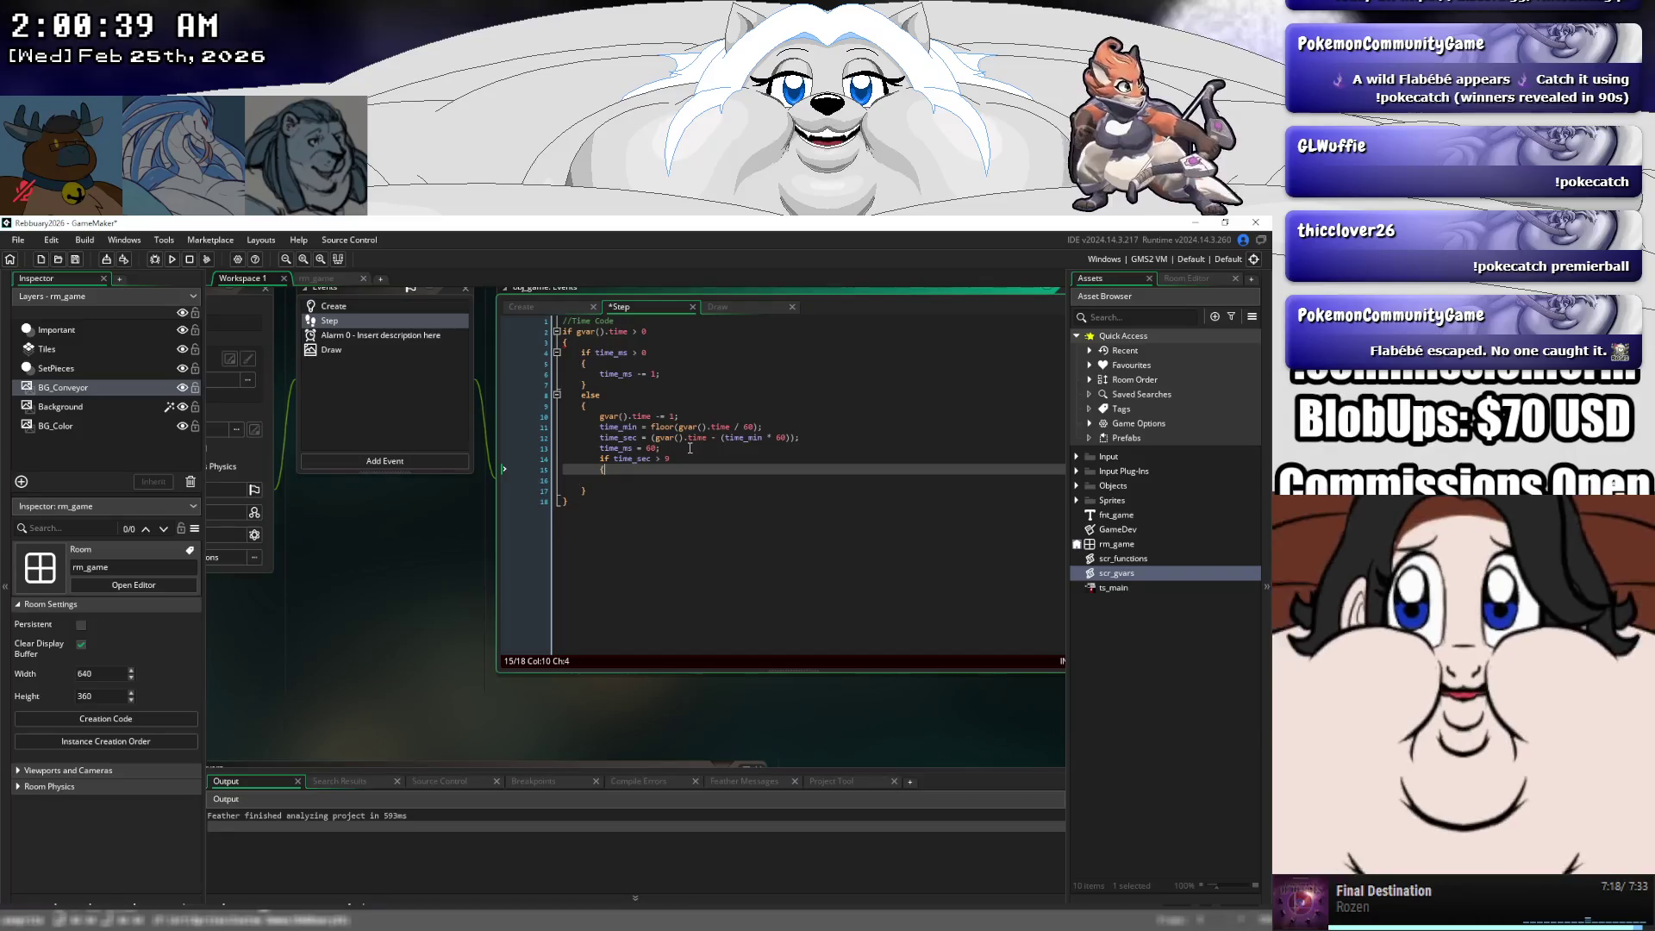
{"action": "key", "text": "ctrl+Right"}
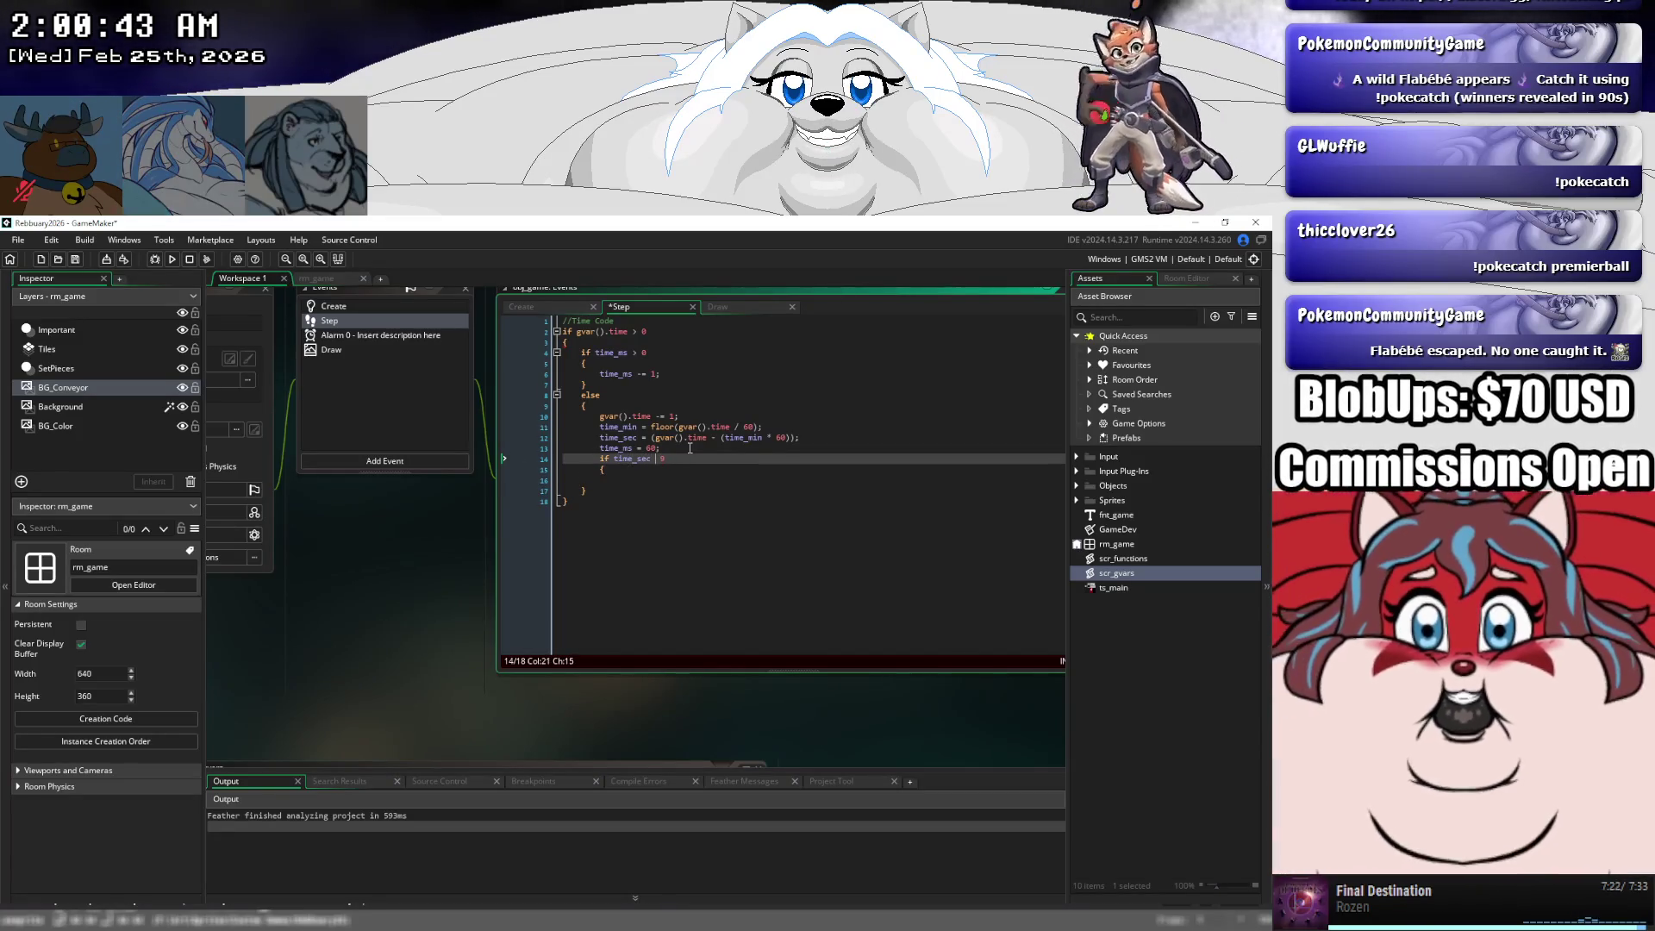
{"action": "type", "text": "< "}
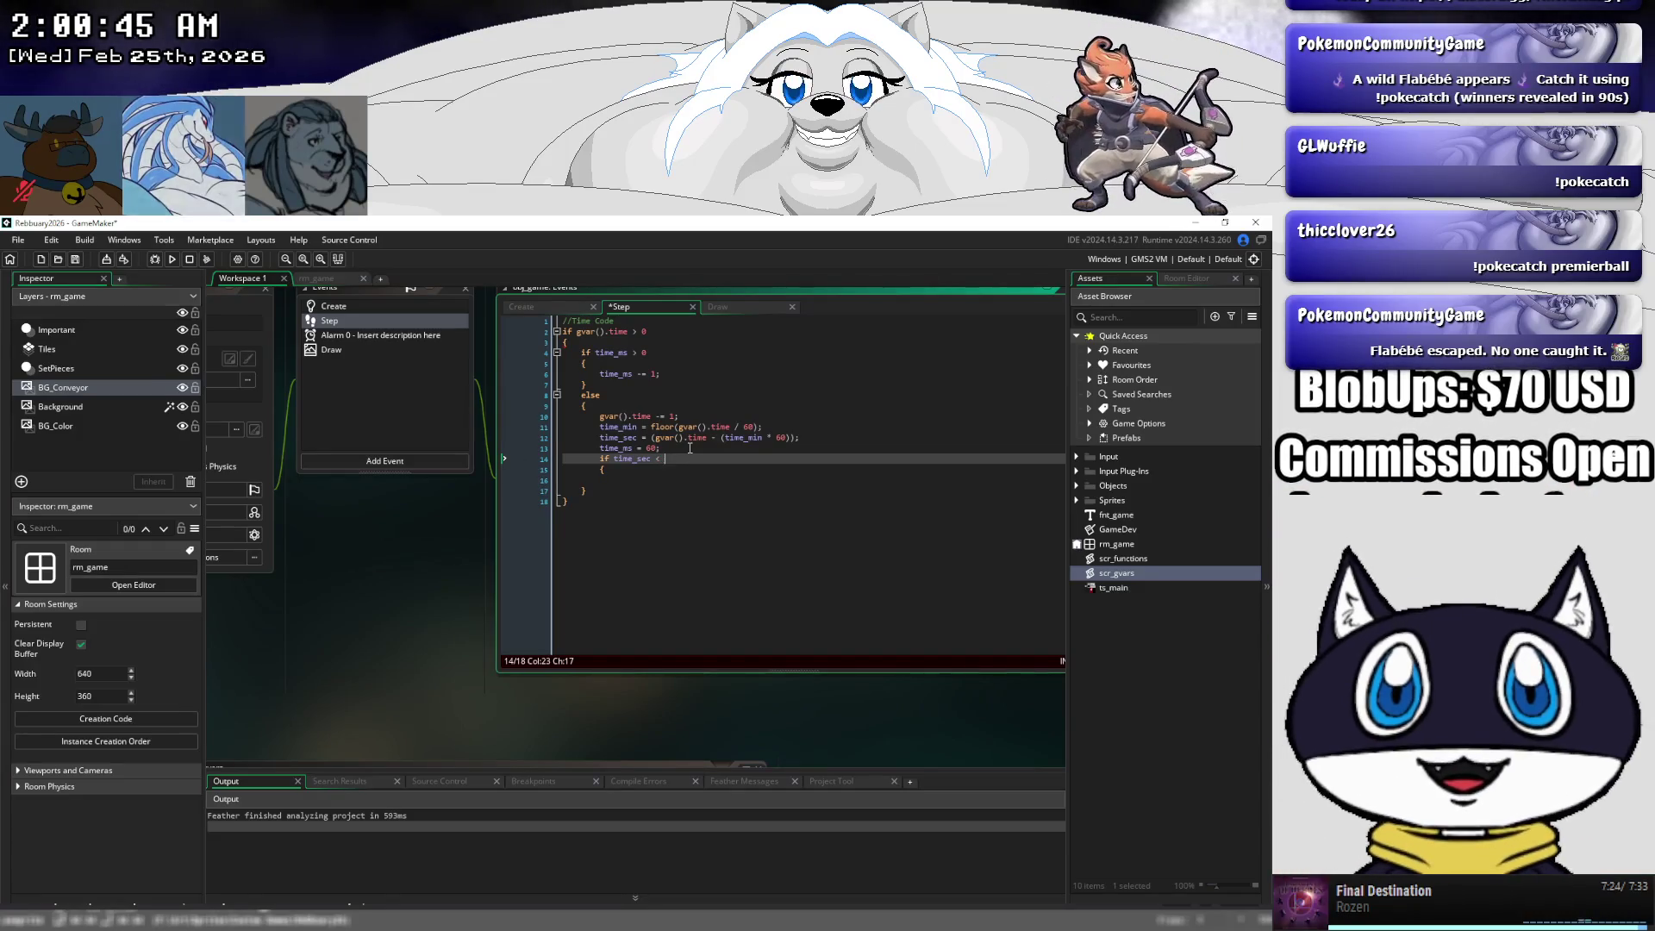
{"action": "type", "text": "10"}
{"action": "key", "text": "Down"}
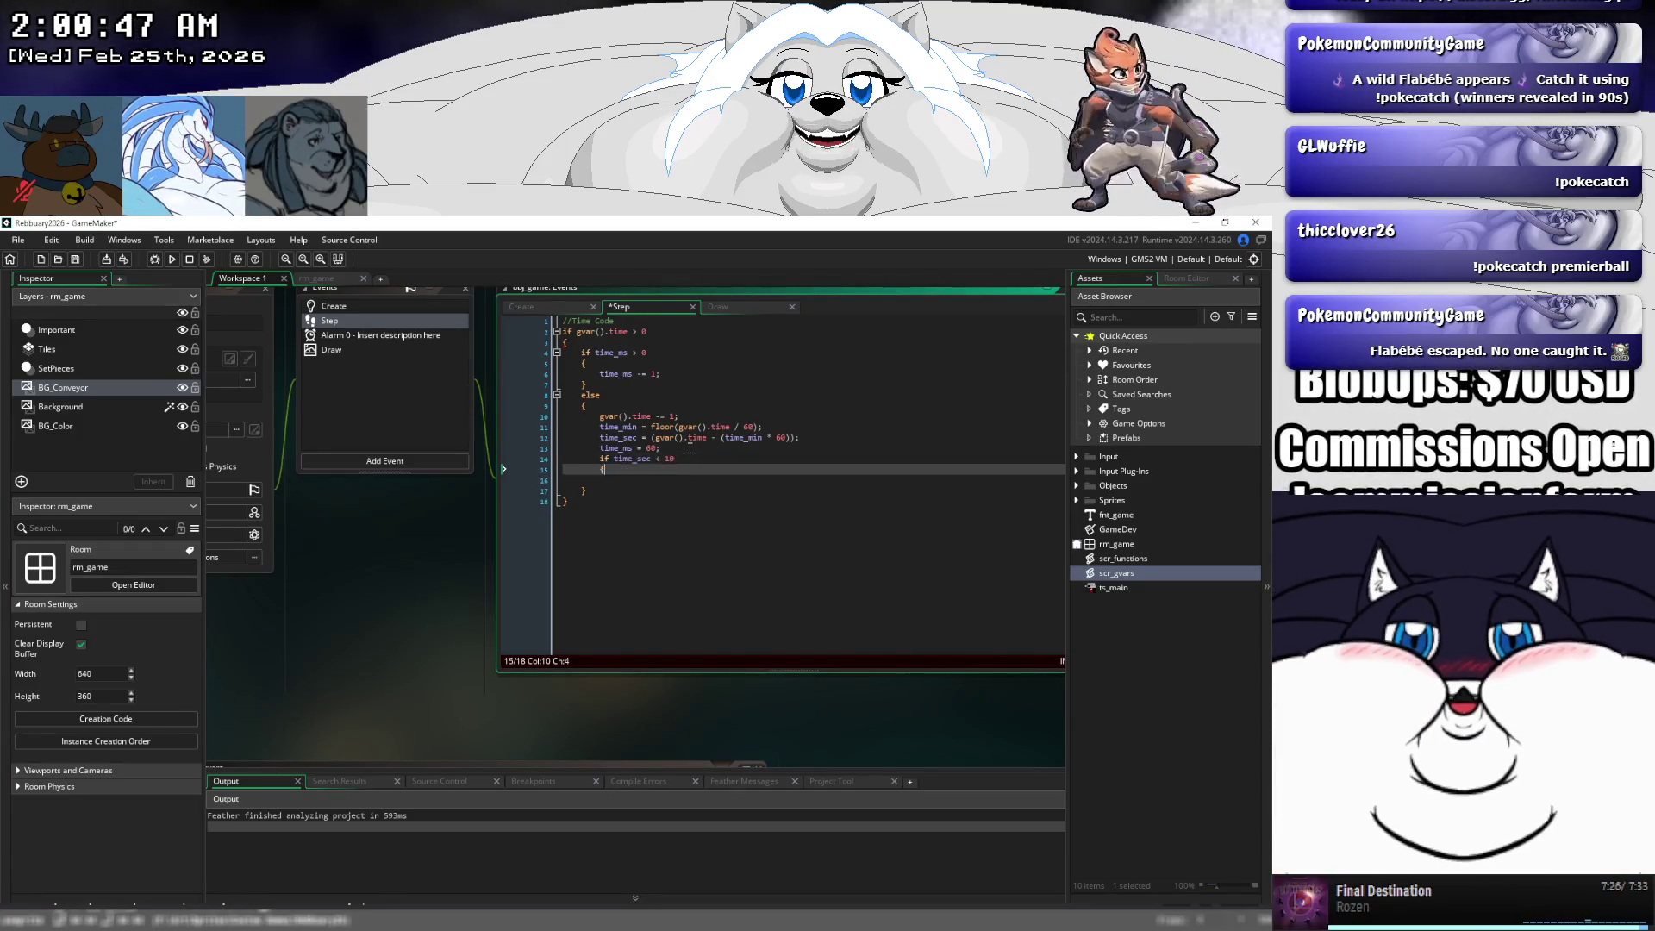
{"action": "key", "text": "Down"}
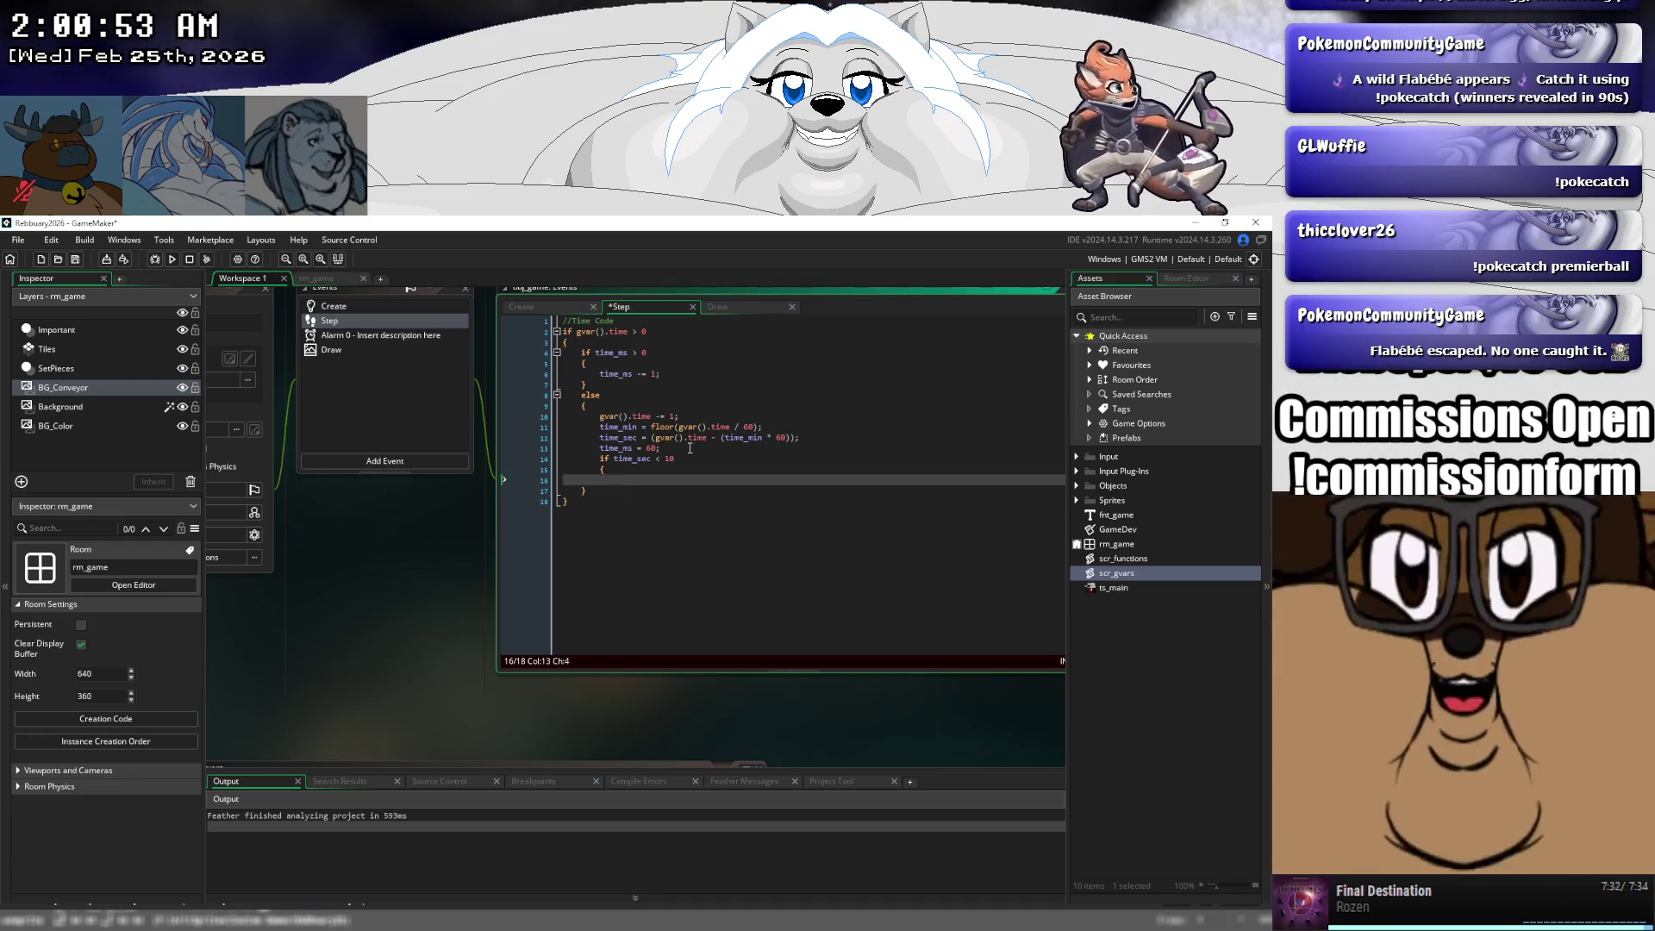
{"action": "type", "text": "time_dre"}
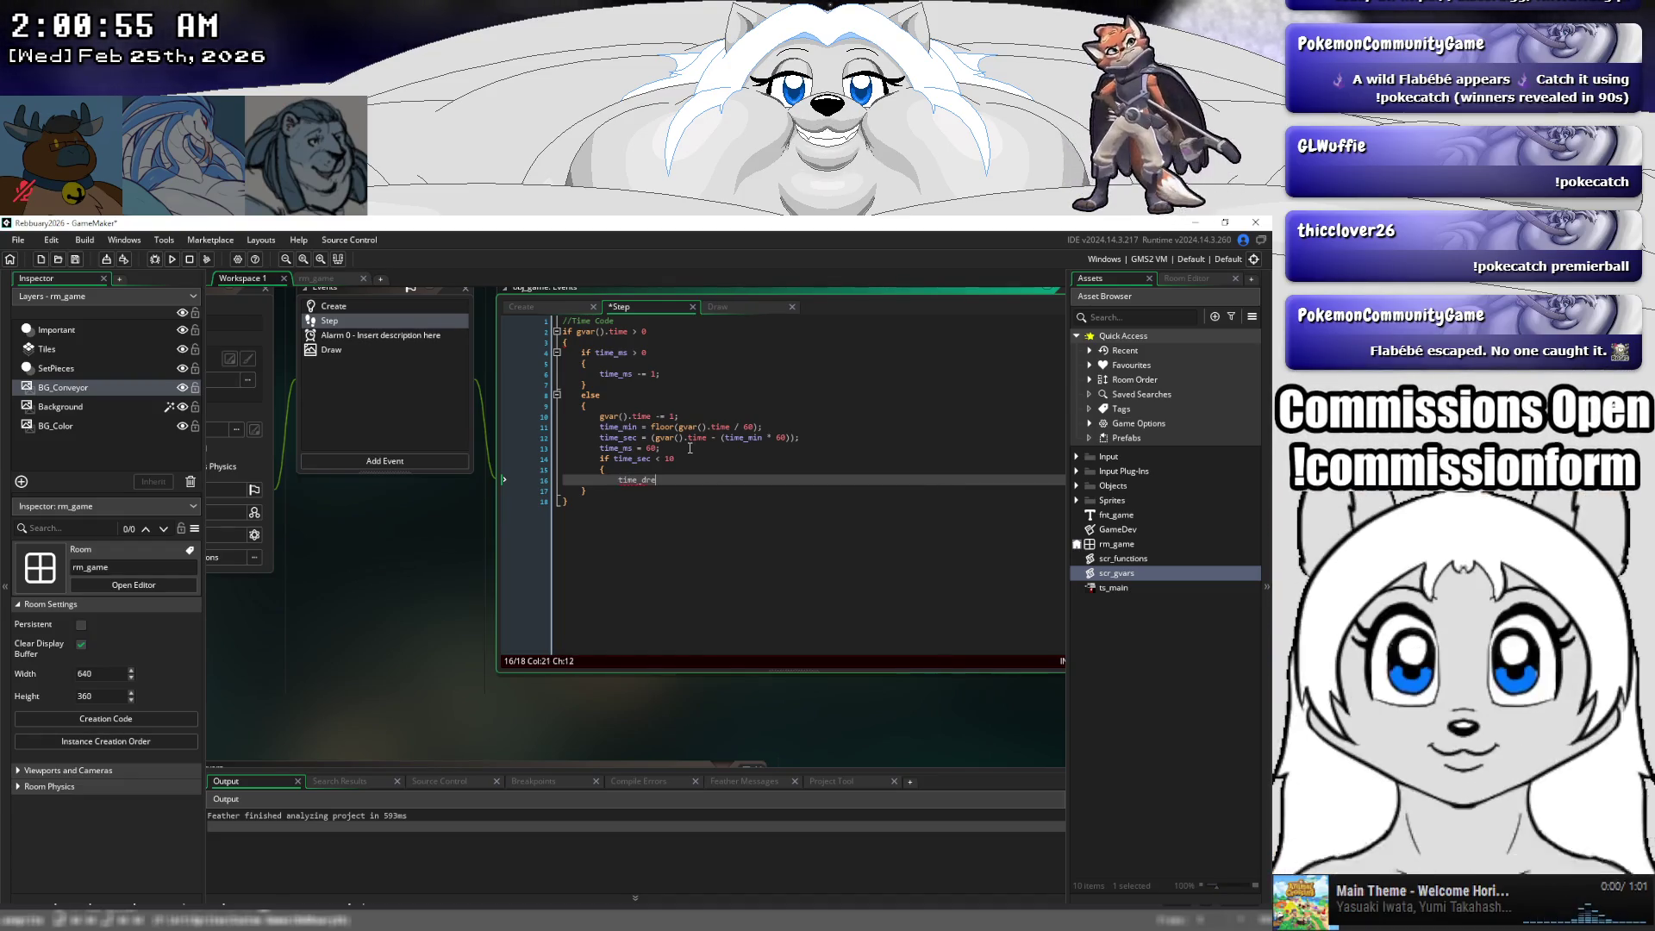
{"action": "key", "text": "BackSpace"}
{"action": "type", "text": "aw"}
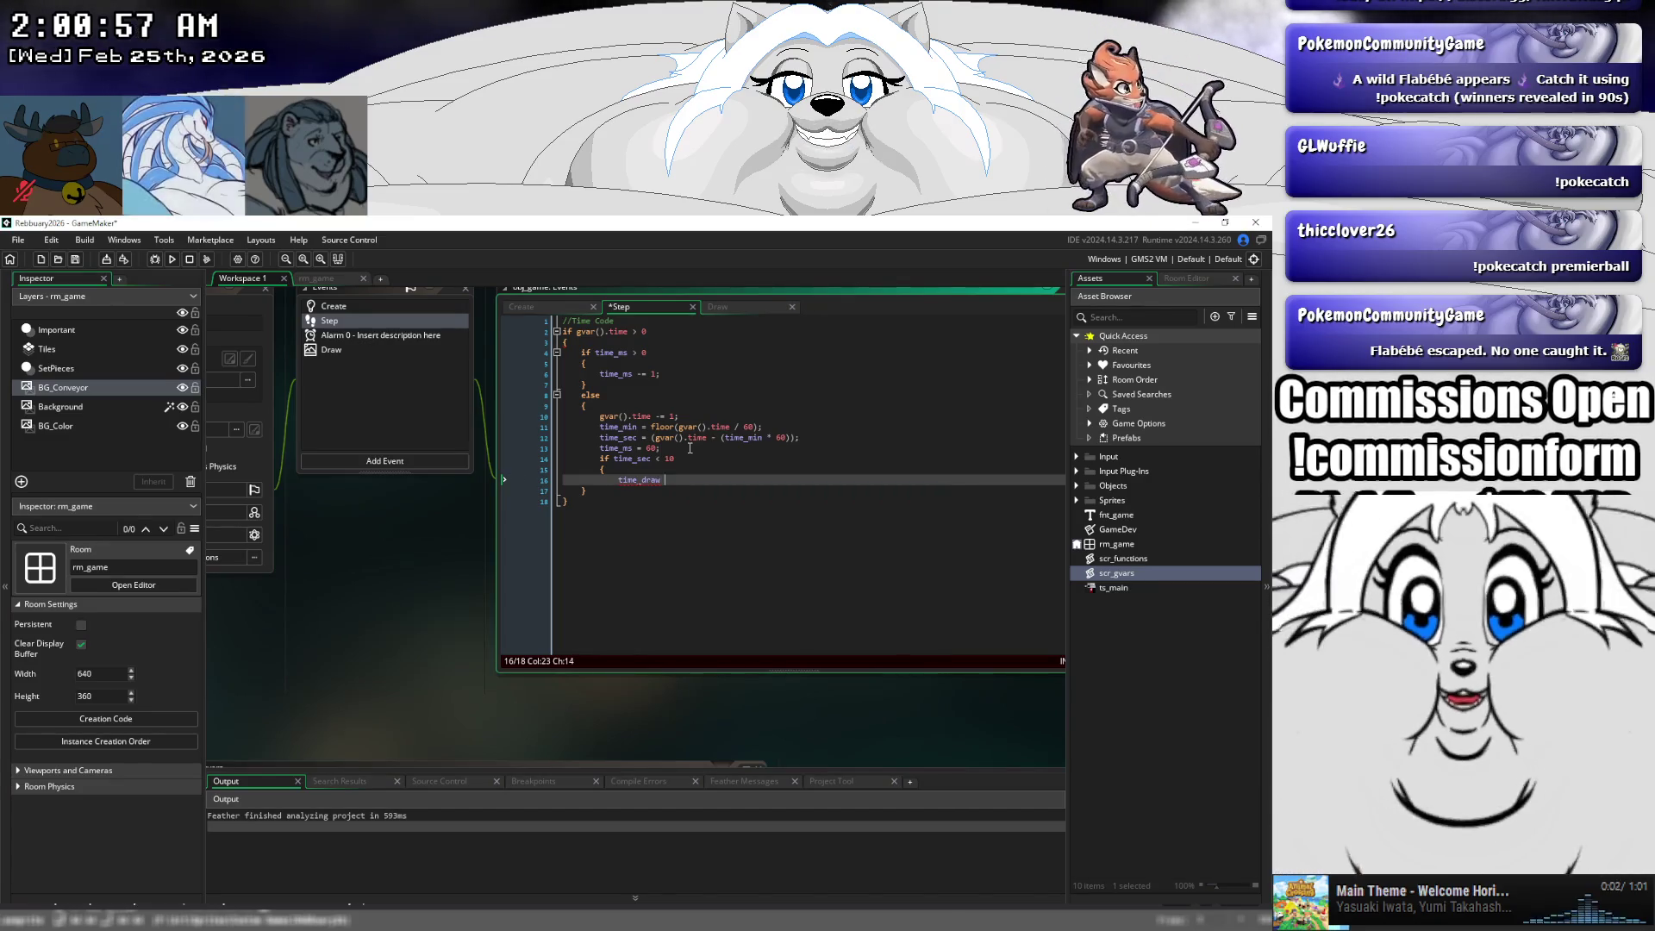
{"action": "type", "text": " = ("}
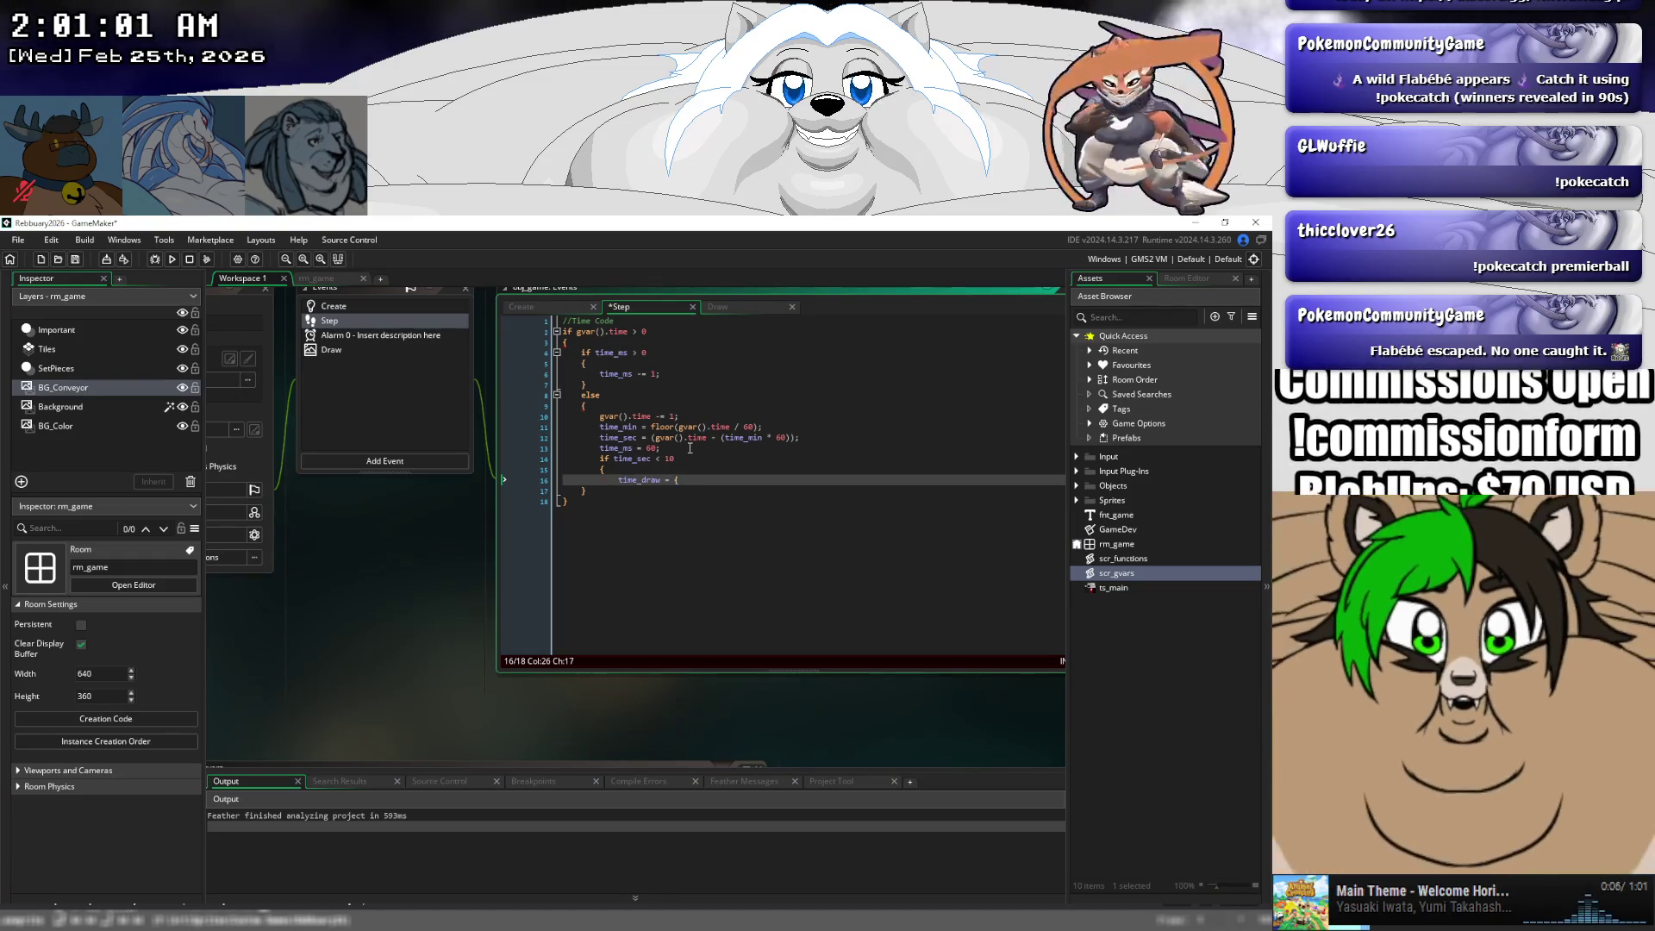
{"action": "type", "text": "\""}
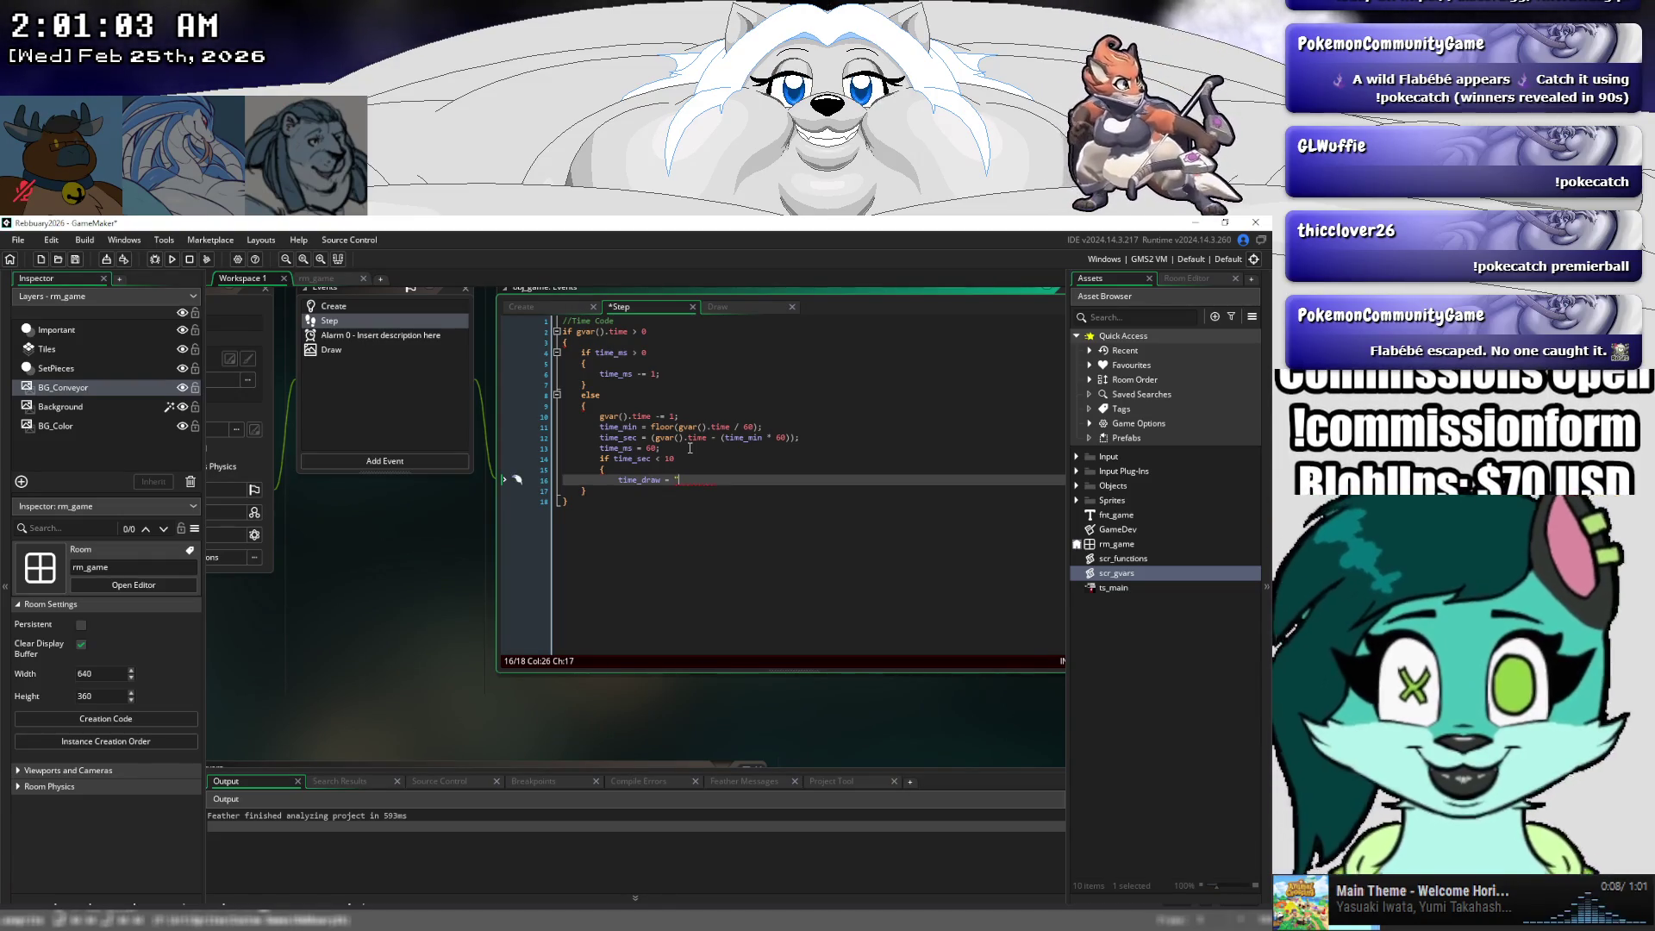
- Complete time_draw as minutes, colon, zero, seconds in the under-10 block and start an else after it
{"action": "key", "text": "BackSpace"}
{"action": "type", "text": "string("}
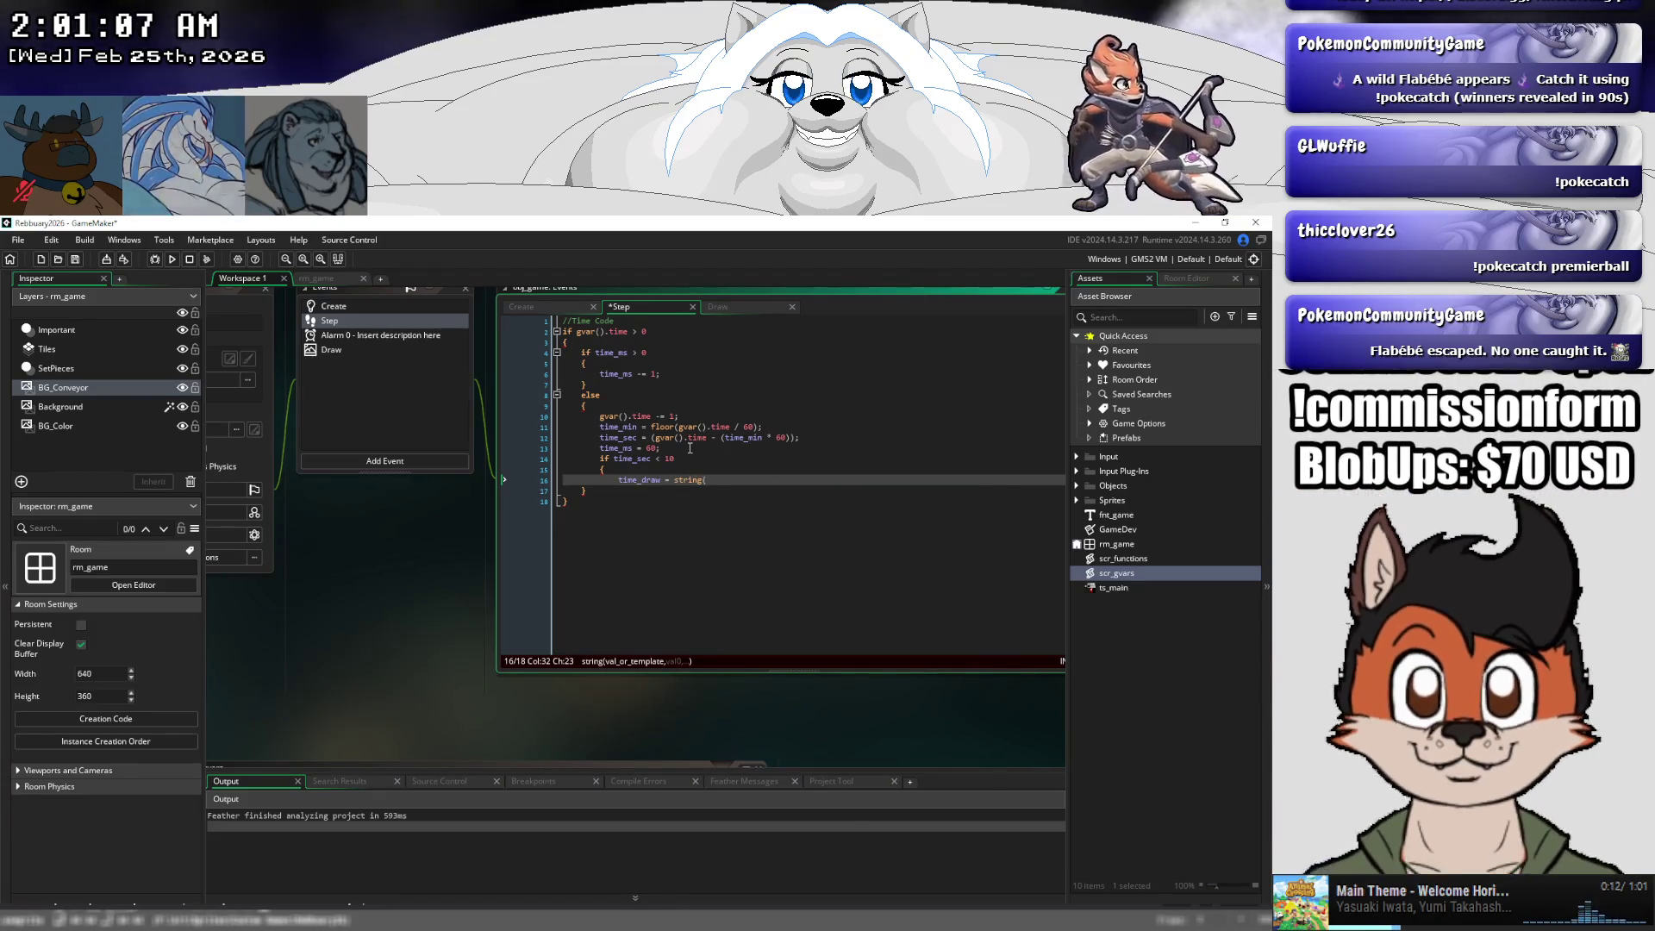
{"action": "type", "text": "$"}
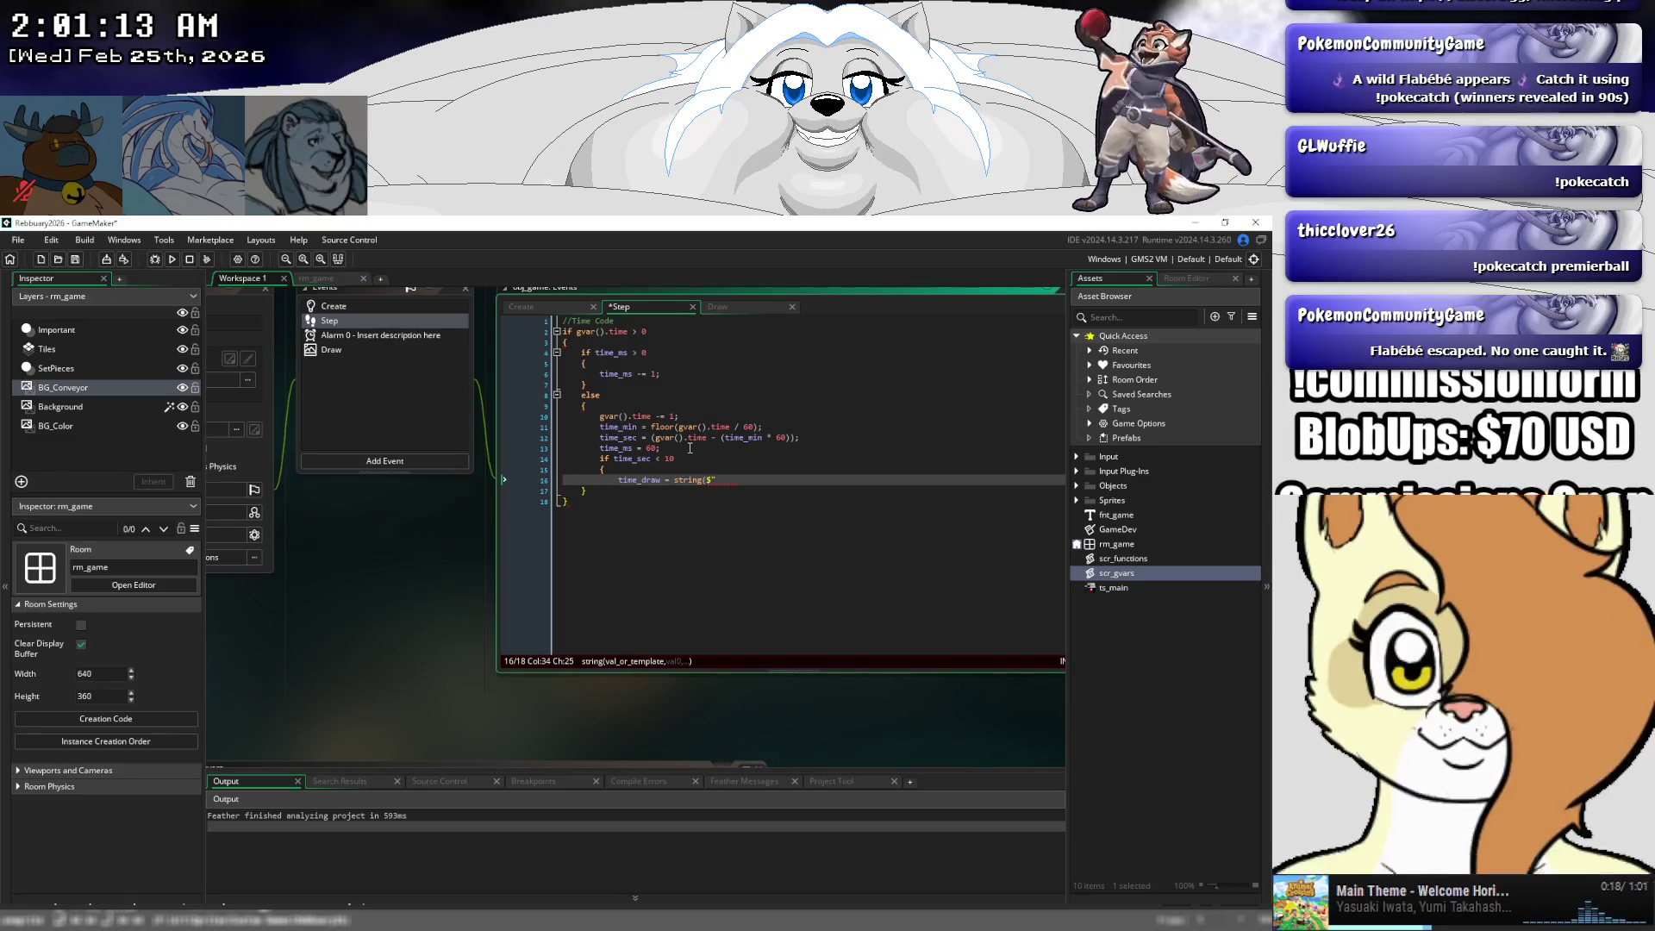
{"action": "type", "text": "{"}
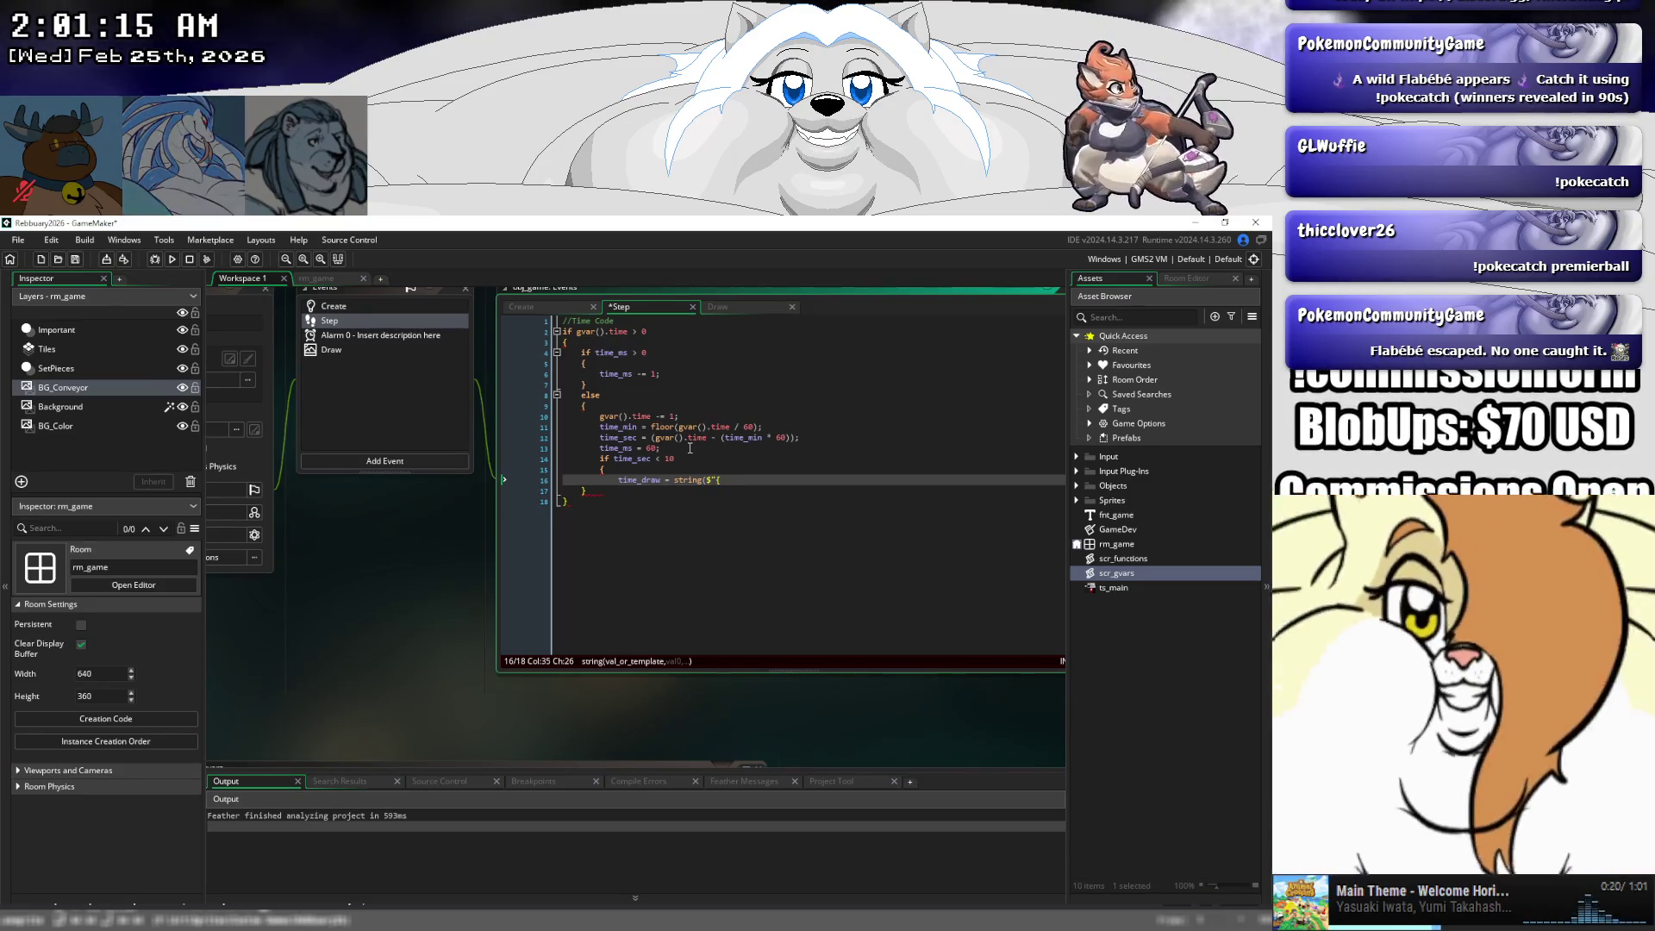
{"action": "type", "text": "time_"}
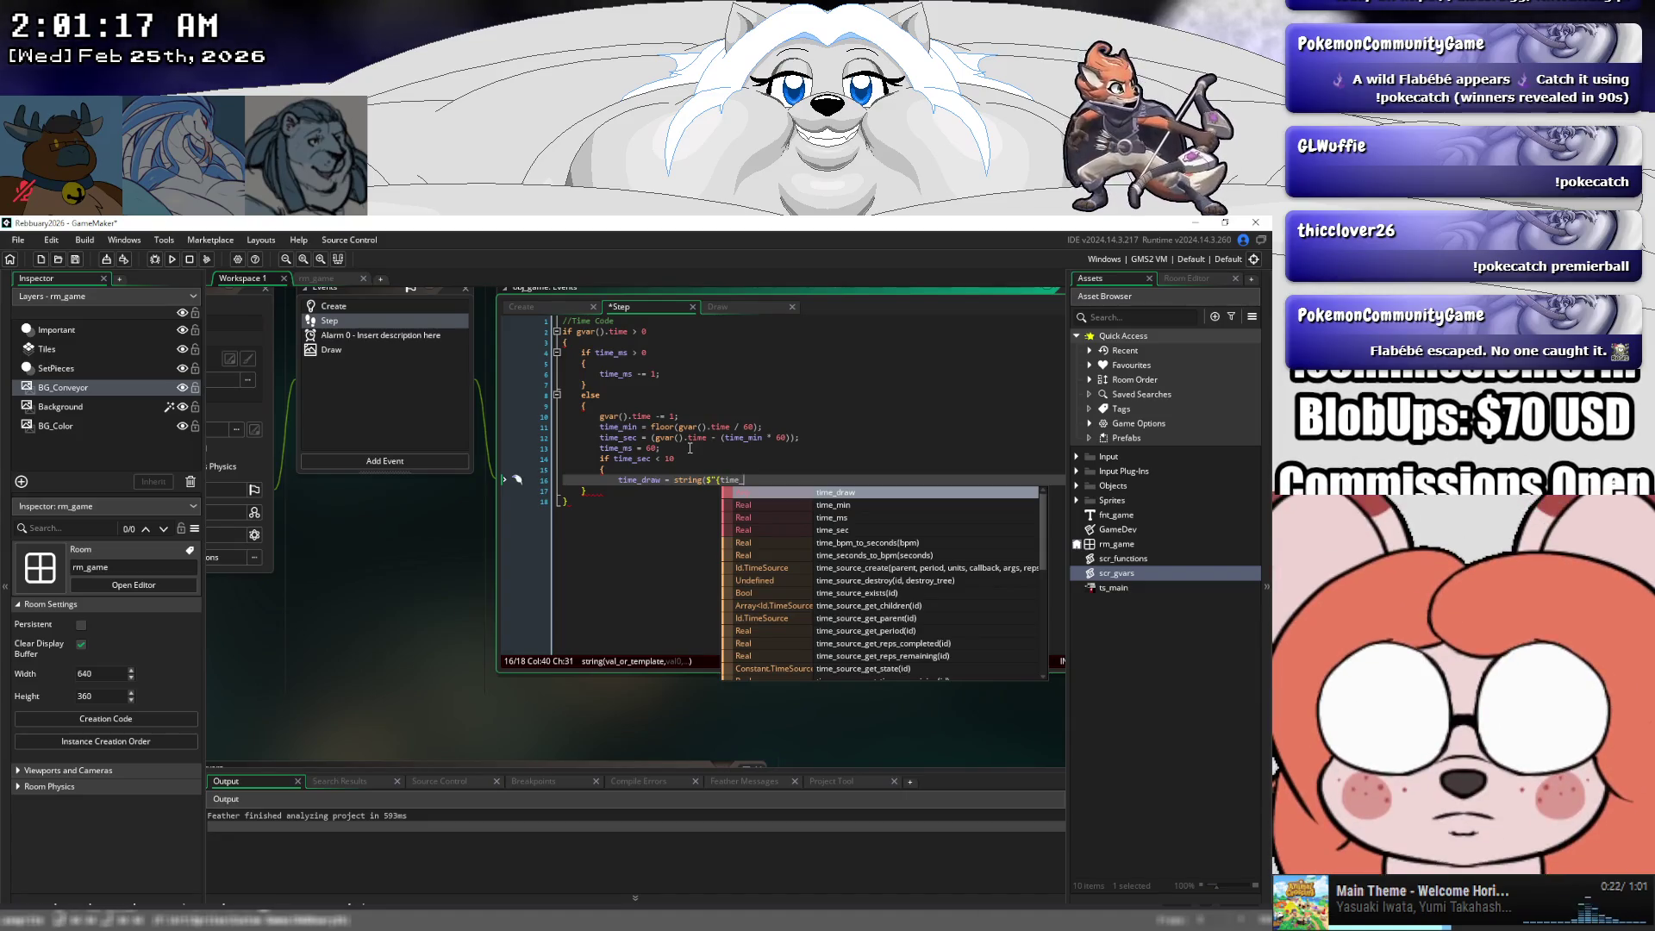
{"action": "type", "text": "min"}
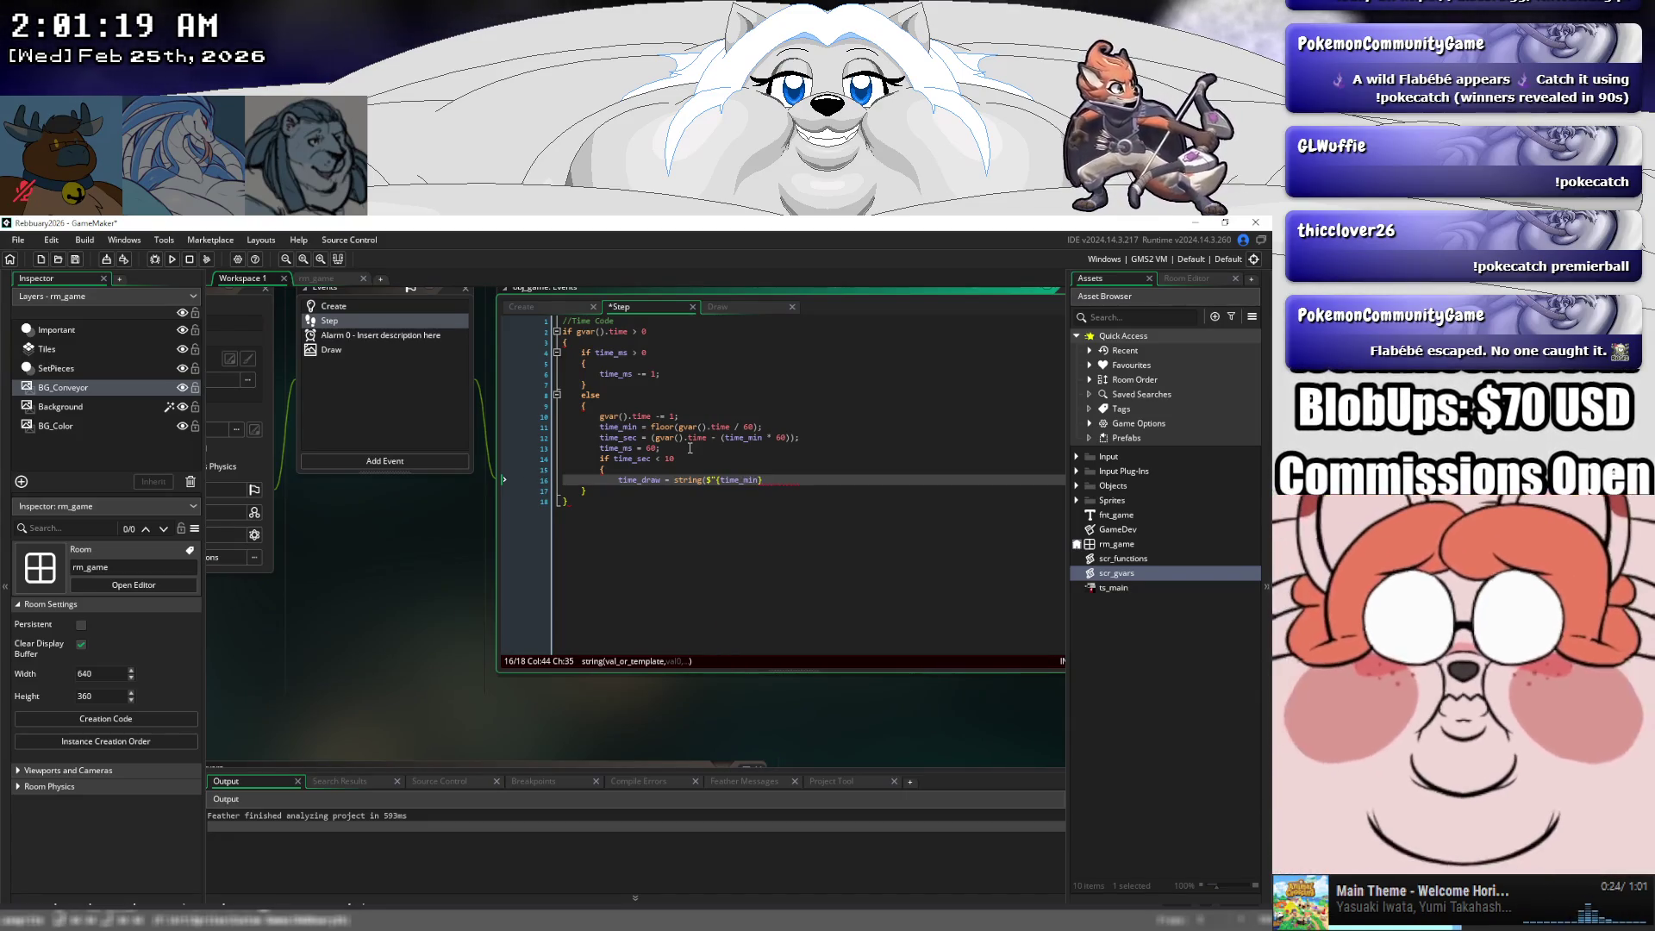
{"action": "type", "text": ";"}
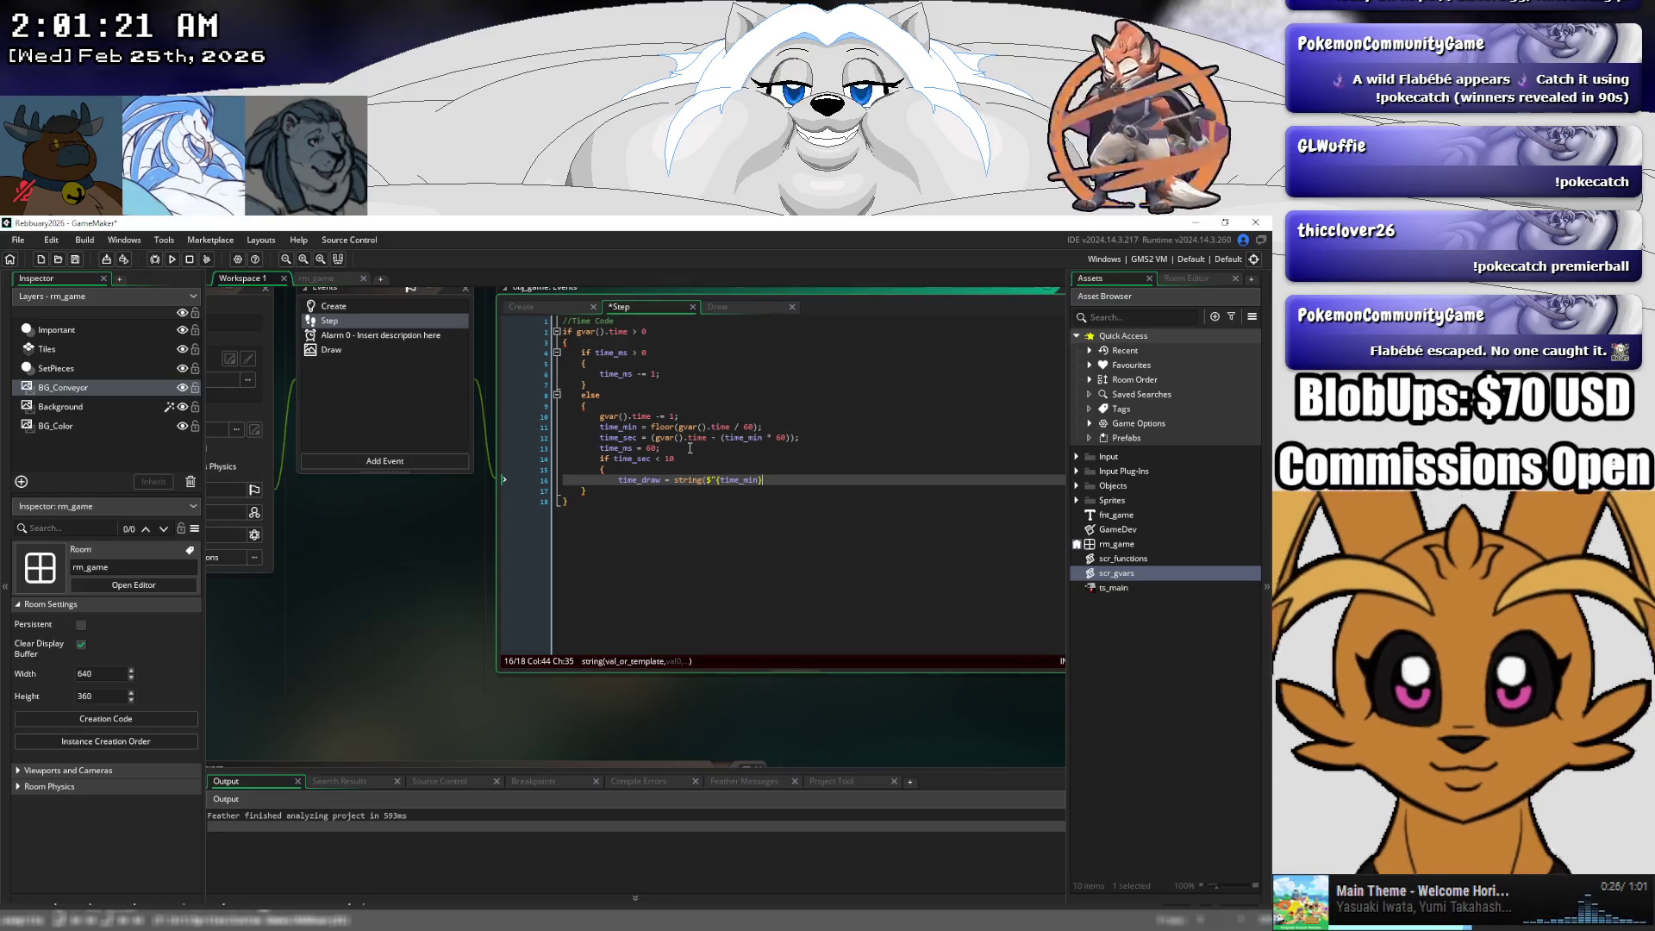
{"action": "type", "text": "0"}
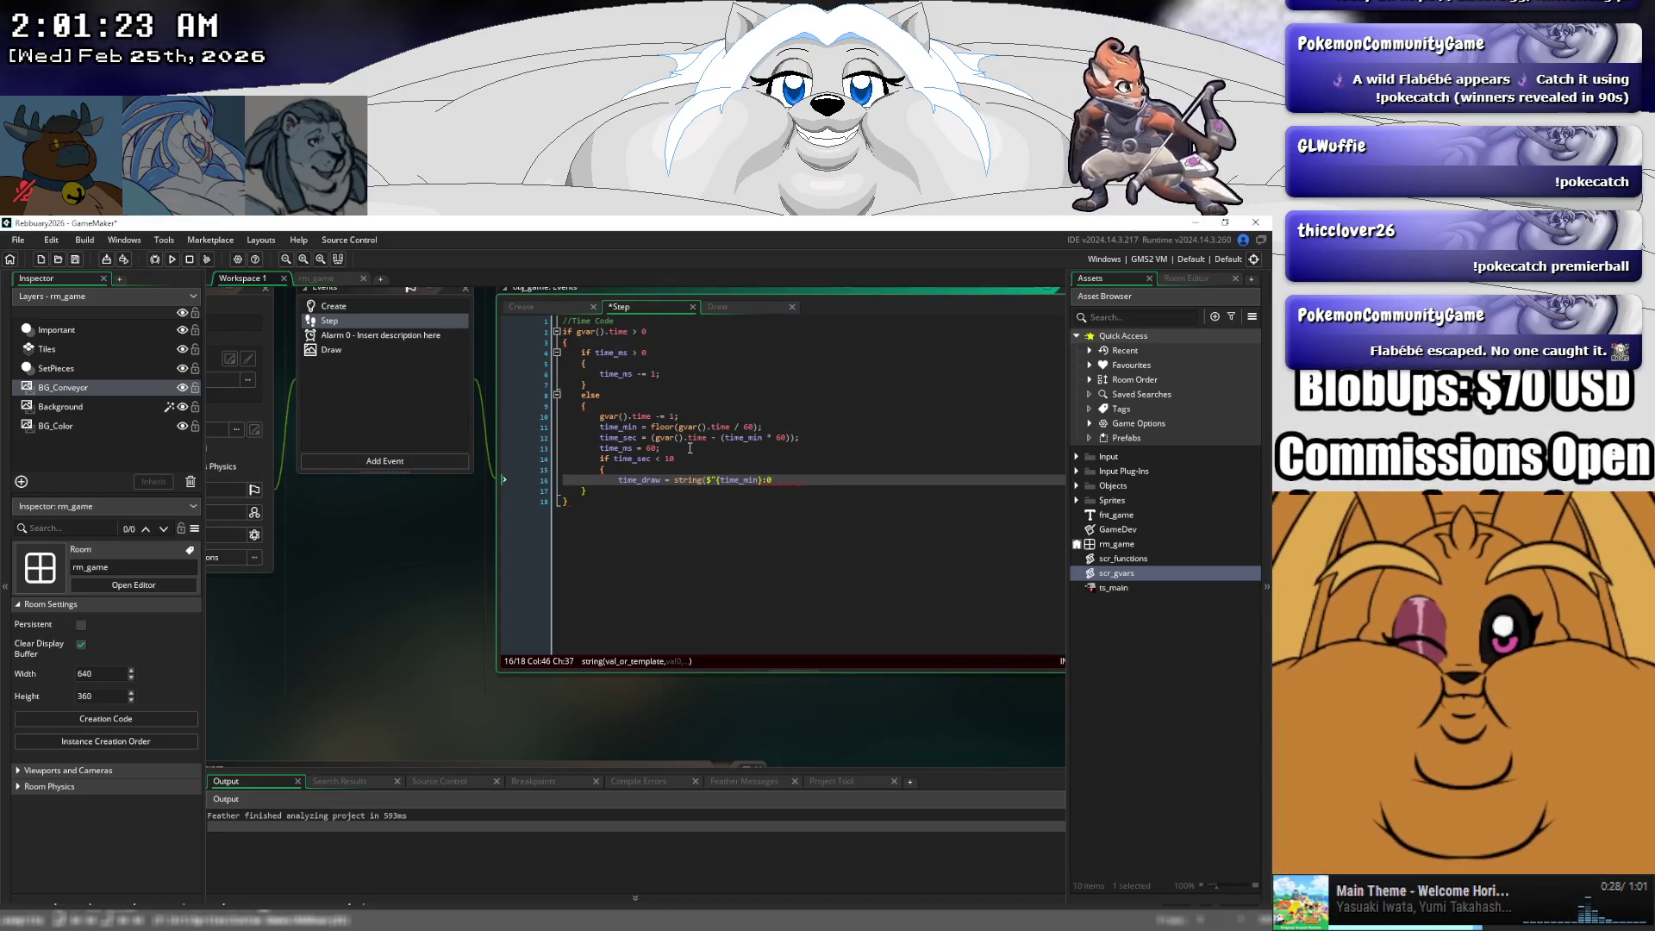
{"action": "type", "text": "{time_sec"}
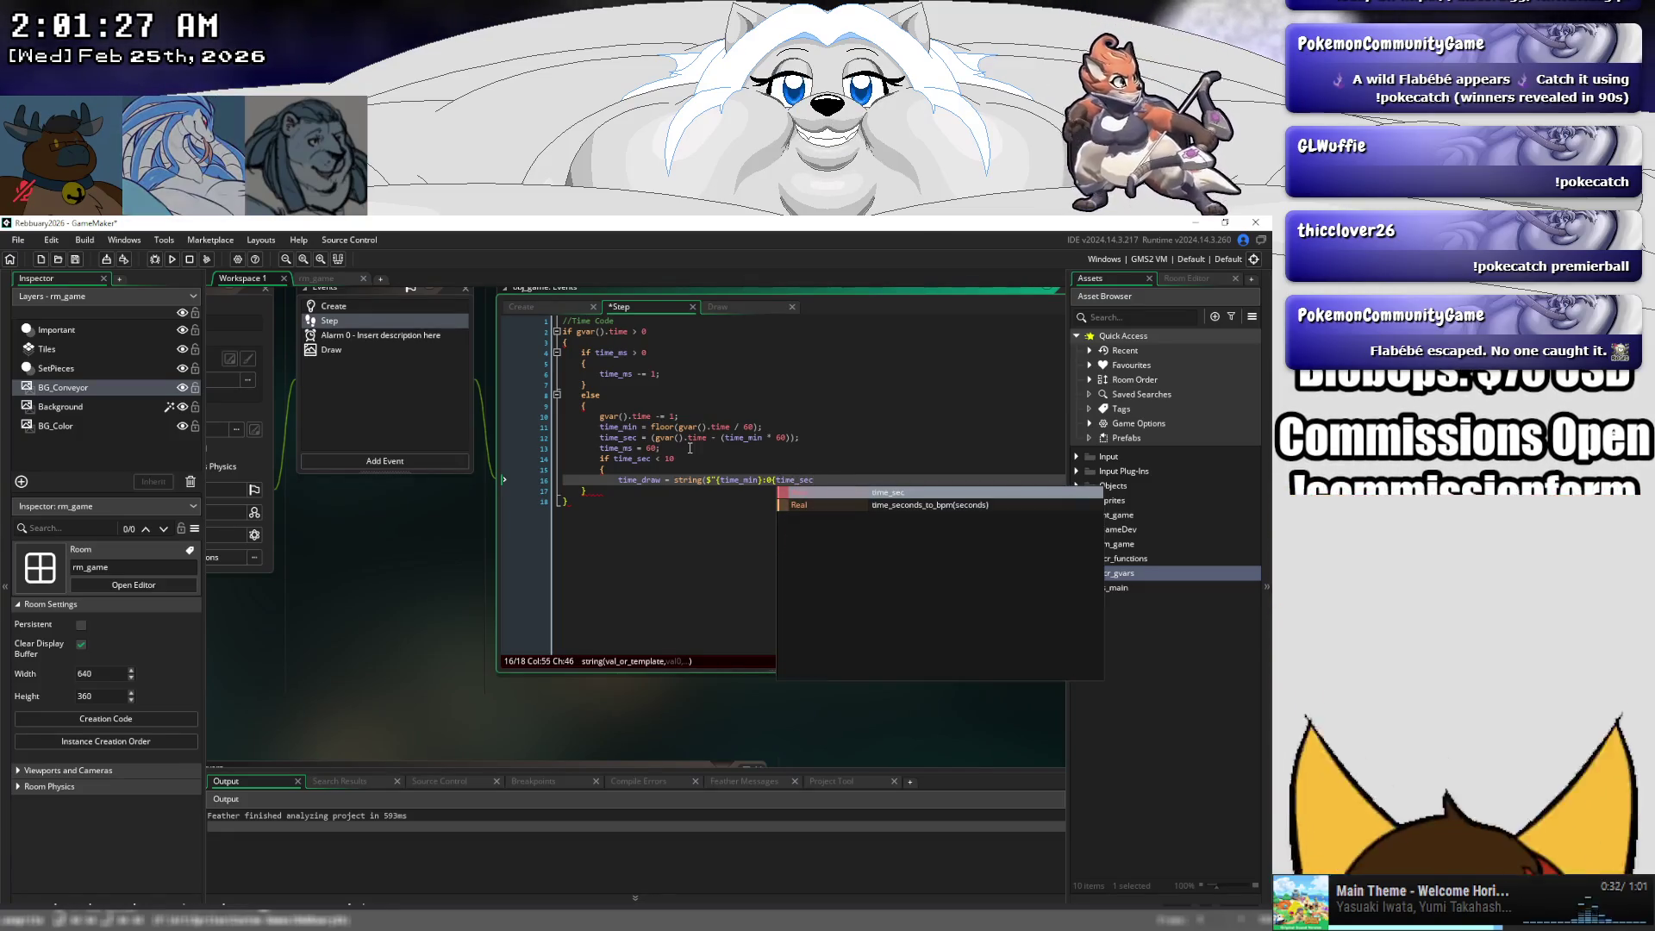
{"action": "type", "text": "}"}
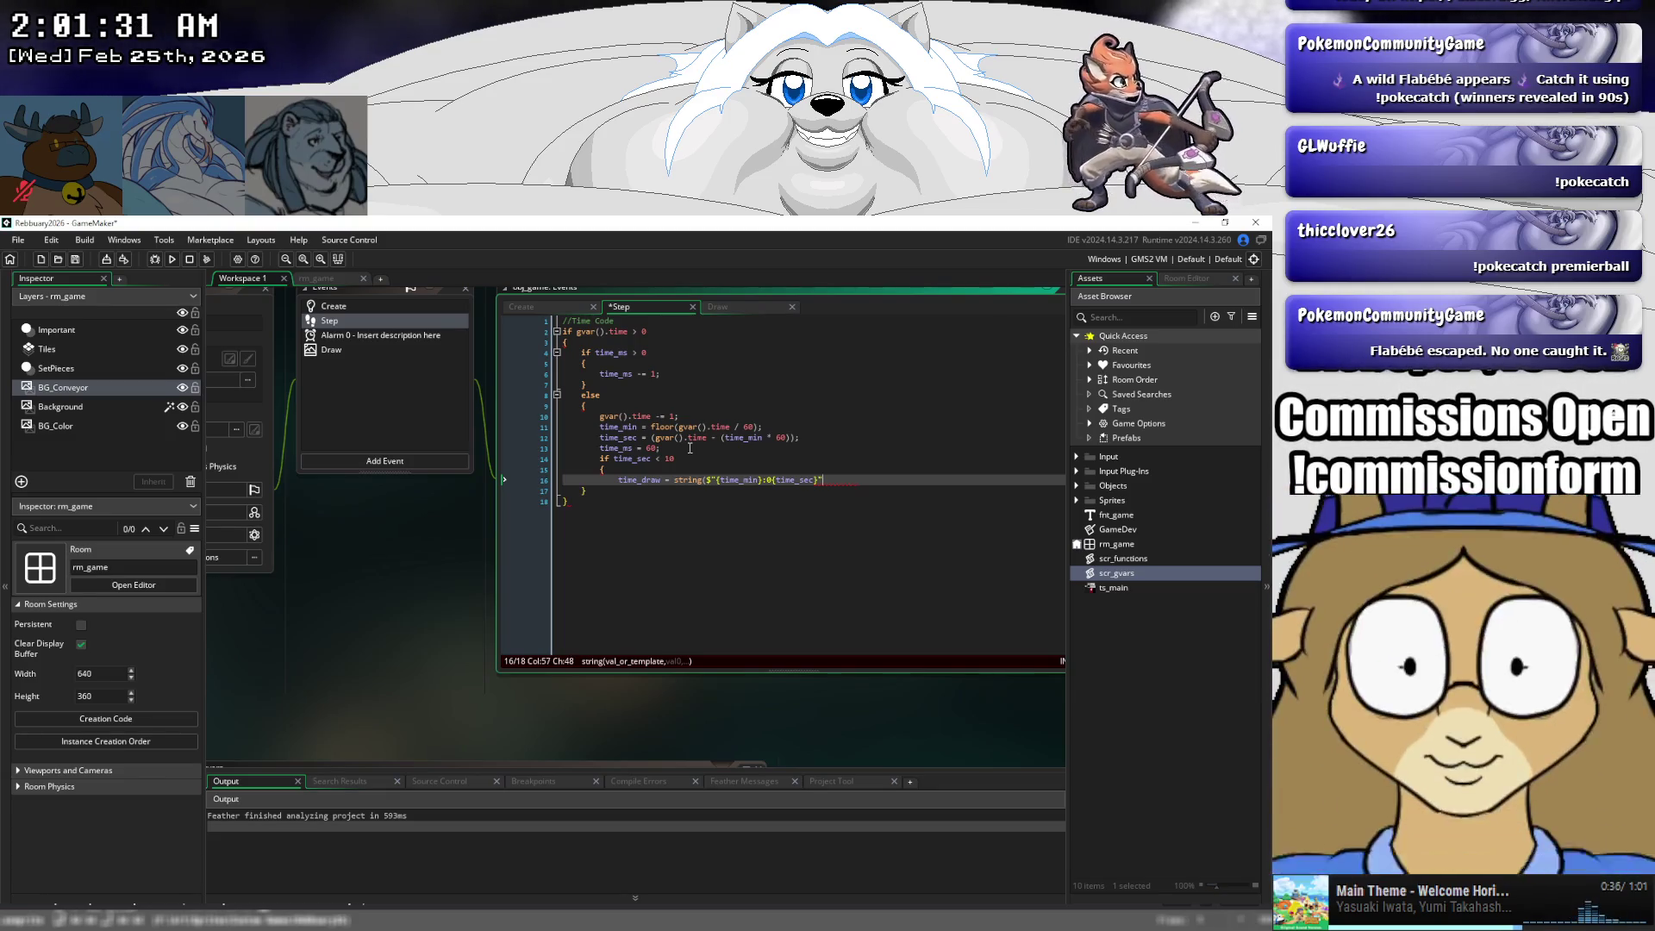
{"action": "type", "text": ");"}
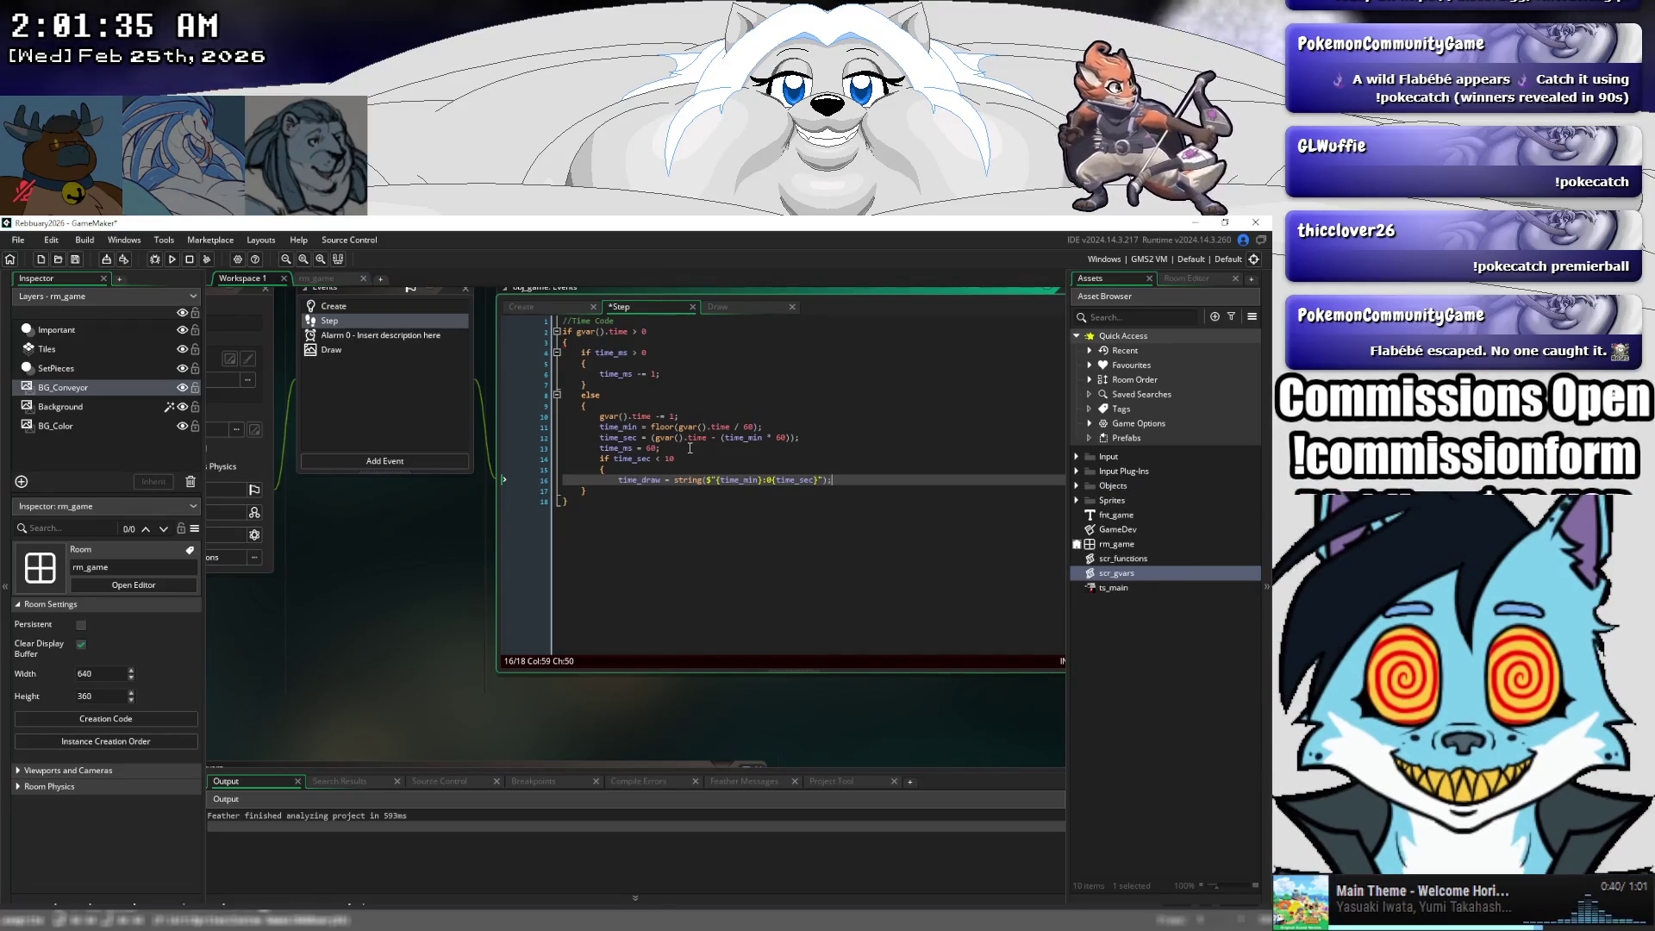
{"action": "key", "text": "shift+Home"}
{"action": "key", "text": "ctrl+c"}
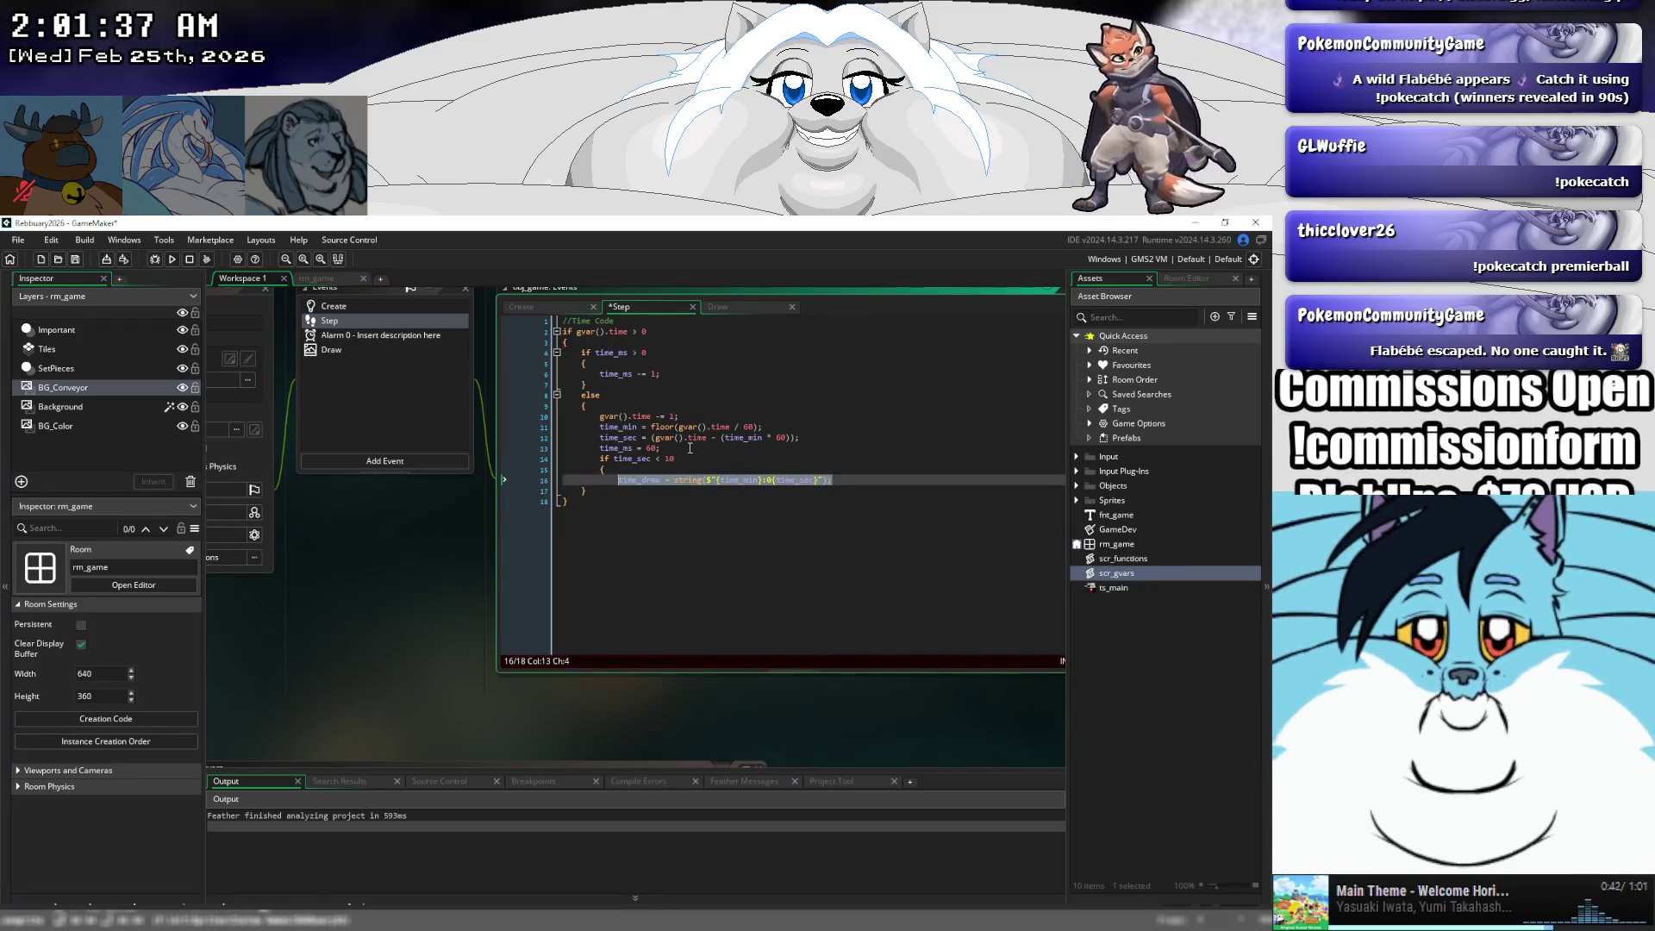
{"action": "key", "text": "End"}
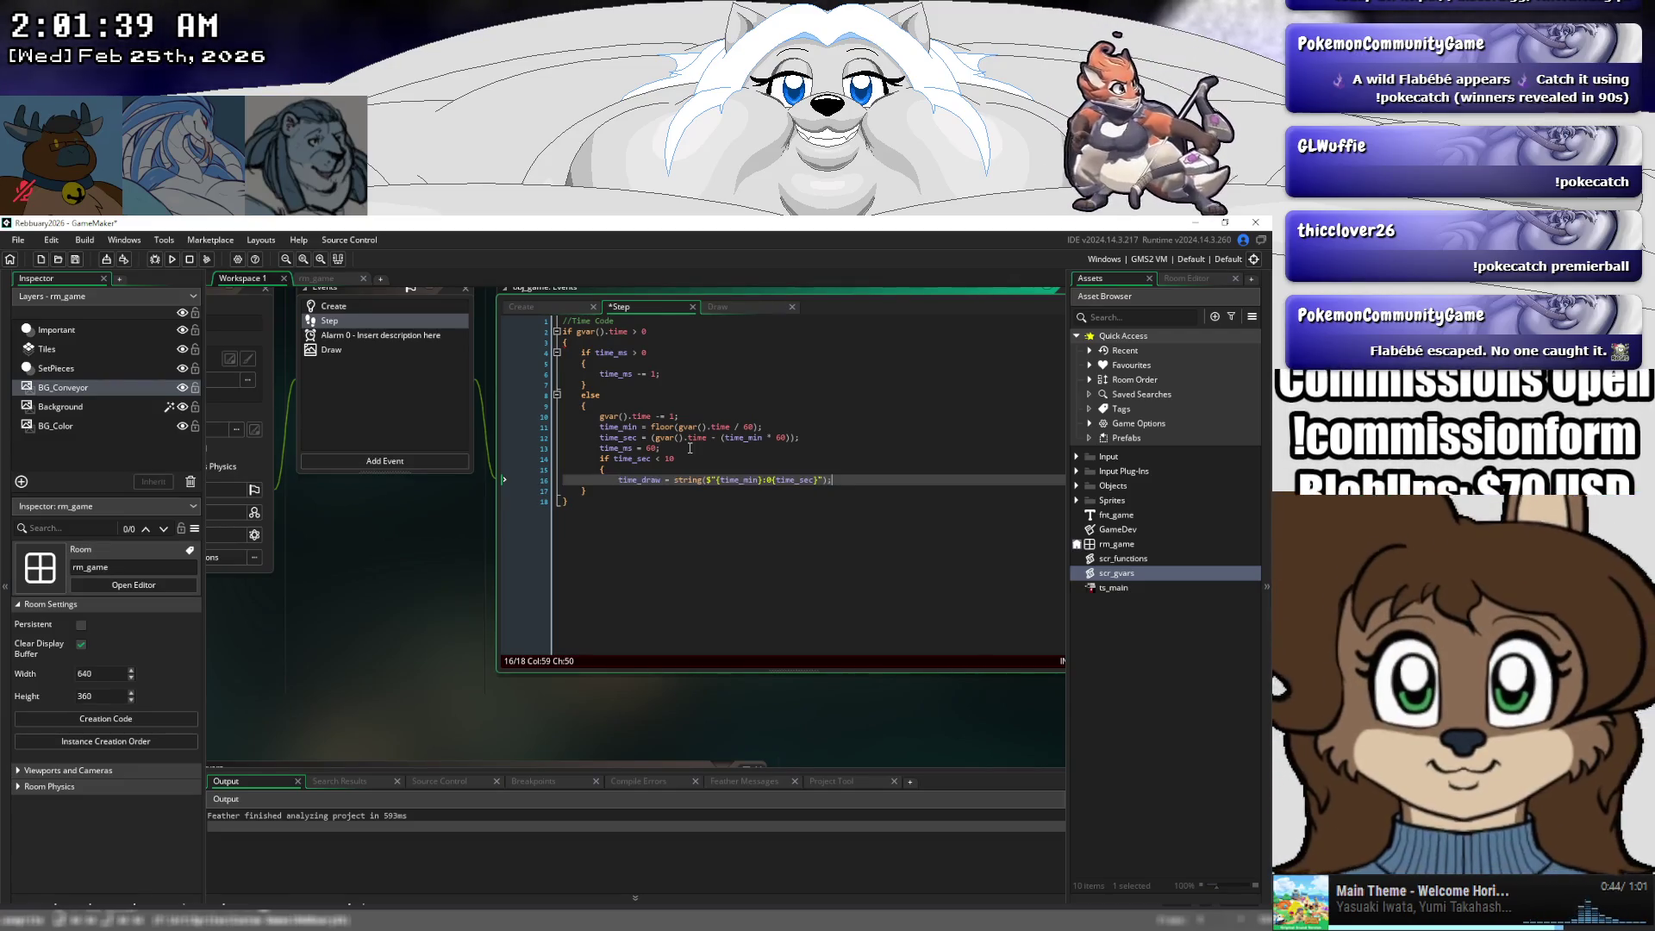
{"action": "key", "text": "Return"}
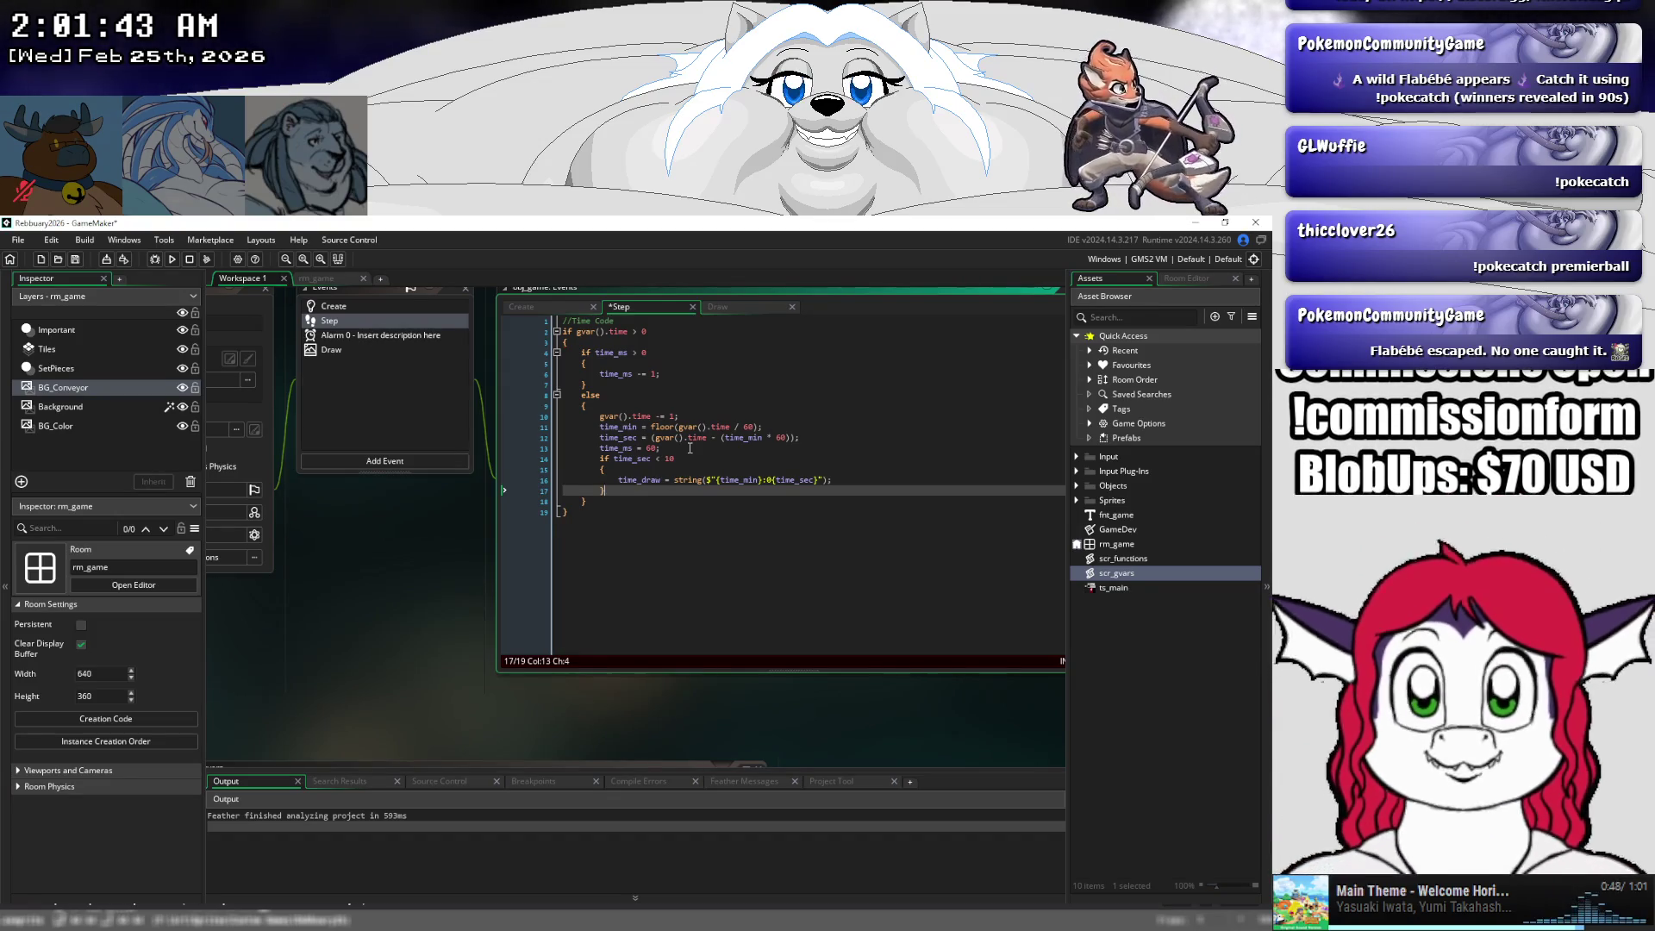
{"action": "key", "text": "Return"}
{"action": "type", "text": "else"}
{"action": "key", "text": "Return"}
- Add an else block with the pasted time_draw line, removing the 0 before time_sec
{"action": "type", "text": "i"}
{"action": "key", "text": "Return"}
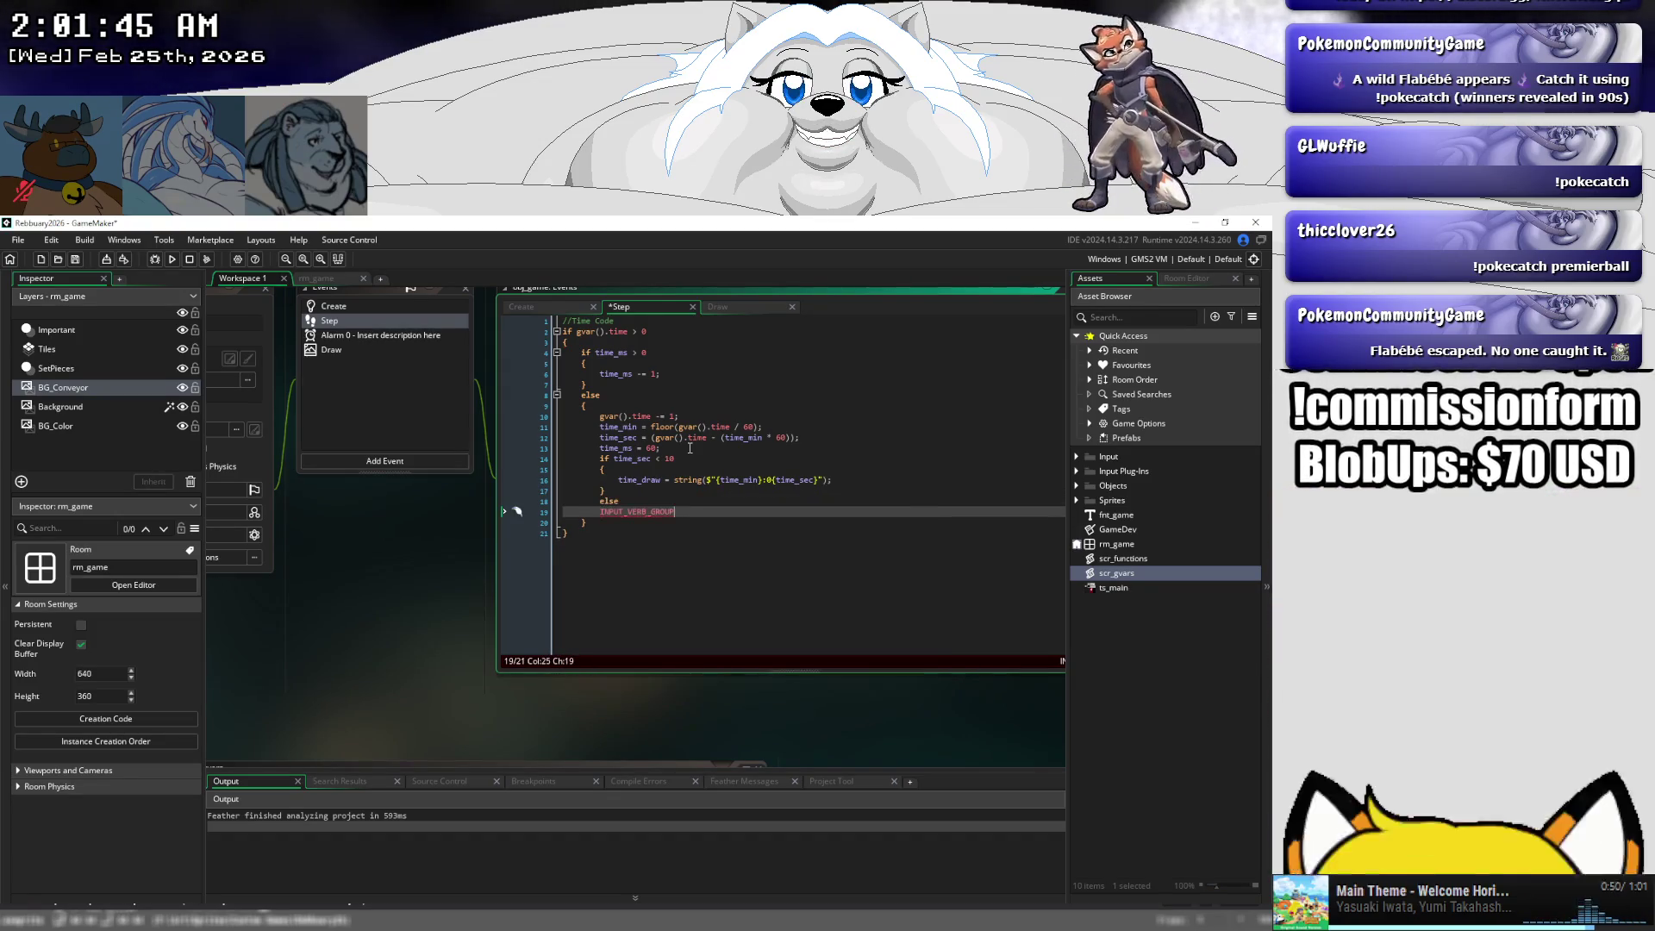
{"action": "key", "text": "BackSpace"}
{"action": "key", "text": "BackSpace"}
{"action": "key", "text": "BackSpace"}
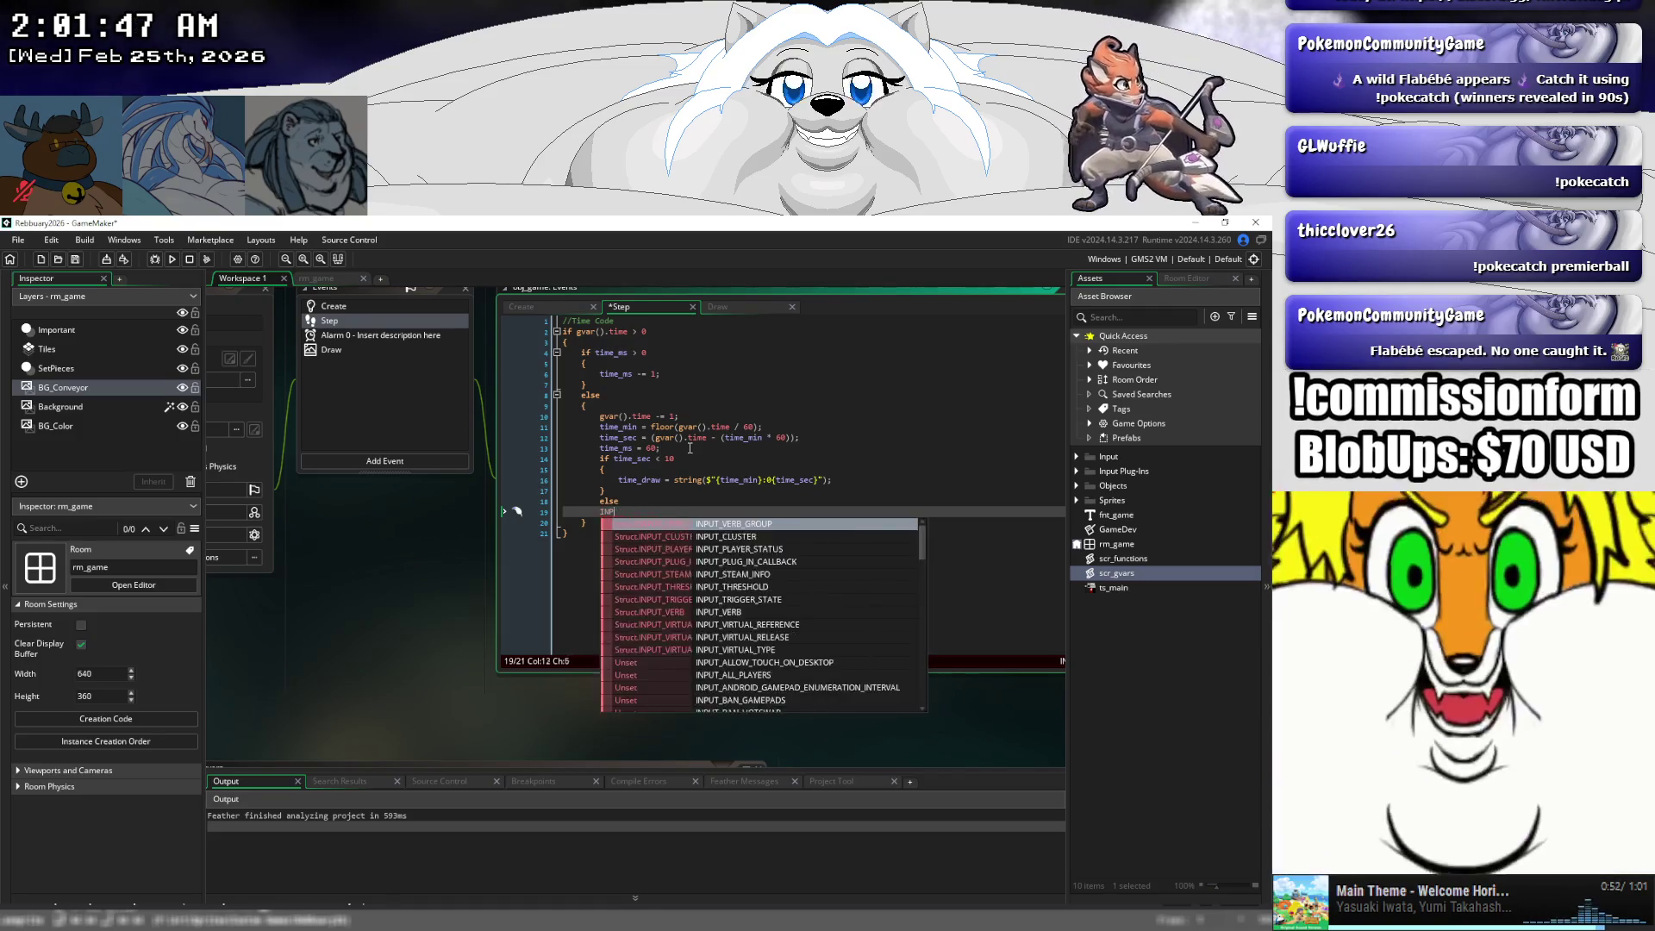
{"action": "key", "text": "BackSpace"}
{"action": "type", "text": "lse"}
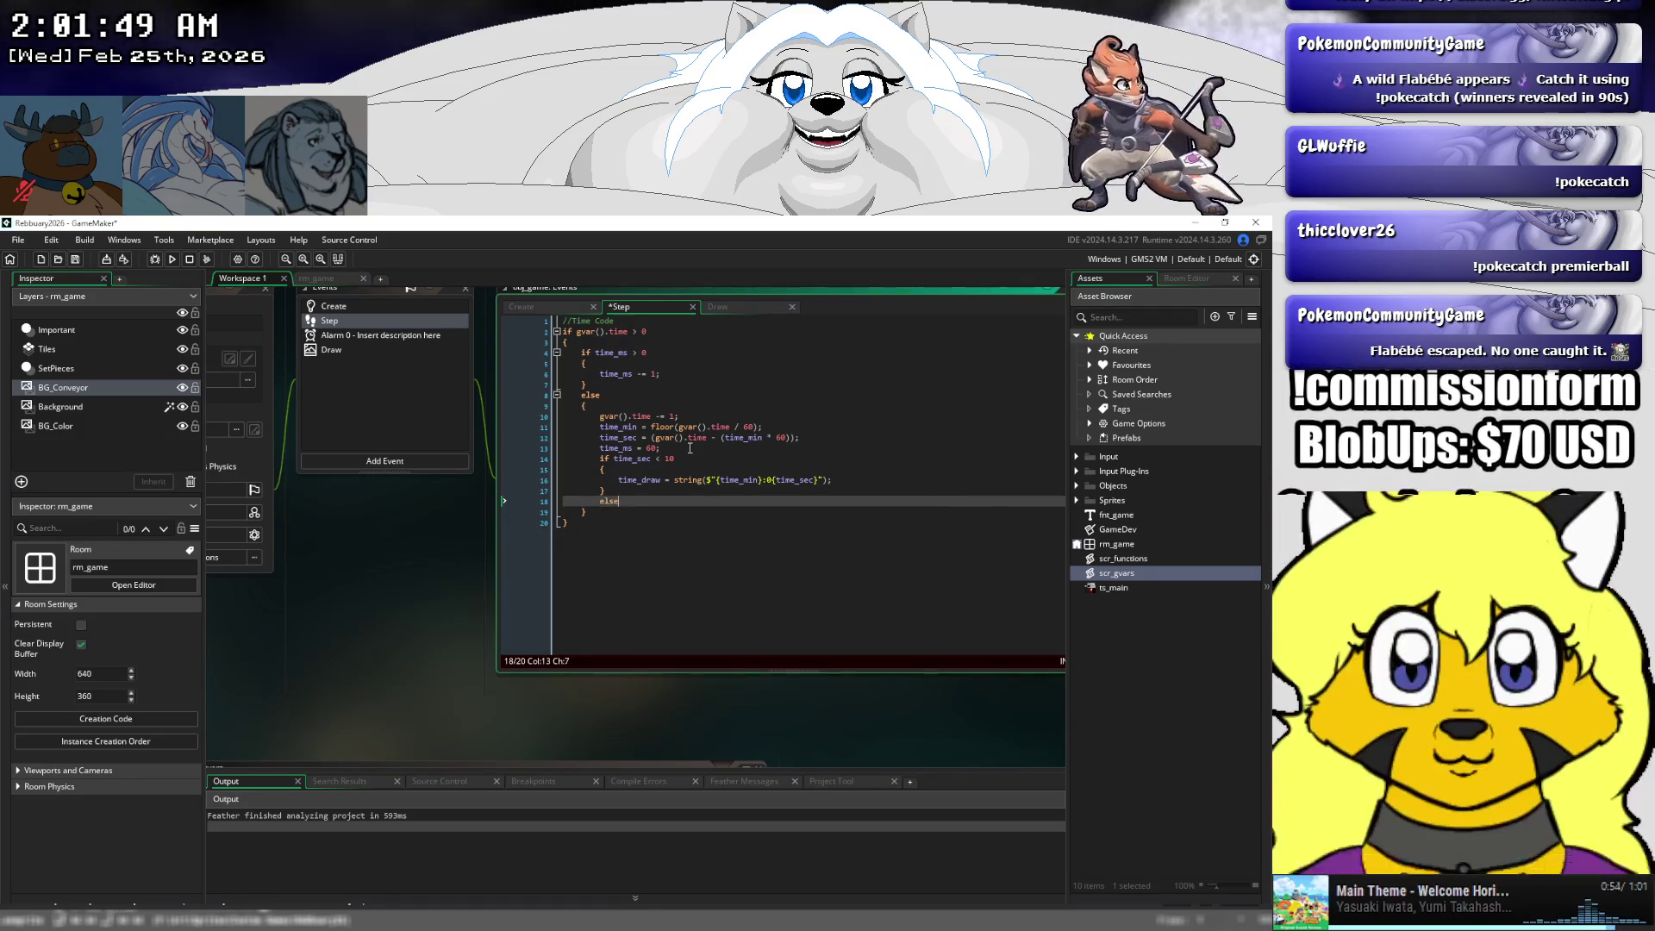
{"action": "key", "text": "Return"}
{"action": "type", "text": "{"}
{"action": "key", "text": "Return"}
{"action": "key", "text": "ctrl+v"}
{"action": "key", "text": "Return"}
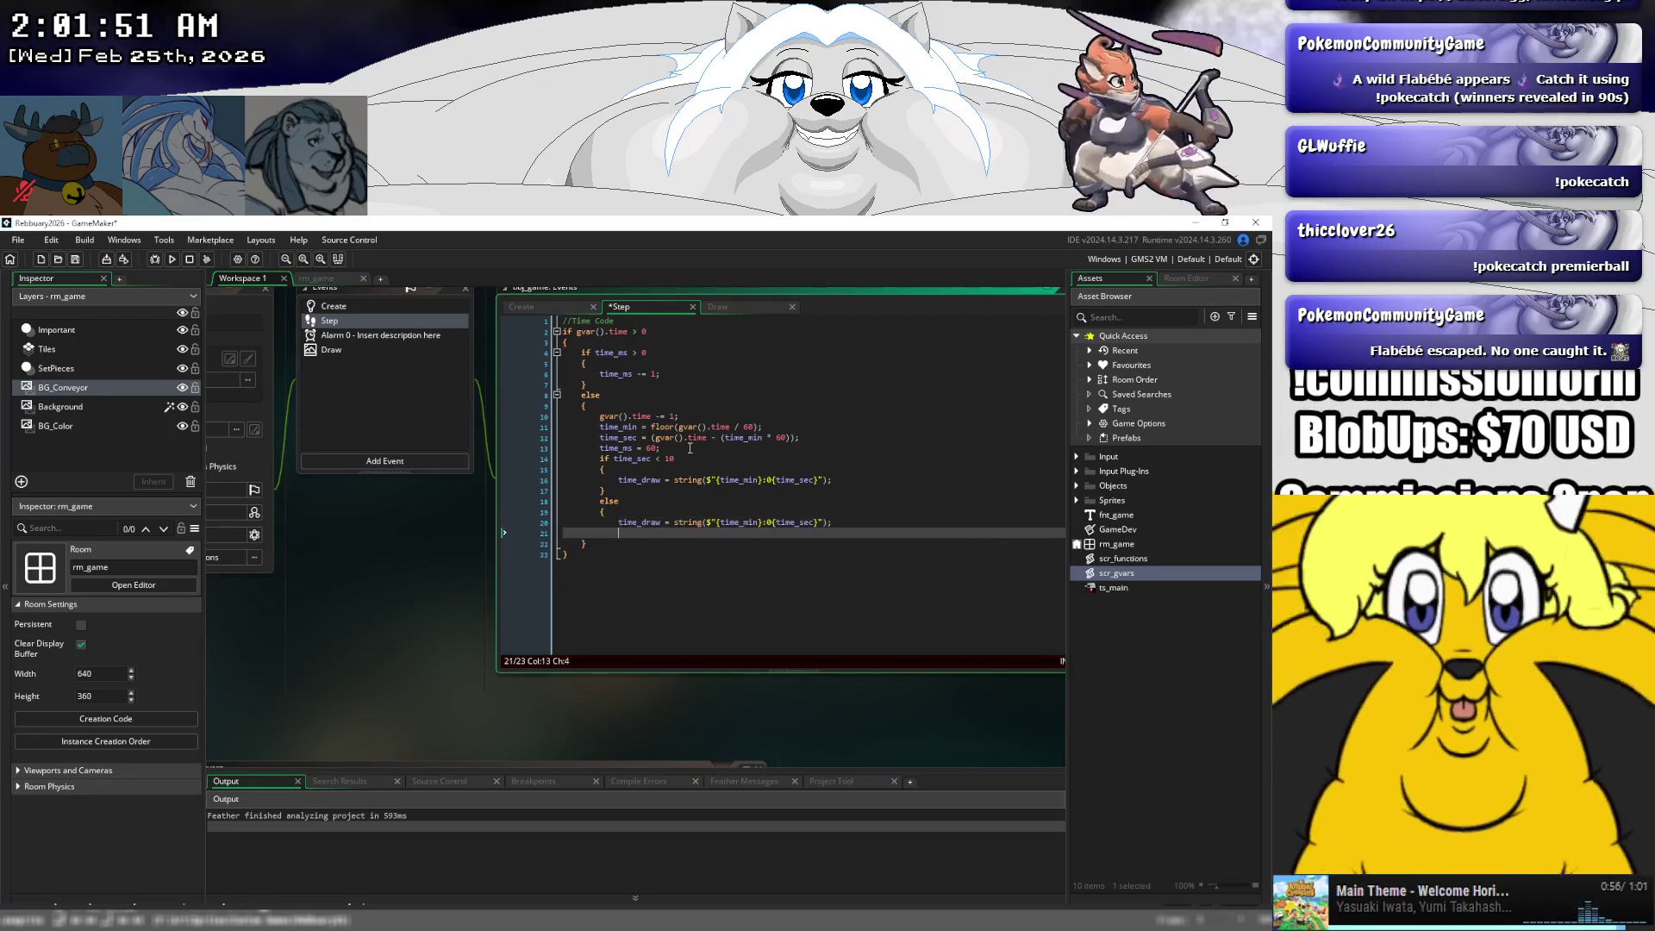
{"action": "left_click", "coordinate": [773, 522]}
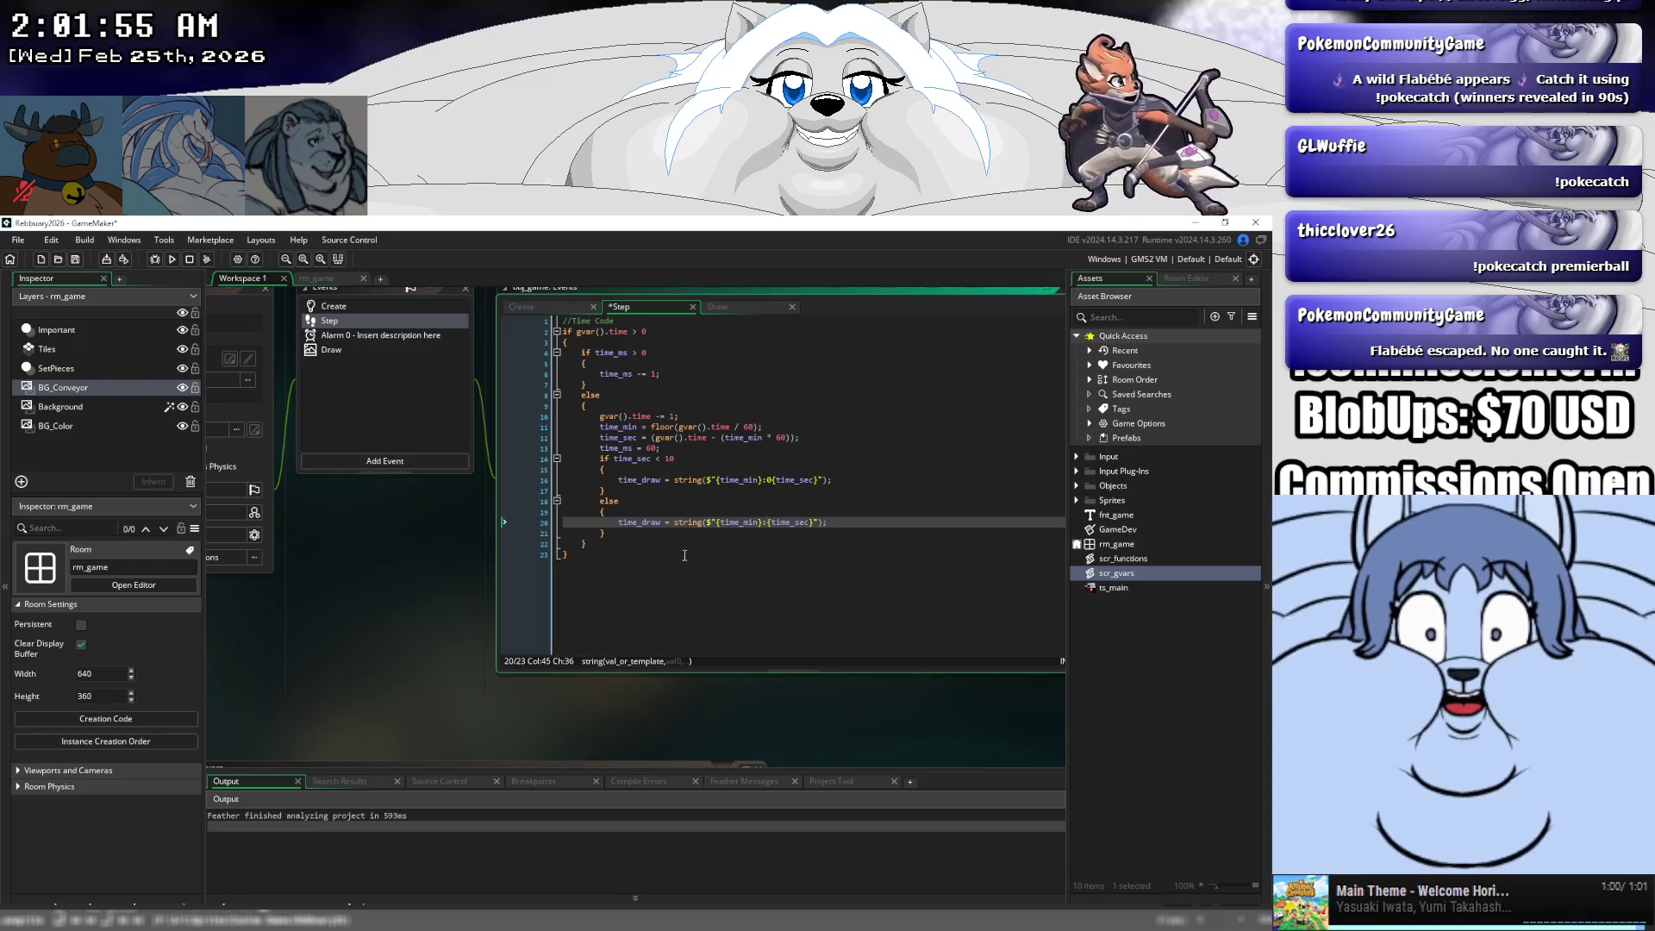
{"action": "scroll", "coordinate": [656, 431], "scroll_direction": "up", "scroll_amount": 1}
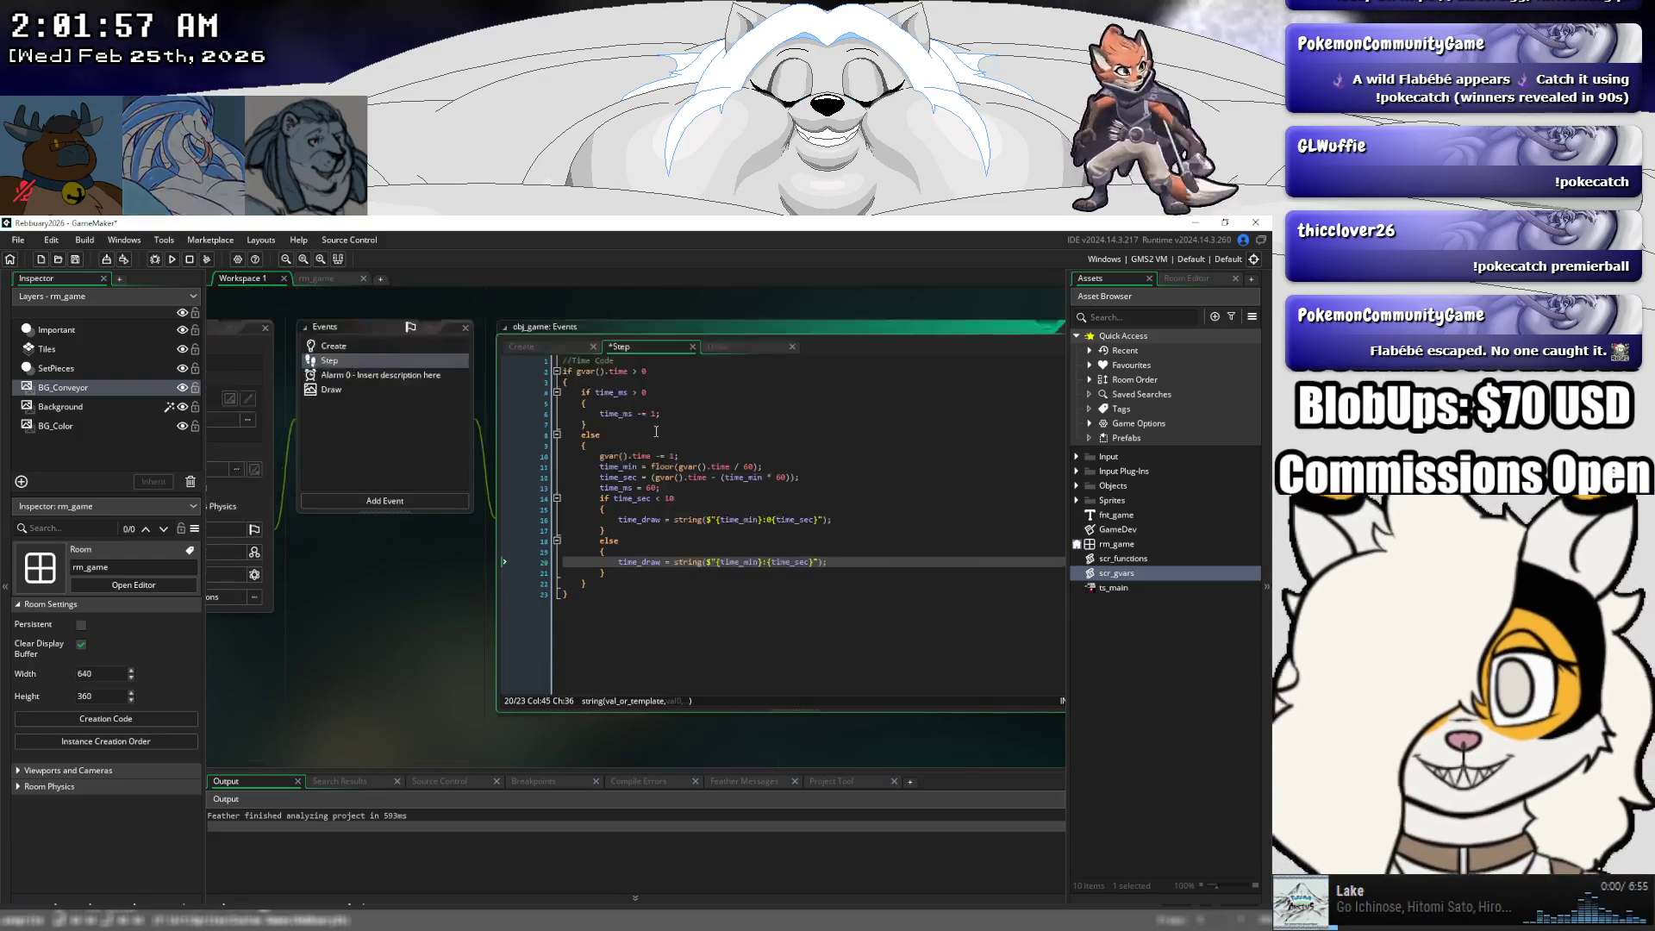
{"action": "scroll", "coordinate": [656, 430], "scroll_direction": "up", "scroll_amount": 1}
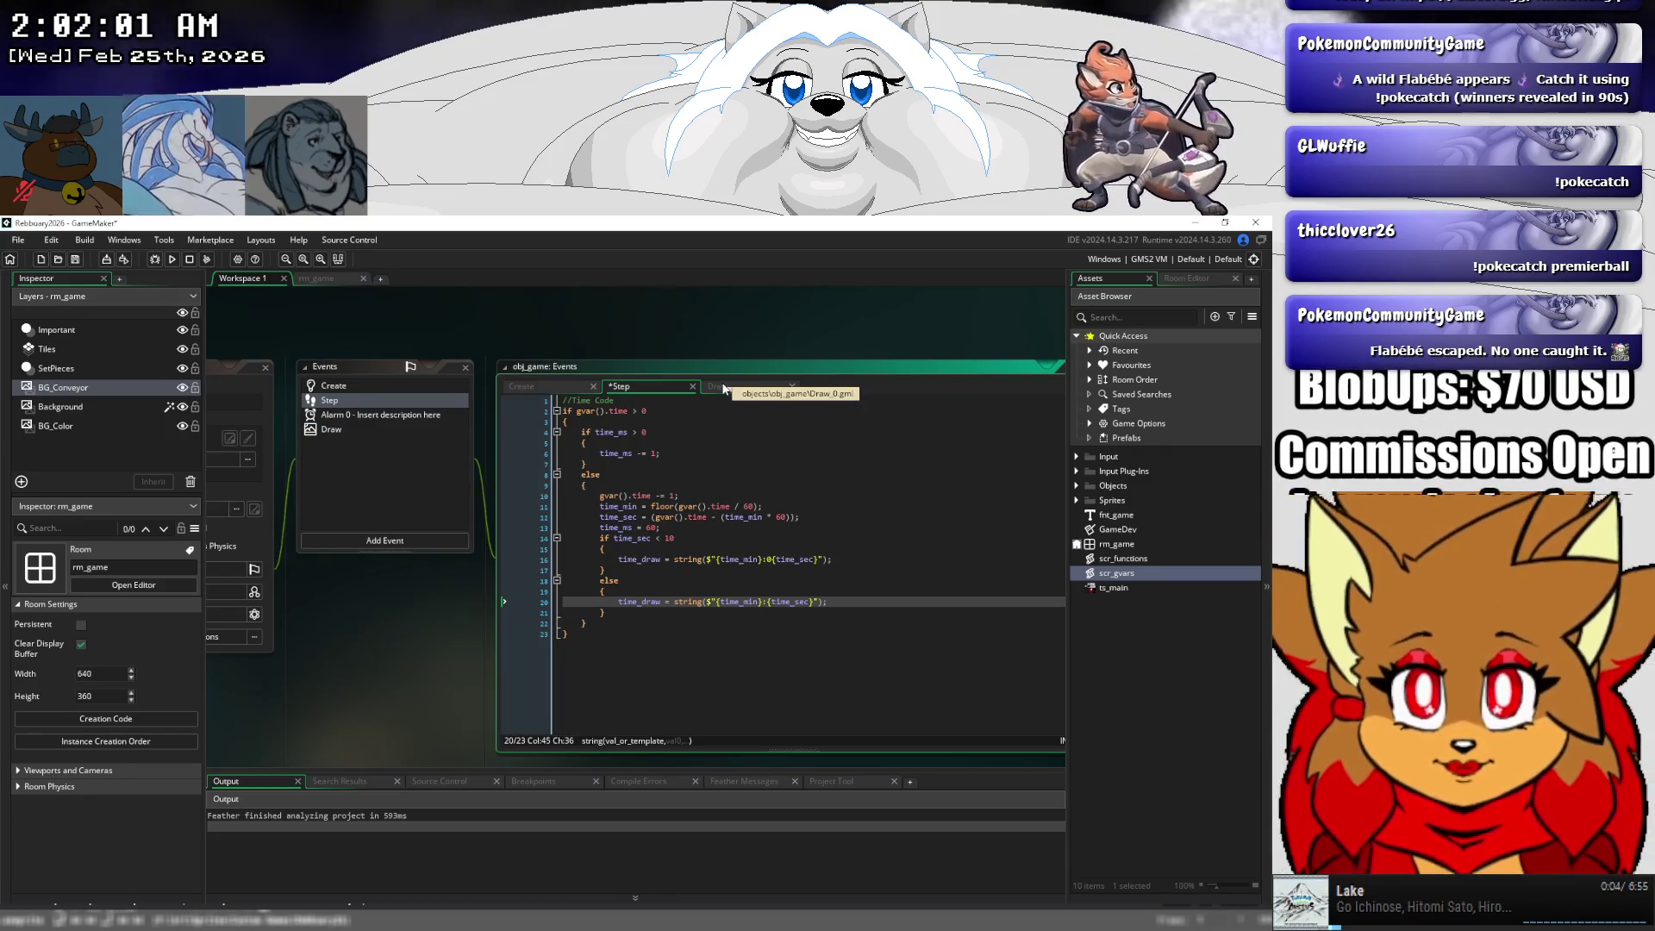
{"action": "left_click", "coordinate": [723, 386]}
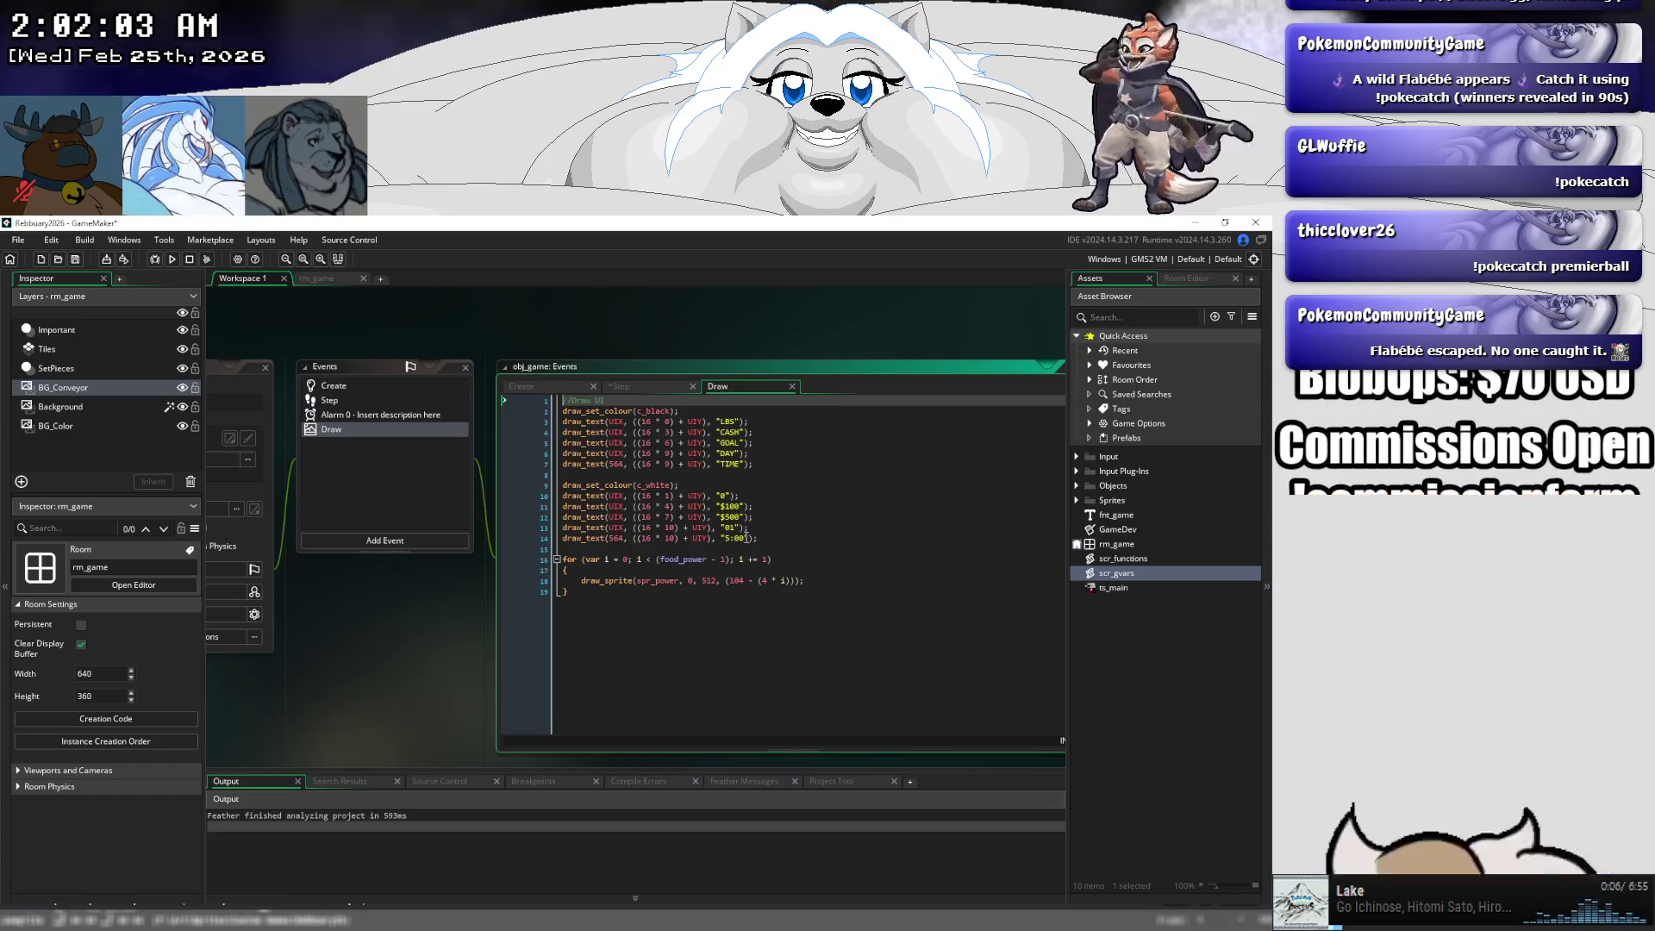
- Replace the 5:00 placeholder on Draw event line 14 with time_draw, then save and run the game
{"action": "left_click_drag", "start_coordinate": [746, 538], "coordinate": [724, 541]}
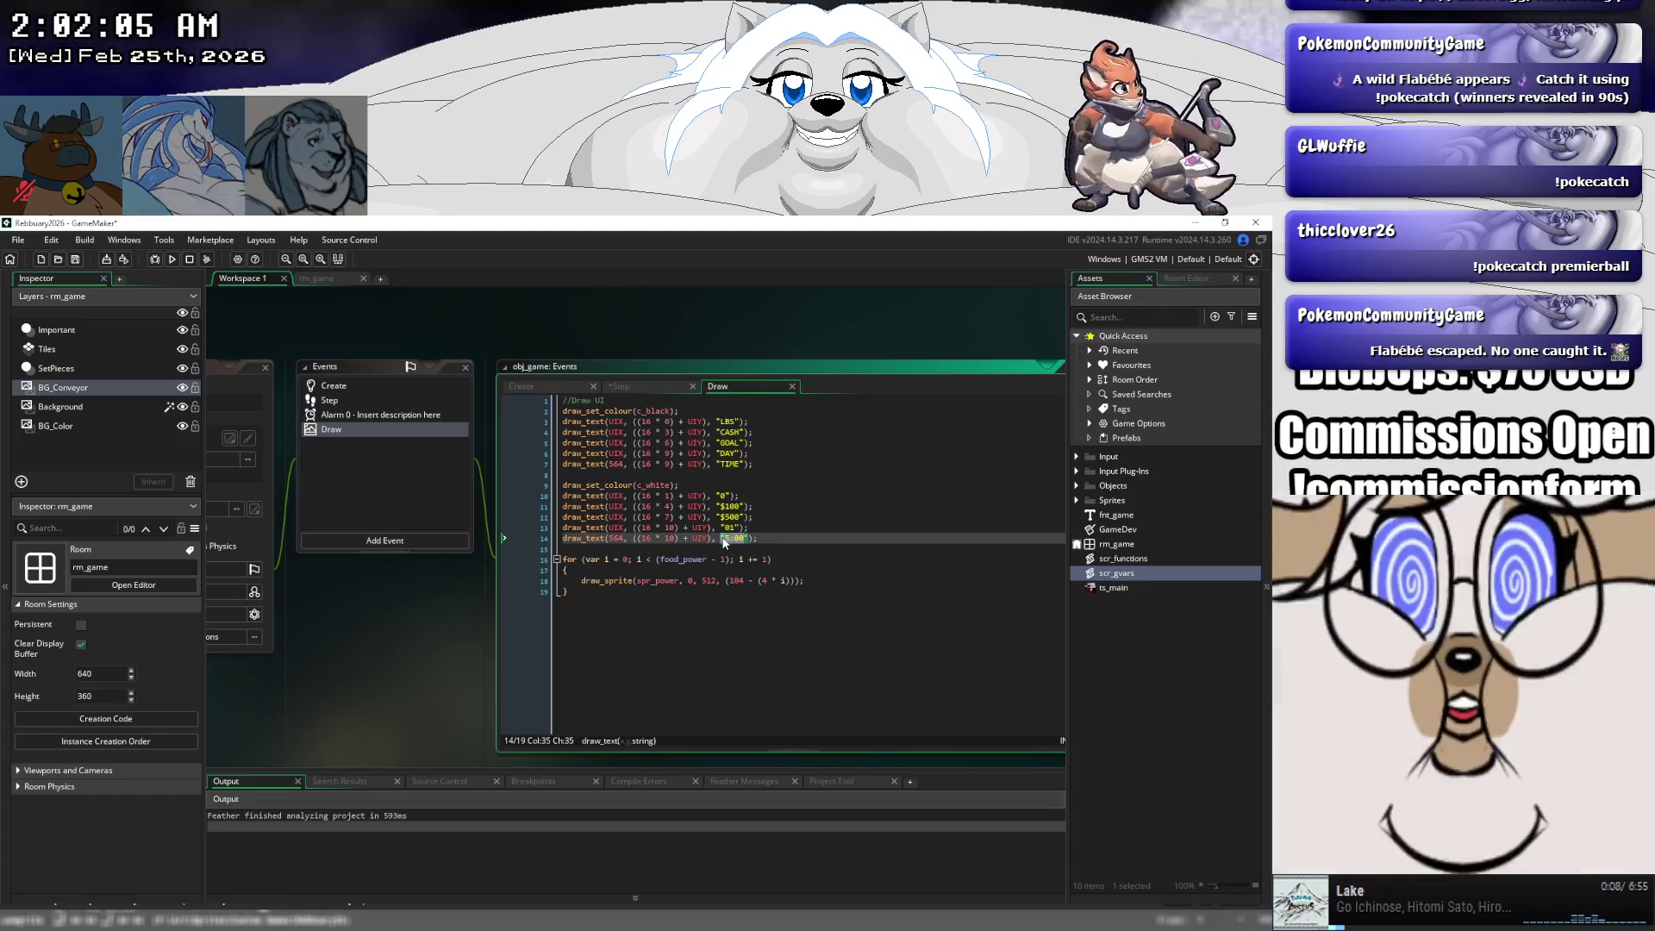
{"action": "type", "text": "time_d"}
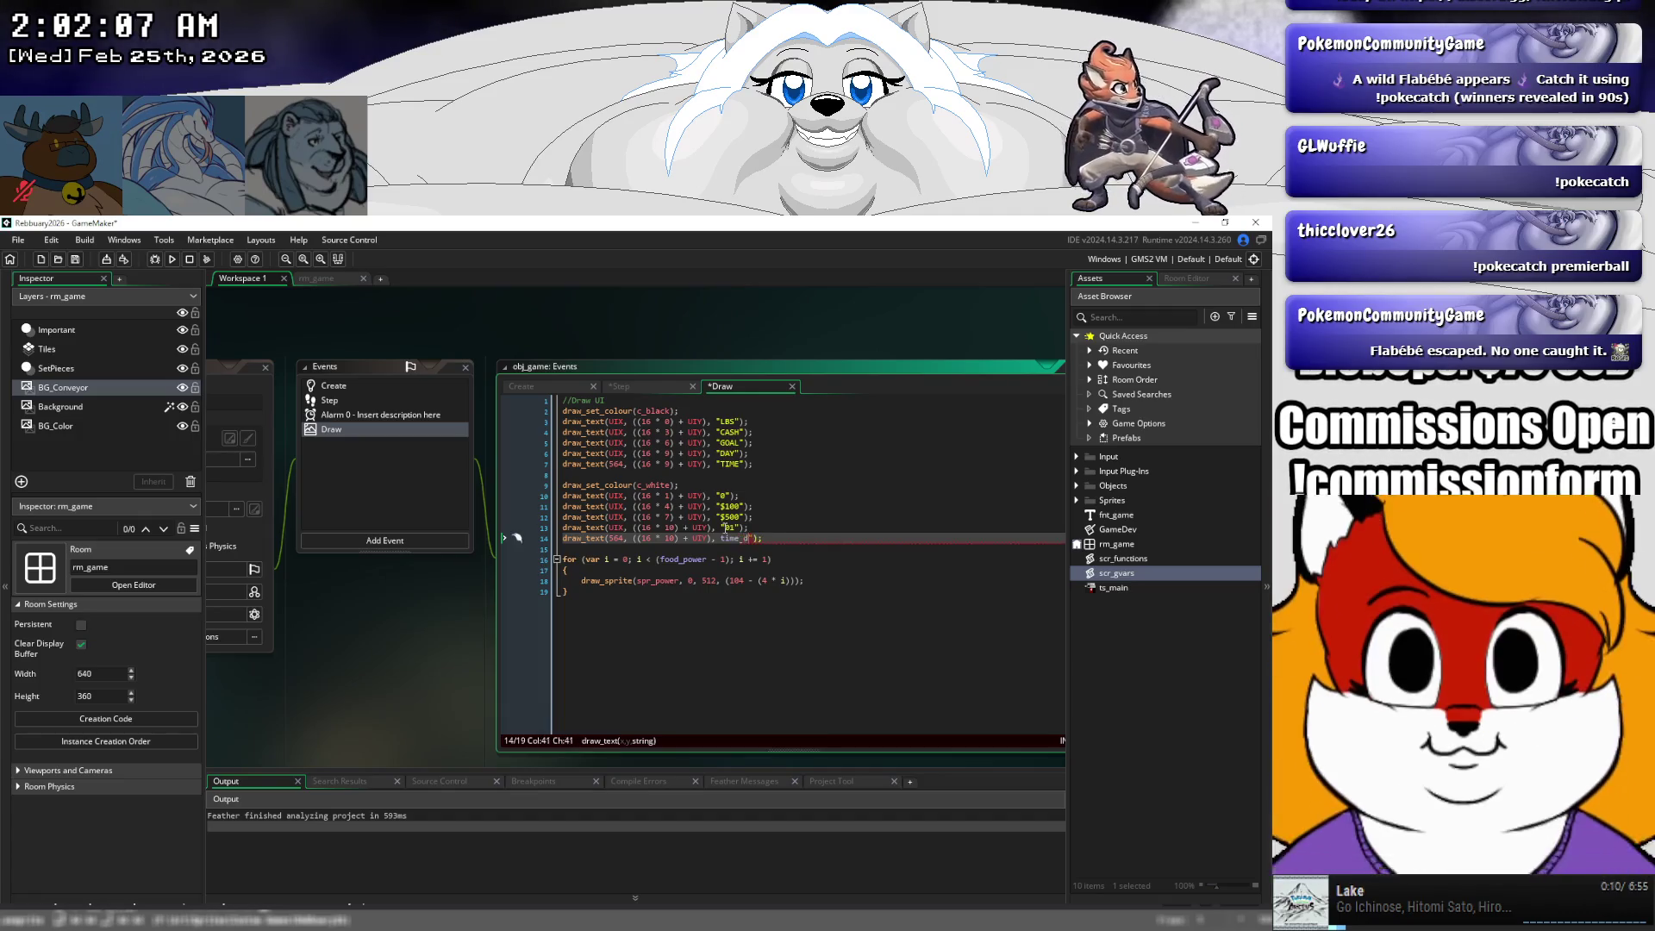
{"action": "type", "text": "raw"}
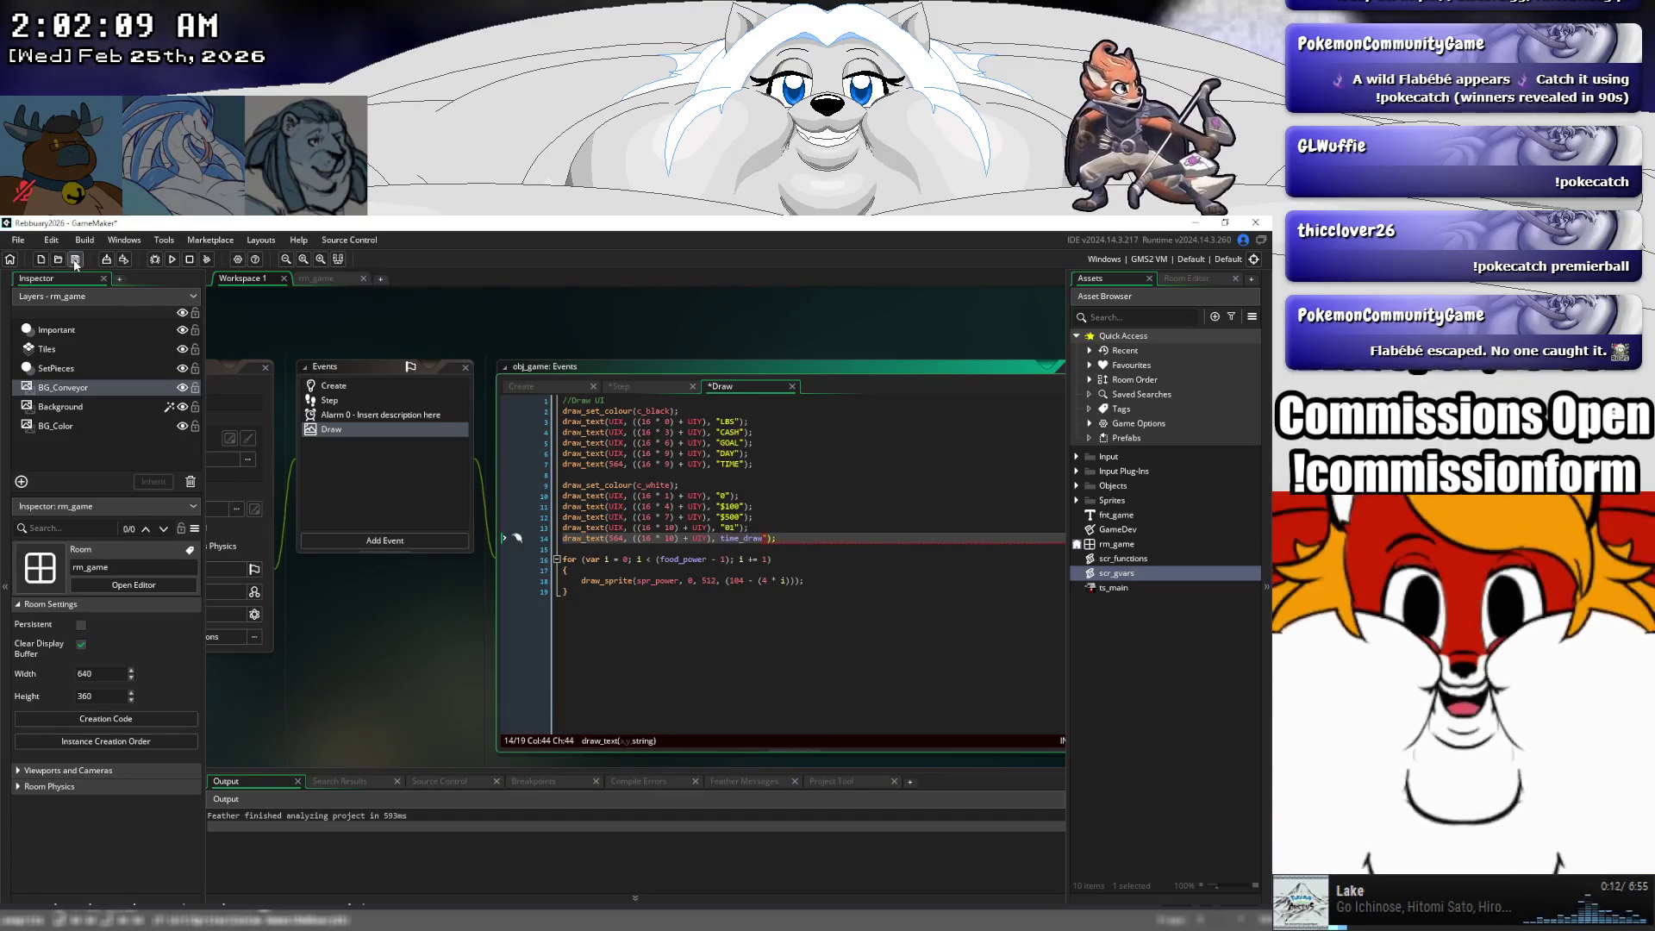
{"action": "left_click", "coordinate": [75, 264]}
{"action": "left_click", "coordinate": [172, 259]}
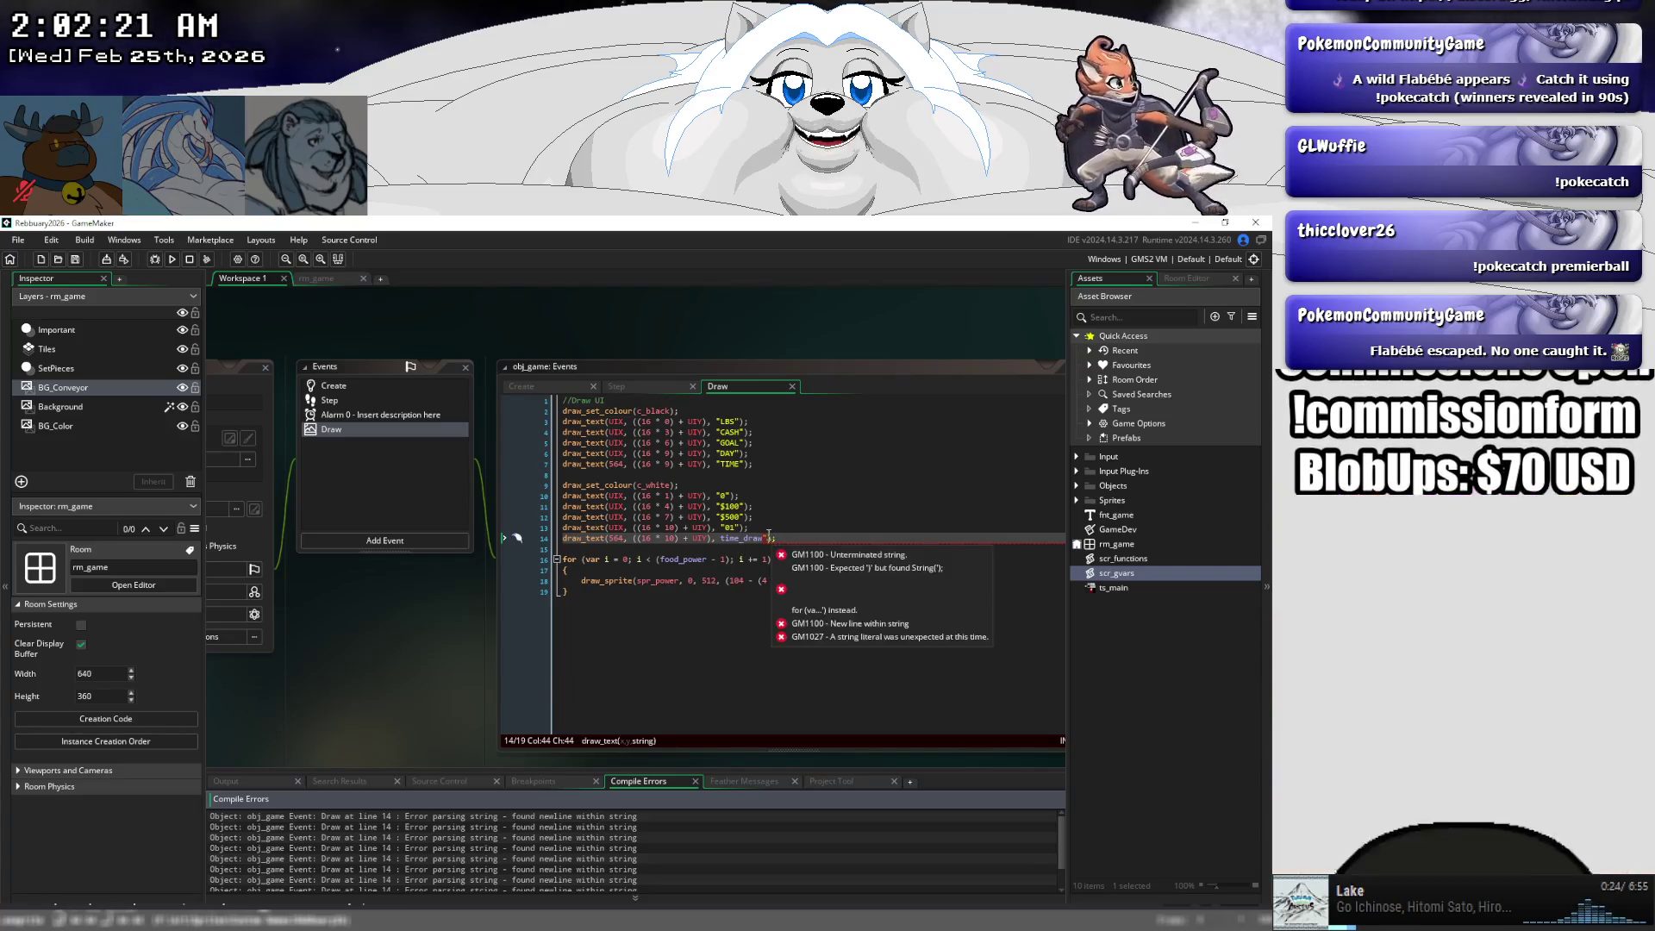
- Delete the stray quote after time_draw on line 14, save, and run the game again
{"action": "key", "text": "Delete"}
{"action": "left_click", "coordinate": [172, 258]}
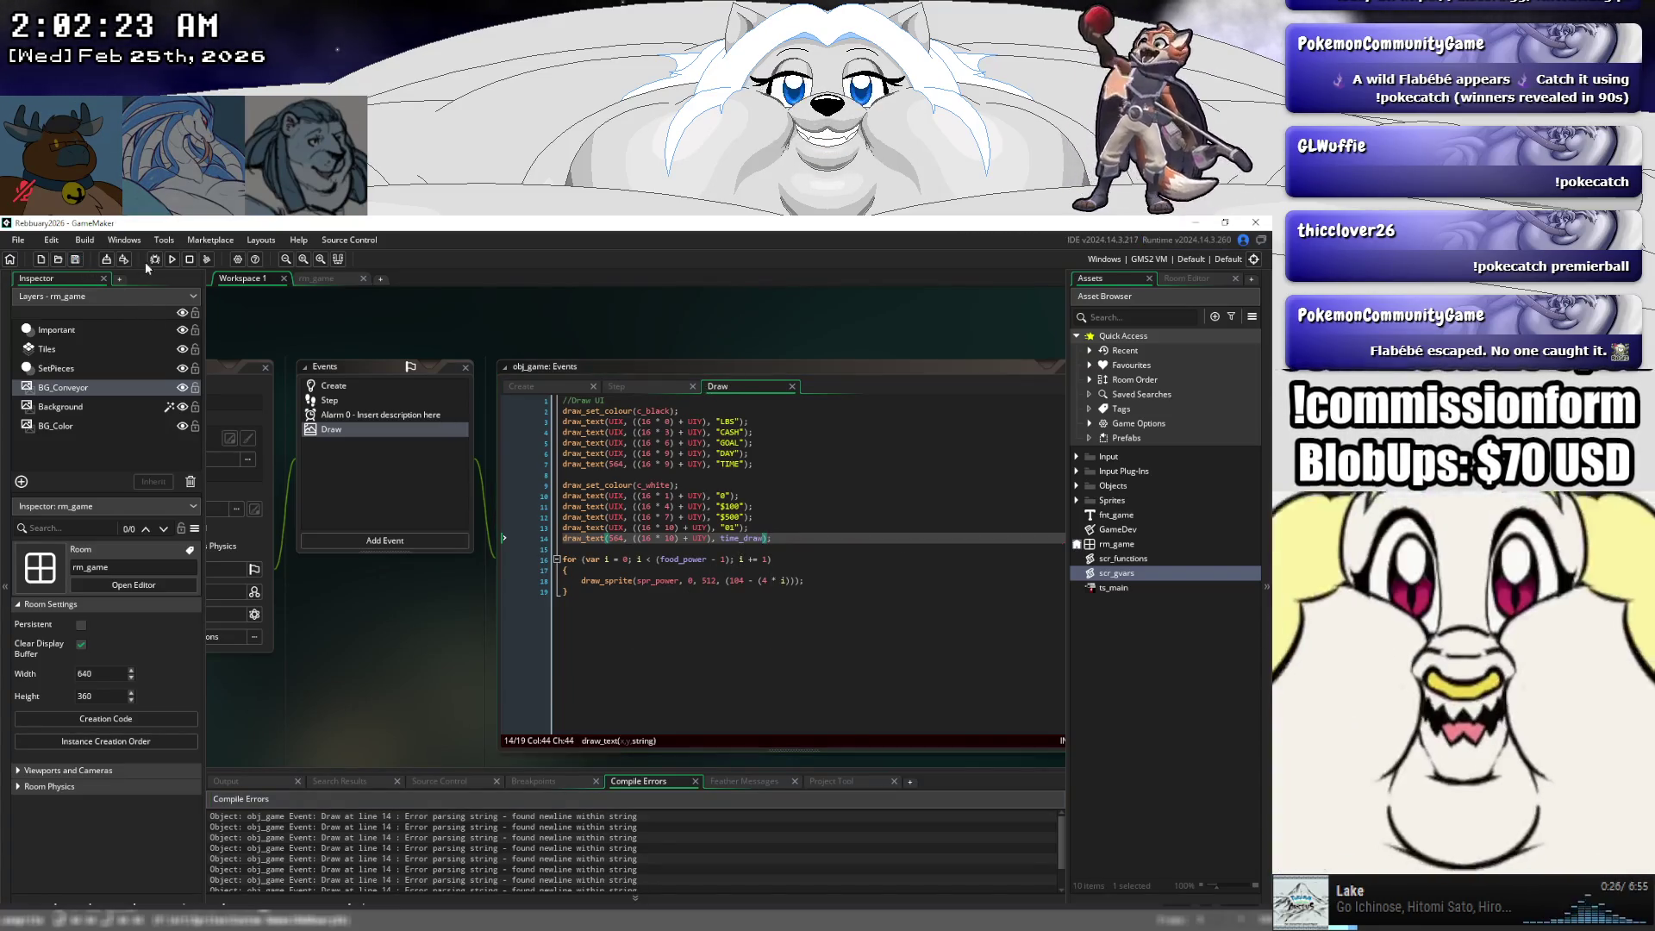
{"action": "left_click", "coordinate": [172, 259]}
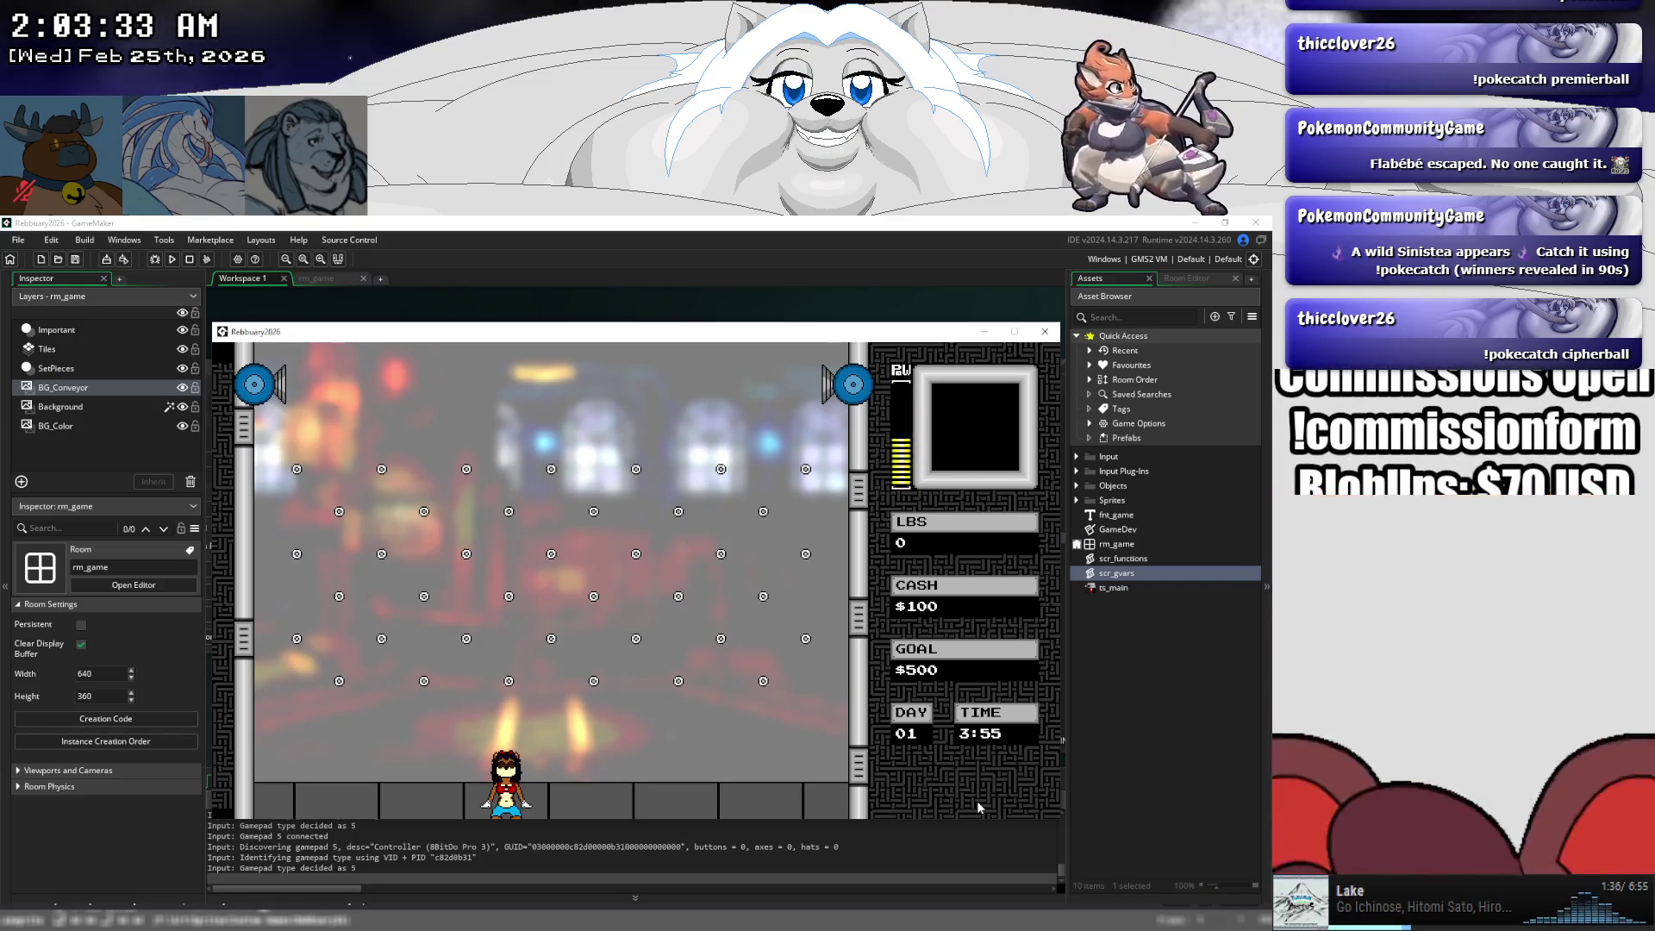
- Let the game keep running while the TIME box counts down to 1:30
{"action": "key", "text": "alt+Tab"}
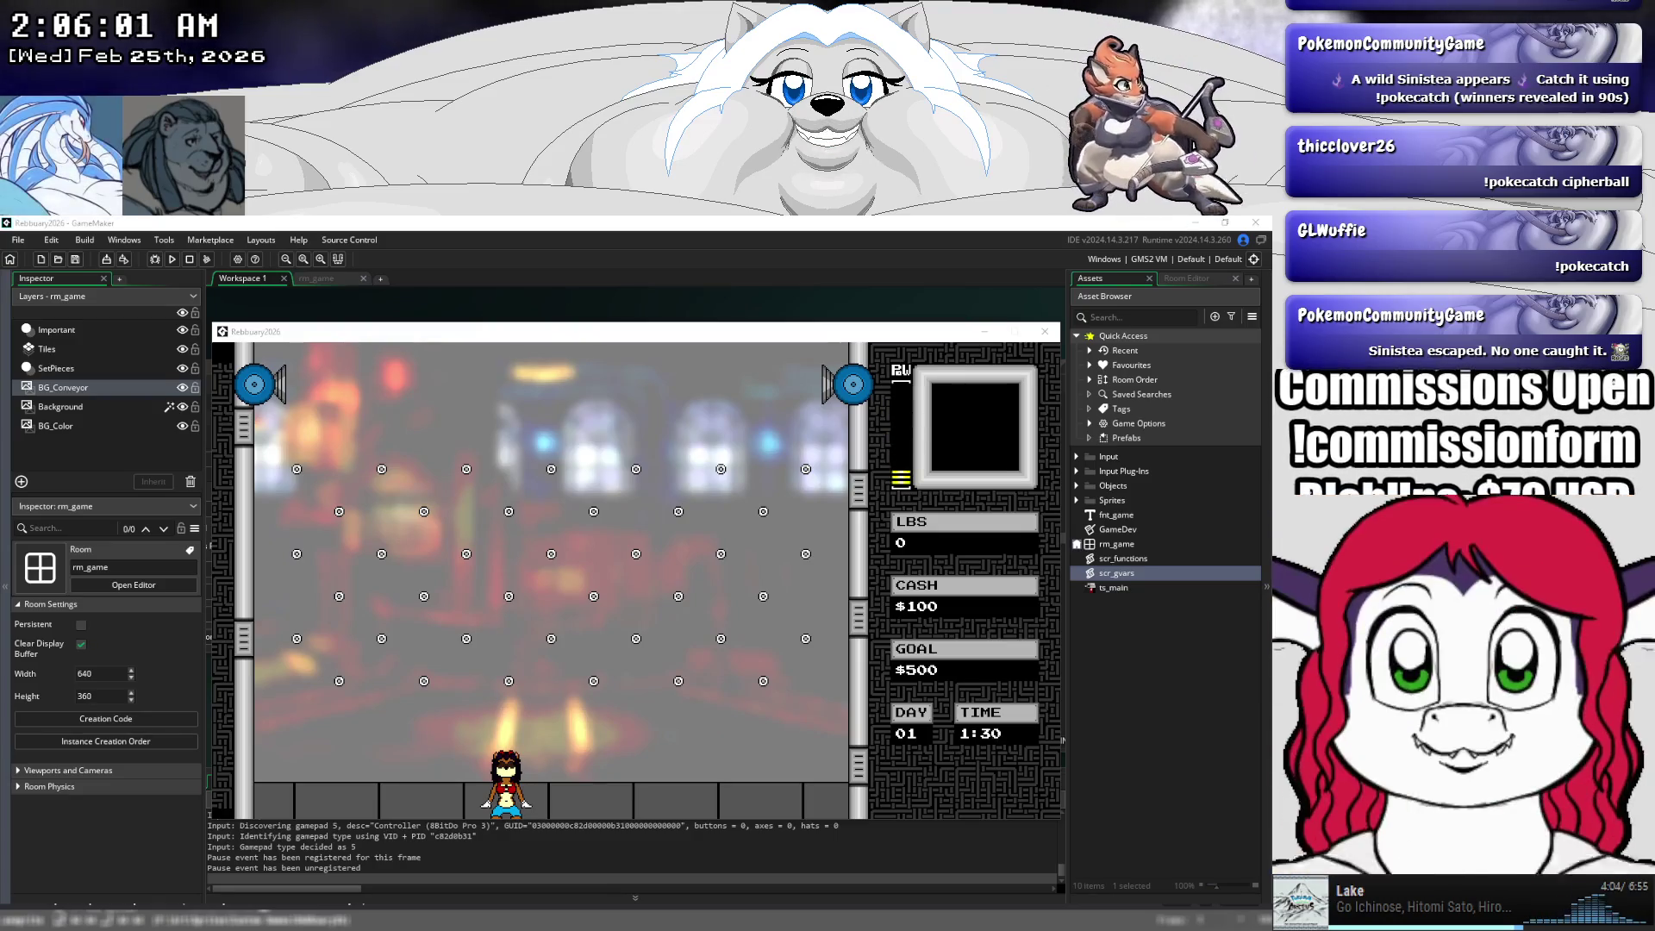
- Return to the running game and steer the character left and right under the falling pizzas
{"action": "key", "text": "alt+Tab"}
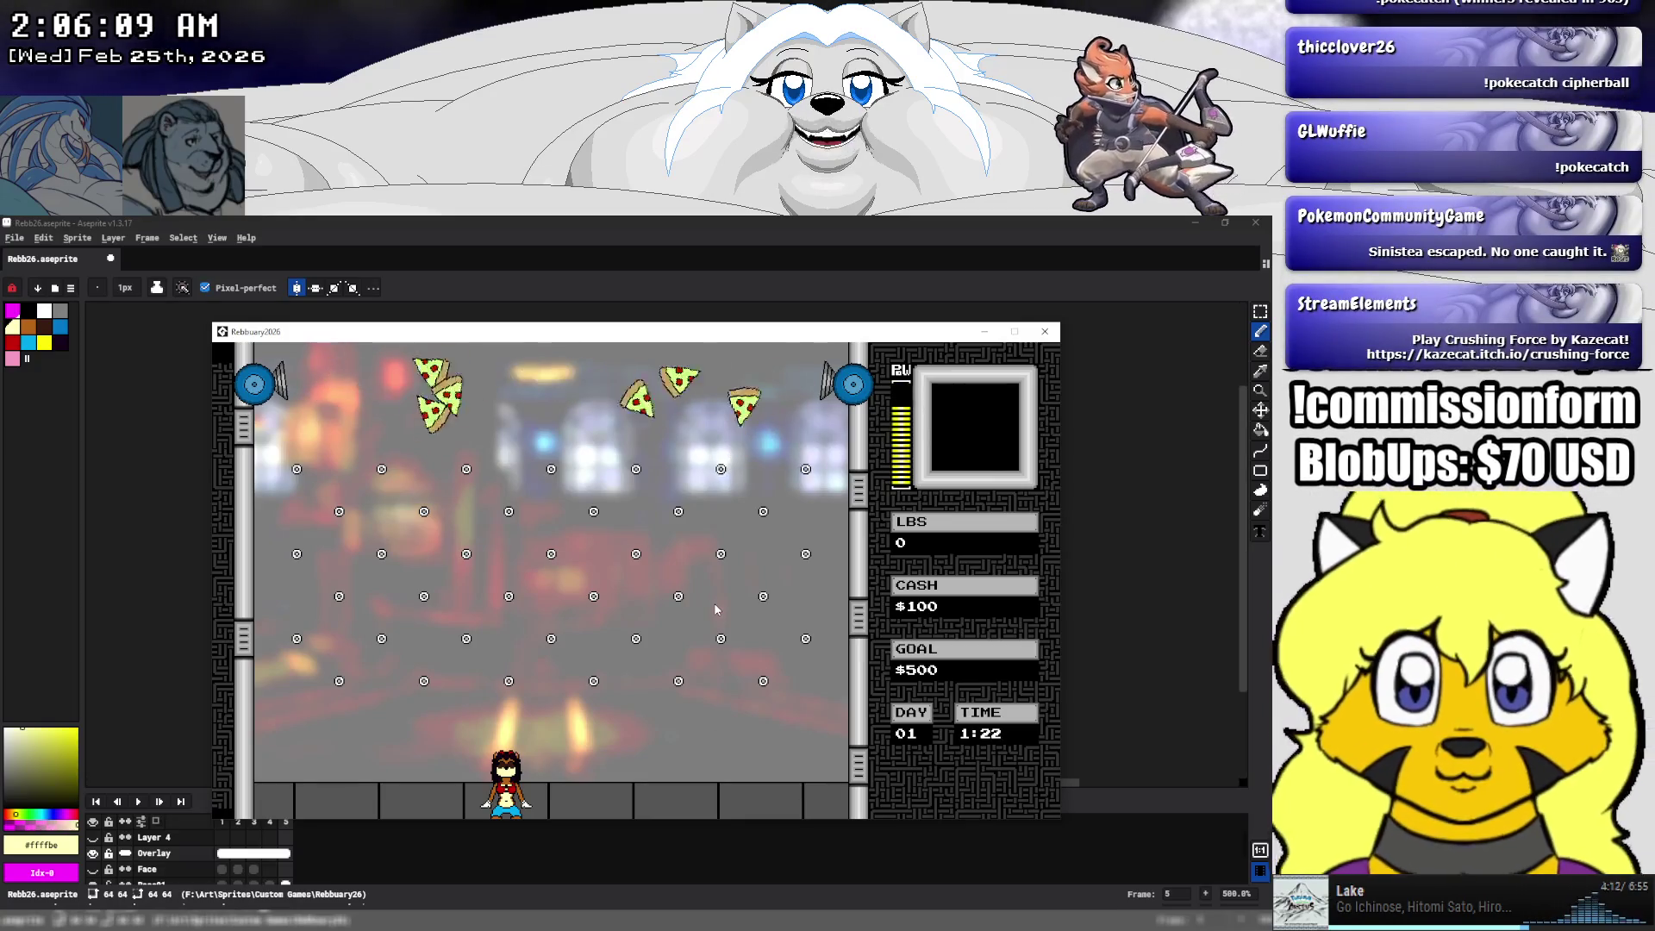
{"action": "key", "text": "Right"}
{"action": "key", "text": "Left"}
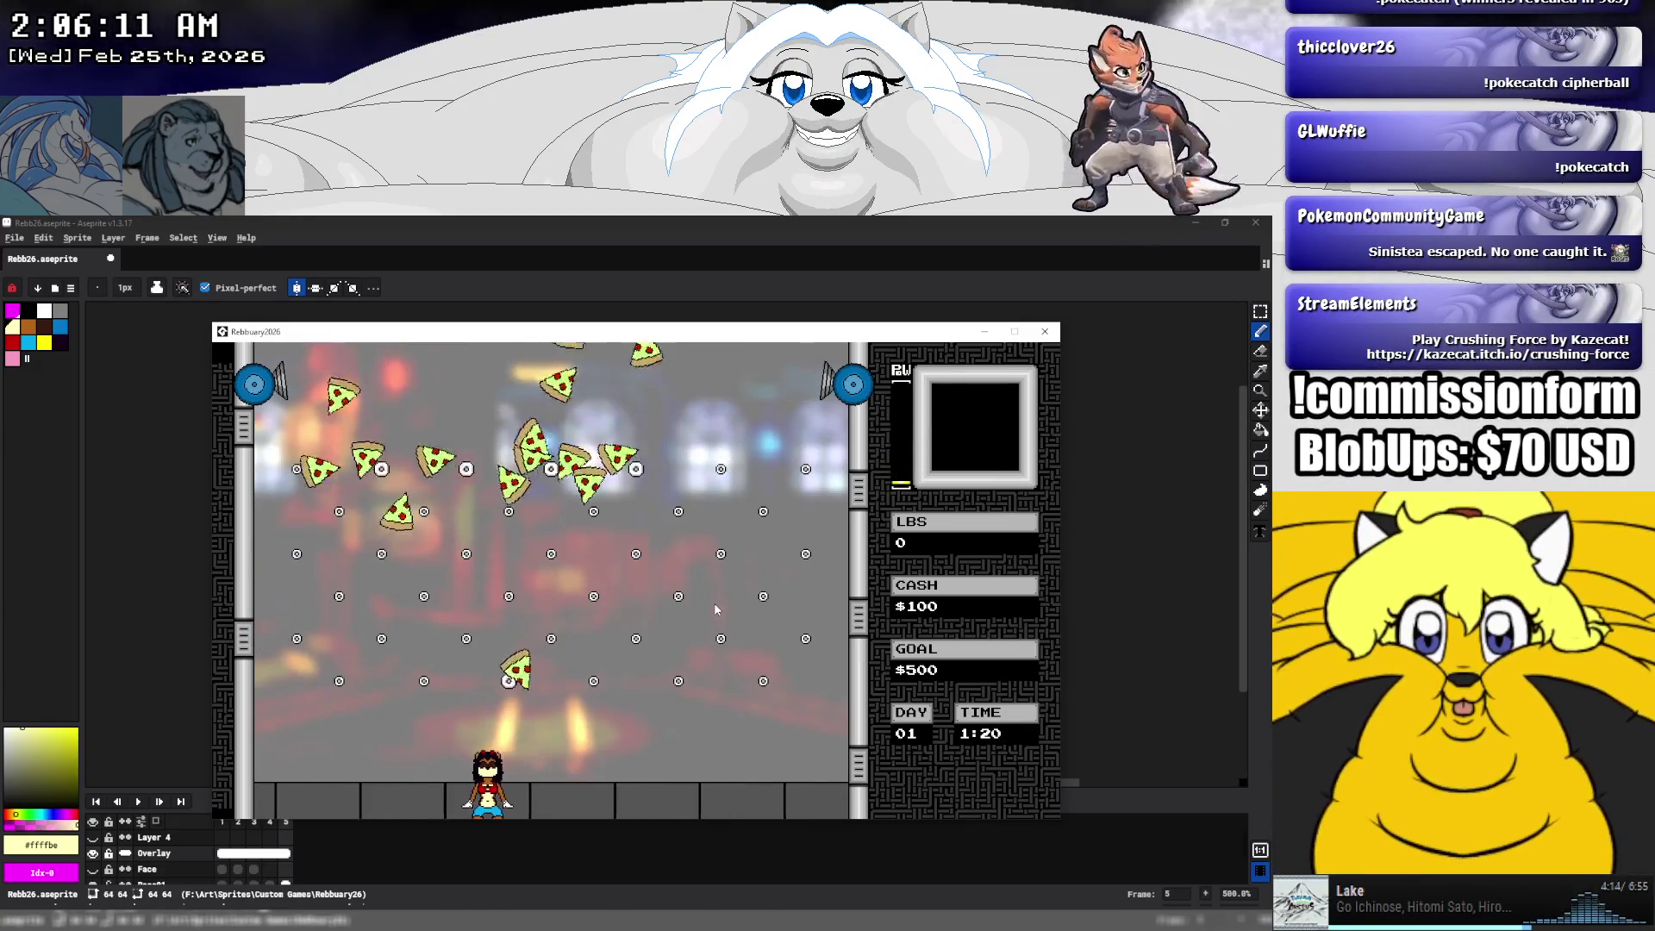
{"action": "key", "text": "Right"}
{"action": "key", "text": "Right"}
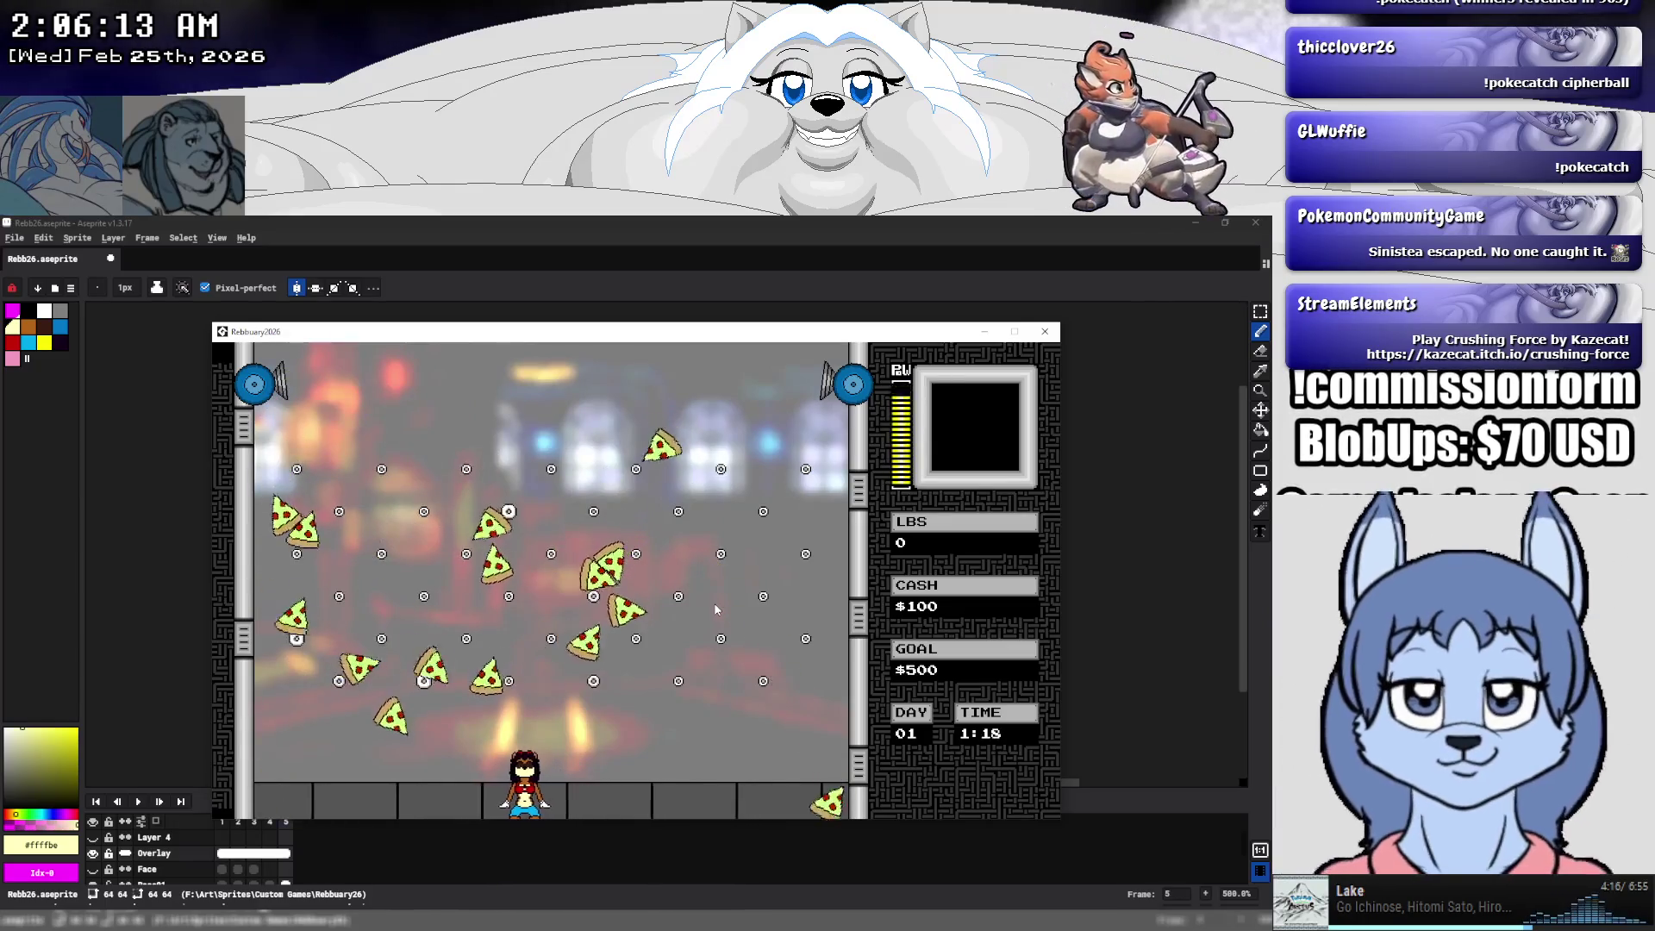
{"action": "key", "text": "Left"}
{"action": "key", "text": "Right"}
{"action": "key", "text": "Left"}
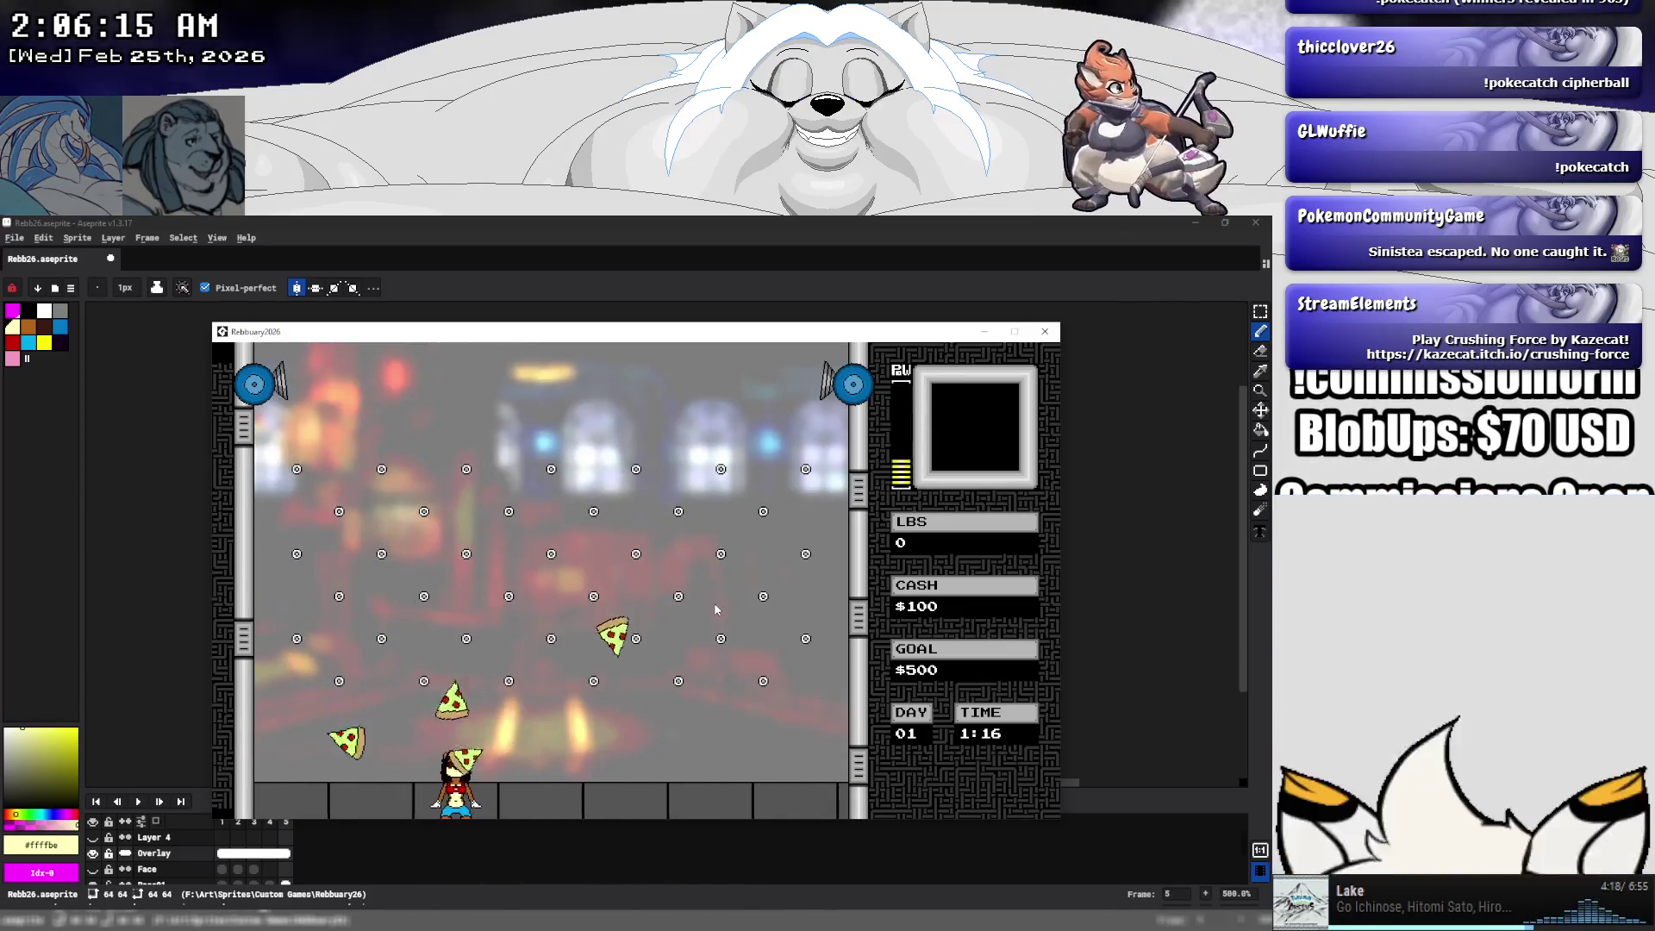
{"action": "key", "text": "Right"}
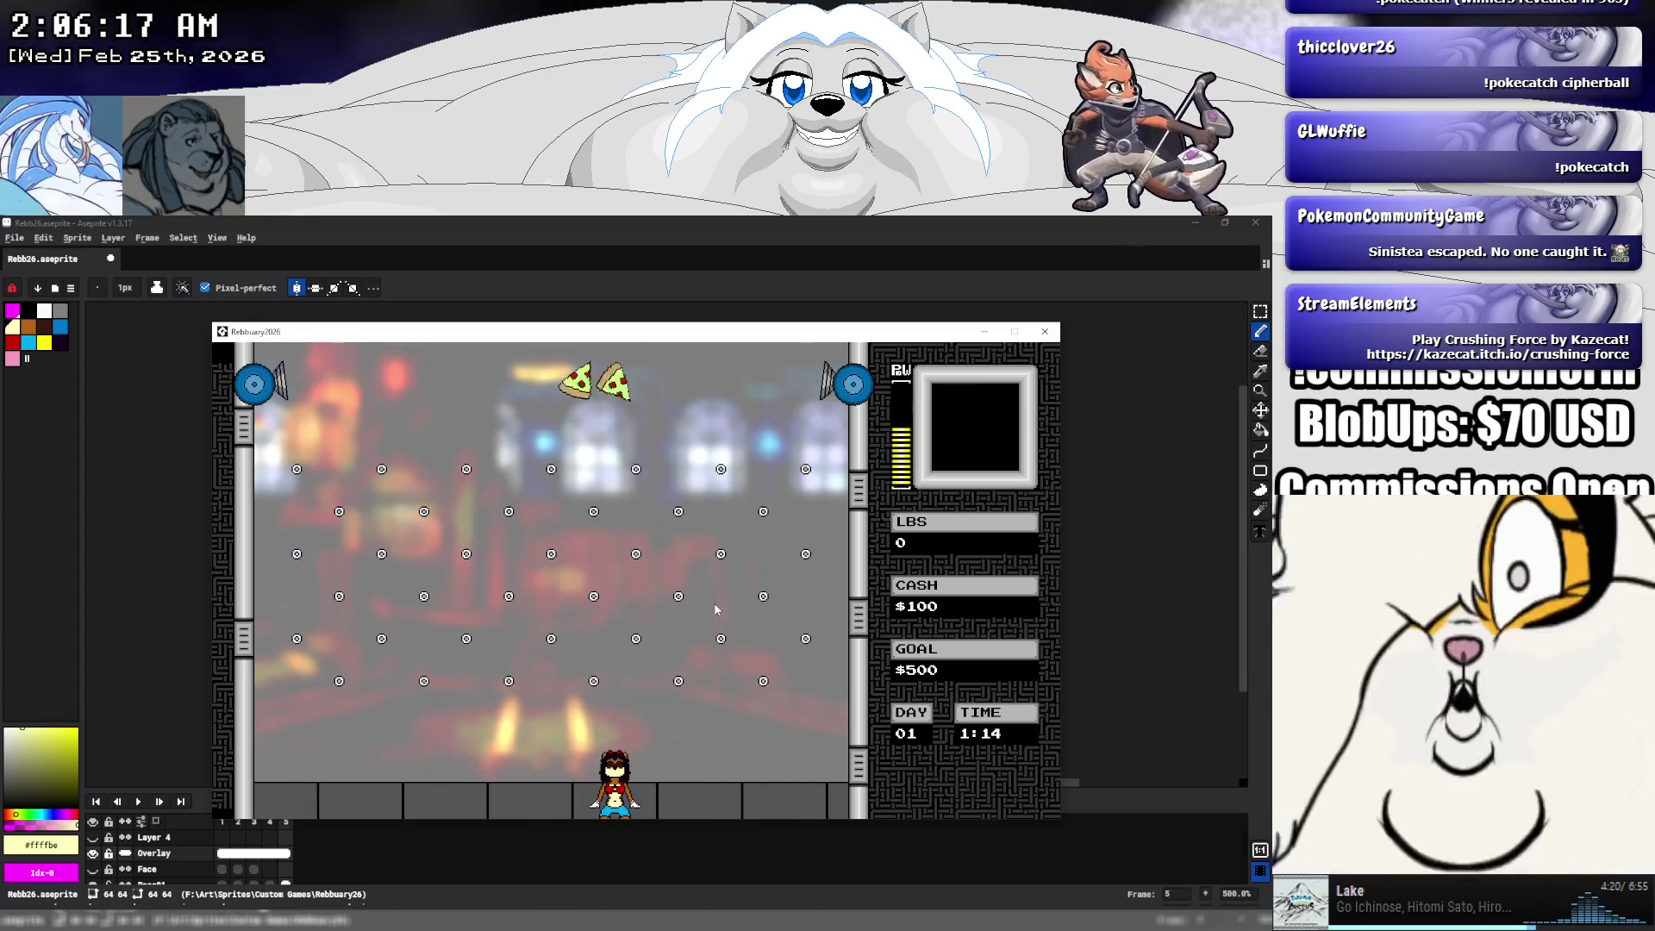
{"action": "key", "text": "Right"}
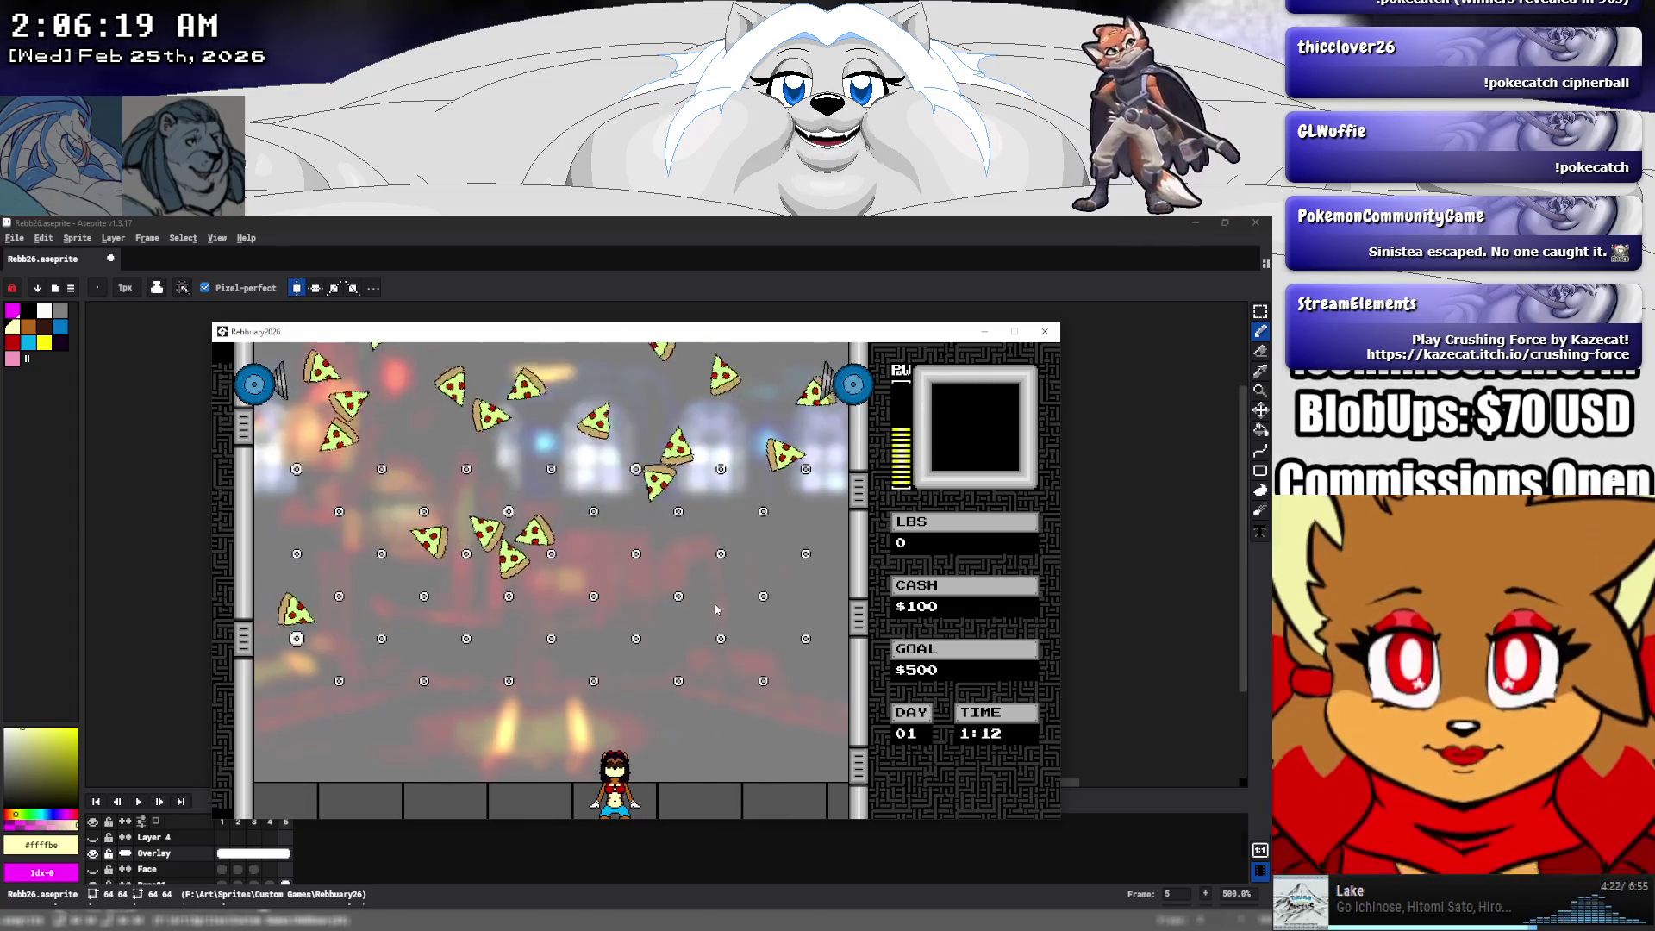
{"action": "key", "text": "Left"}
{"action": "key", "text": "Left"}
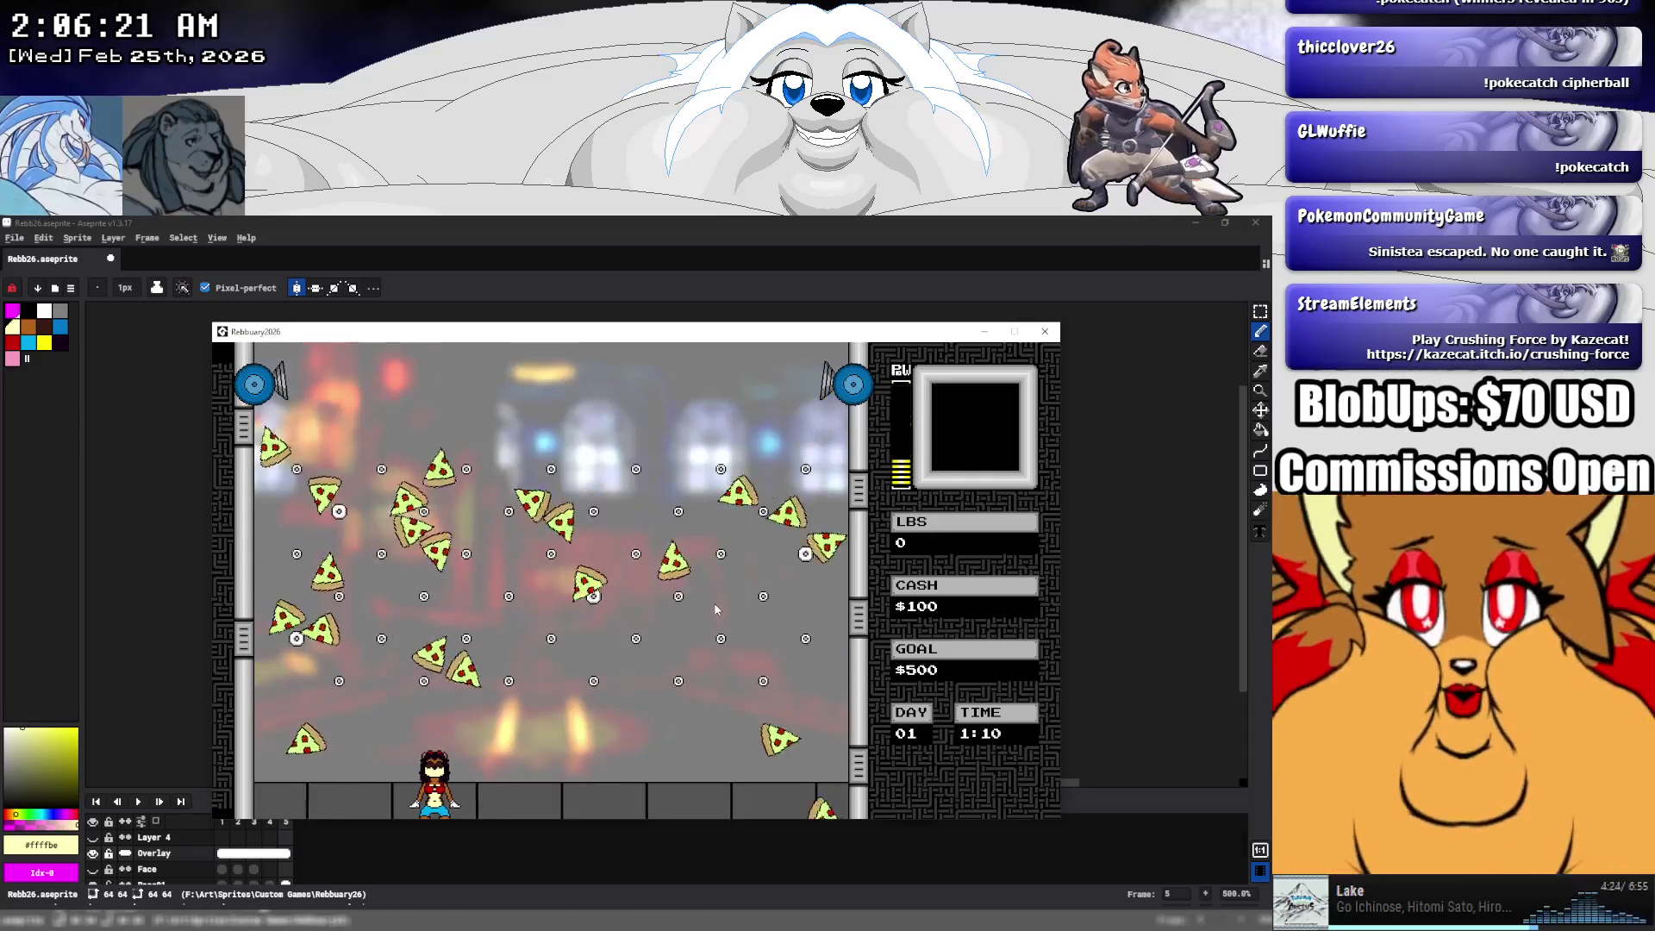
{"action": "key", "text": "Right"}
{"action": "key", "text": "Left"}
{"action": "key", "text": "Right"}
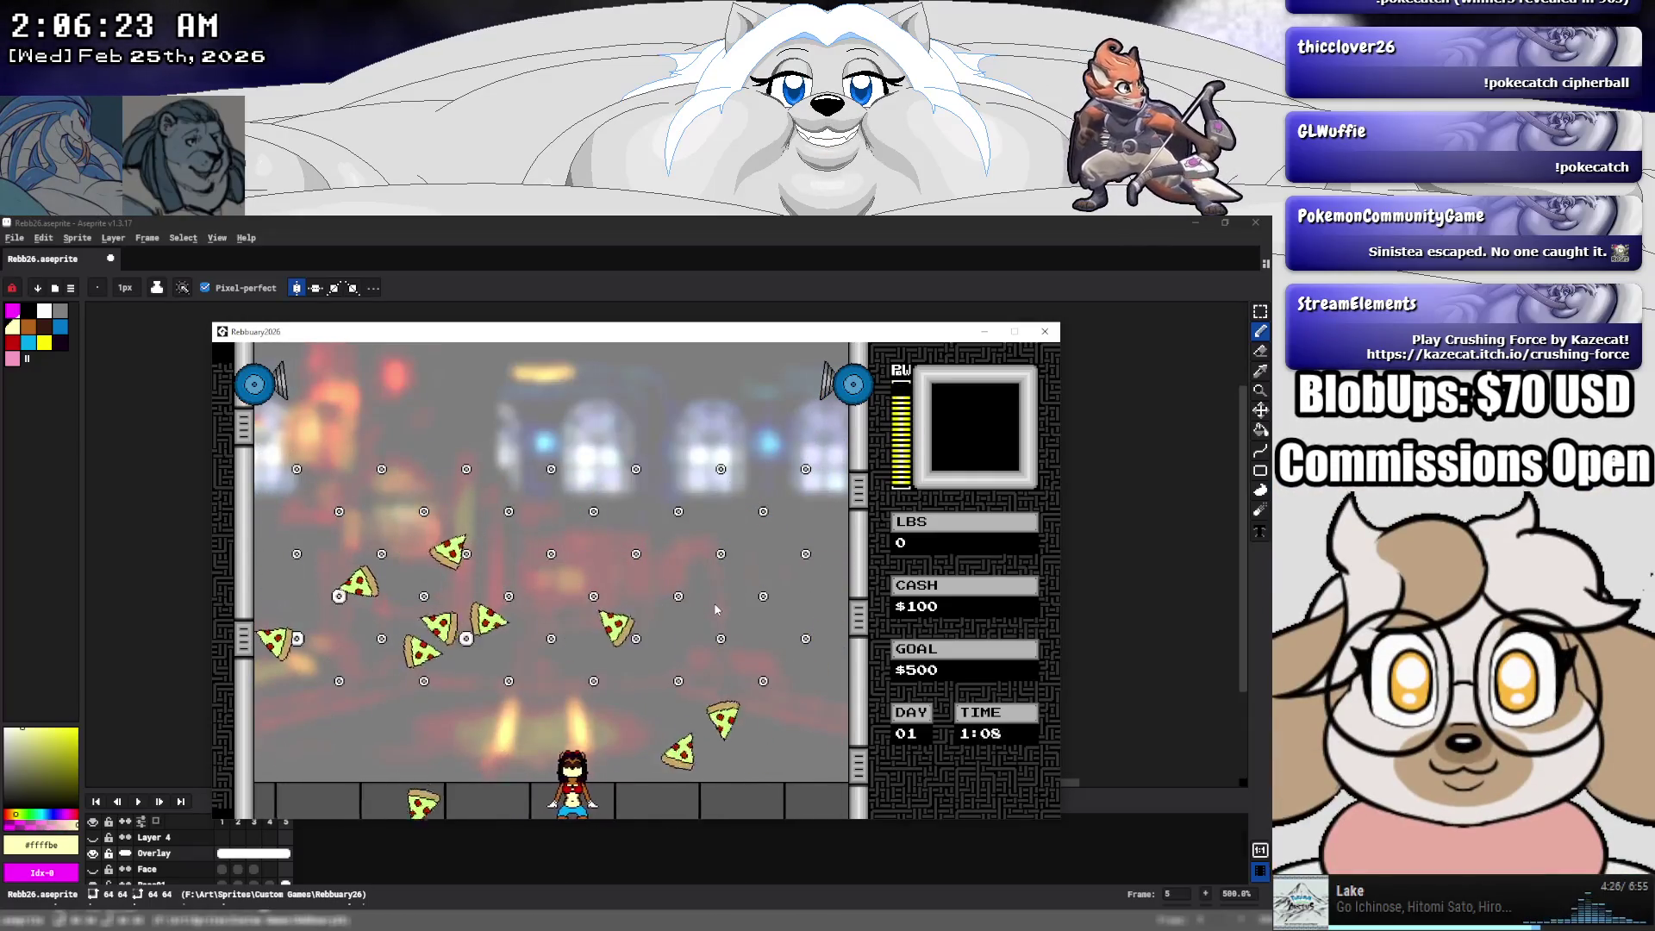
{"action": "key", "text": "Left"}
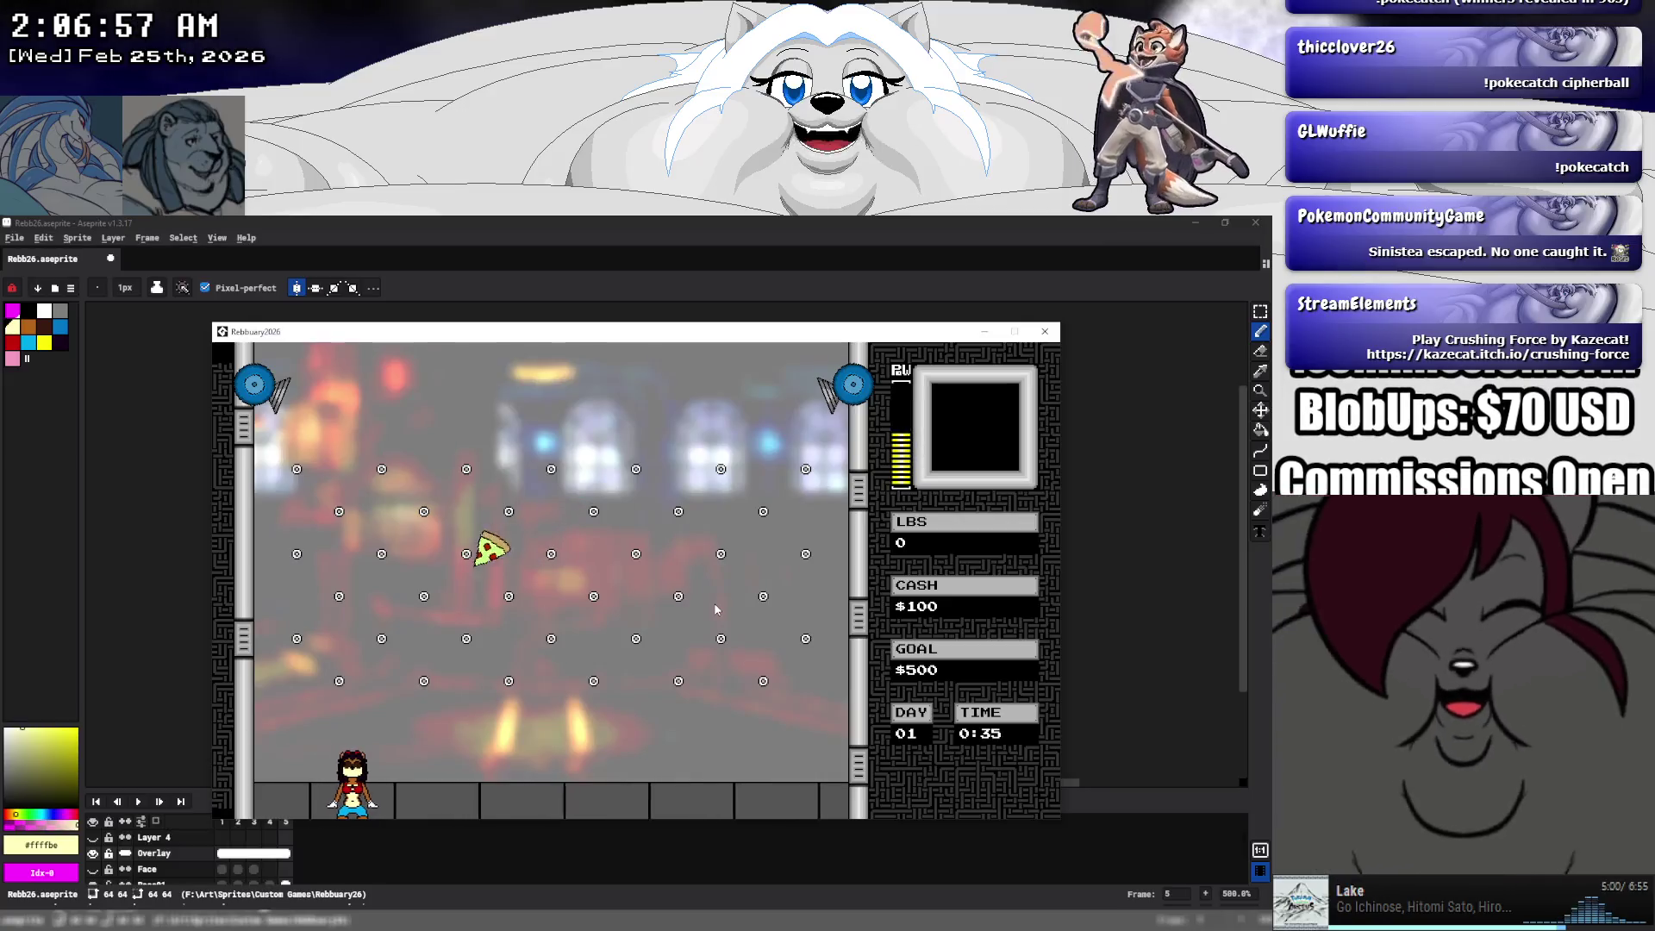
{"action": "key", "text": "Right"}
{"action": "key", "text": "Right"}
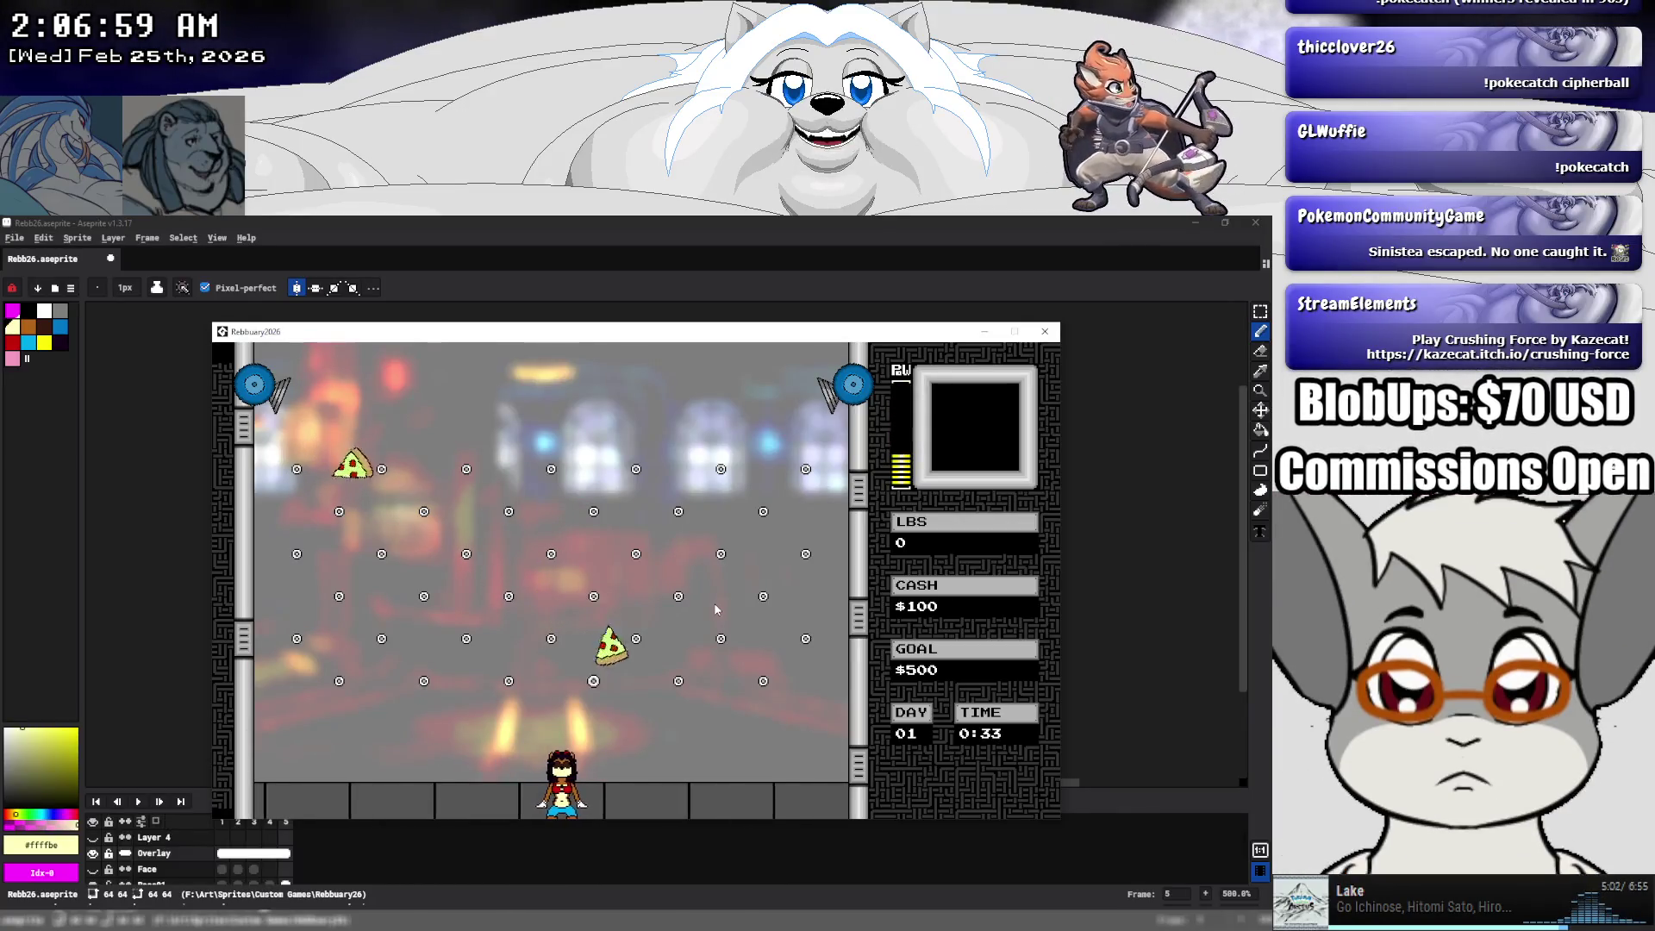
{"action": "key", "text": "Left"}
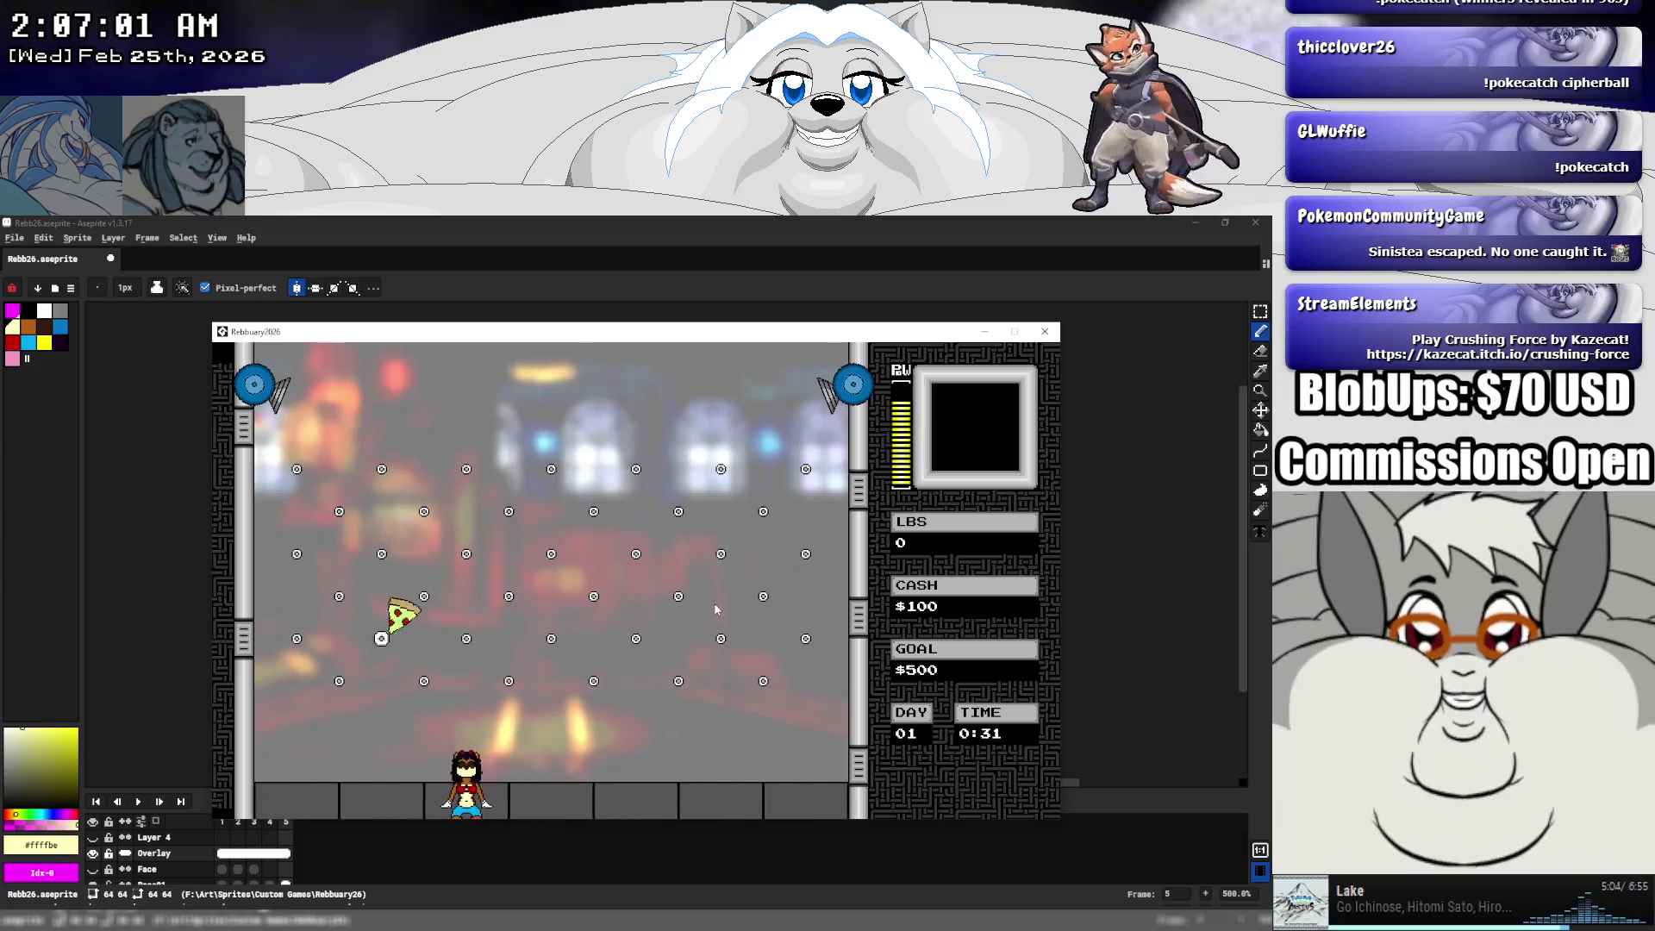
{"action": "key", "text": "Left"}
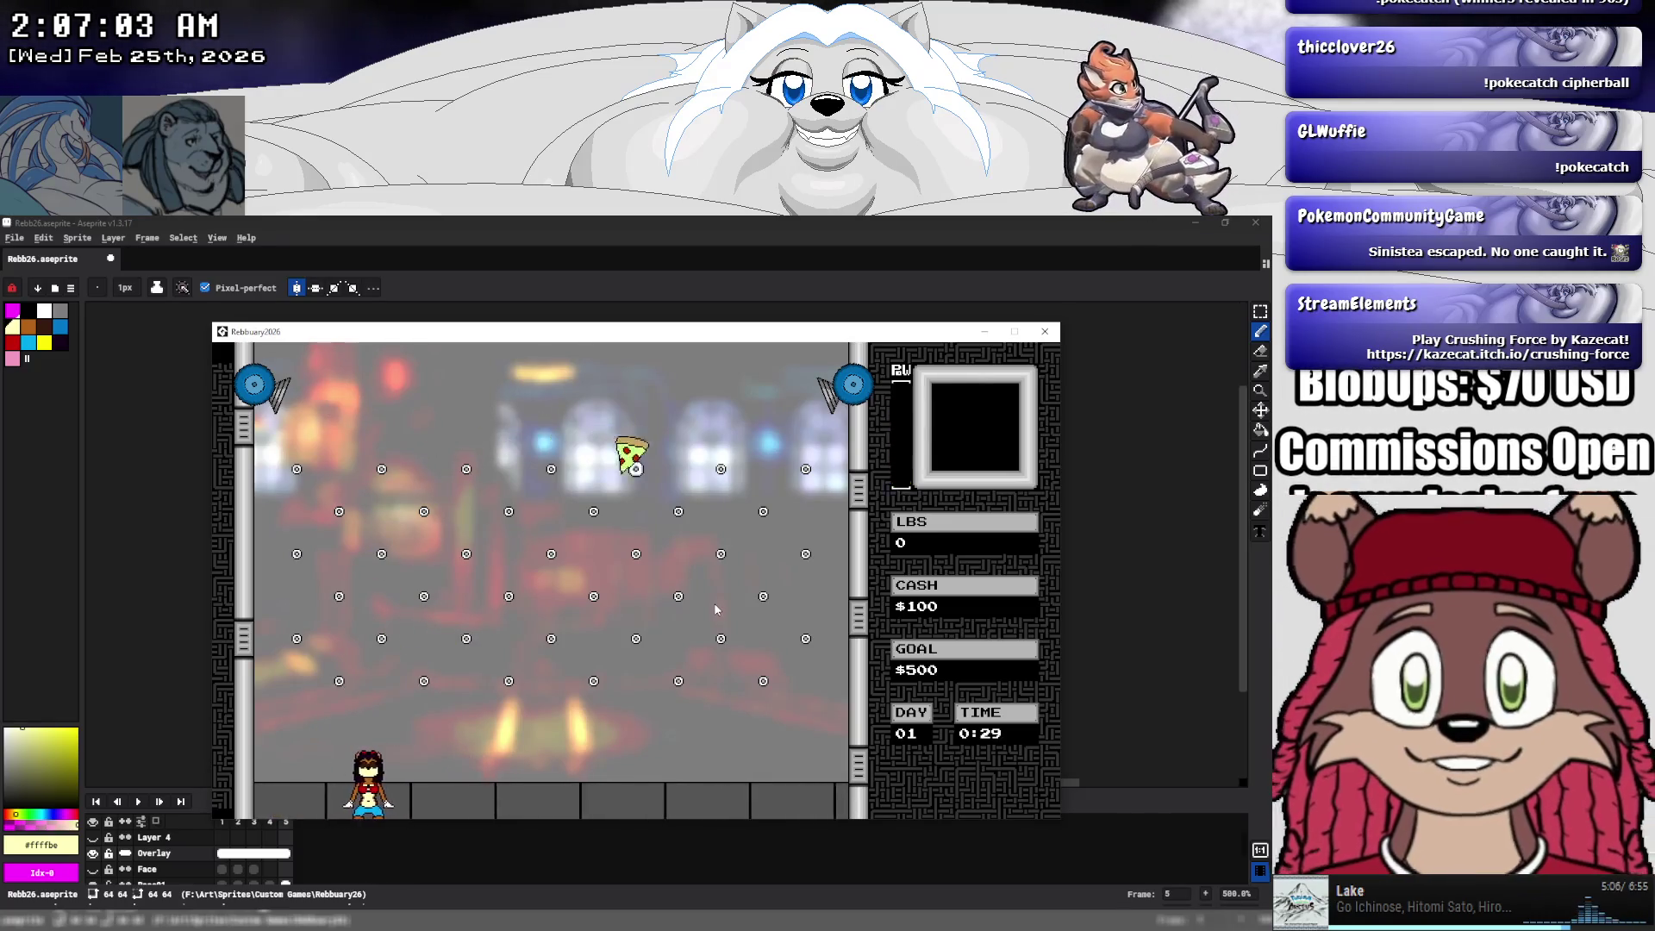
{"action": "key", "text": "Right"}
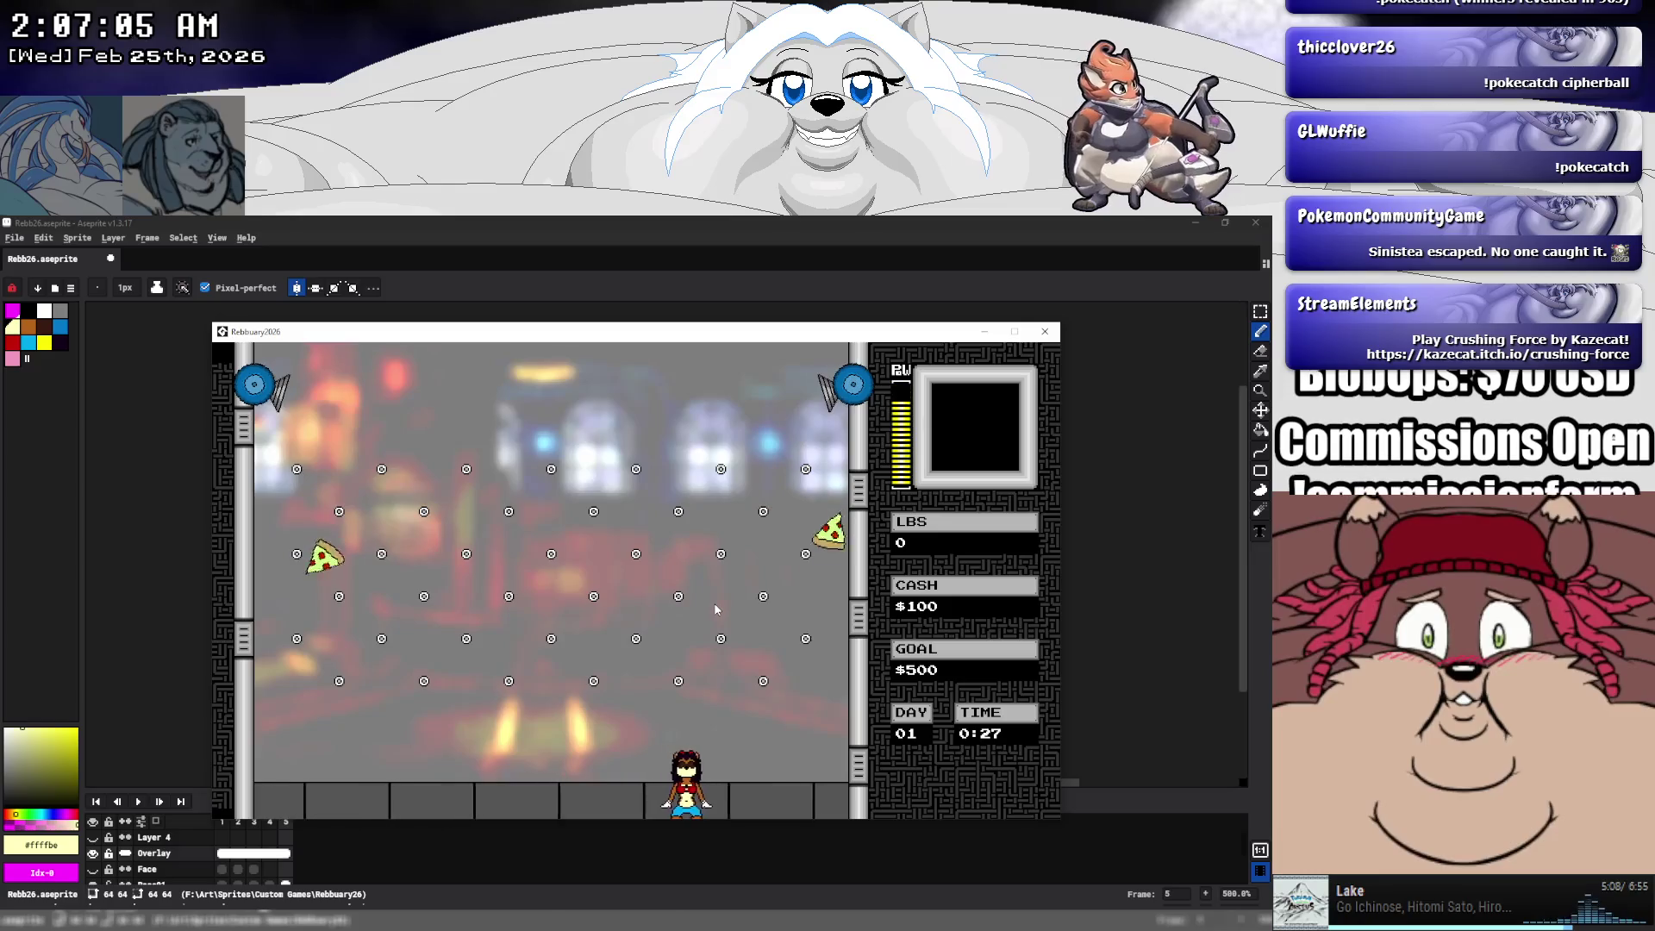
{"action": "key", "text": "Right"}
{"action": "key", "text": "Left"}
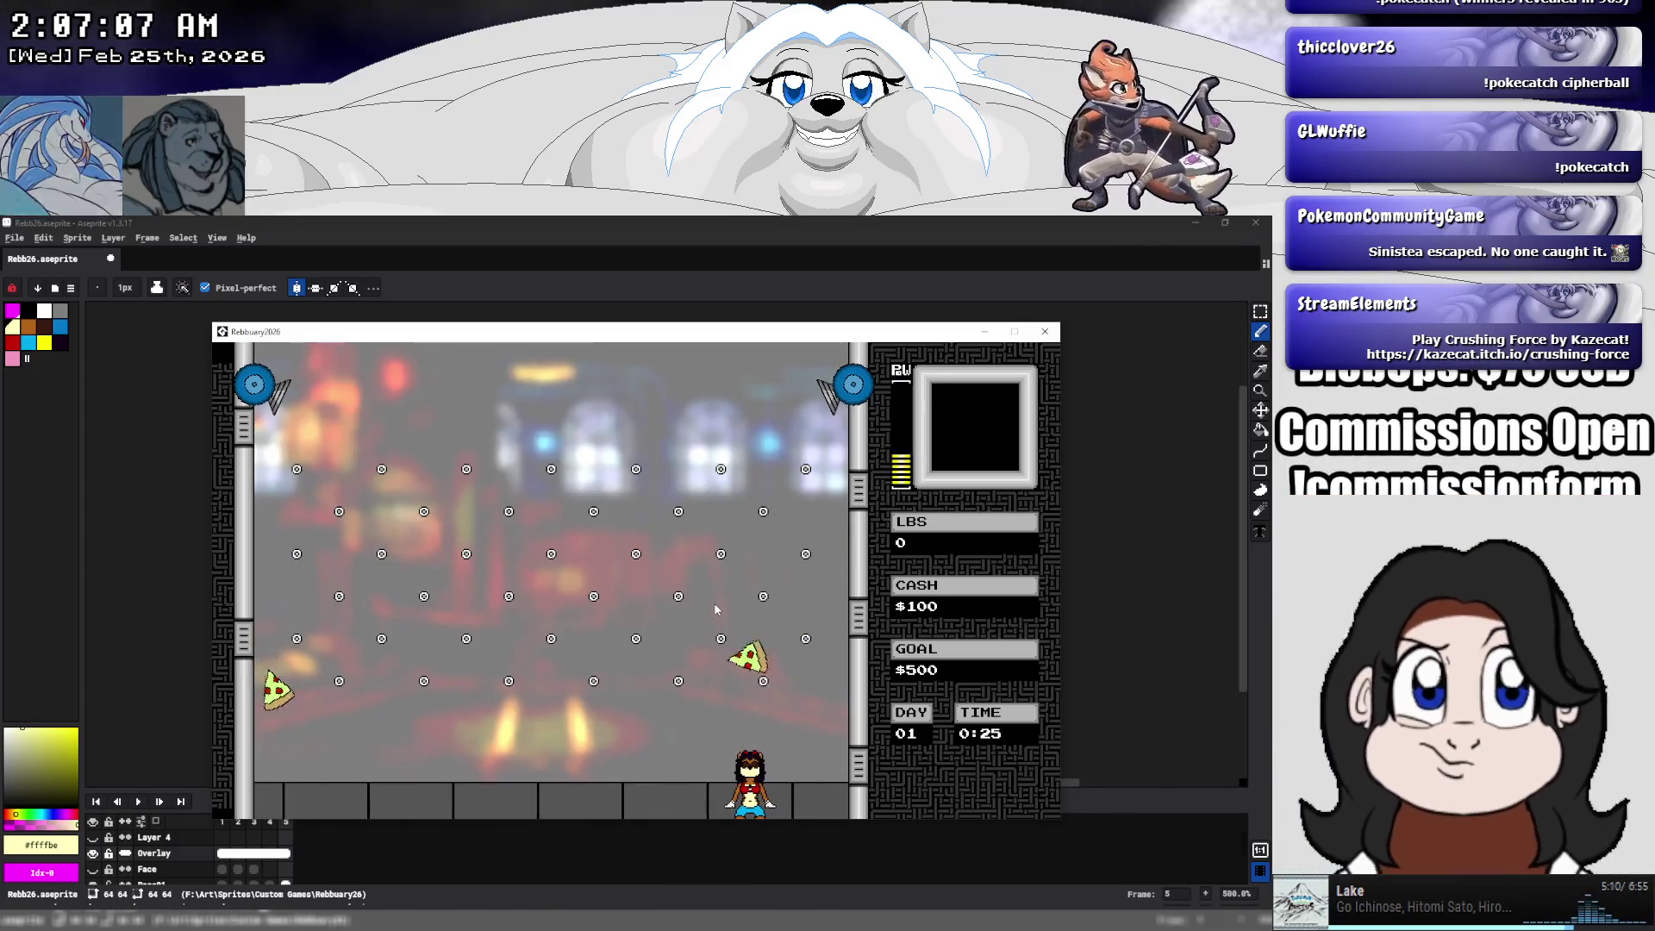
{"action": "key", "text": "Left"}
{"action": "key", "text": "Left"}
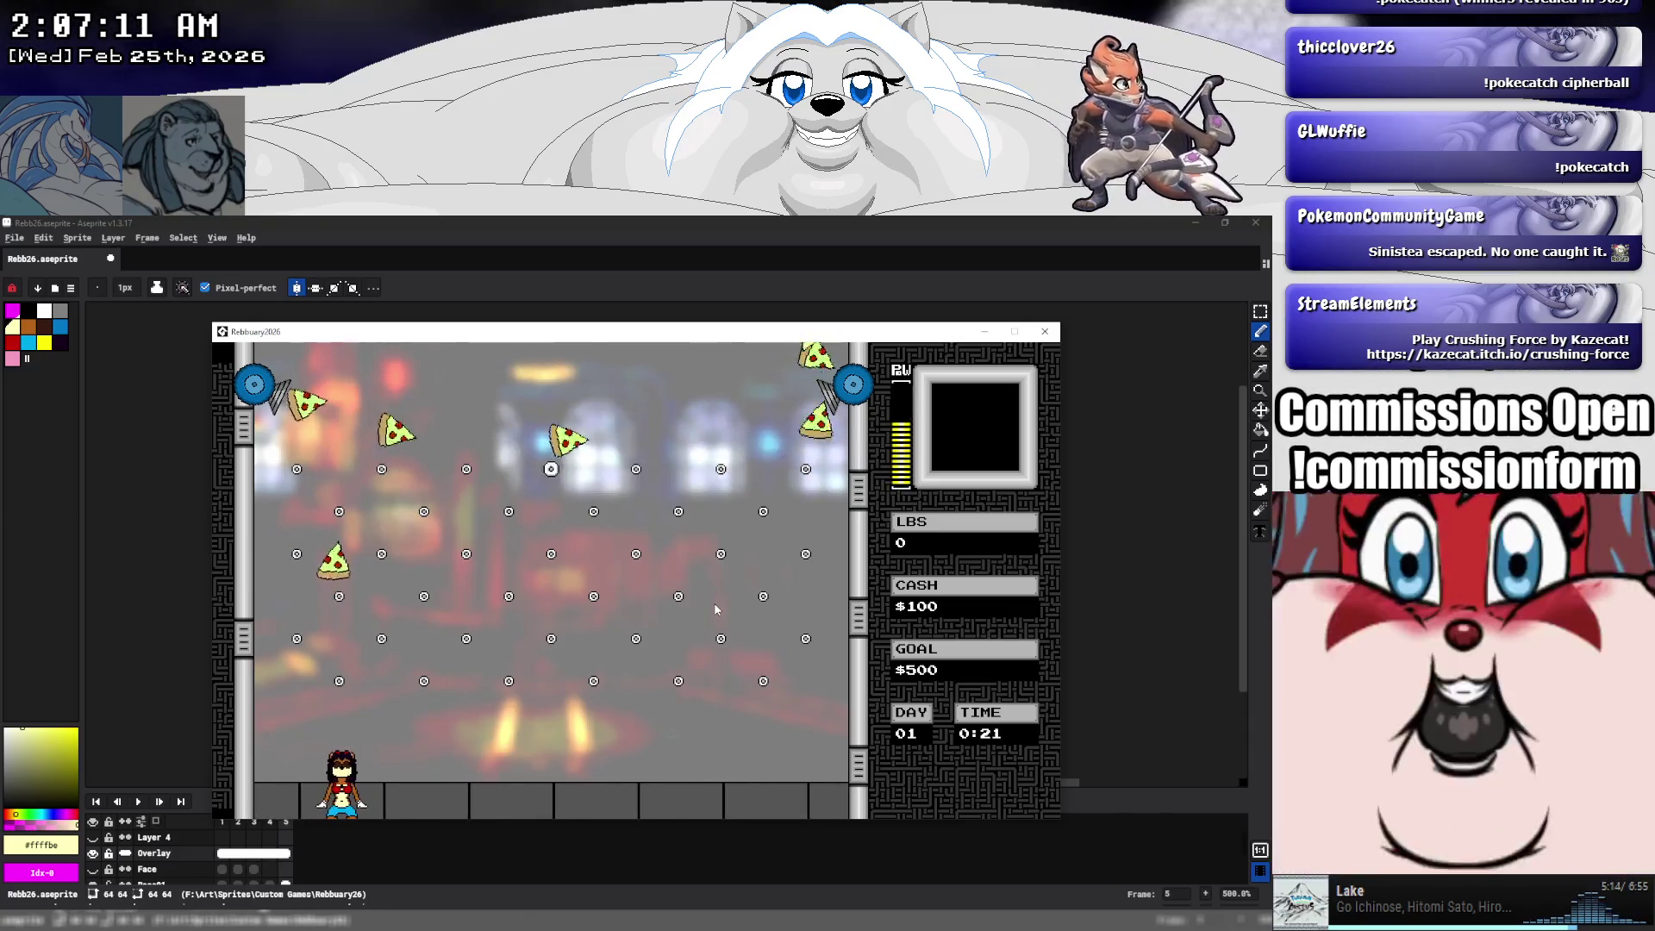
{"action": "key", "text": "Right"}
{"action": "key", "text": "Right"}
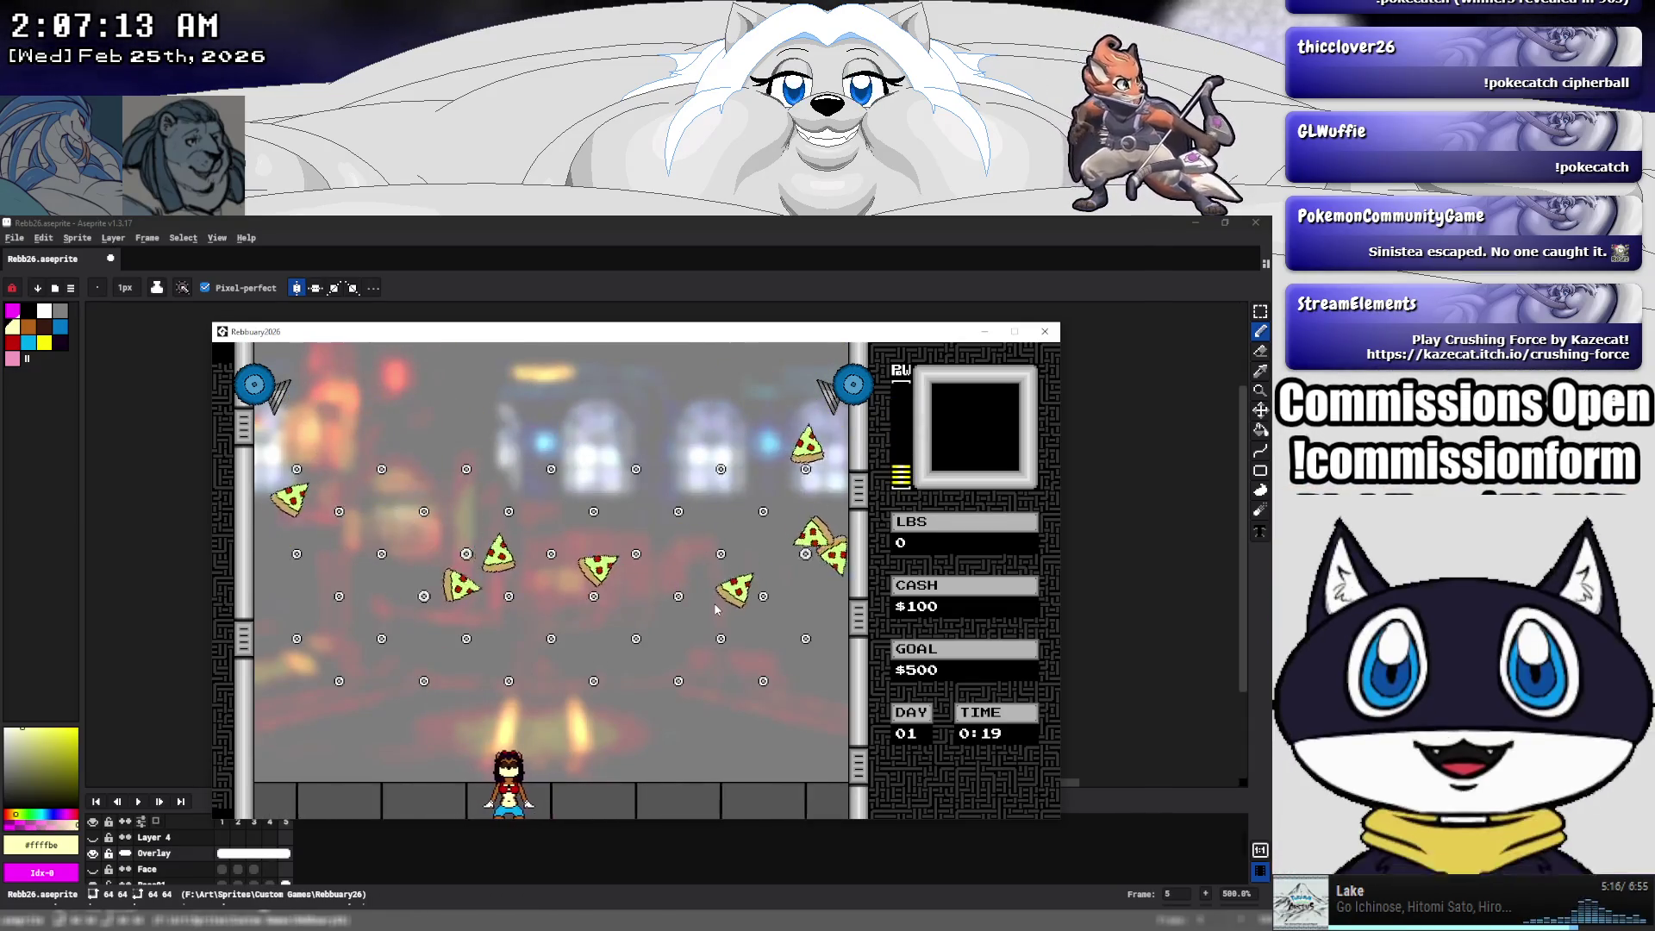
{"action": "key", "text": "Right"}
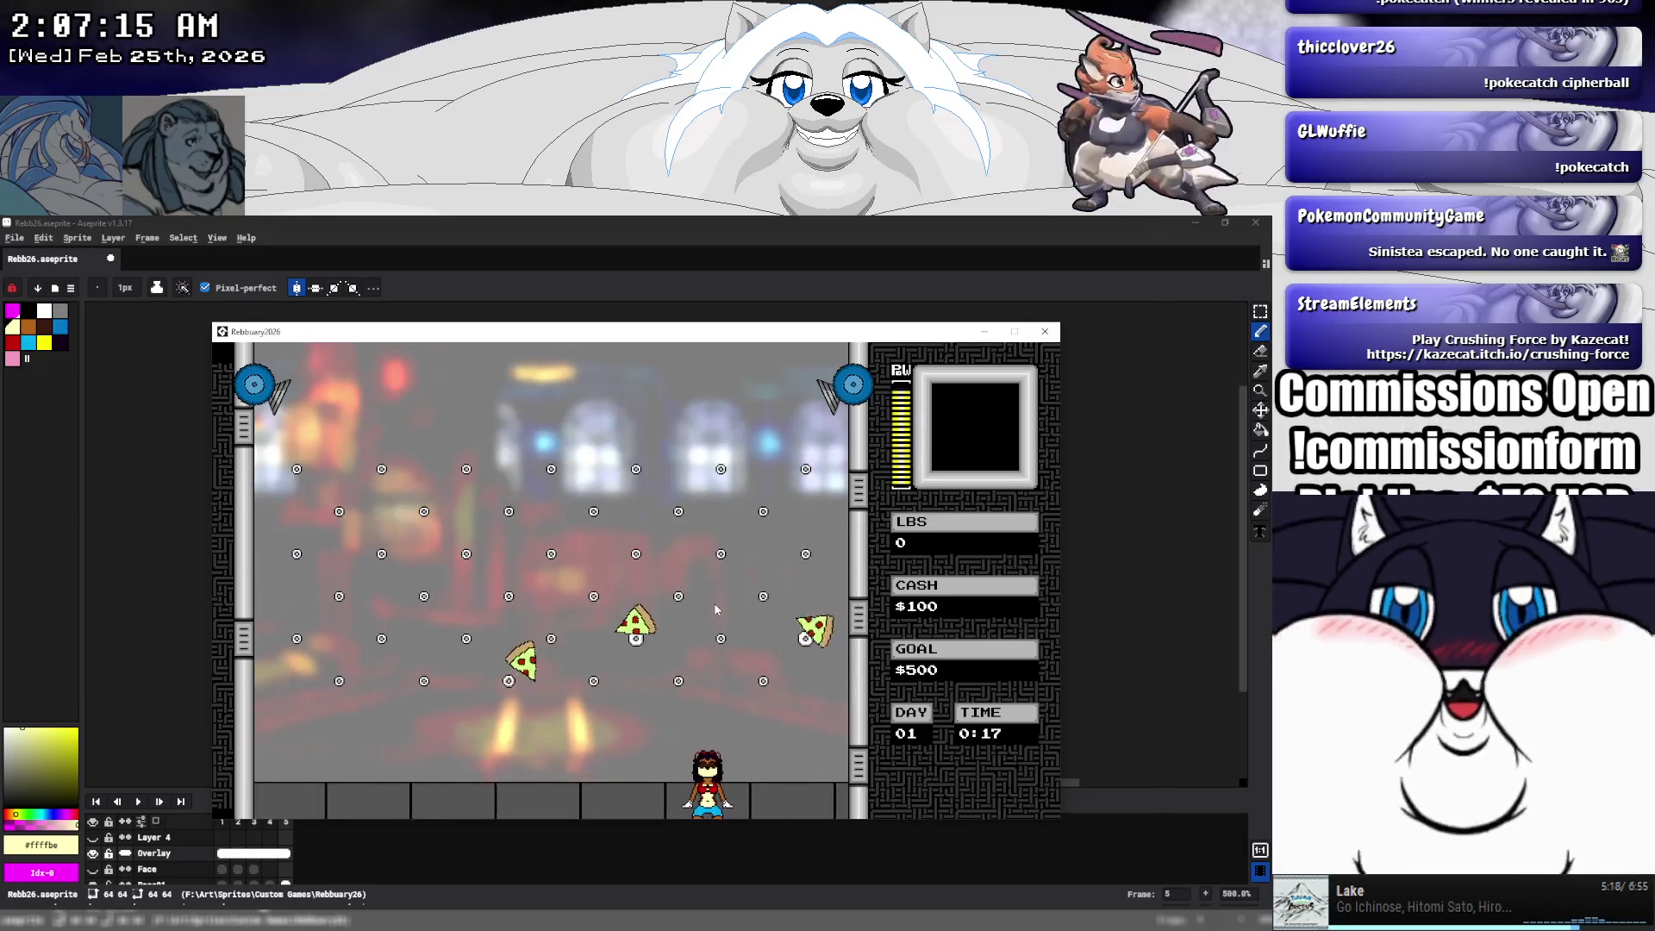
{"action": "key", "text": "Left"}
{"action": "key", "text": "Right"}
{"action": "key", "text": "Left"}
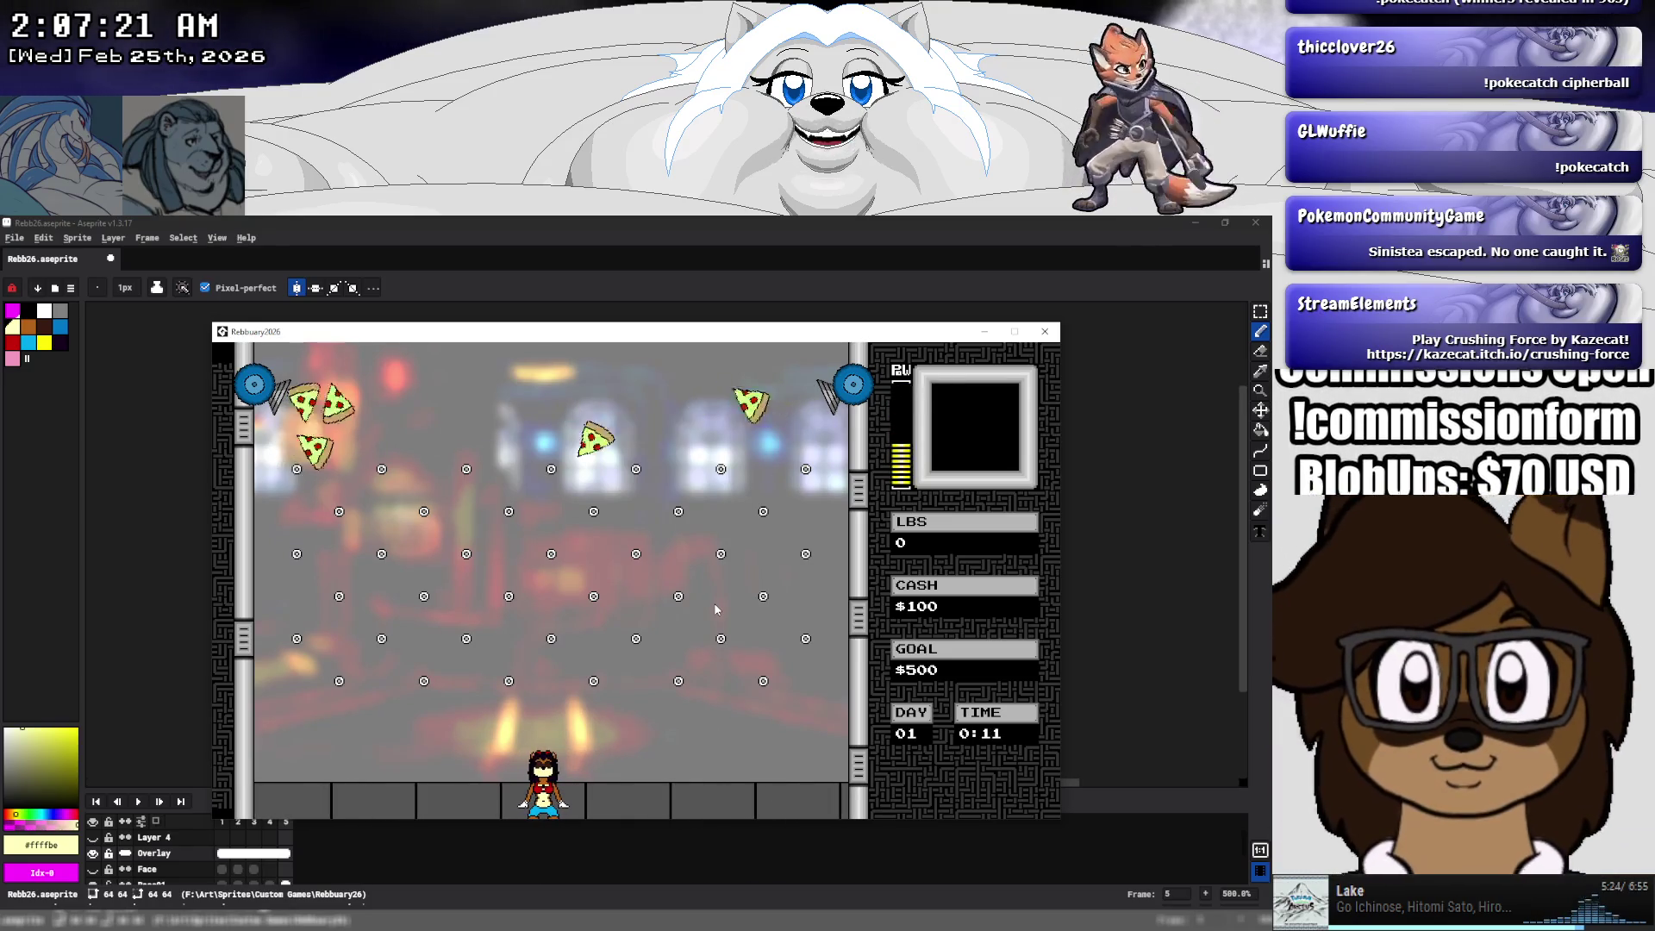
{"action": "key", "text": "Right"}
{"action": "key", "text": "Left"}
{"action": "key", "text": "Right"}
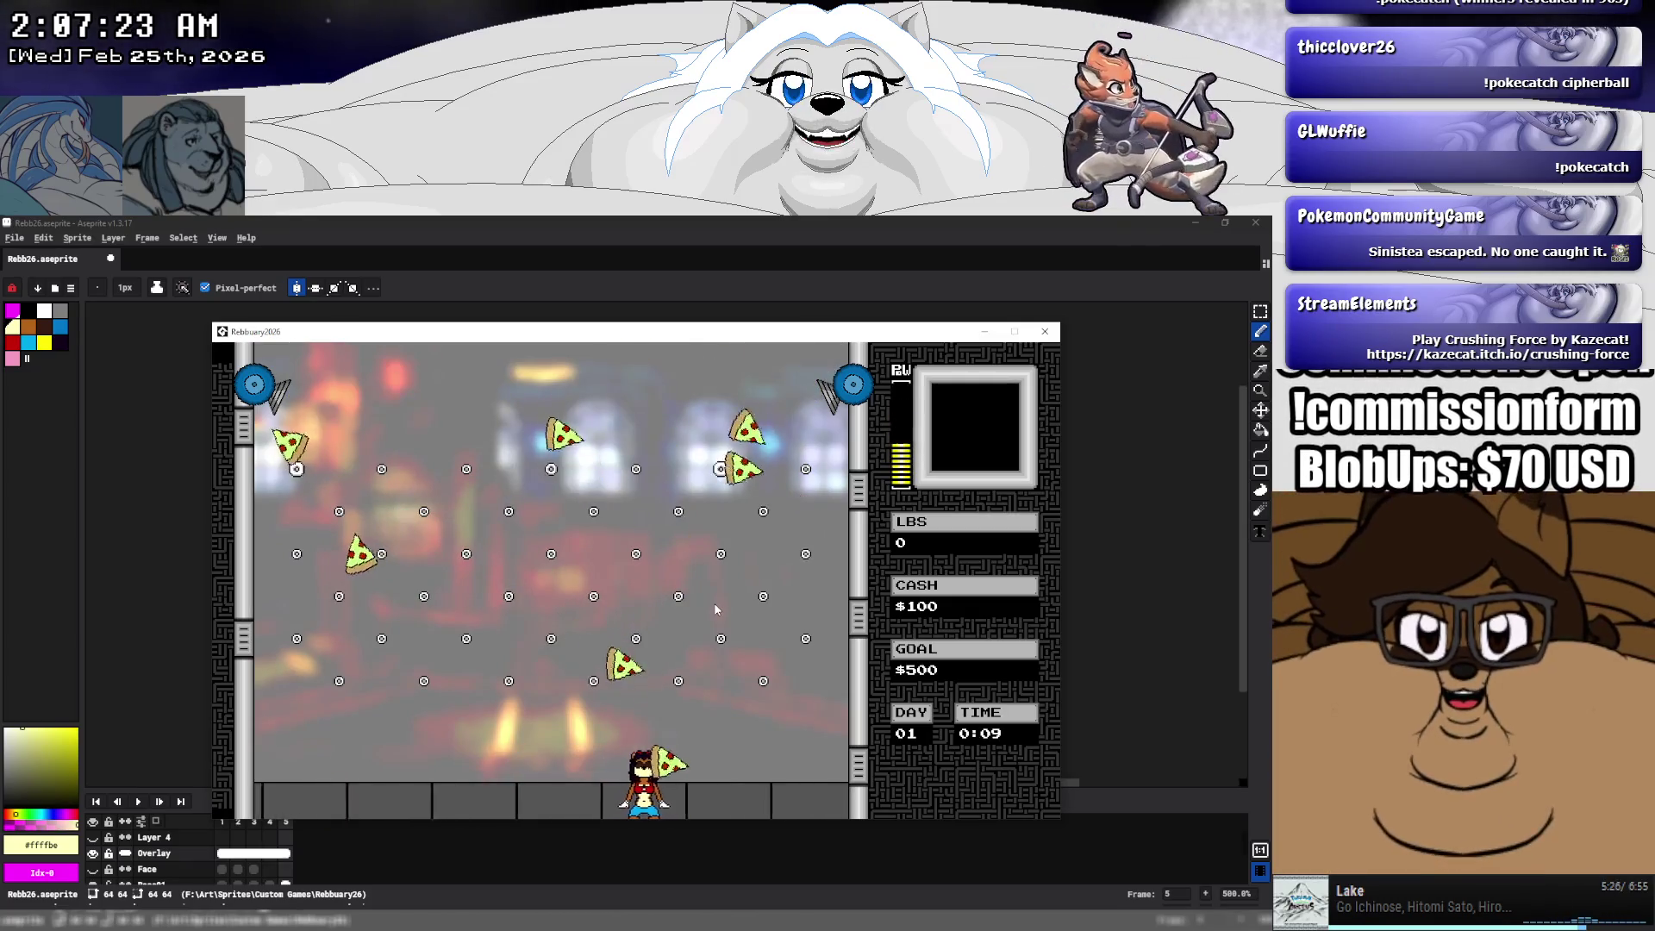
{"action": "key", "text": "Right"}
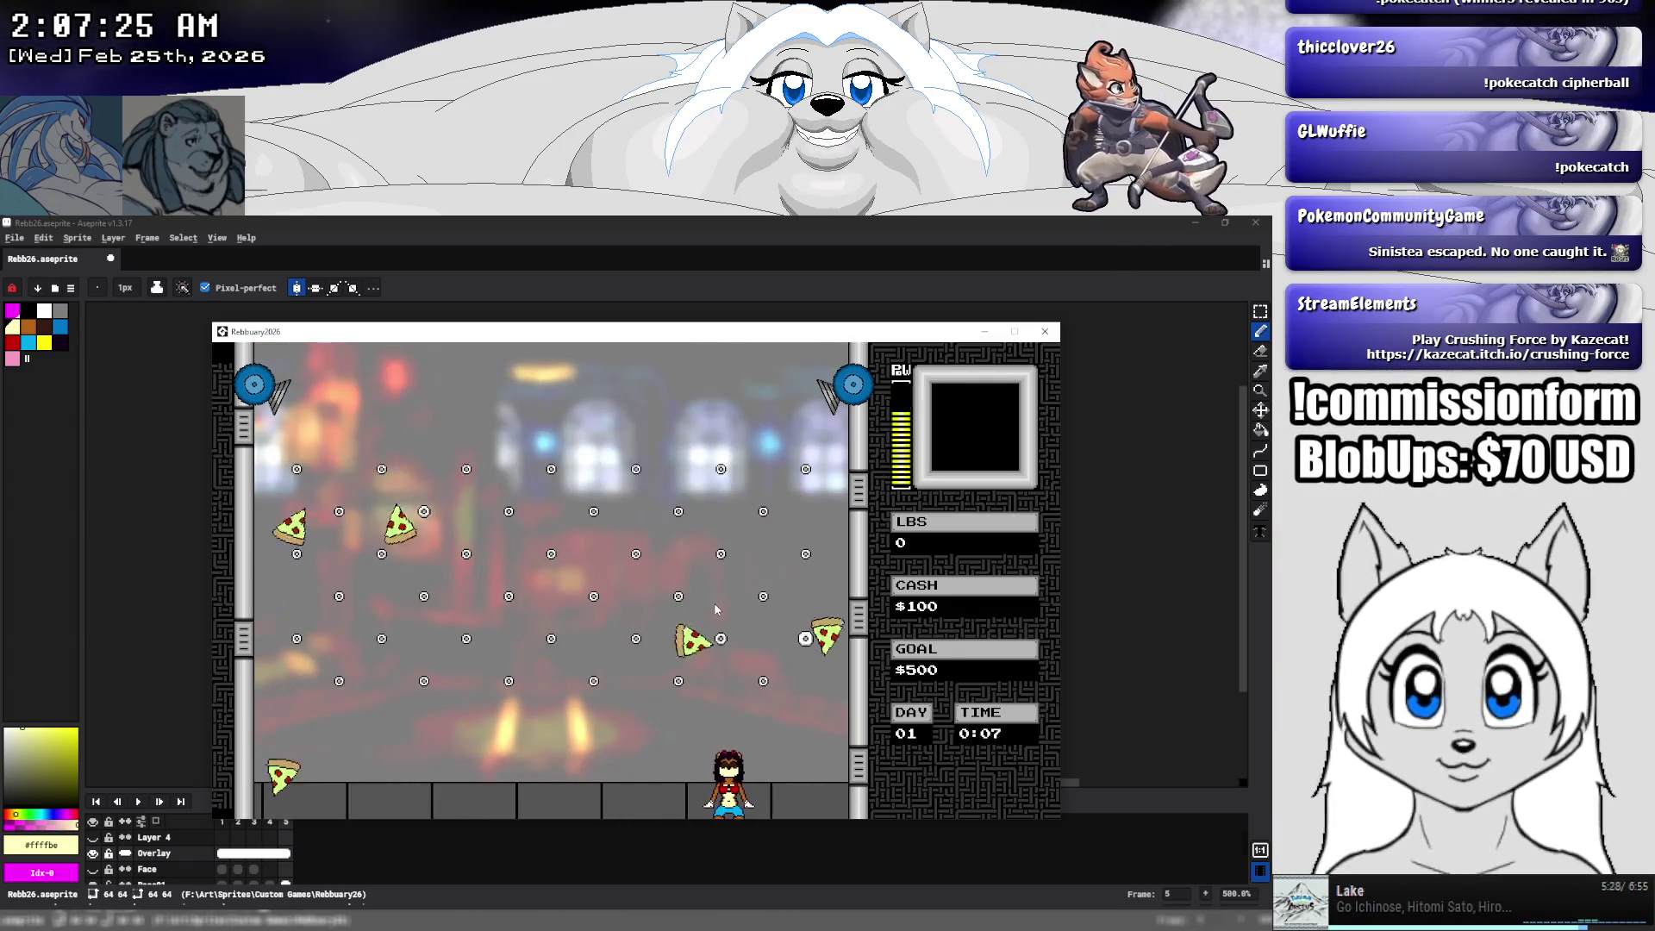
{"action": "key", "text": "Left"}
{"action": "key", "text": "Left"}
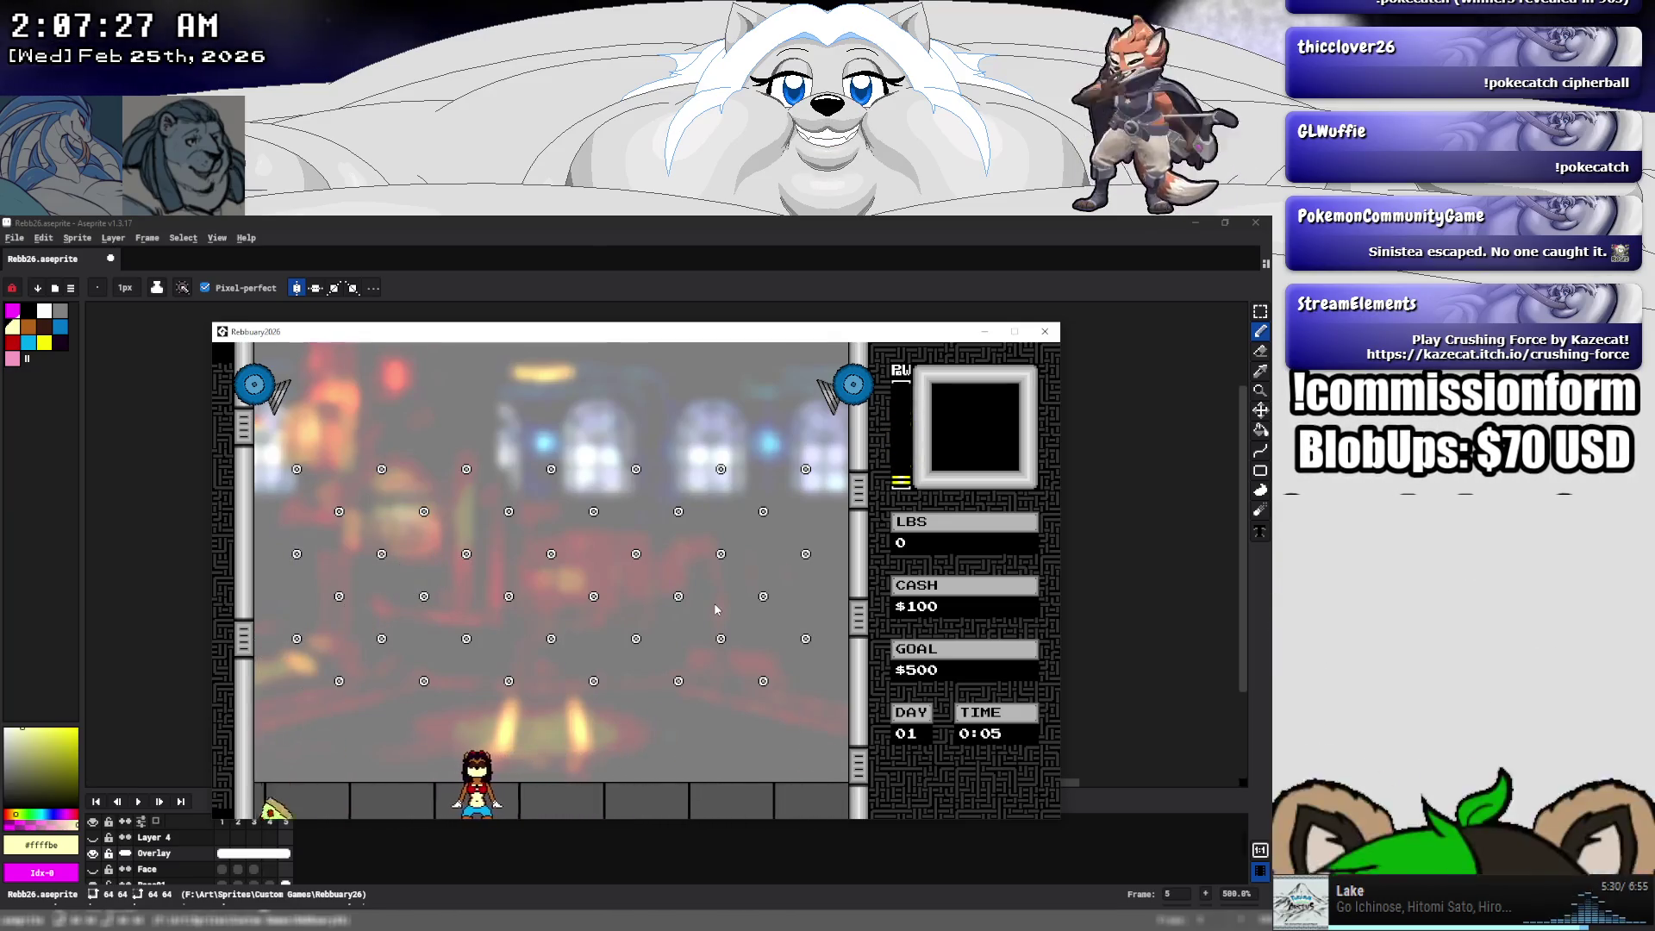
{"action": "key", "text": "Right"}
{"action": "key", "text": "Right"}
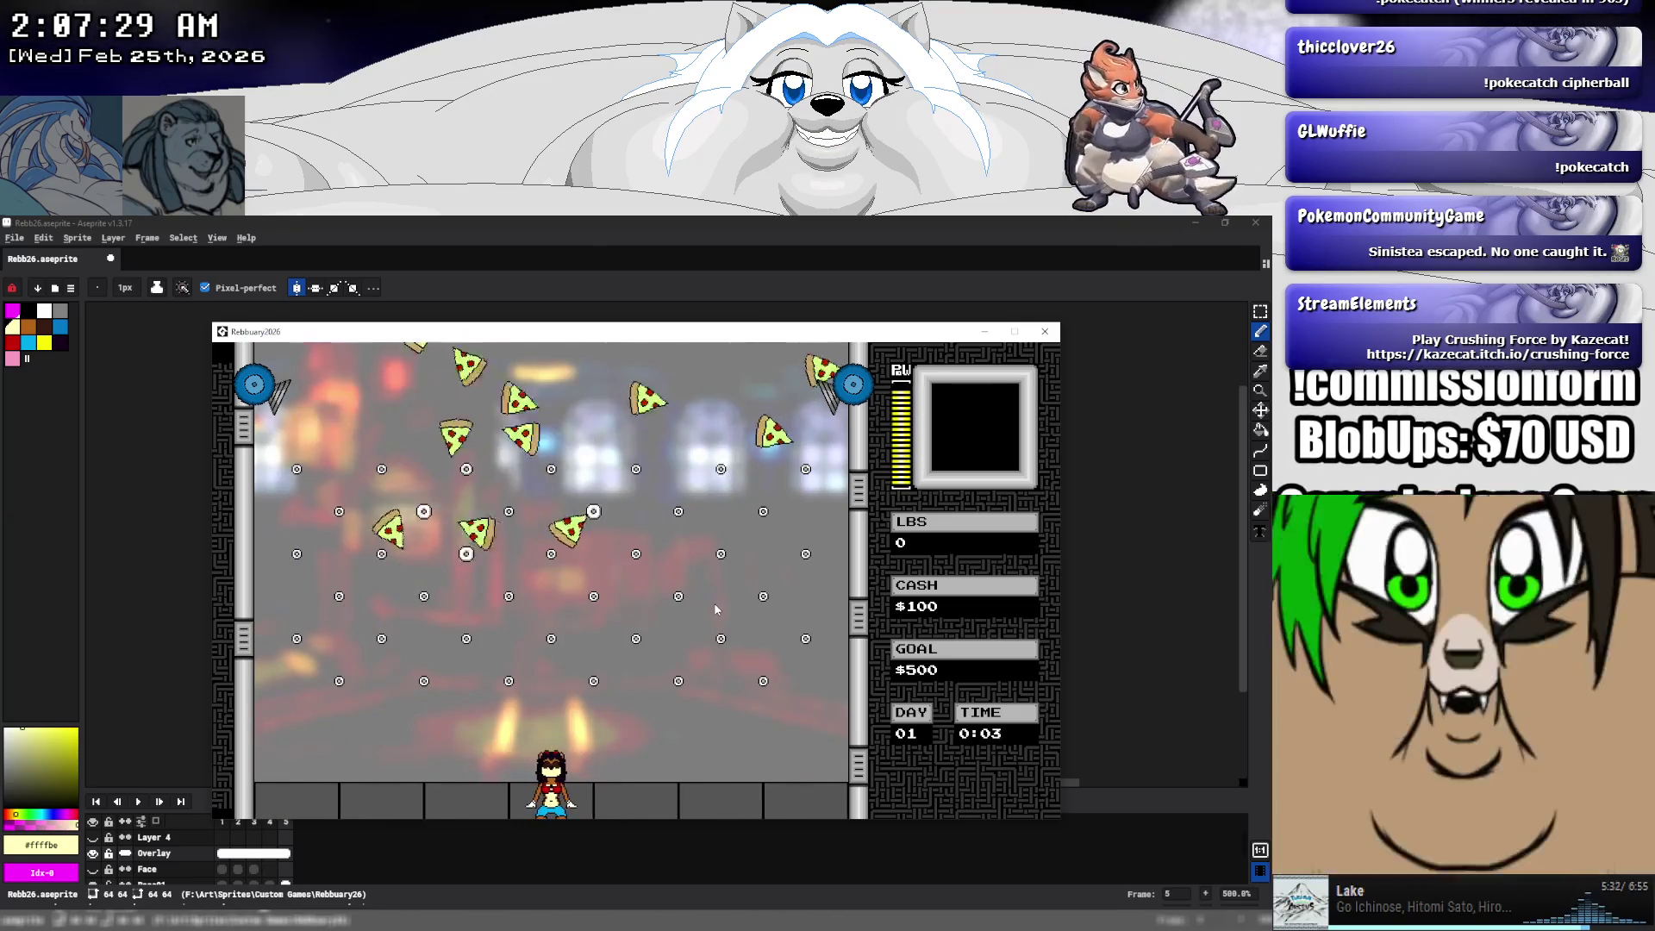
{"action": "key", "text": "Left"}
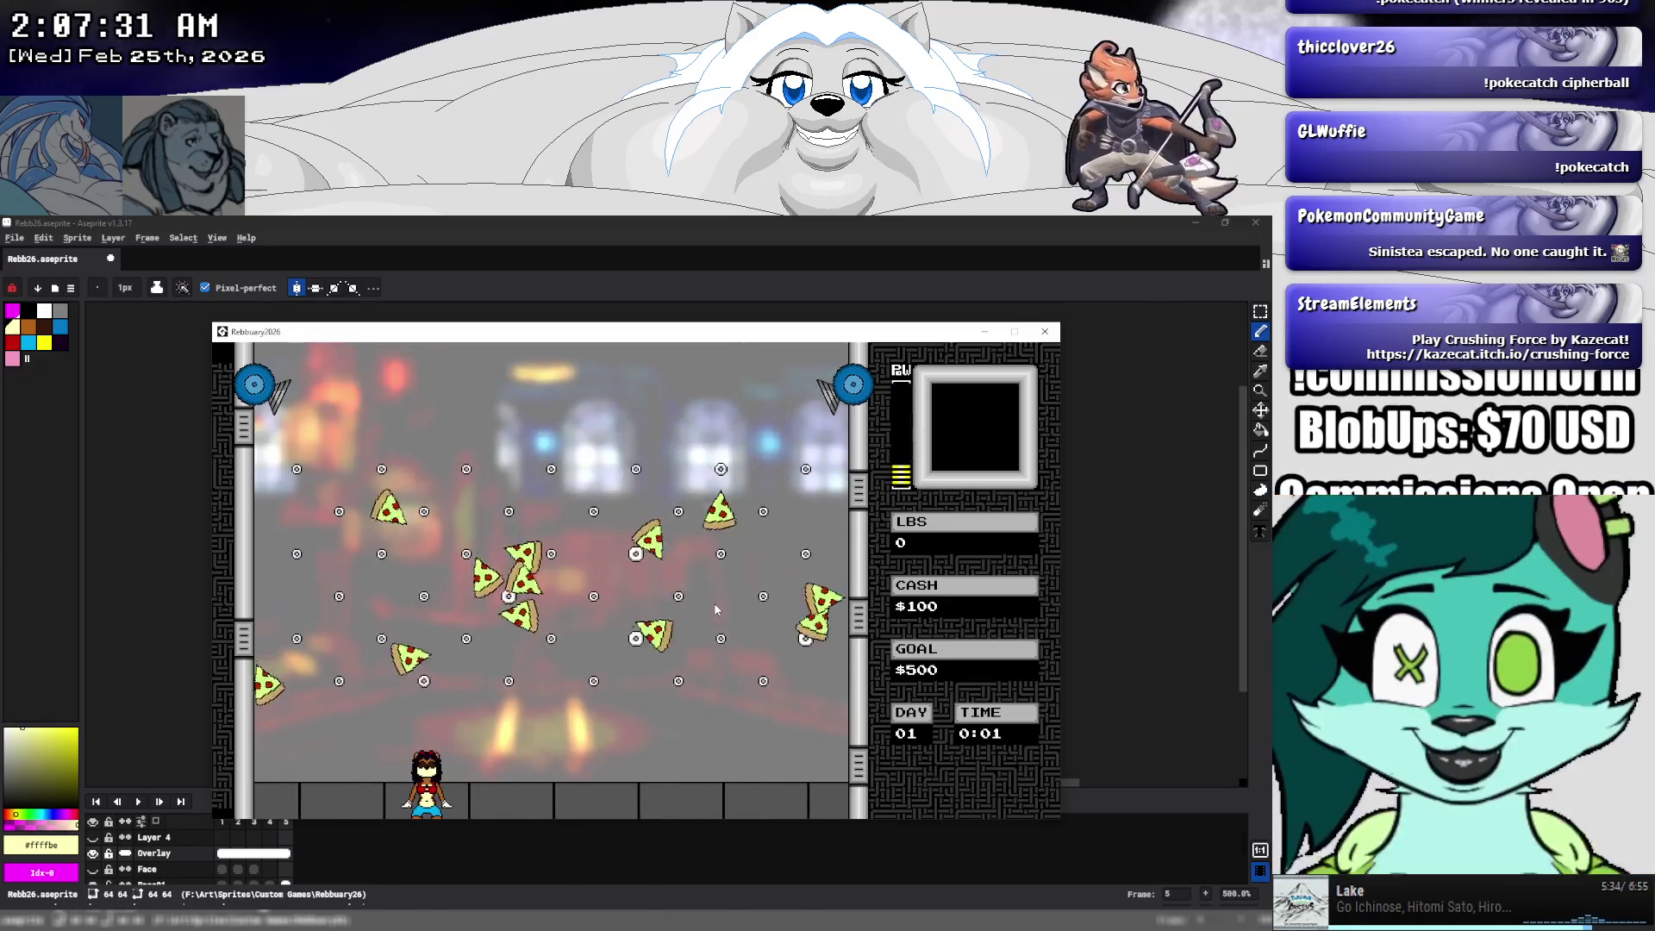
- Keep moving as the TIME box reaches and holds at 0:00, then close the game window
{"action": "key", "text": "Right"}
{"action": "key", "text": "Left"}
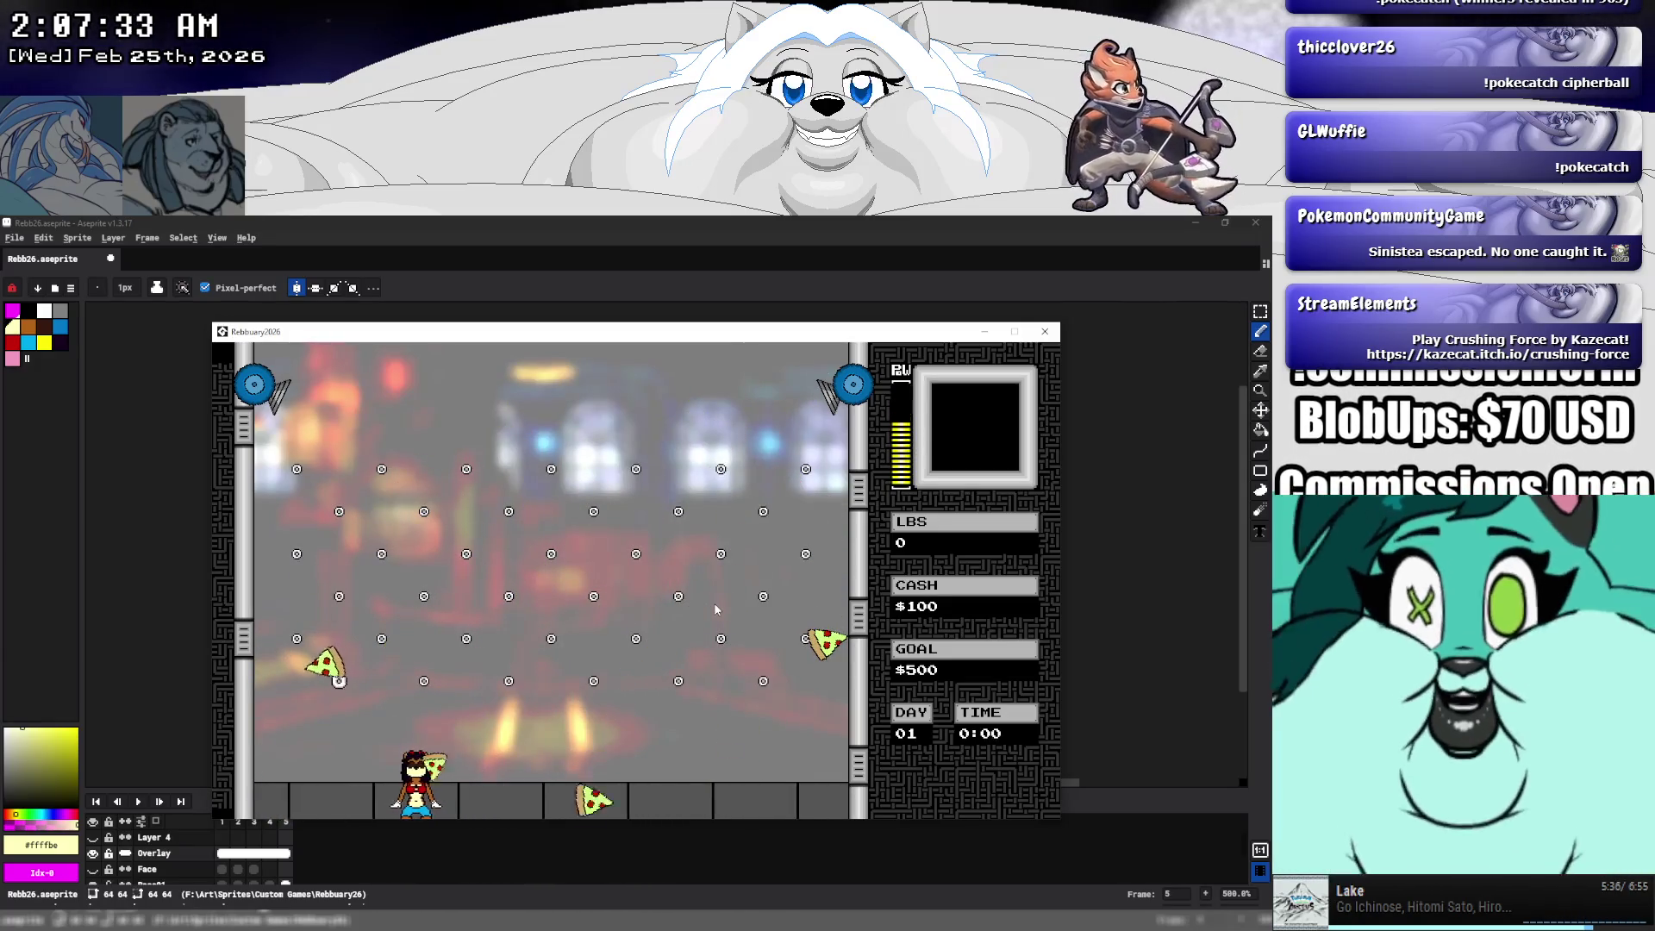
{"action": "key", "text": "Left"}
{"action": "key", "text": "Right"}
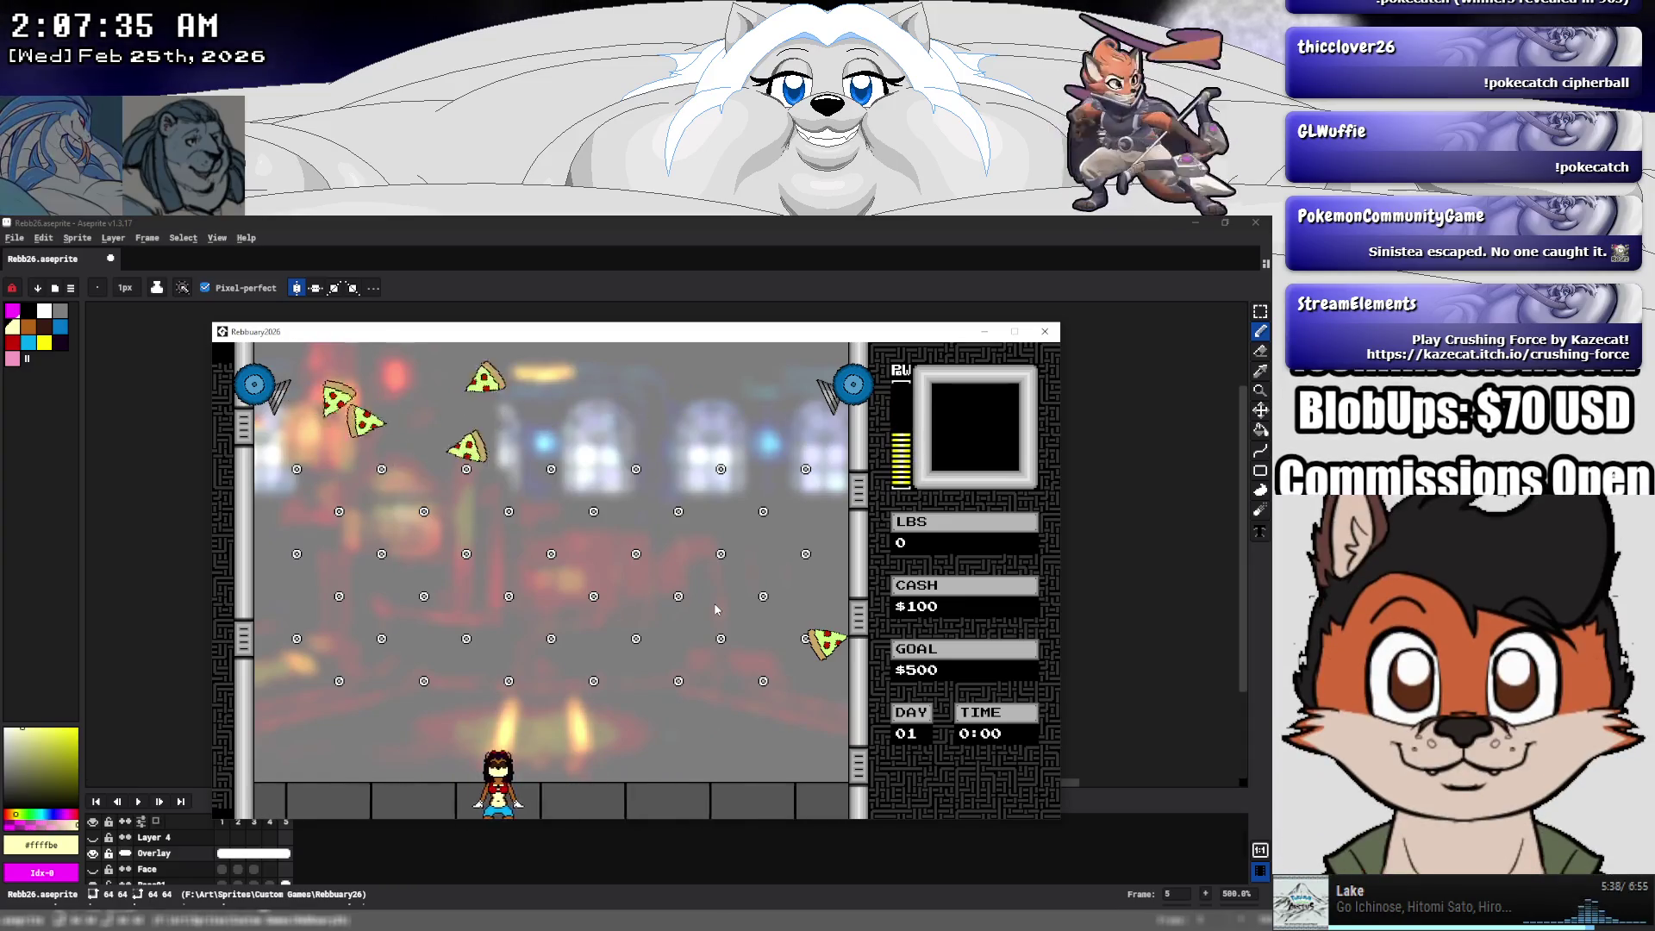
{"action": "key", "text": "Right"}
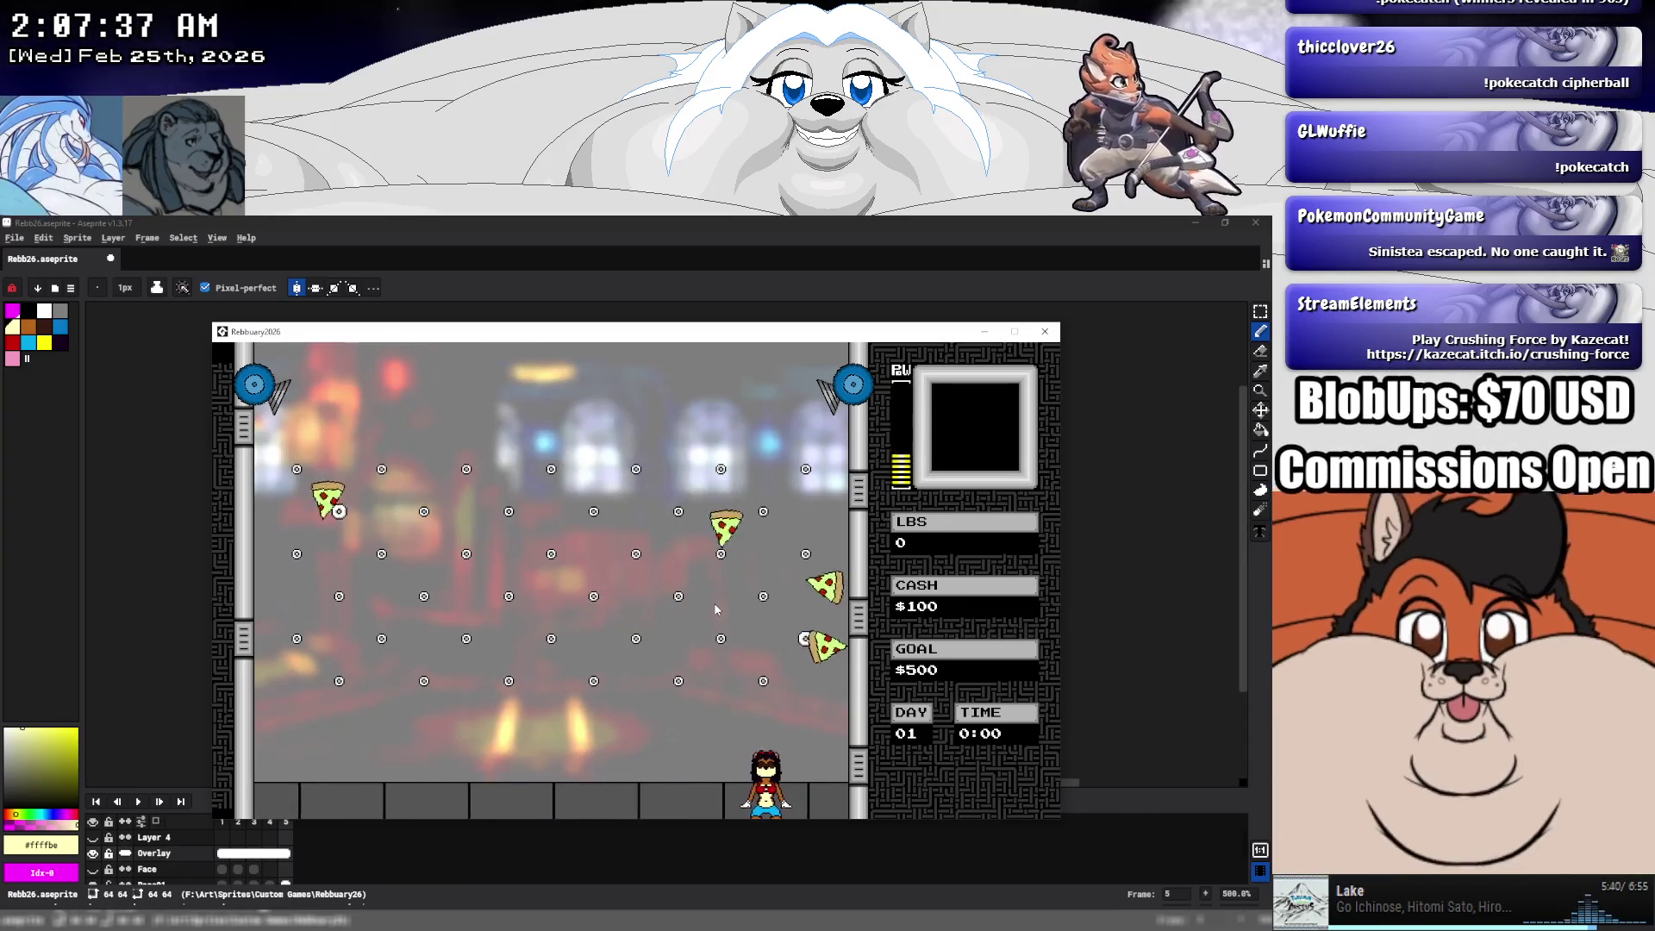
{"action": "key", "text": "Left"}
{"action": "key", "text": "Right"}
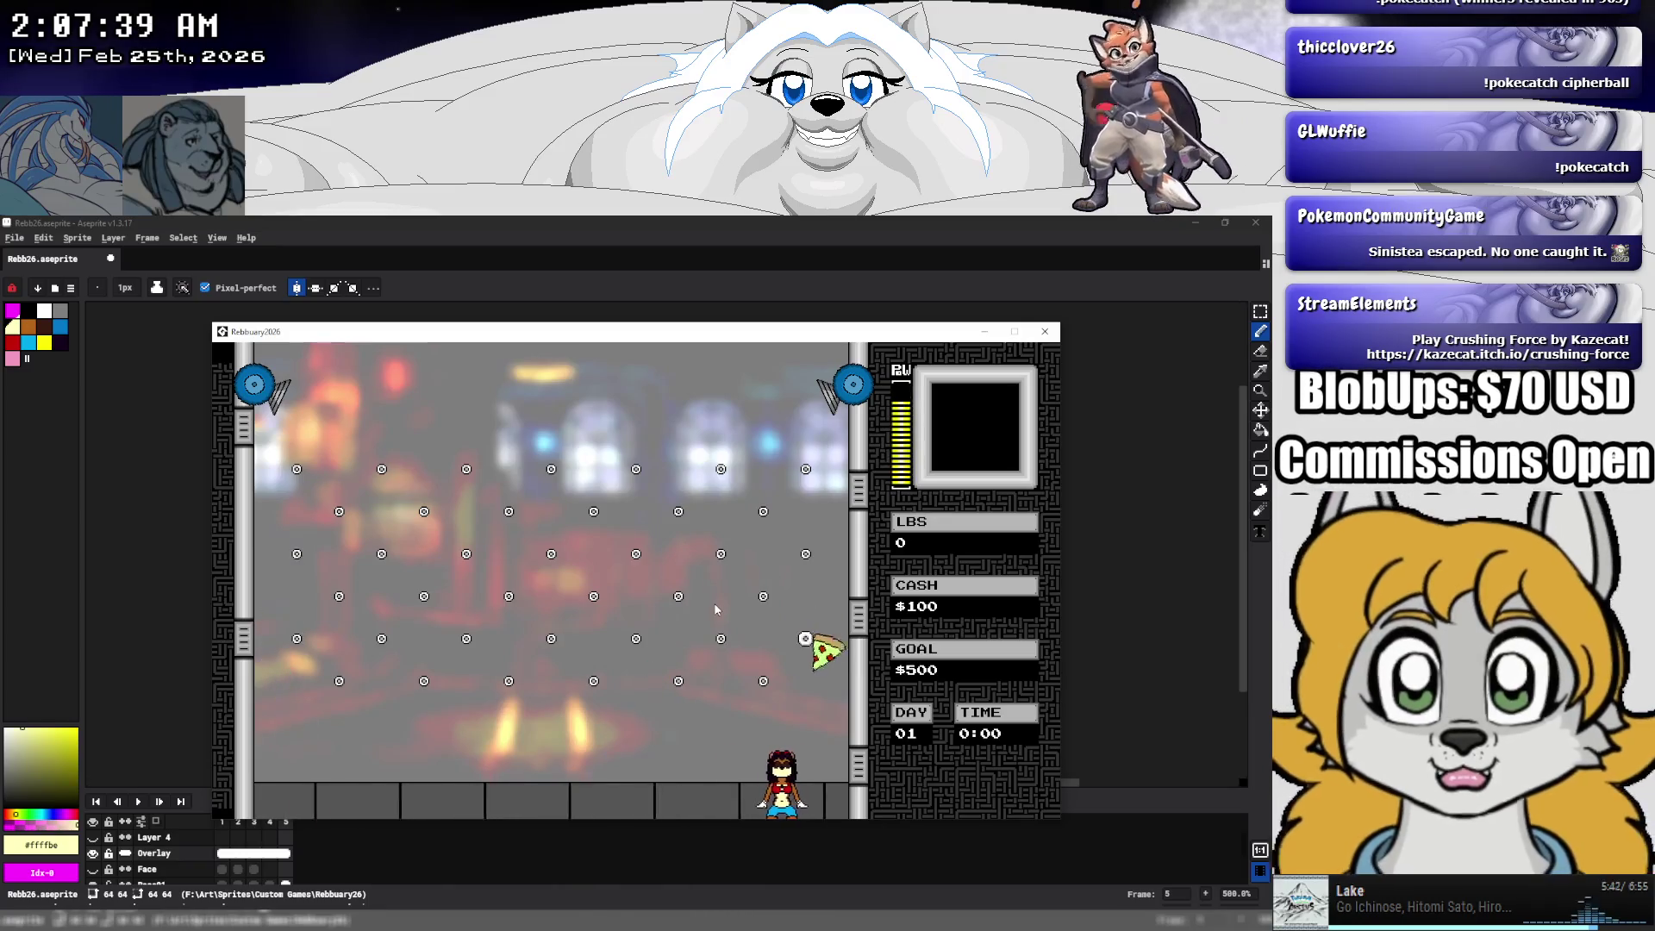
{"action": "key", "text": "Left"}
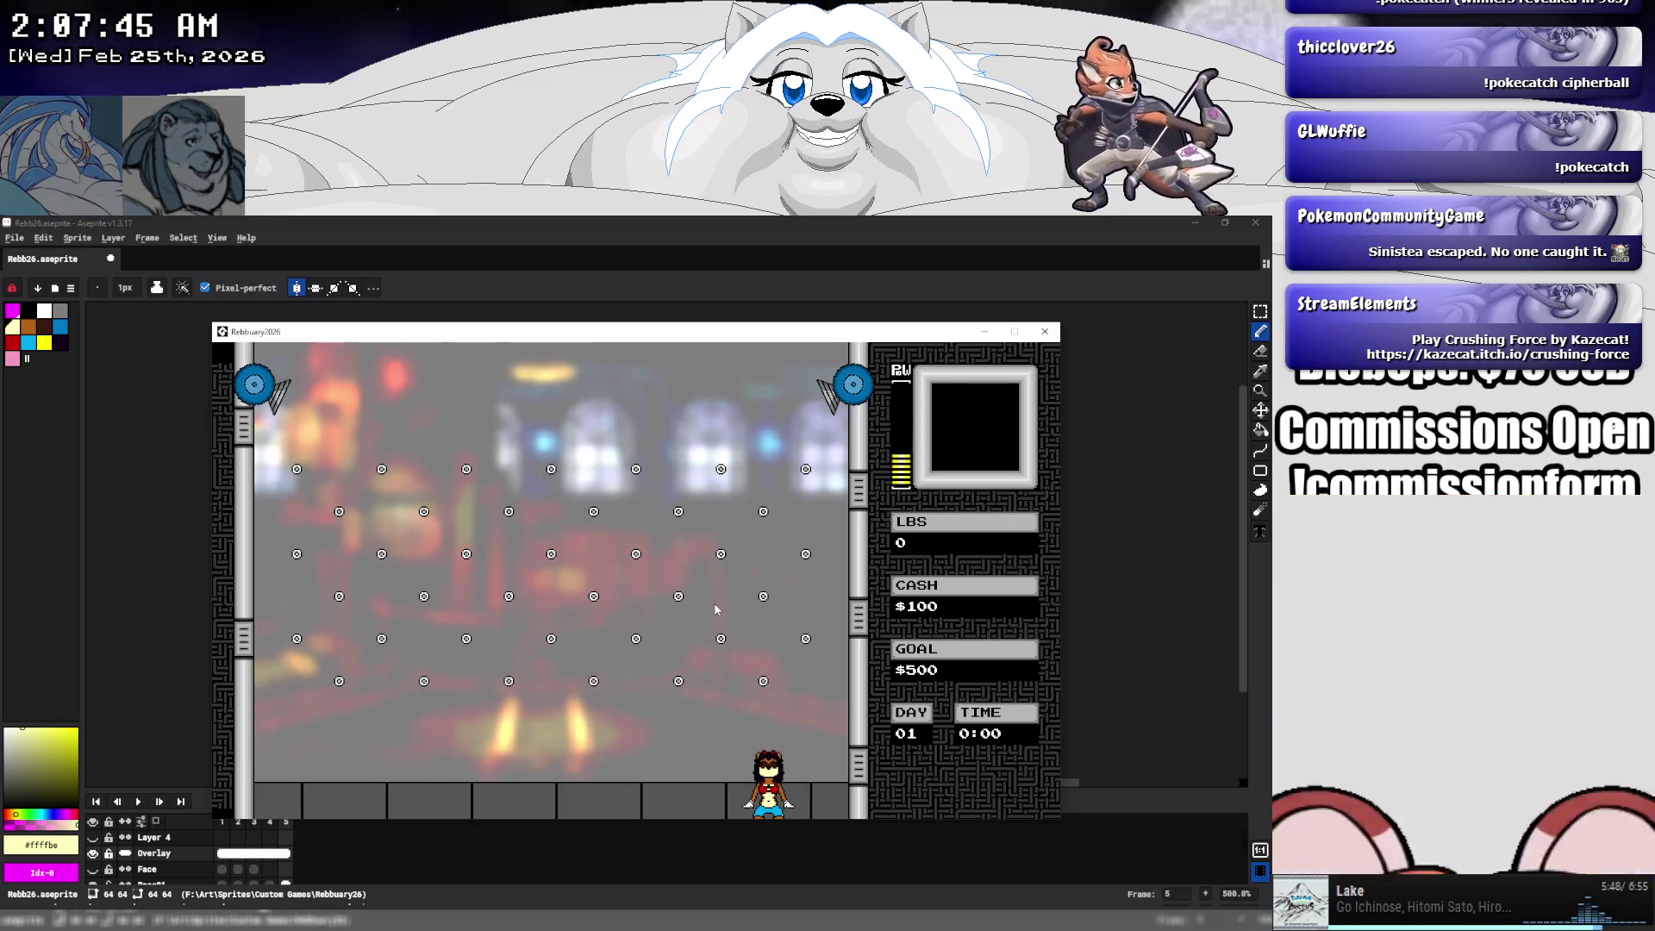
{"action": "key", "text": "Left"}
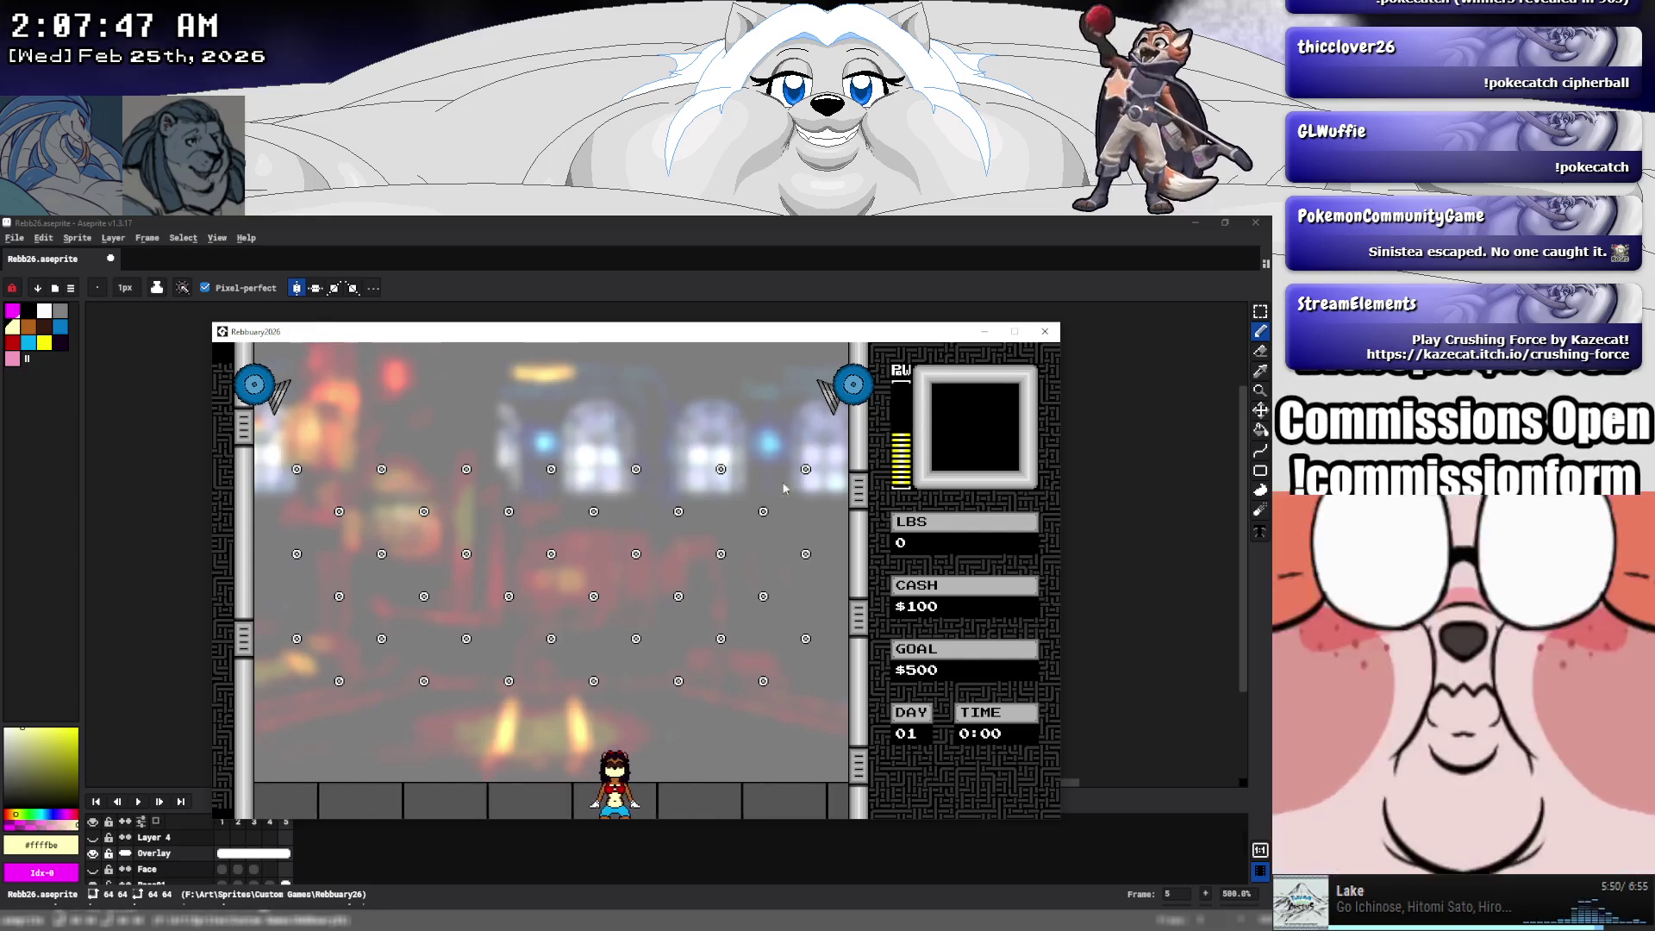
{"action": "left_click", "coordinate": [1045, 331]}
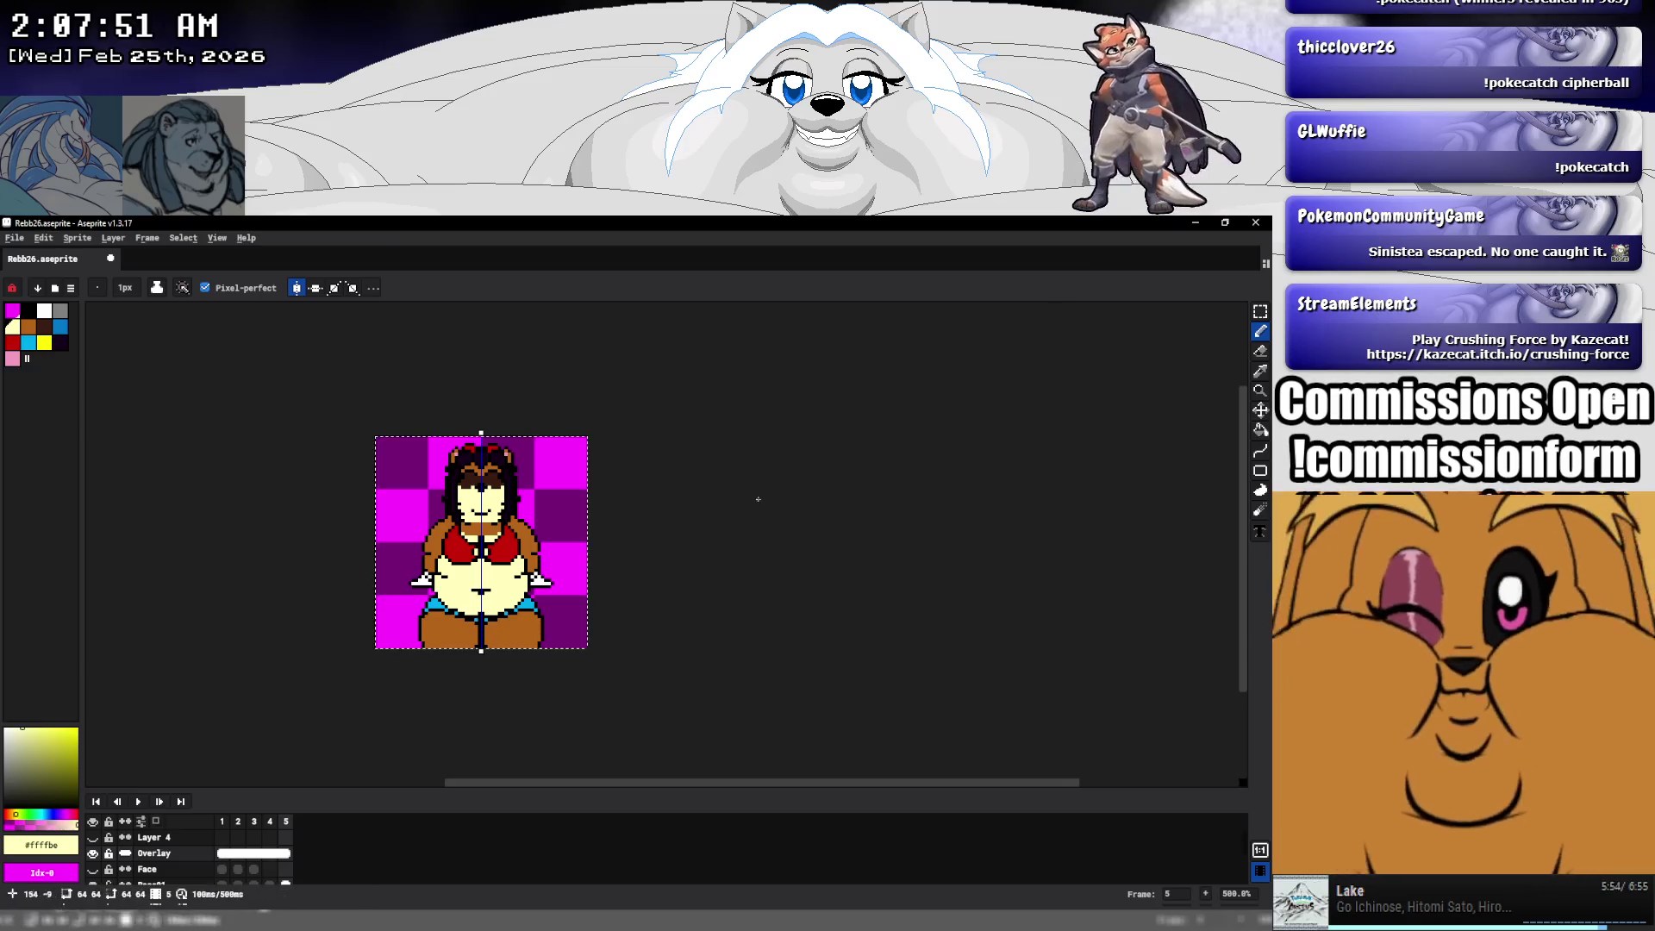
- Bring GameMaker back to obj_game's Draw event code drawing time_draw in the TIME box
{"action": "left_click", "coordinate": [285, 919]}
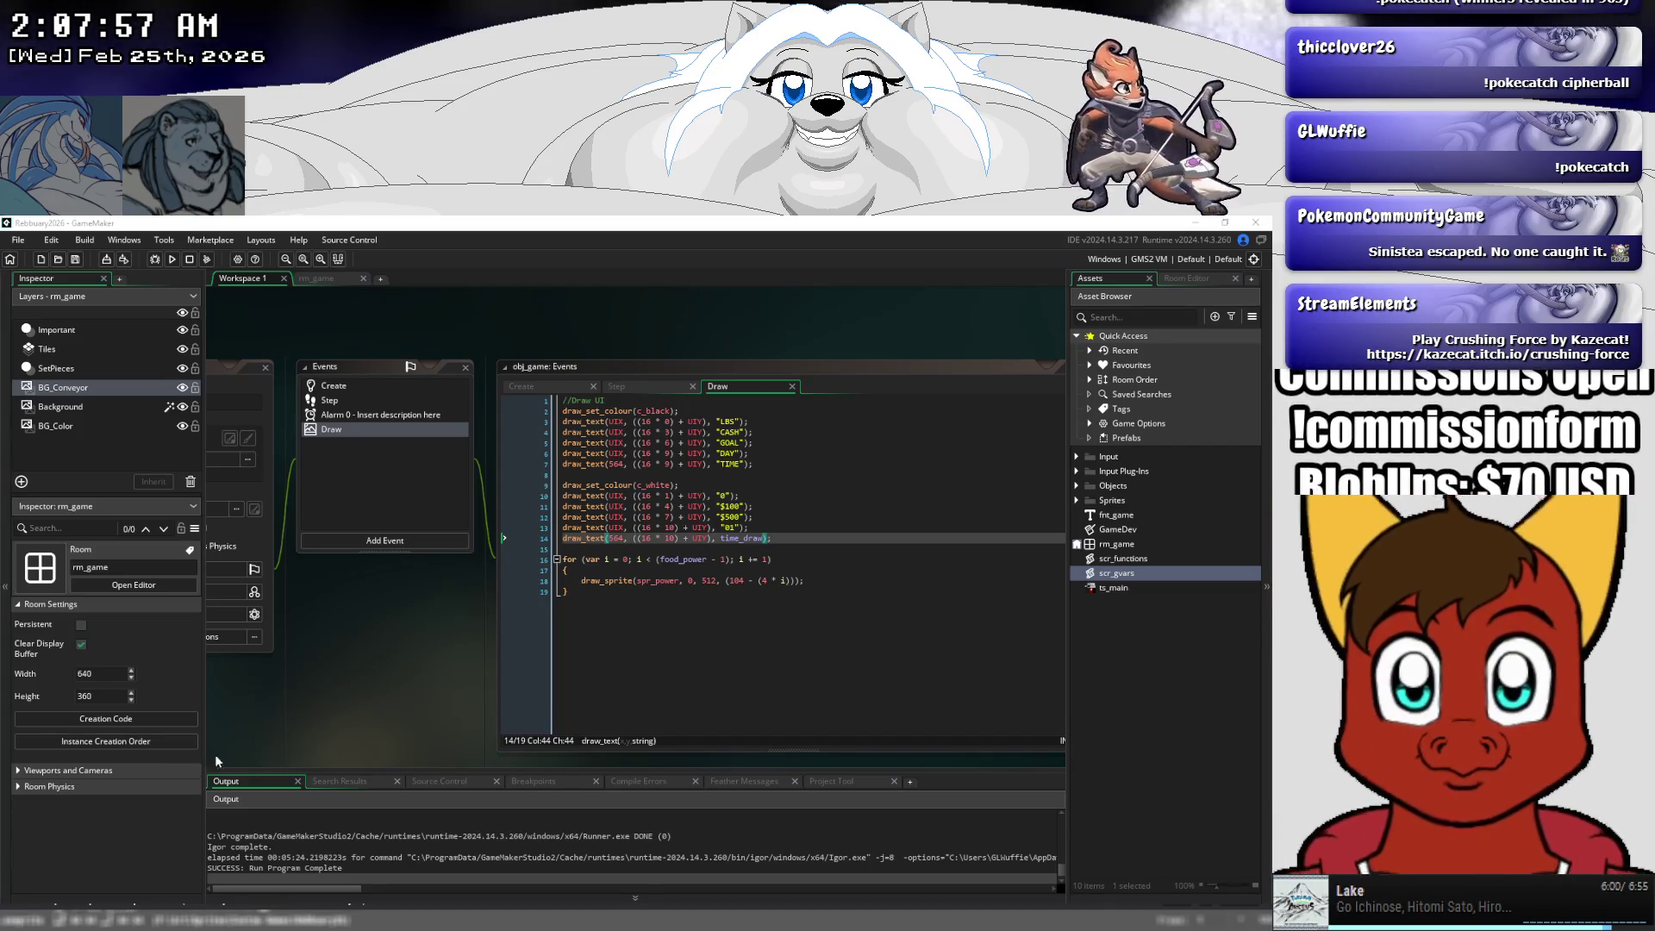
{"action": "mouse_move", "coordinate": [386, 627]}
{"action": "left_mouse_down"}
{"action": "mouse_move", "coordinate": [480, 606]}
{"action": "mouse_move", "coordinate": [447, 639]}
{"action": "mouse_move", "coordinate": [389, 634]}
{"action": "mouse_move", "coordinate": [390, 612]}
{"action": "left_mouse_up"}
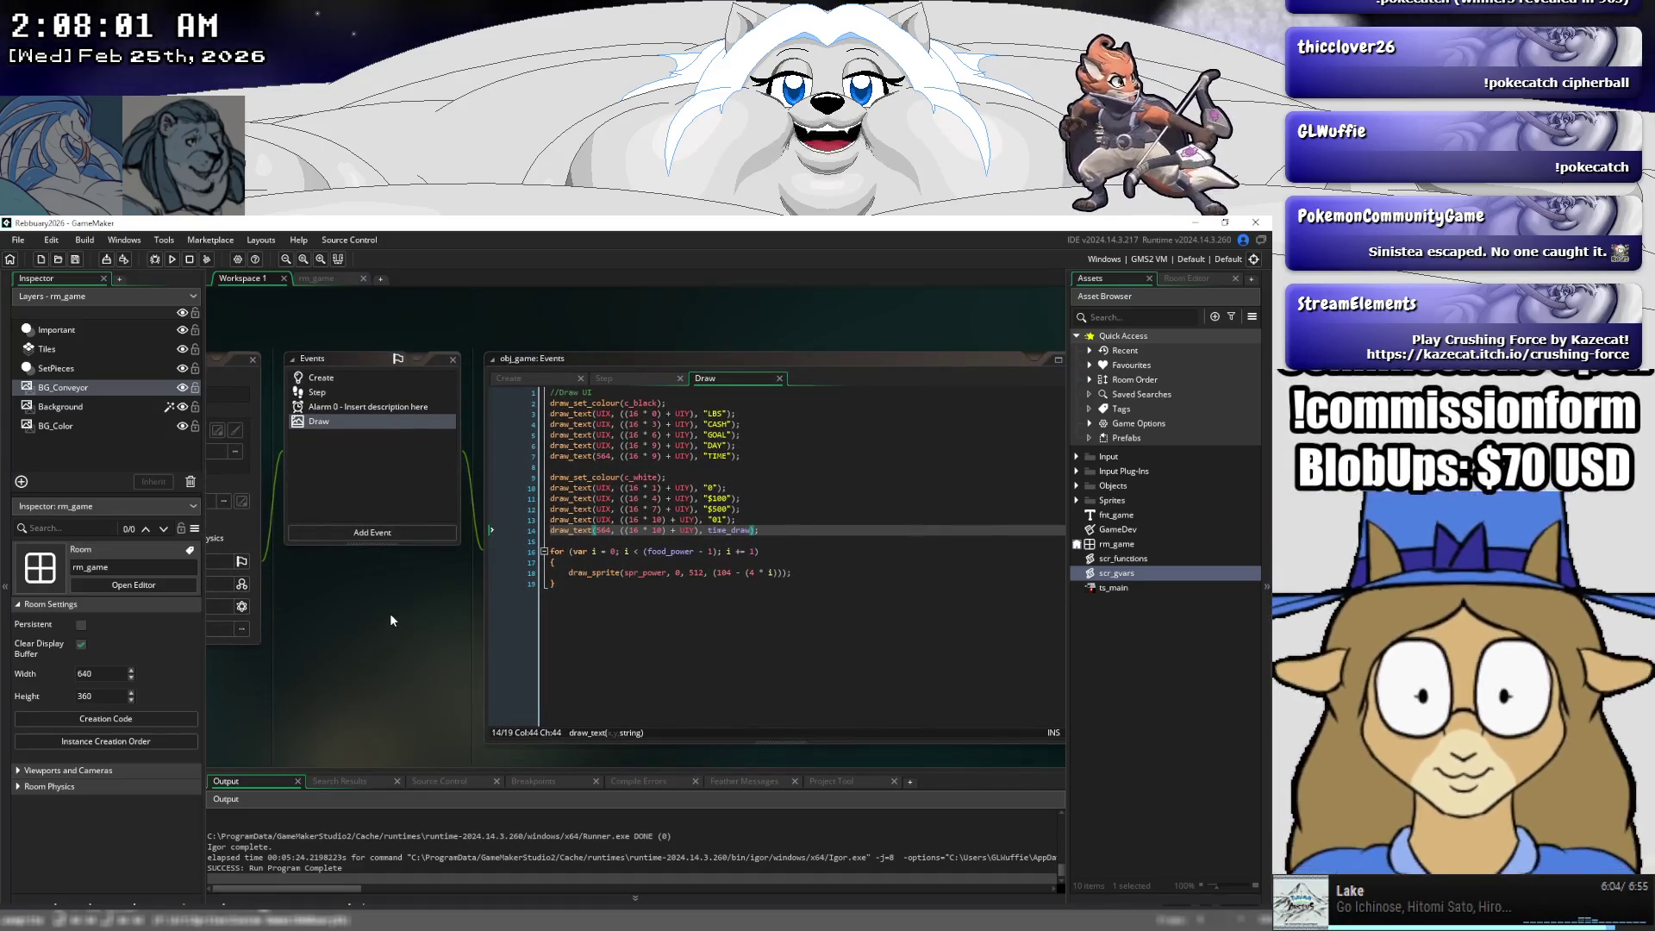